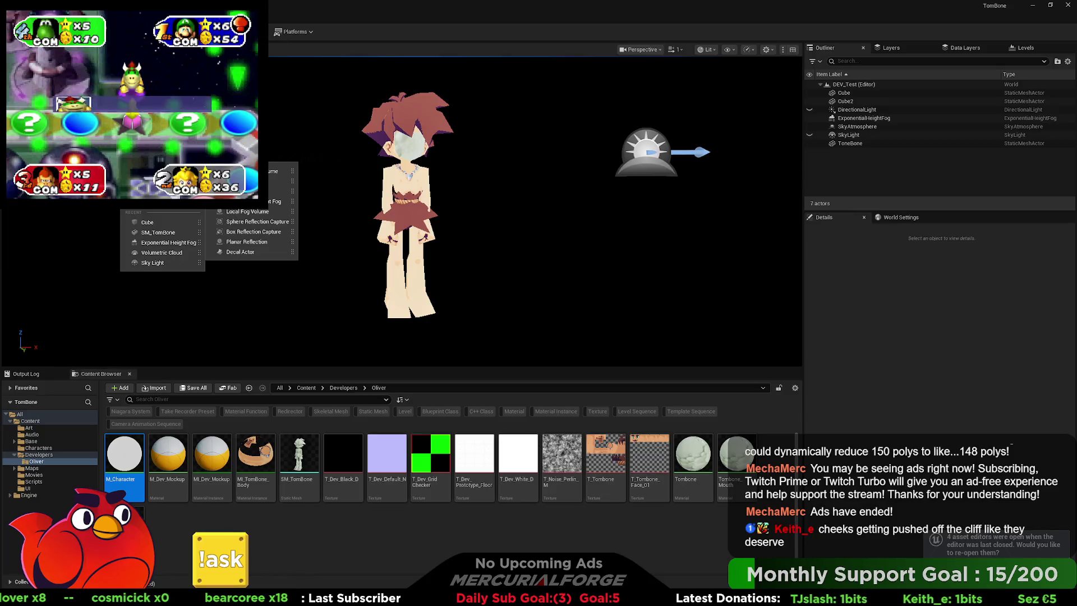
Add a Post Process Volume to the DEV_Test level and browse its Details settings
click(280, 171)
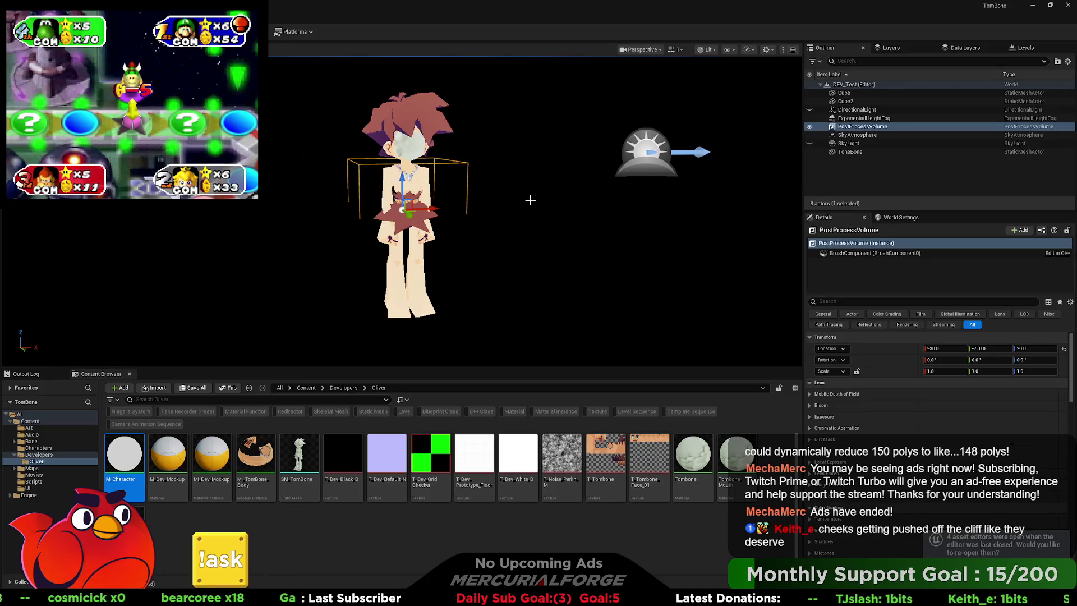
scroll(530, 200, down, 5)
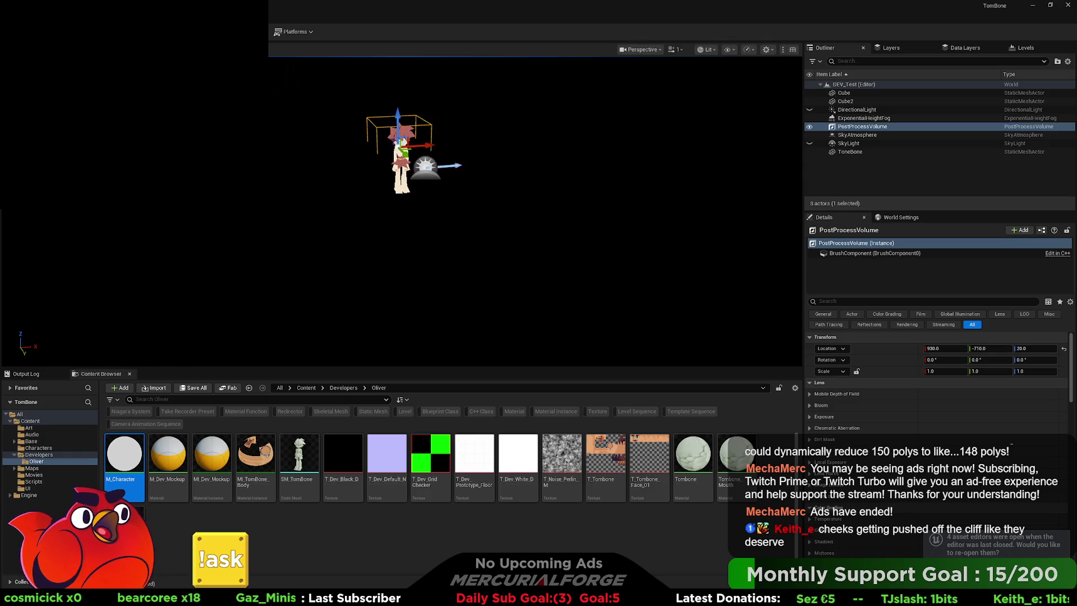
scroll(581, 227, up, 5)
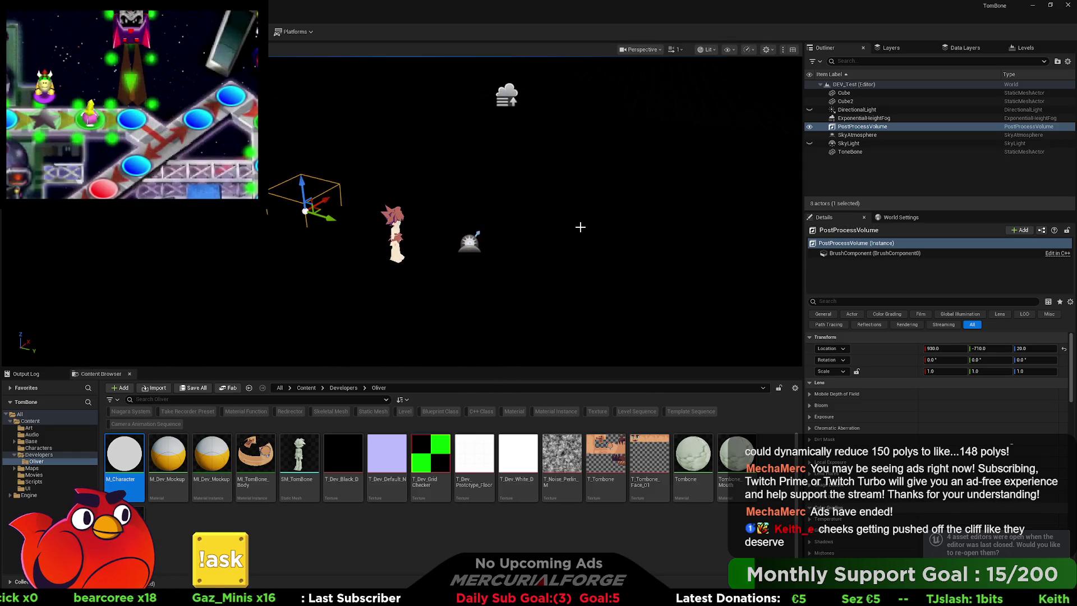
scroll(857, 470, down, 3)
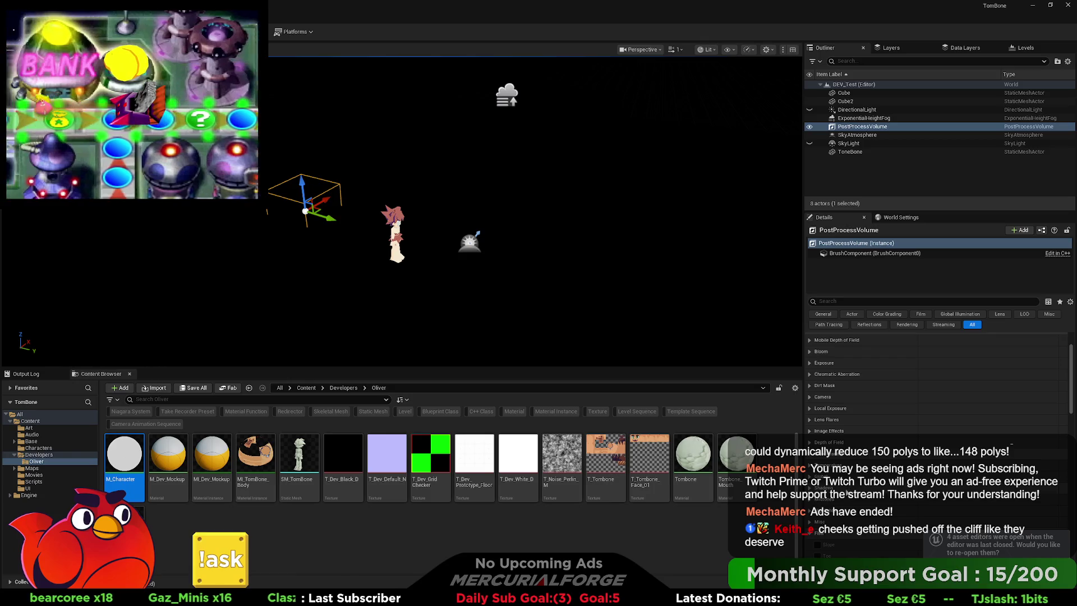
scroll(841, 488, down, 5)
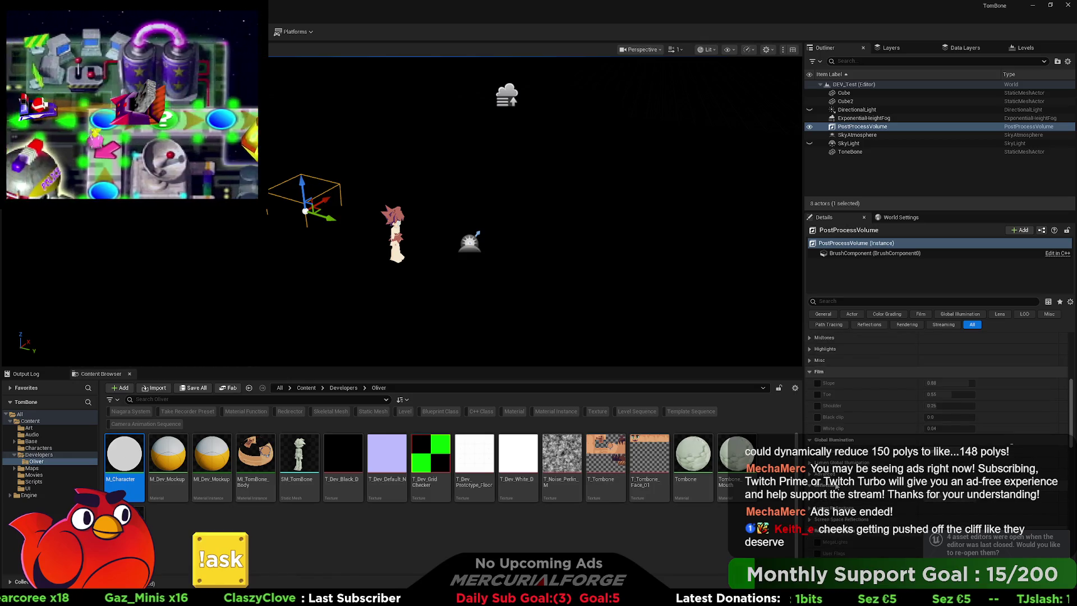
scroll(836, 485, down, 10)
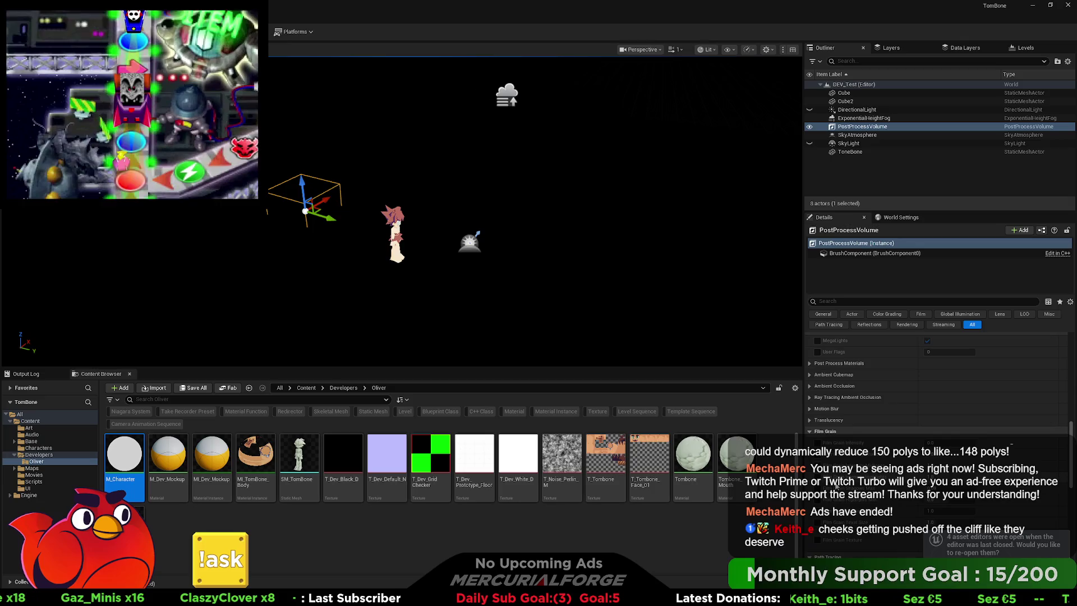
scroll(836, 485, down, 10)
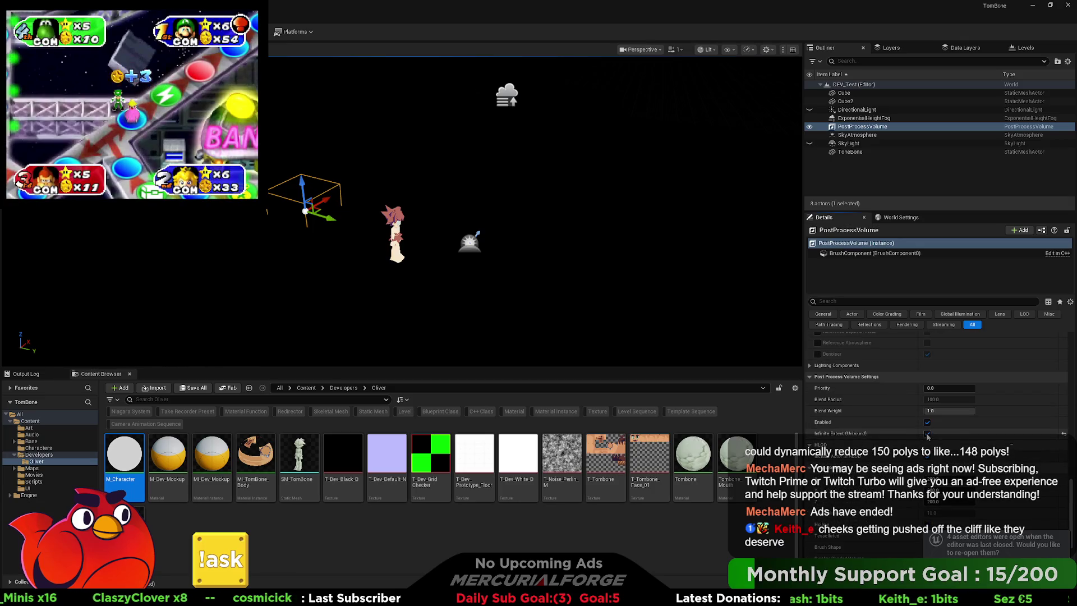
scroll(423, 255, up, 10)
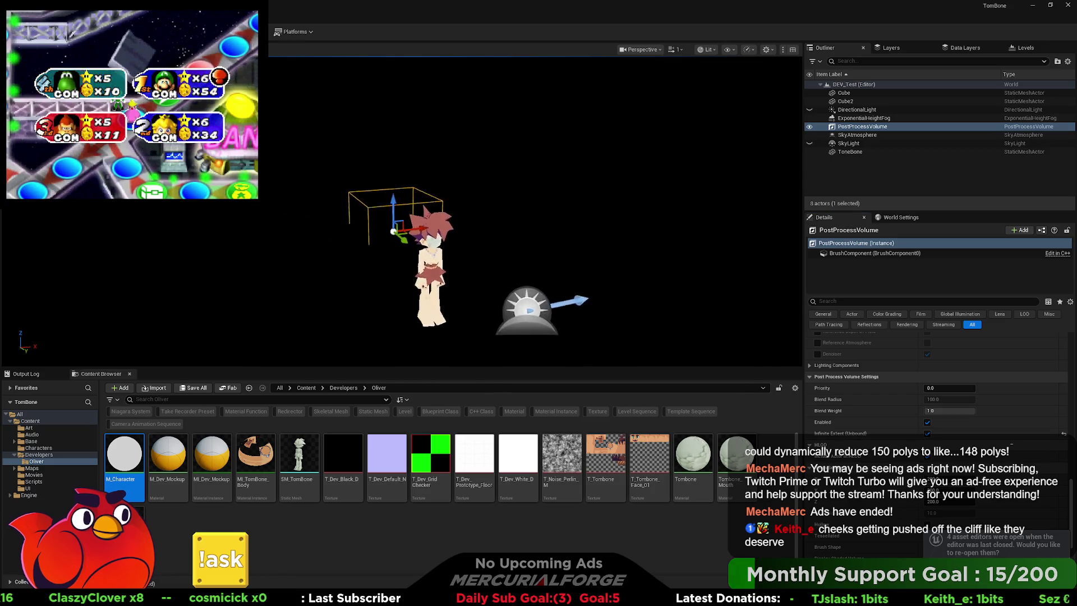
Move the viewport around Tombone and frame the camera on the selected volume
mouse_move(423, 256)
mouse_down()
mouse_move(423, 222)
mouse_move(423, 252)
mouse_up()
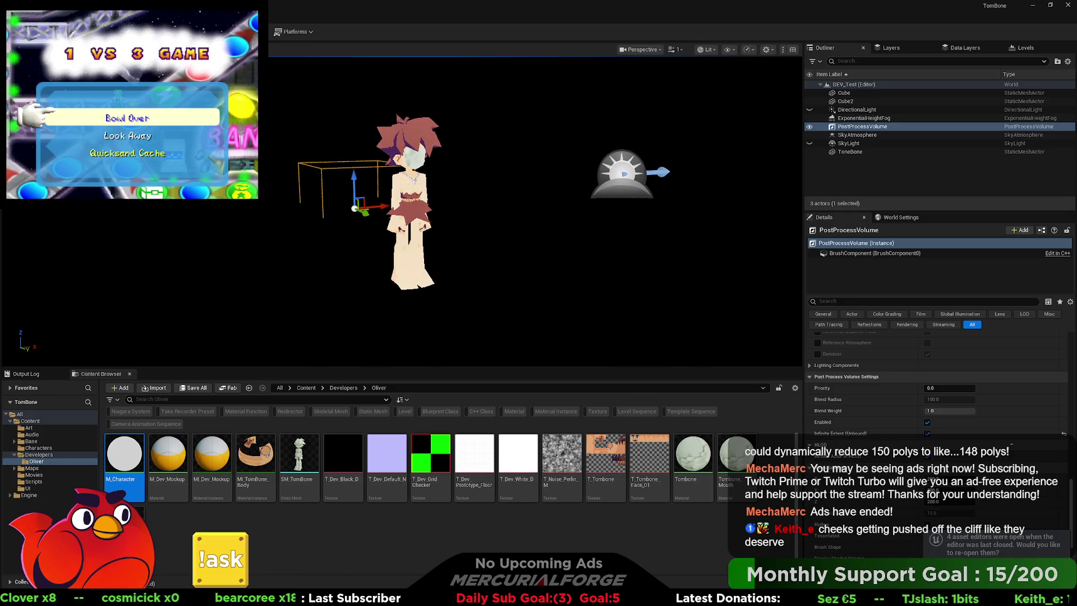
scroll(896, 436, down, 10)
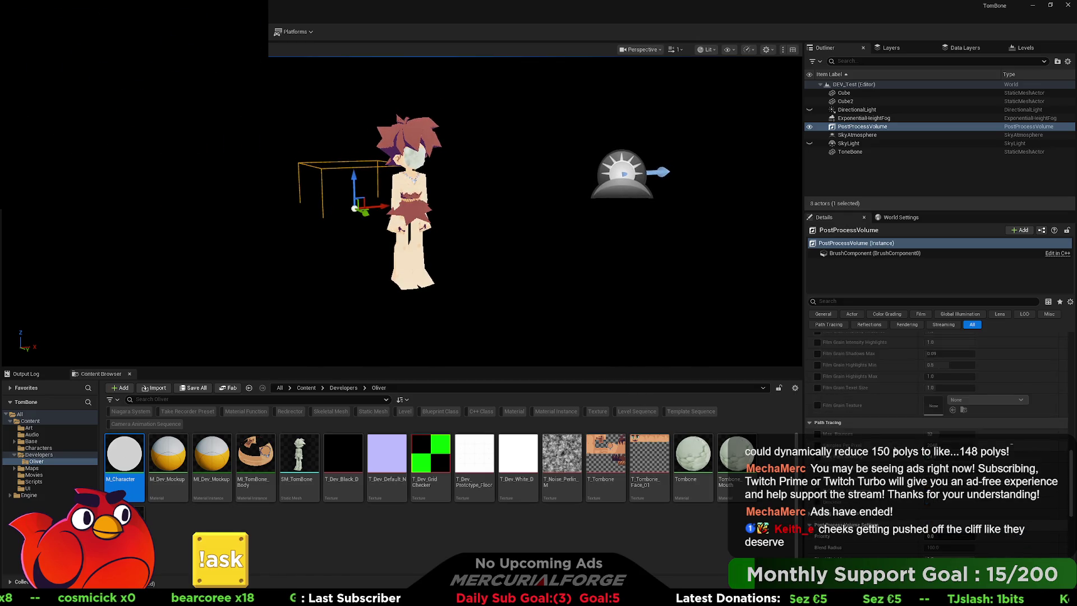
scroll(878, 459, up, 6)
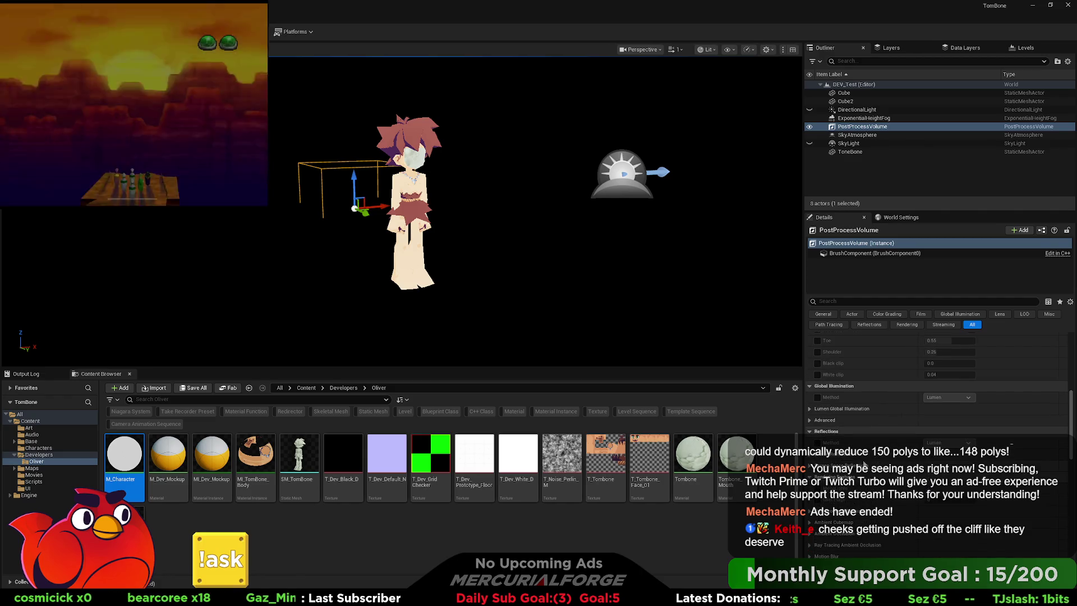
scroll(809, 408, up, 10)
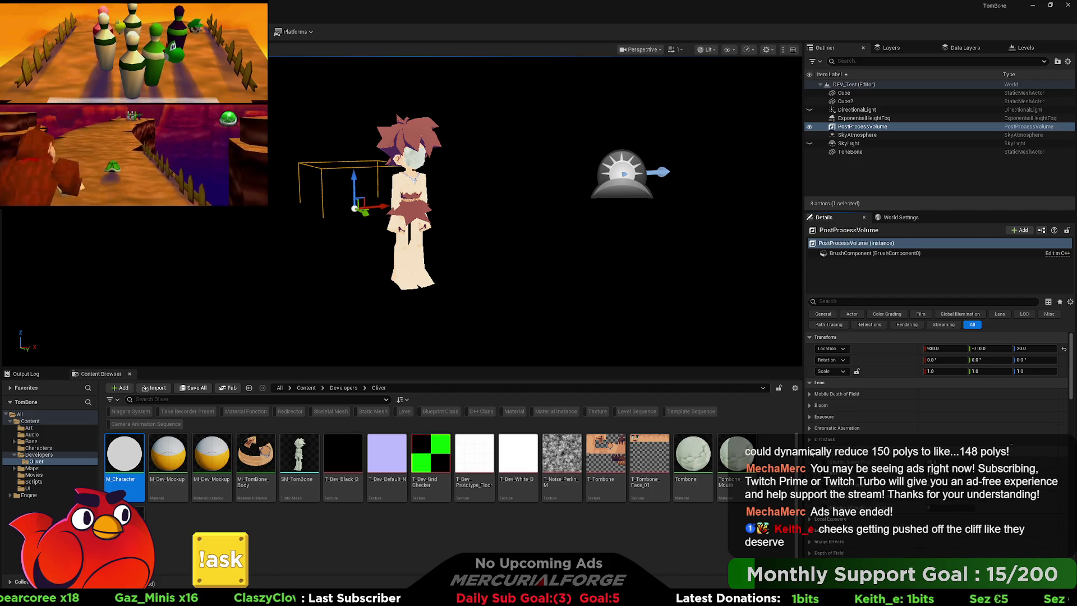
scroll(809, 457, down, 4)
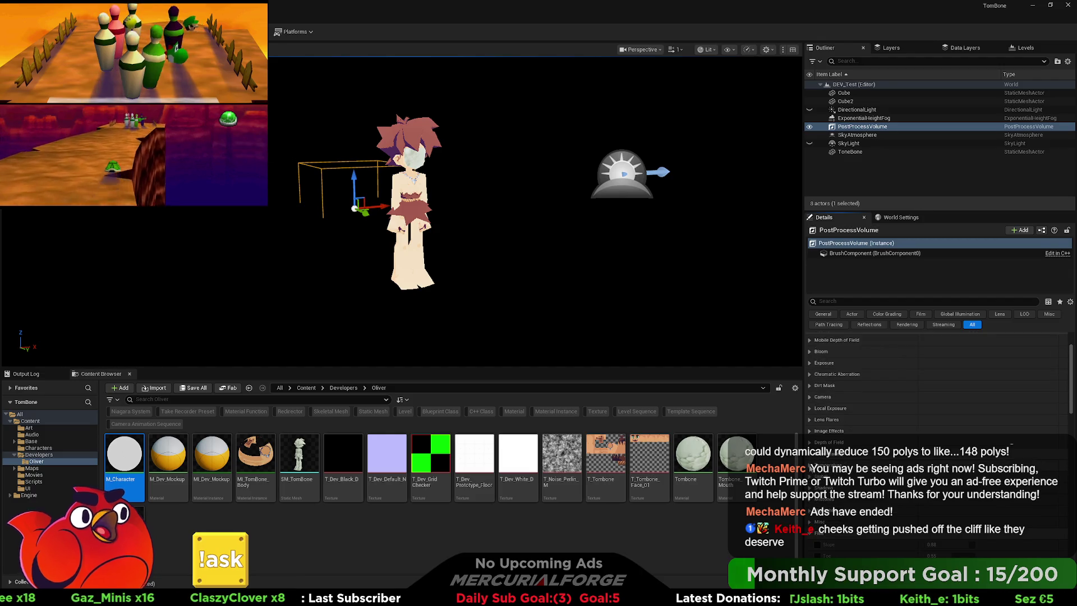
scroll(809, 465, down, 2)
key(f)
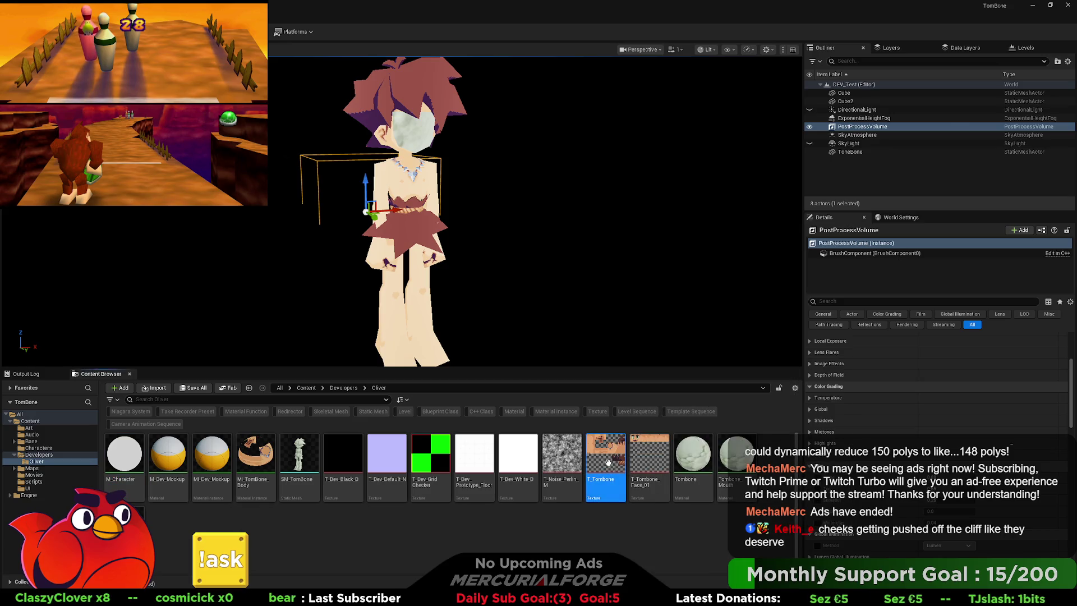
Open the T_Tombone texture in its texture editor to inspect it, then close it
double_click(609, 462)
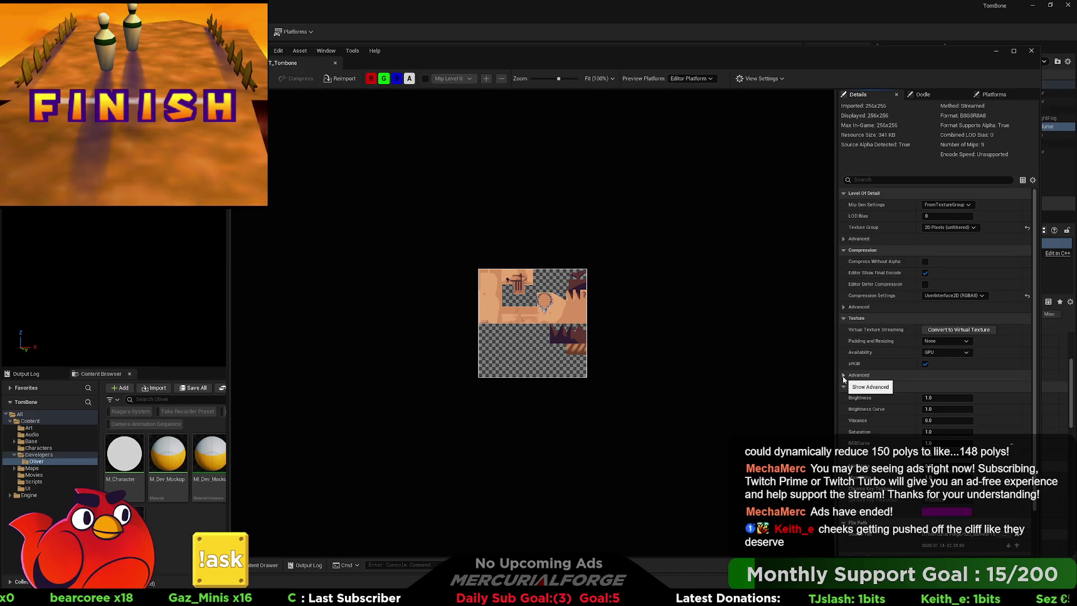
click(335, 63)
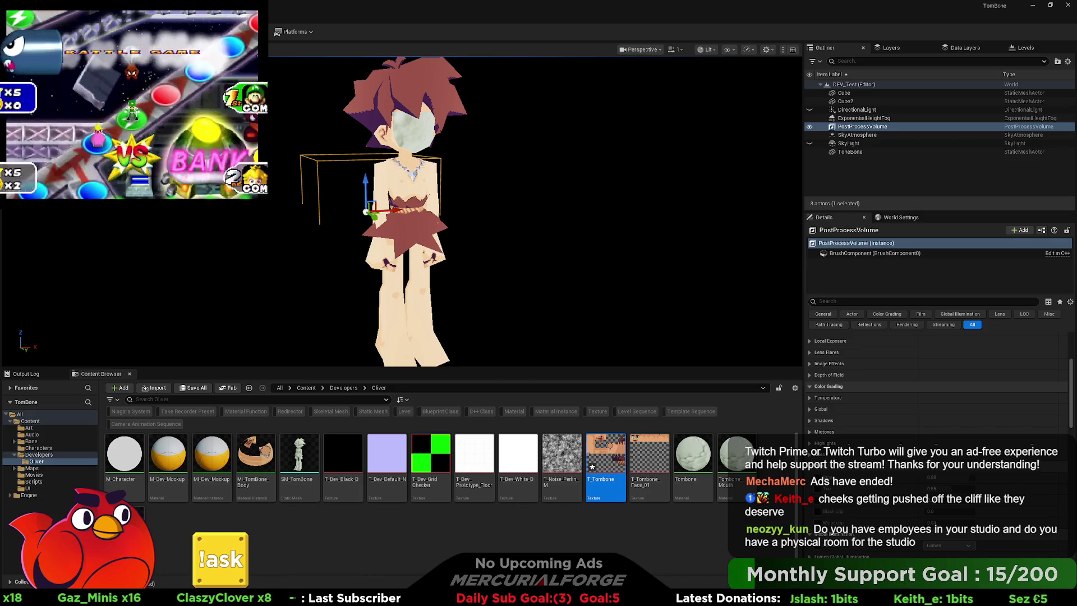
Reopen T_Tombone, reposition its editor window, check the preview display options unchanged, then close it
double_click(605, 454)
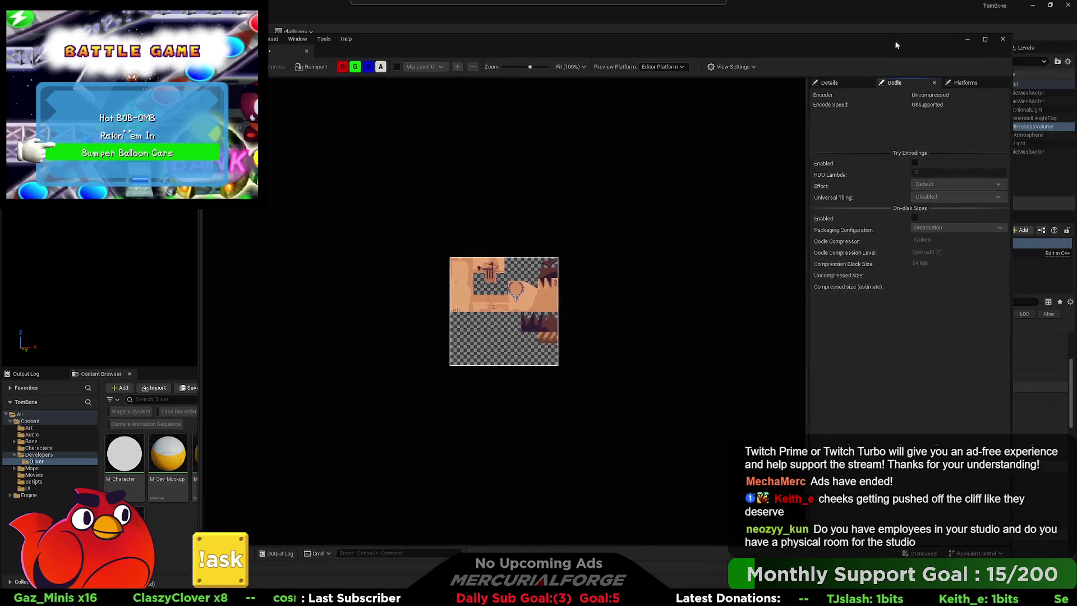
drag(896, 45, 819, 58)
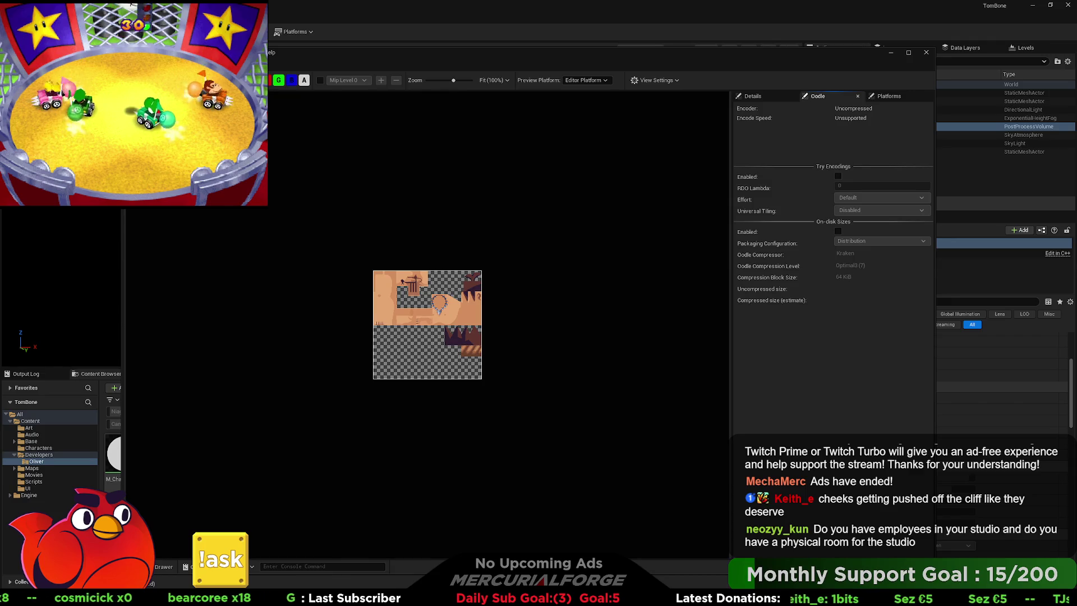
drag(385, 56, 407, 58)
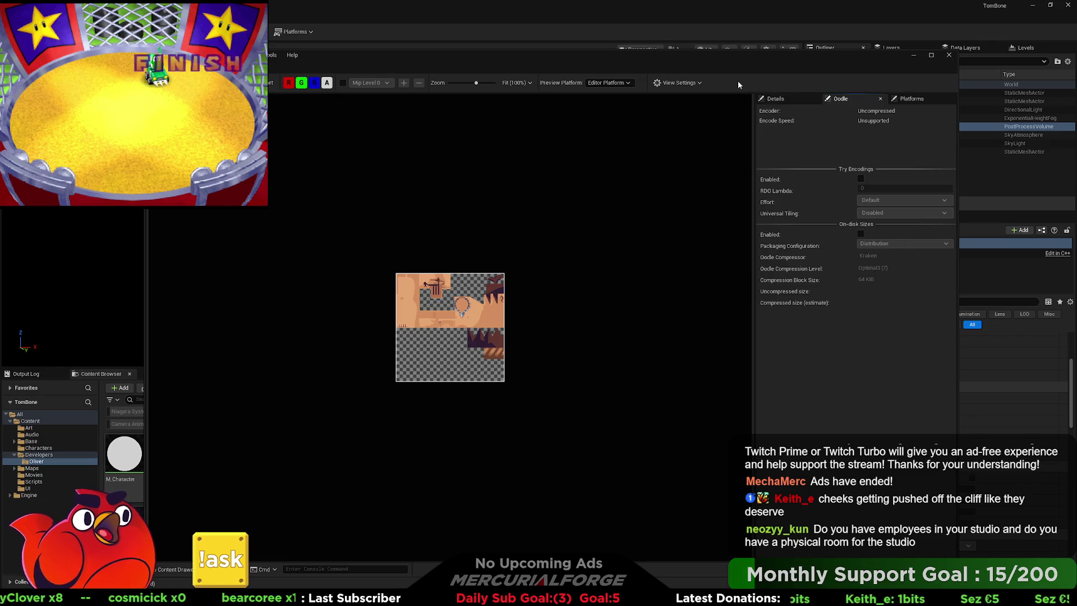
click(693, 84)
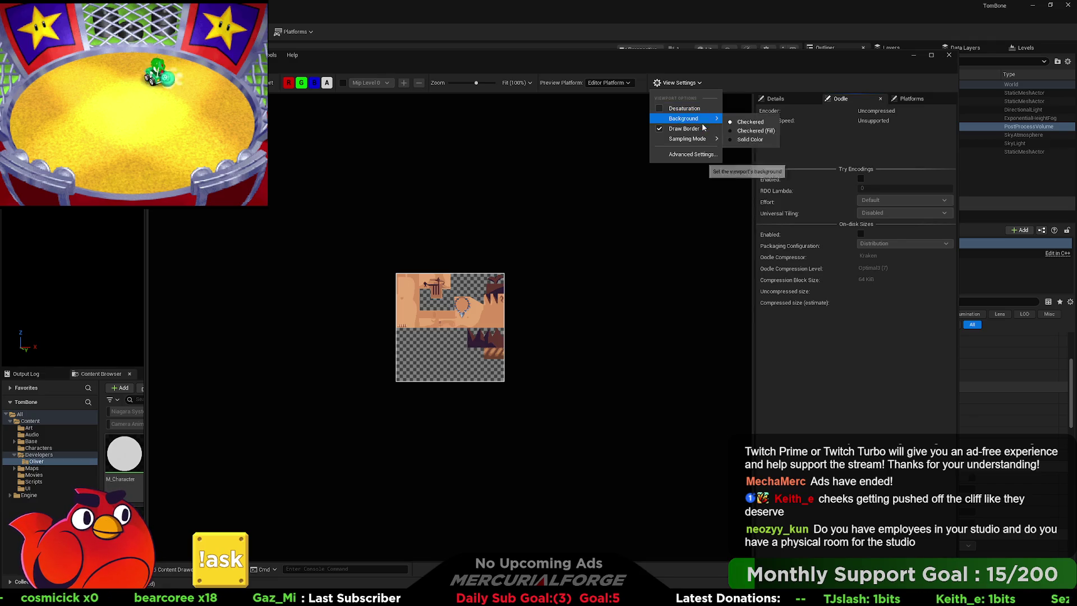
click(803, 339)
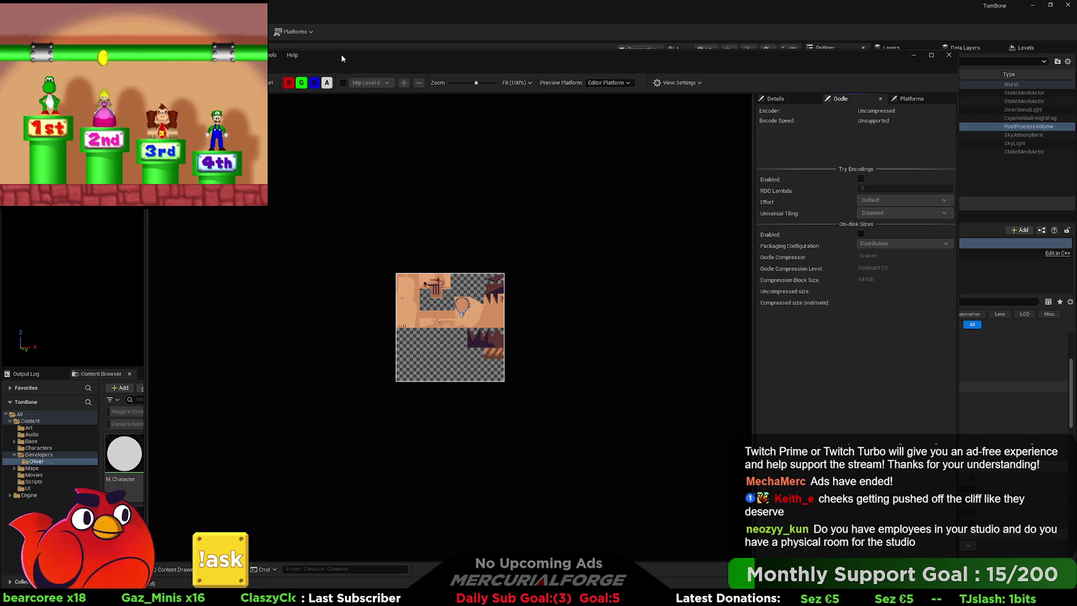
drag(341, 55, 365, 51)
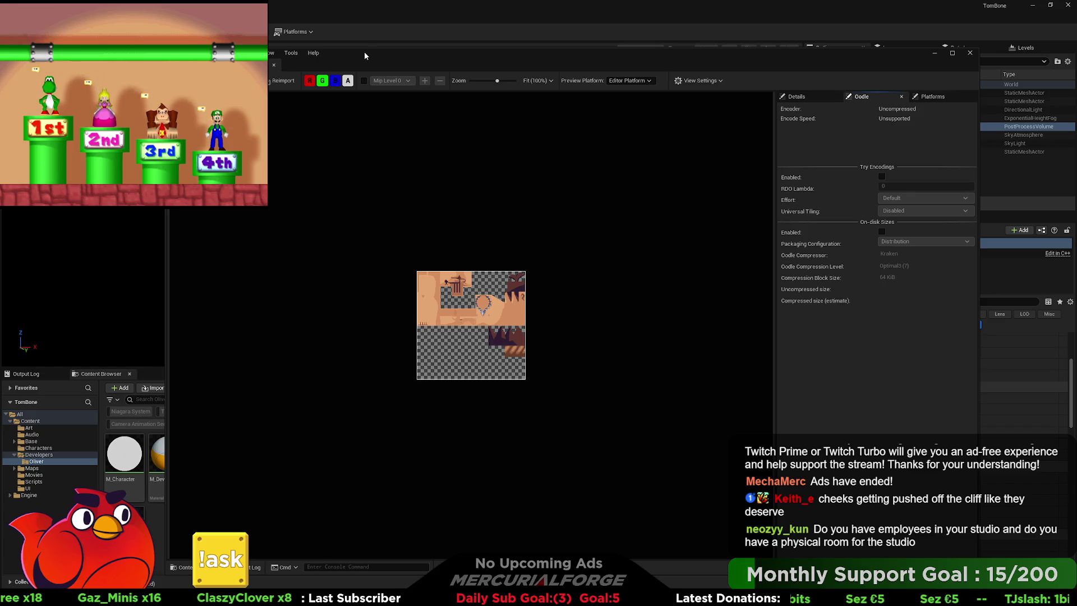
click(969, 53)
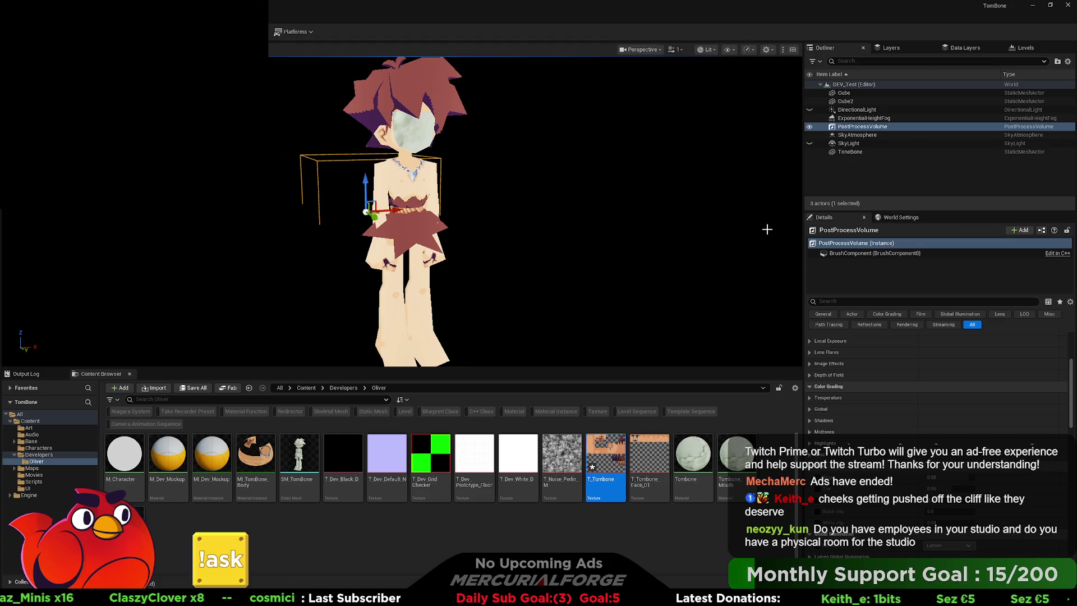
Browse the viewport view modes and show-flag submenus, then dismiss the list
click(699, 53)
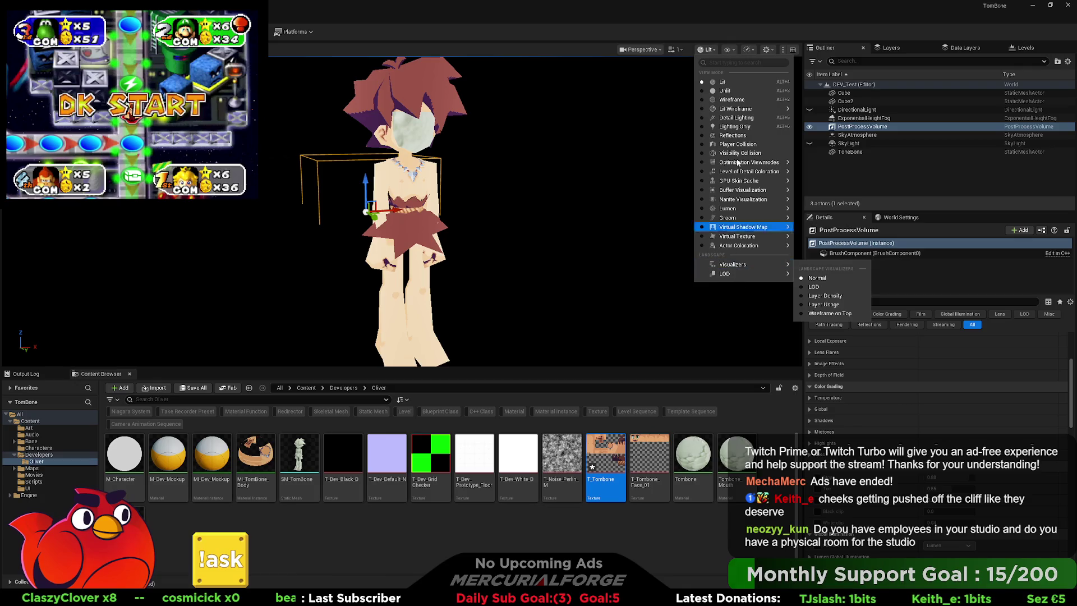
click(729, 50)
mouse_move(771, 305)
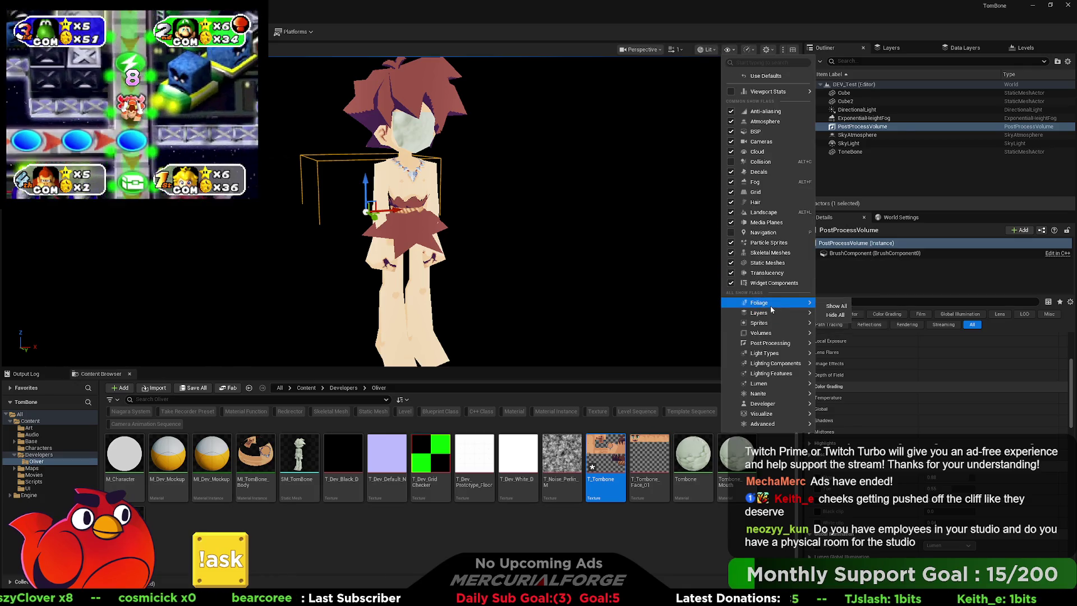
mouse_move(773, 343)
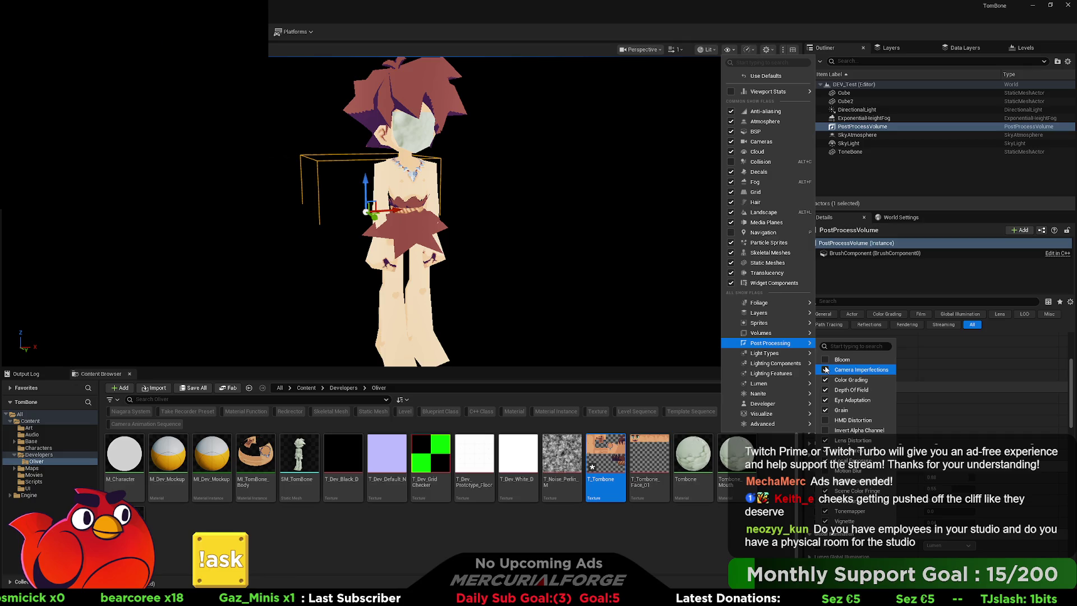
key(Escape)
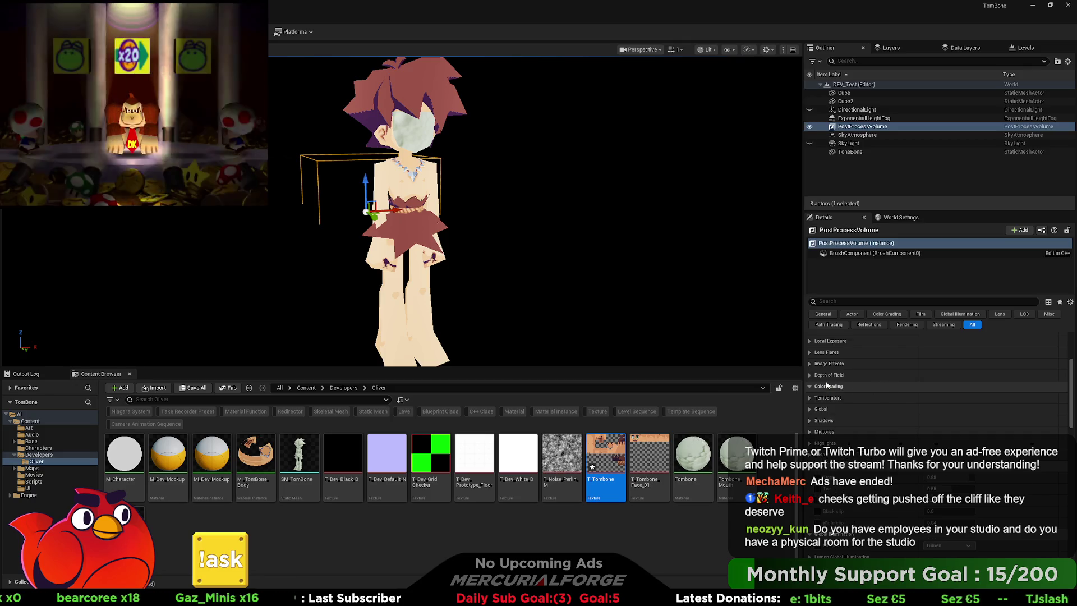
Turn on Bloom in the viewport show flags, browse the other submenus, and close the list
click(727, 50)
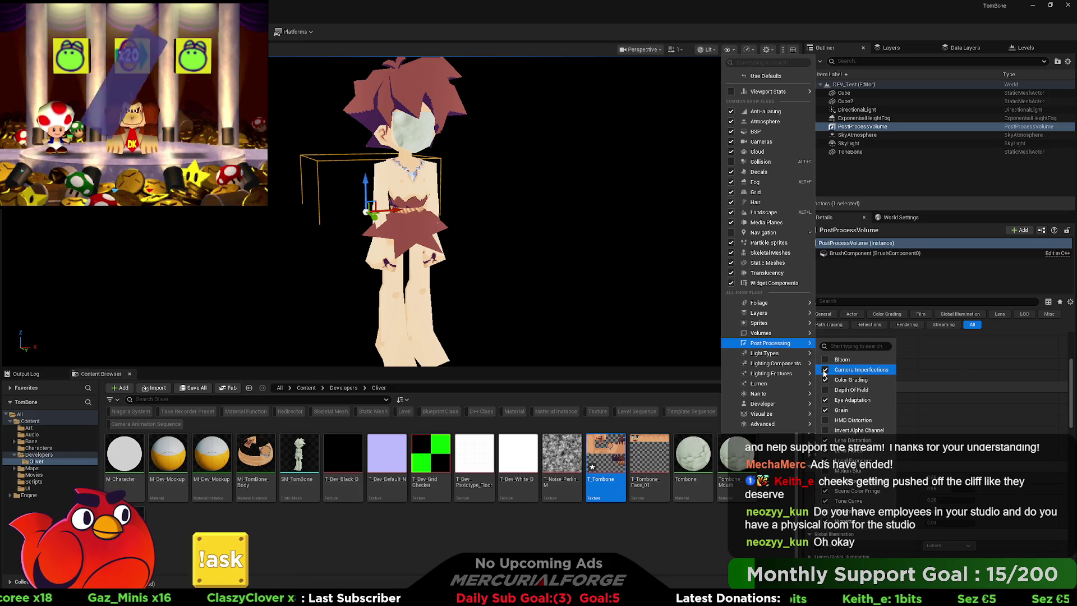
click(825, 360)
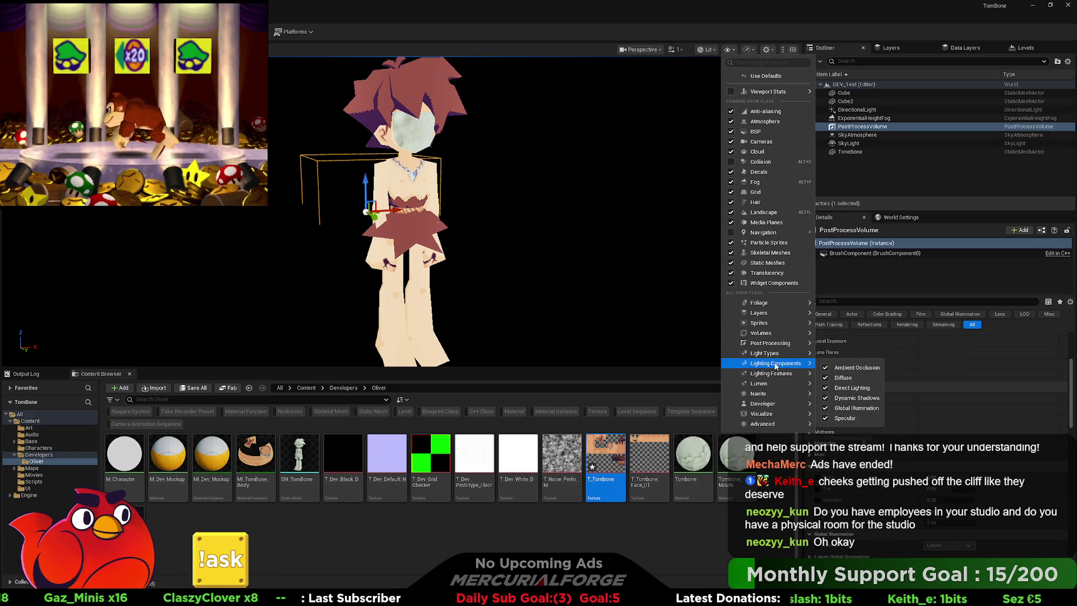
mouse_move(766, 425)
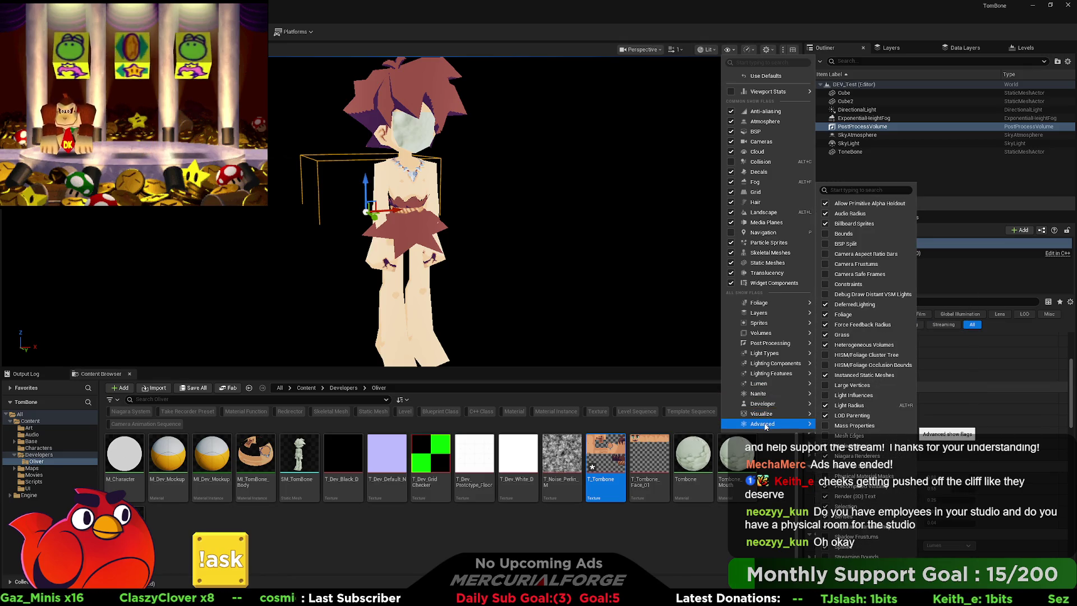
mouse_move(785, 395)
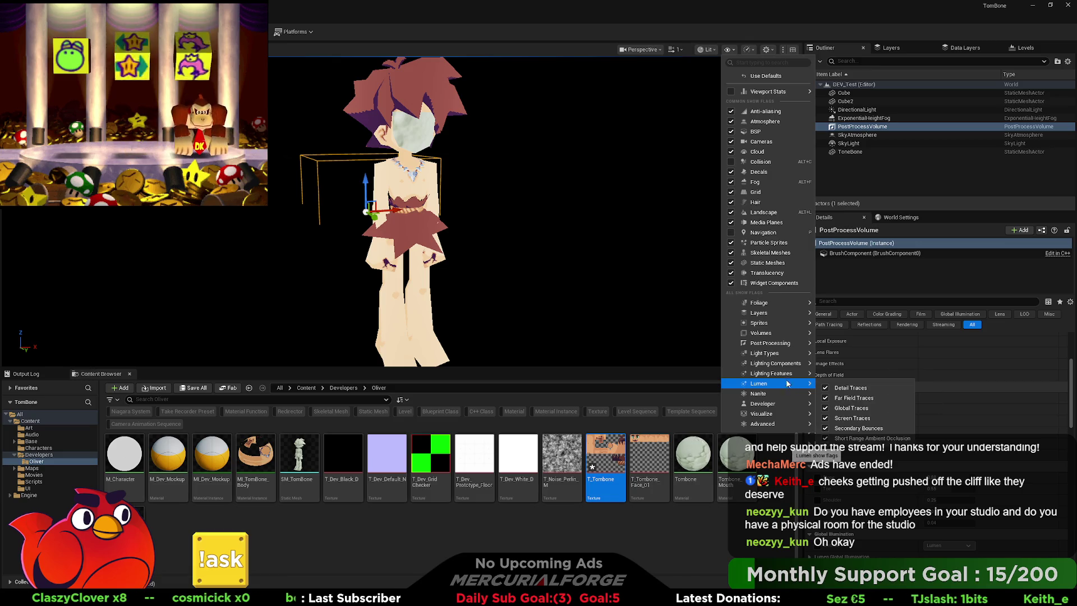
mouse_move(788, 365)
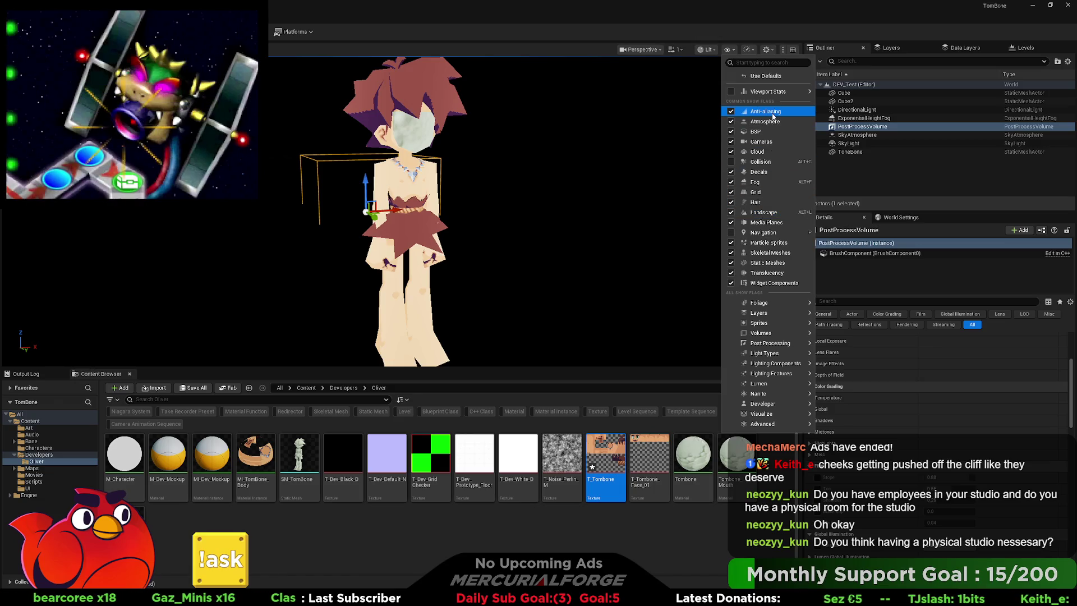
mouse_move(769, 95)
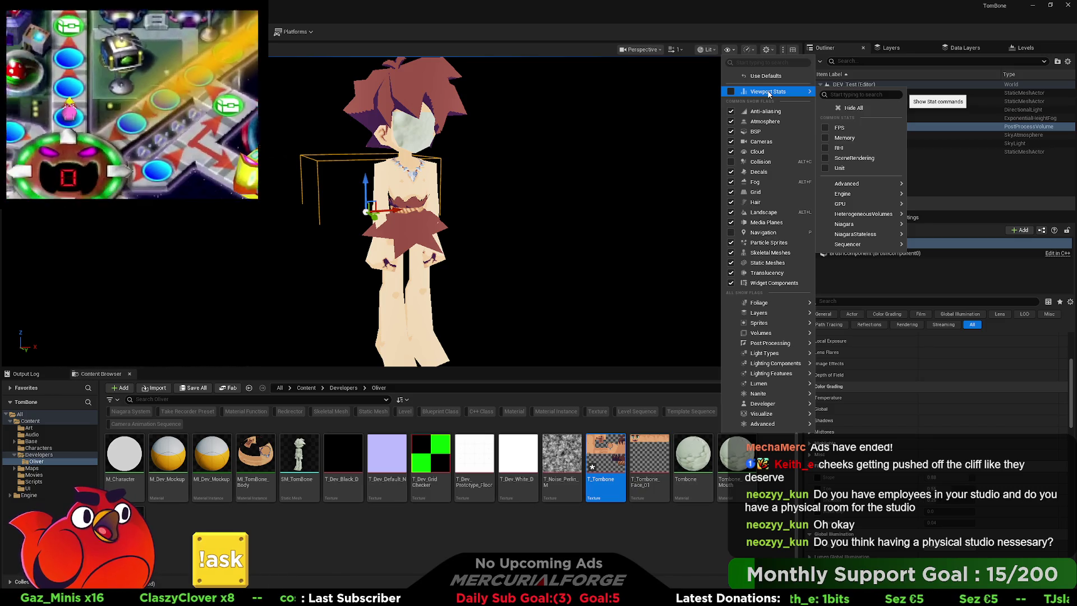
click(583, 40)
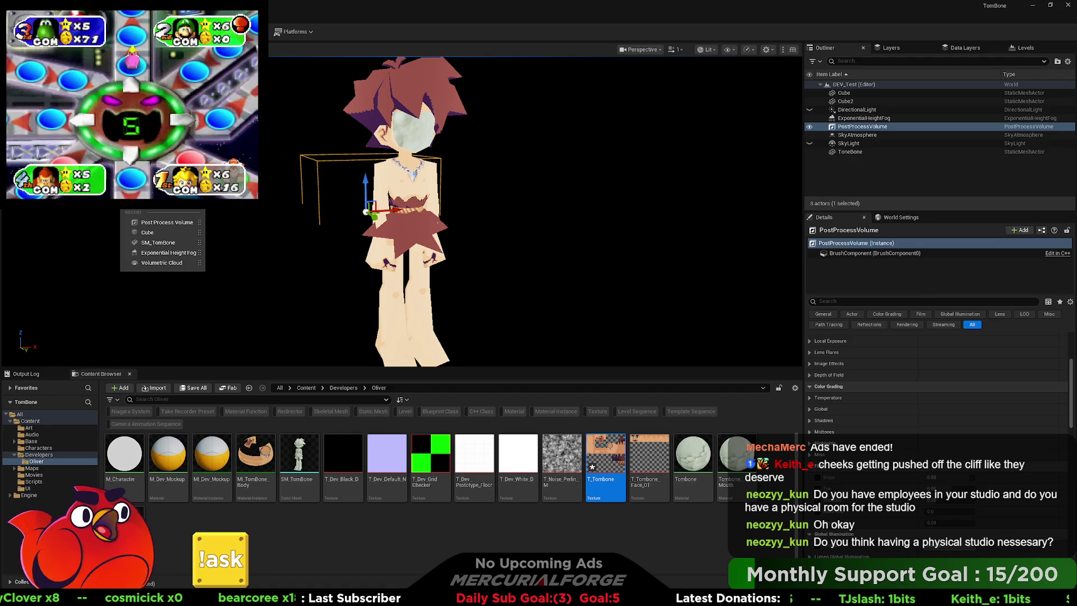
Dismiss the add-actor lists, check Performance and Scalability options, and bring up the viewport show flags
mouse_move(168, 187)
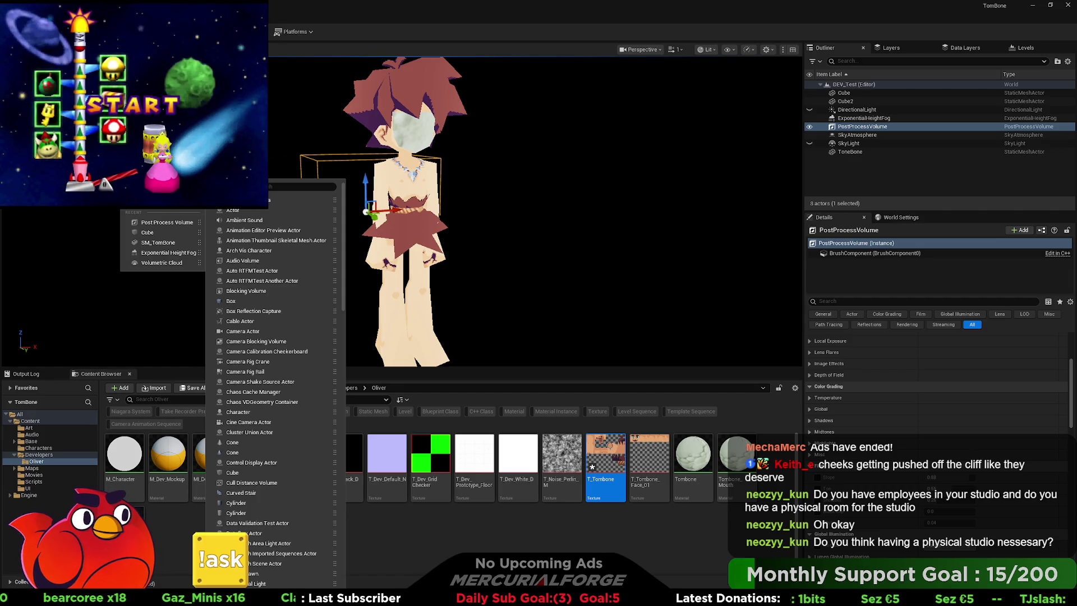
click(664, 43)
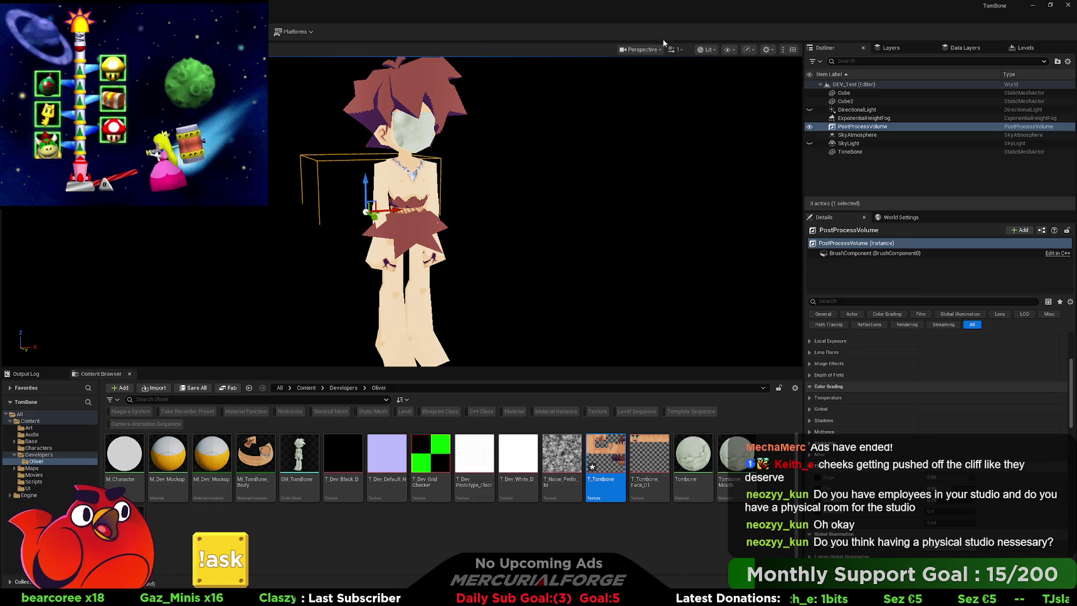
click(729, 50)
click(746, 50)
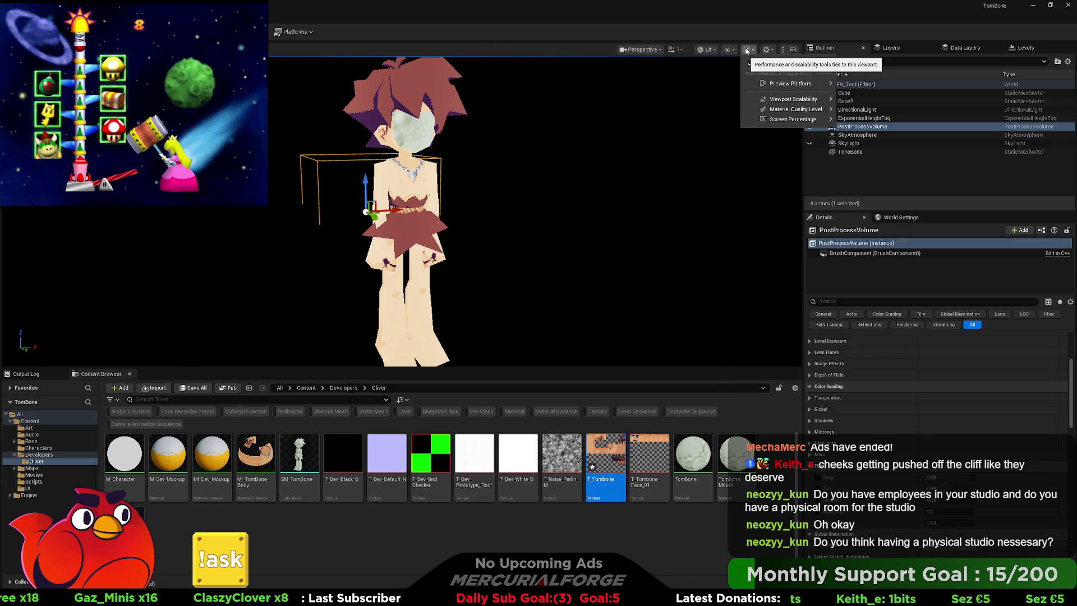
click(728, 49)
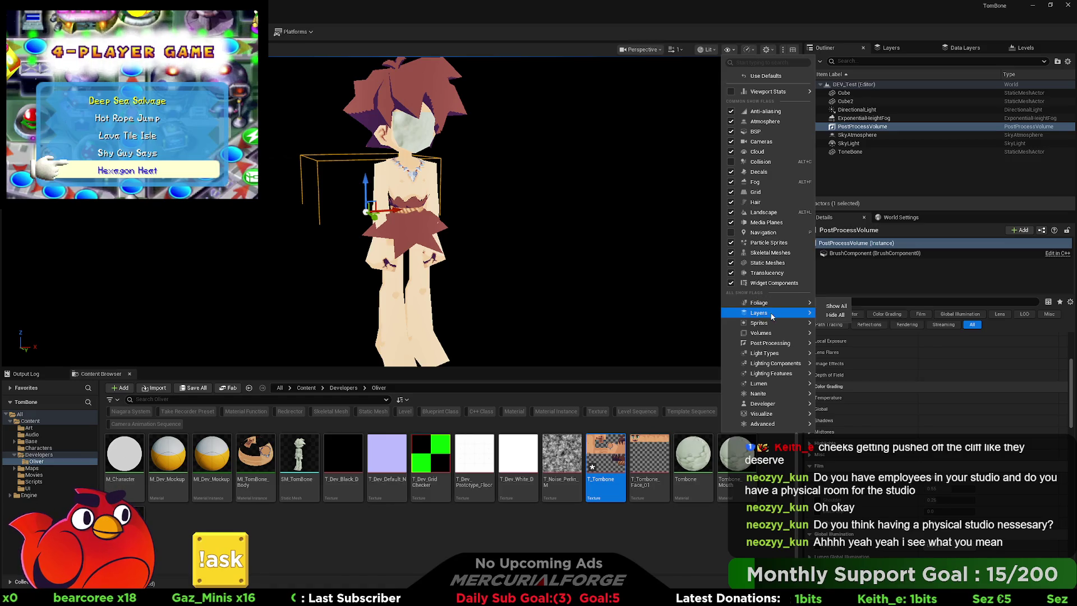
Browse the show-flag submenus without changes and close the list
mouse_move(771, 315)
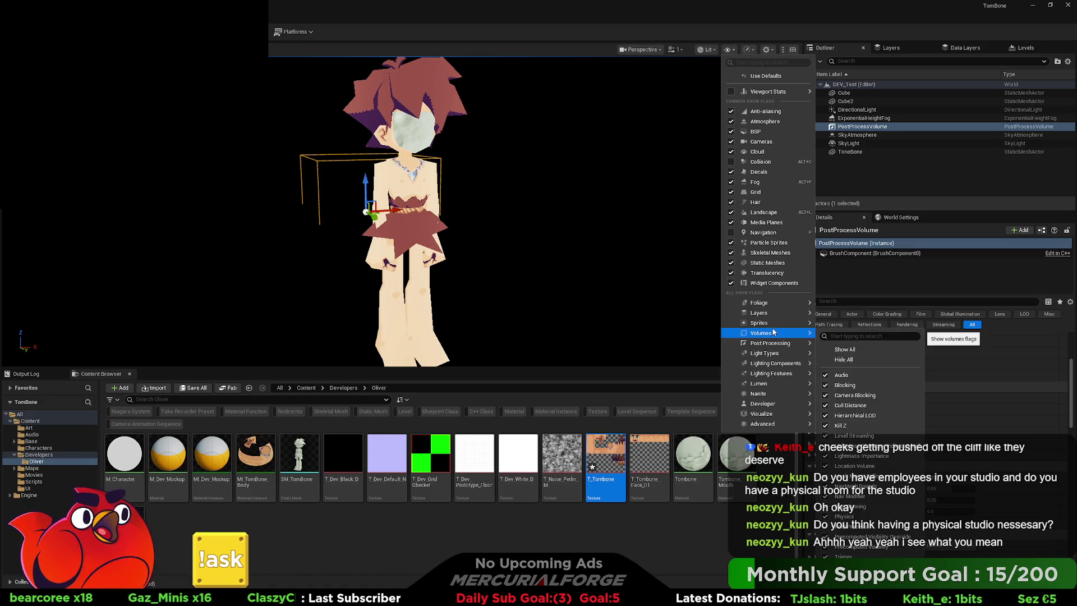
mouse_move(779, 353)
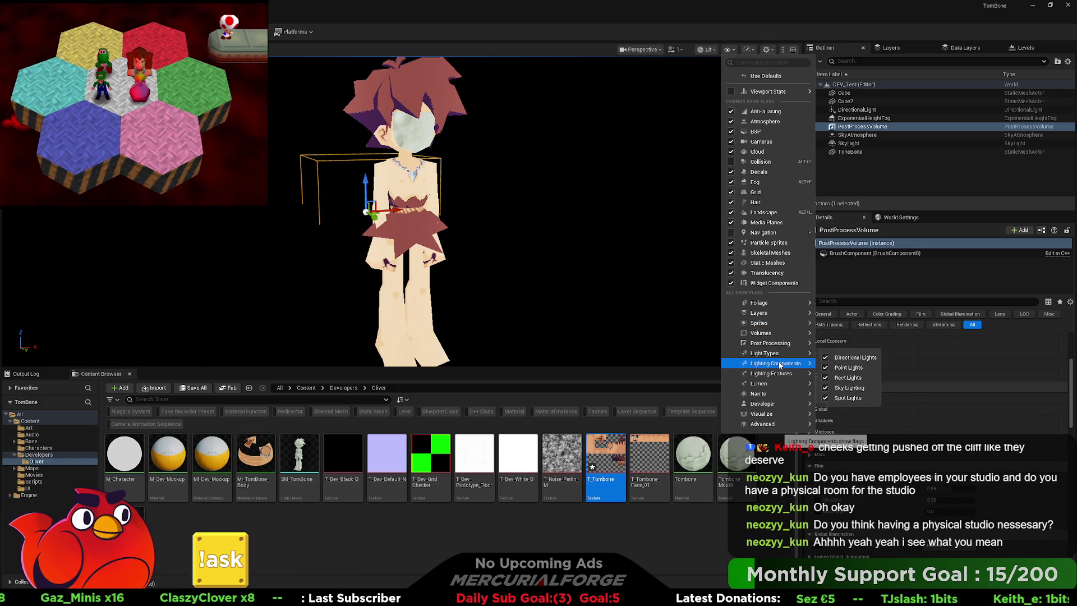
mouse_move(775, 375)
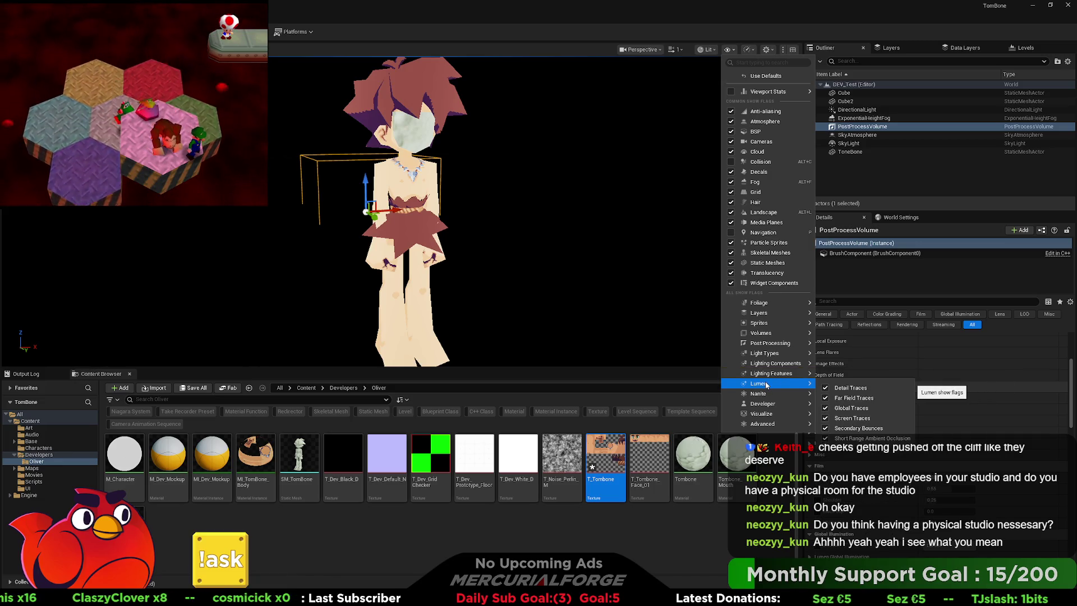
mouse_move(764, 405)
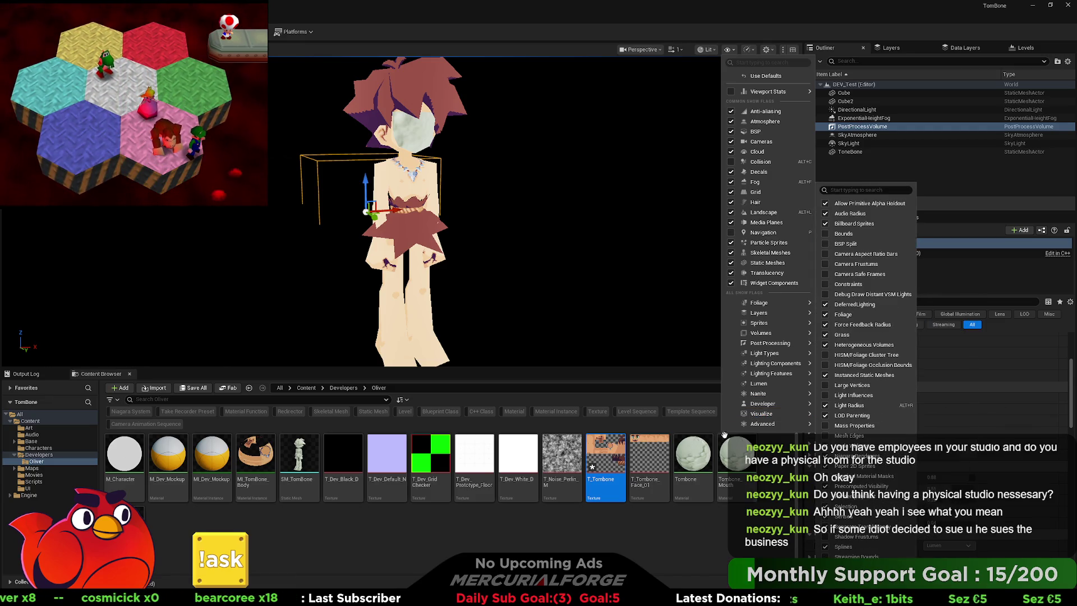
click(669, 371)
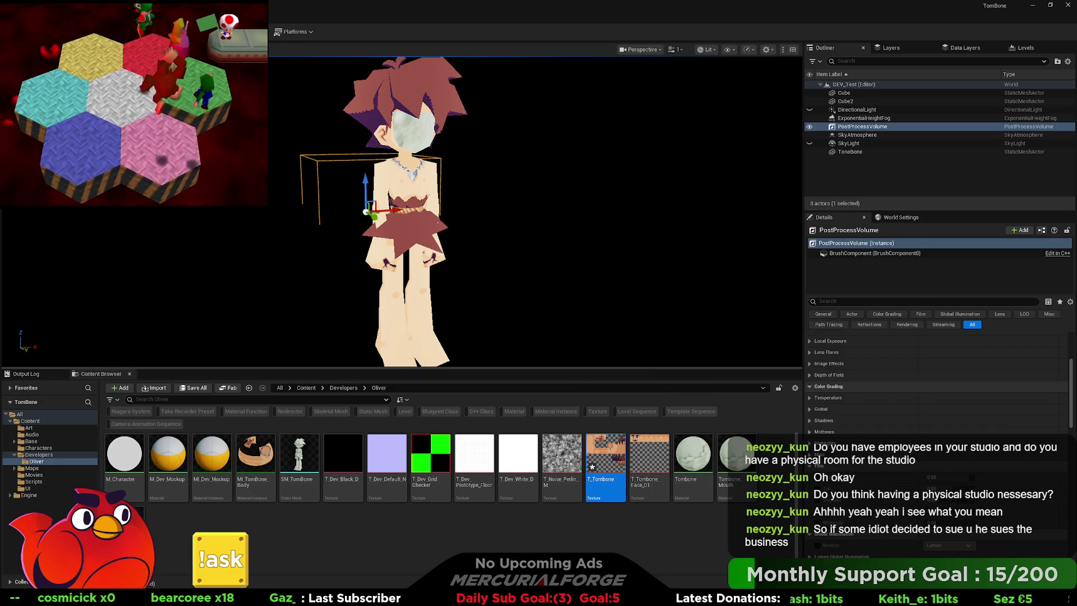
Orbit to view Tombone's front up close, then switch to GraphicsGale
scroll(535, 210, down, 2)
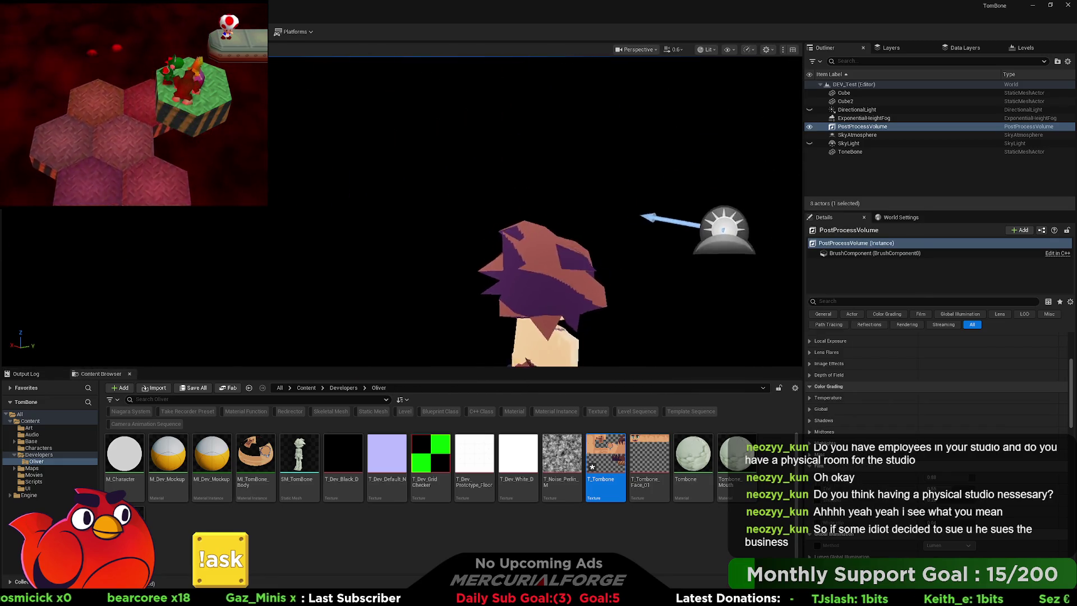
scroll(536, 210, down, 5)
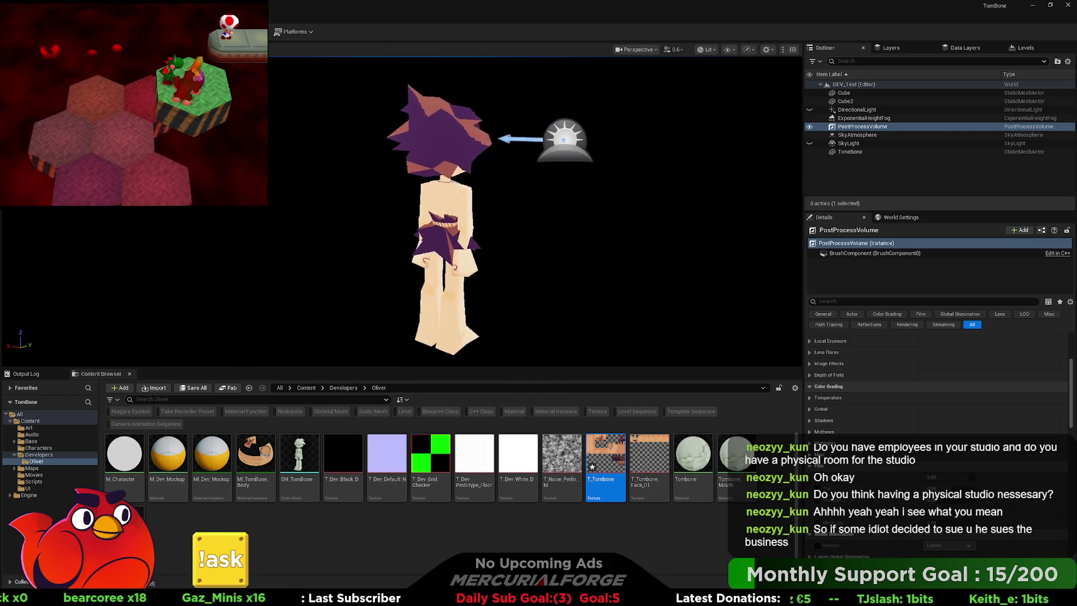
drag(535, 210, 344, 208)
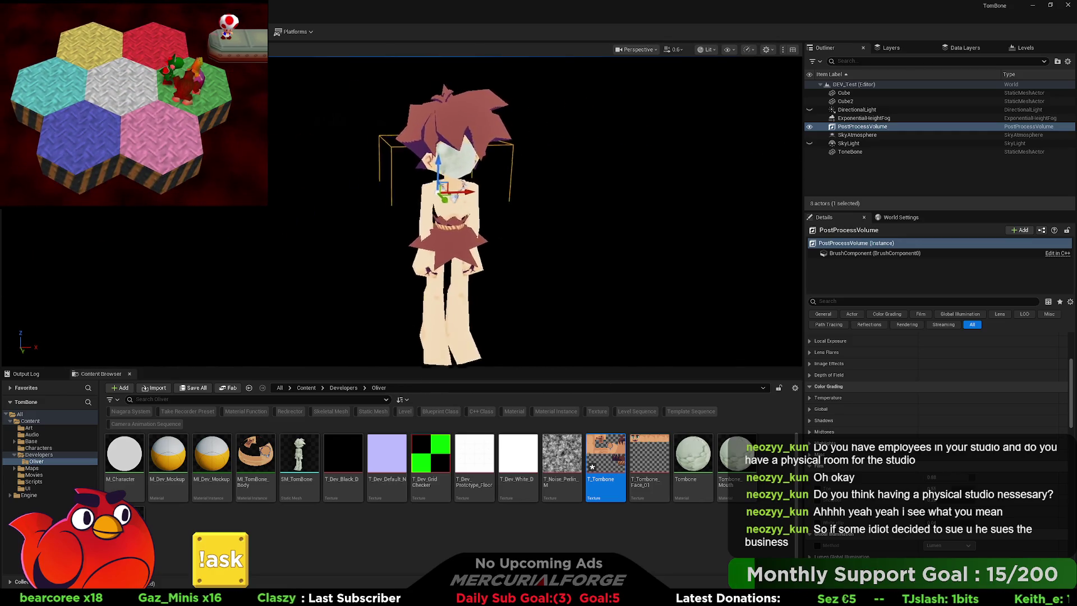
scroll(535, 211, up, 4)
scroll(535, 210, down, 2)
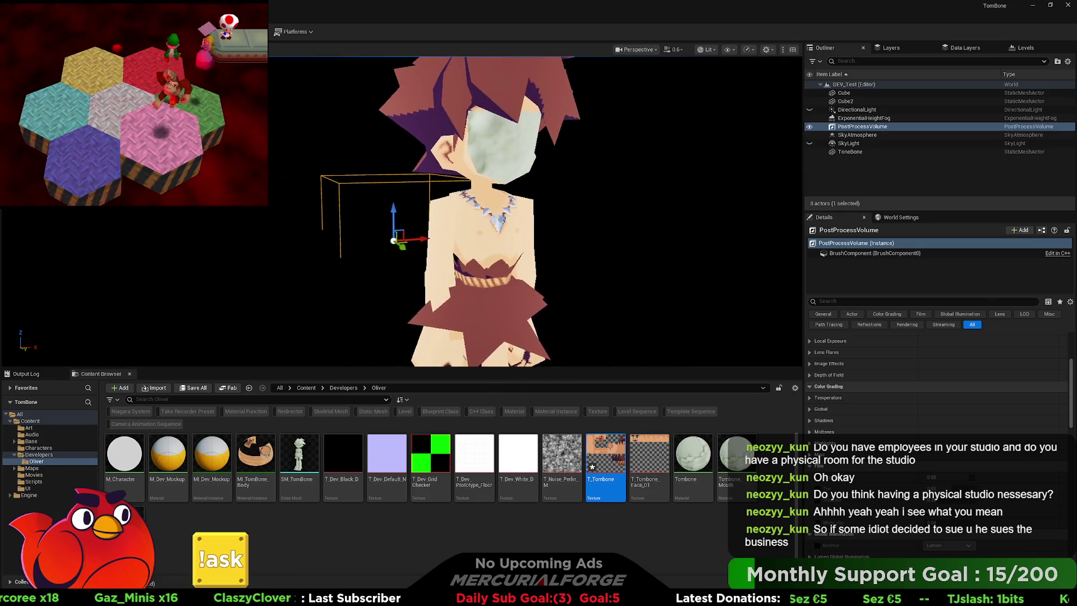
key(alt+Tab)
key(alt+Tab)
key(alt+Tab)
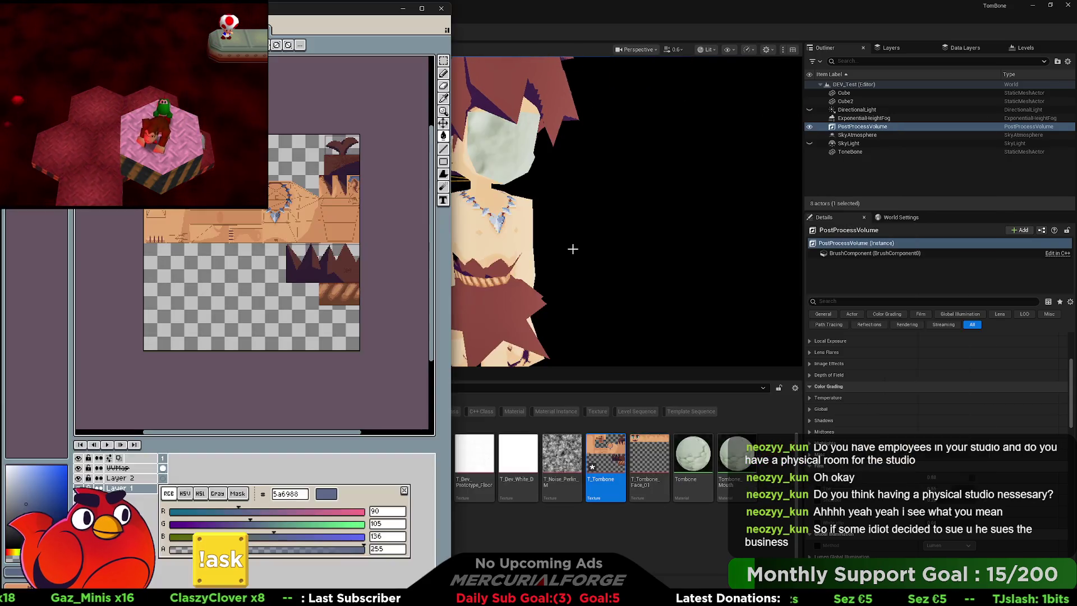
Switch from GraphicsGale back to the Unreal Editor showing Tombone
key(alt+Tab)
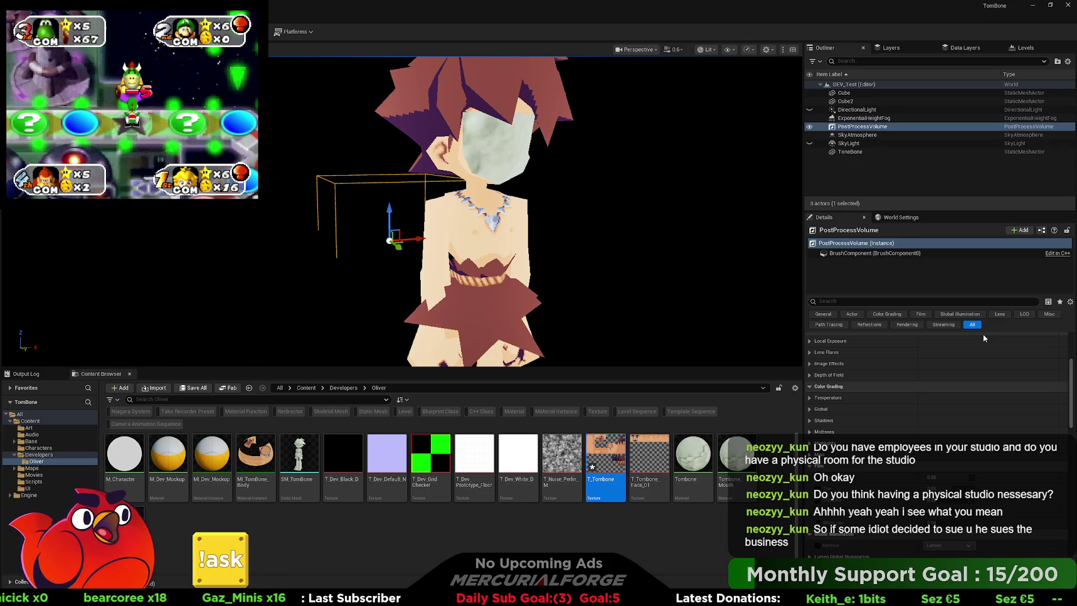
scroll(955, 337, up, 5)
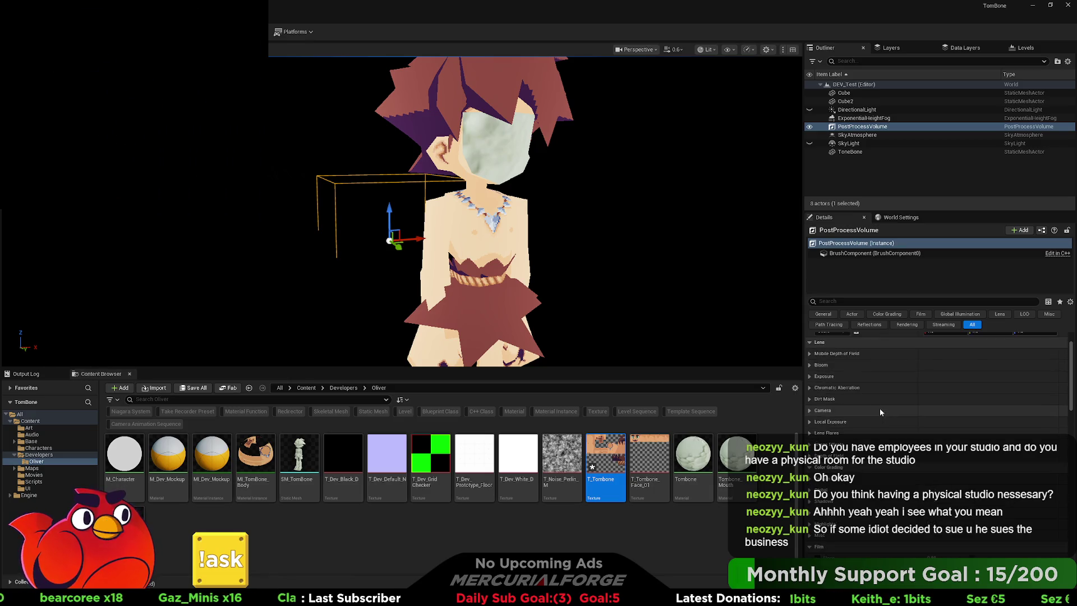
scroll(841, 408, down, 10)
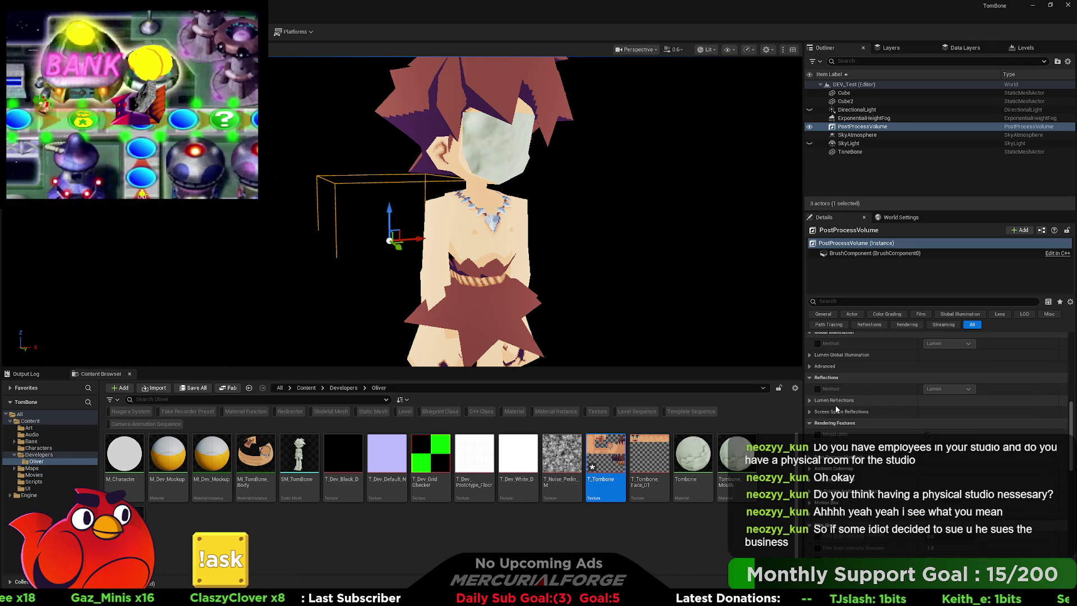
scroll(835, 408, down, 10)
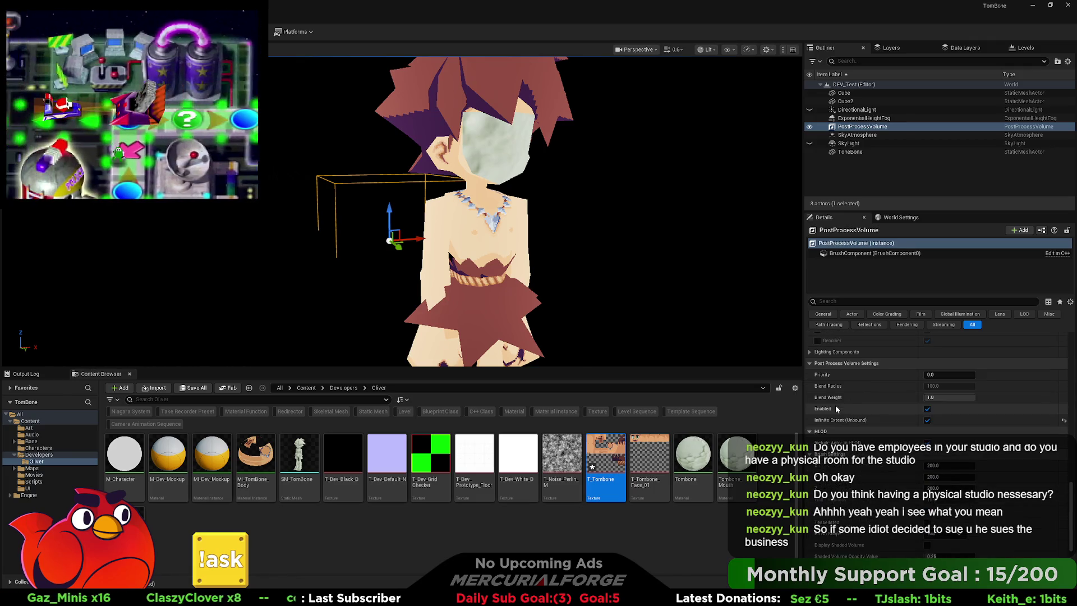
scroll(836, 405, down, 5)
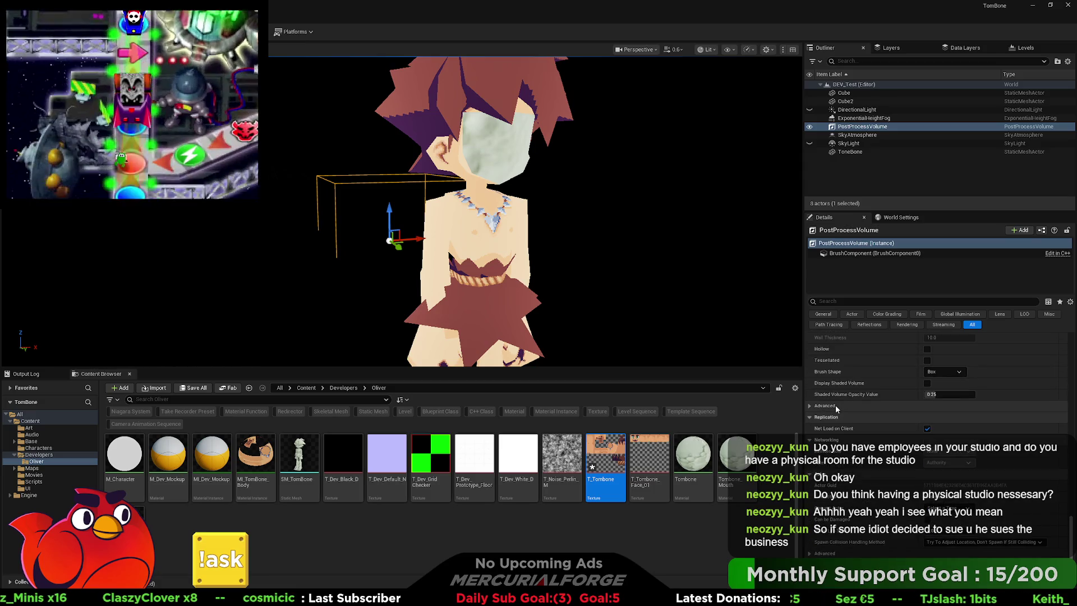
scroll(835, 405, up, 10)
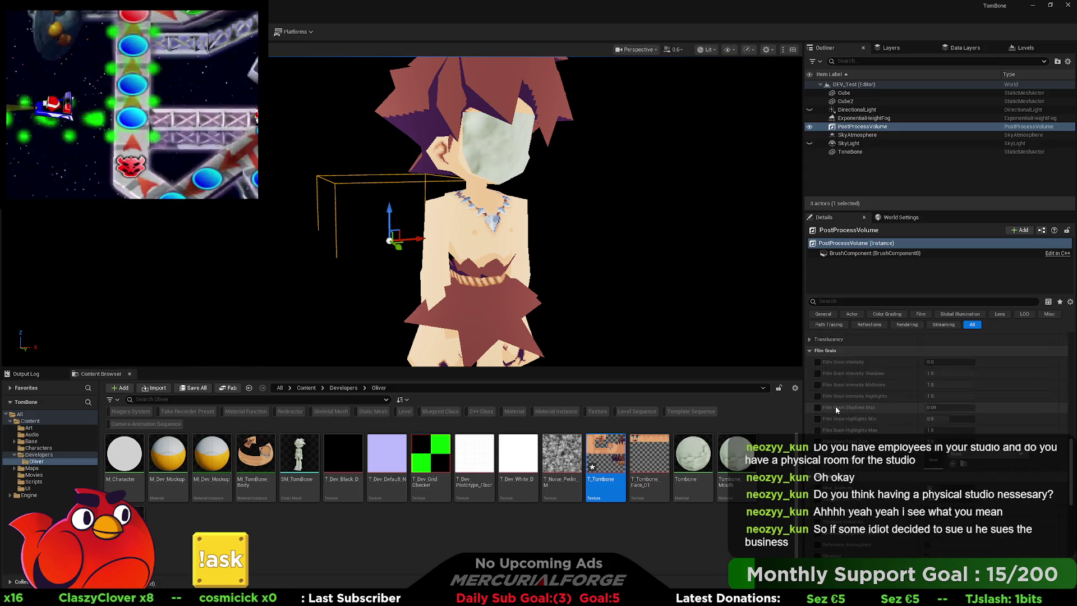
scroll(836, 405, up, 10)
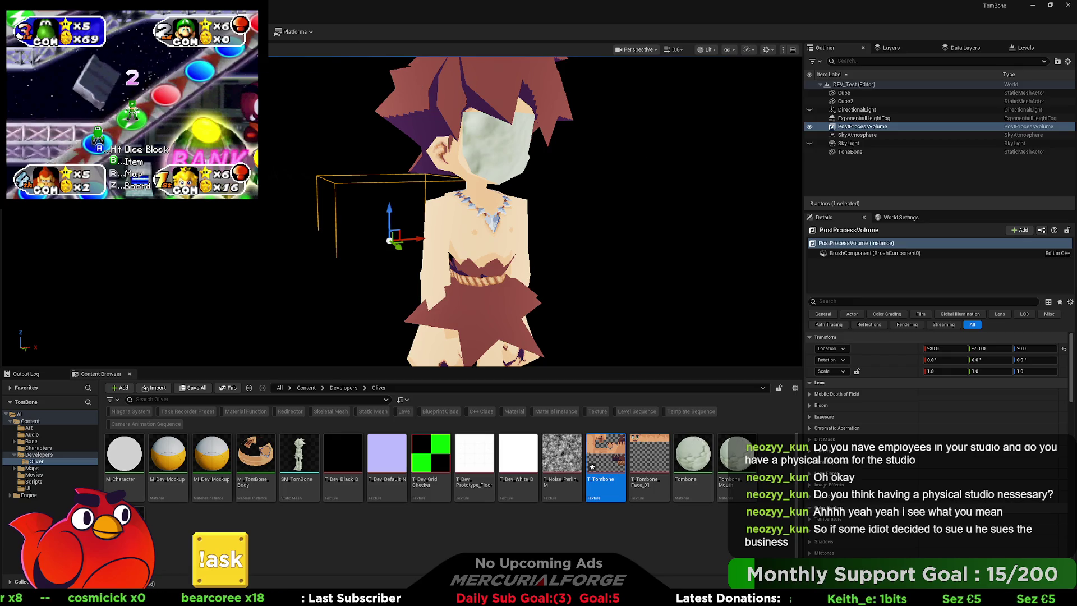
key(alt+p)
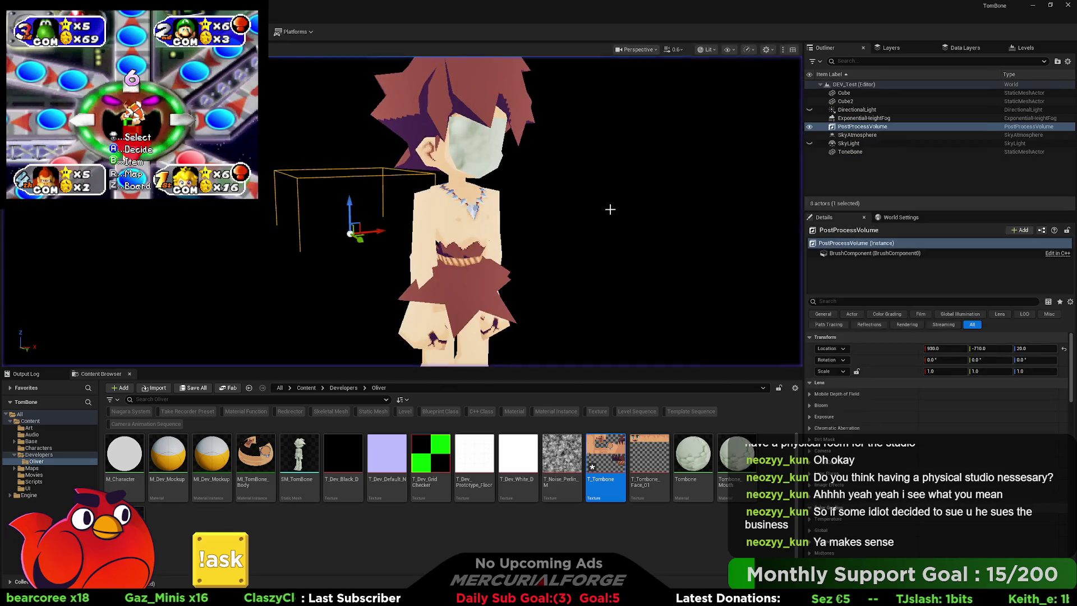
key(Escape)
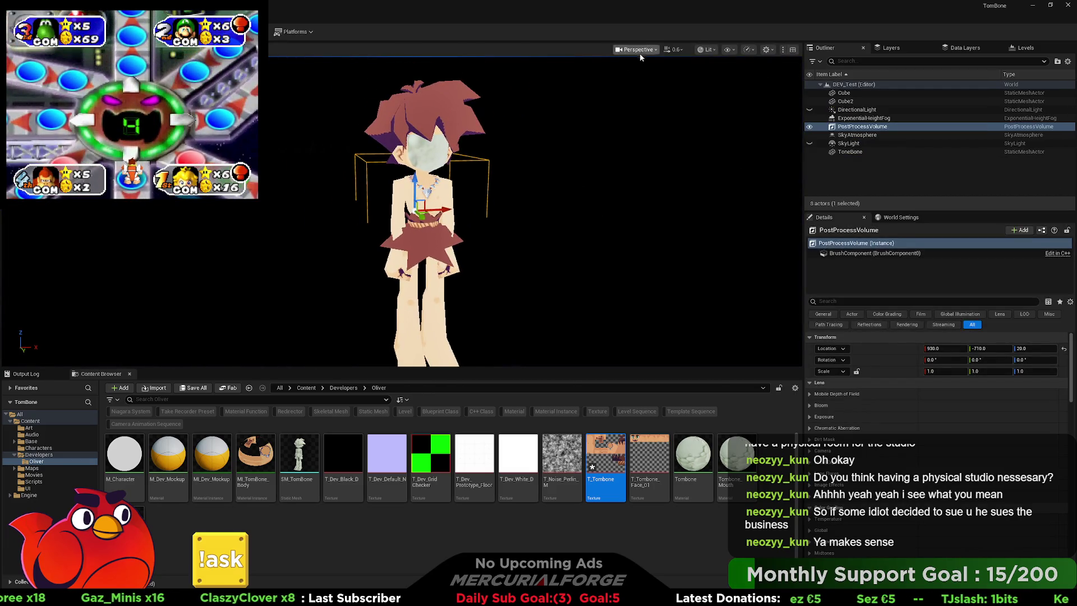
click(639, 49)
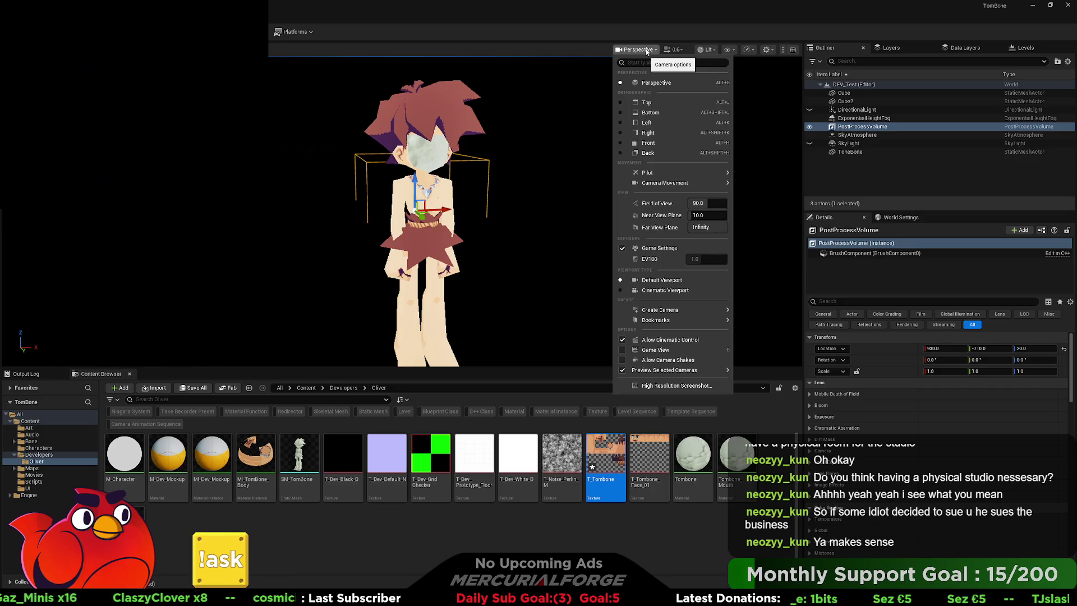
click(707, 49)
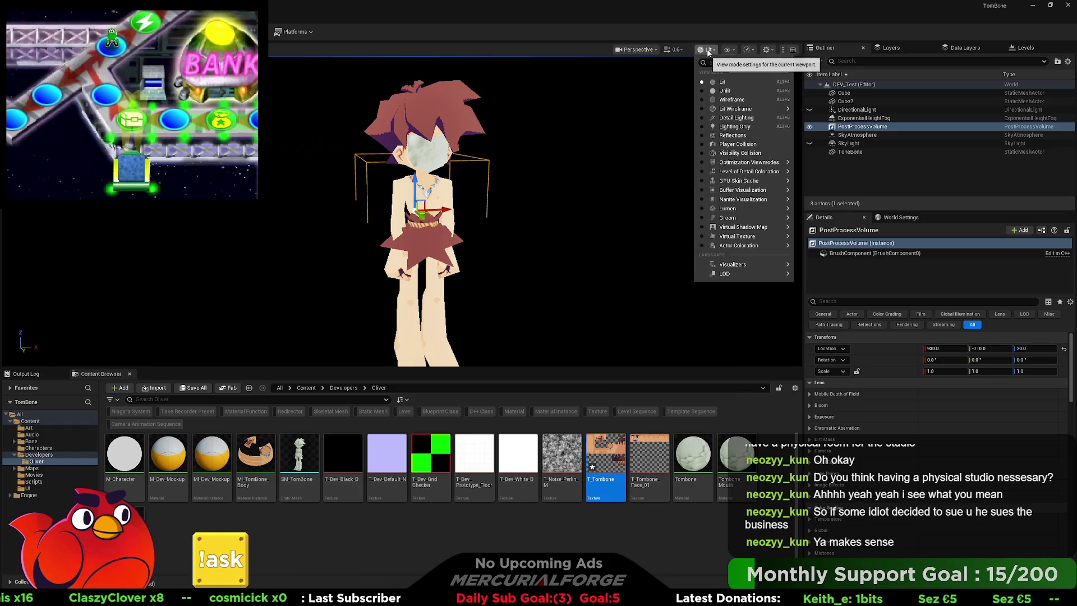
click(724, 91)
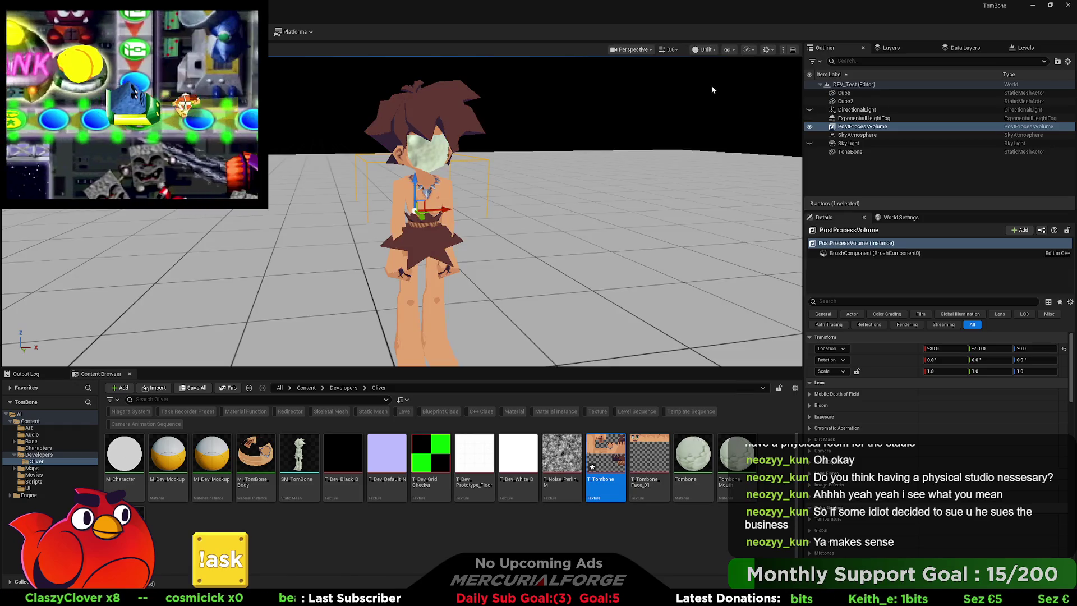
click(705, 49)
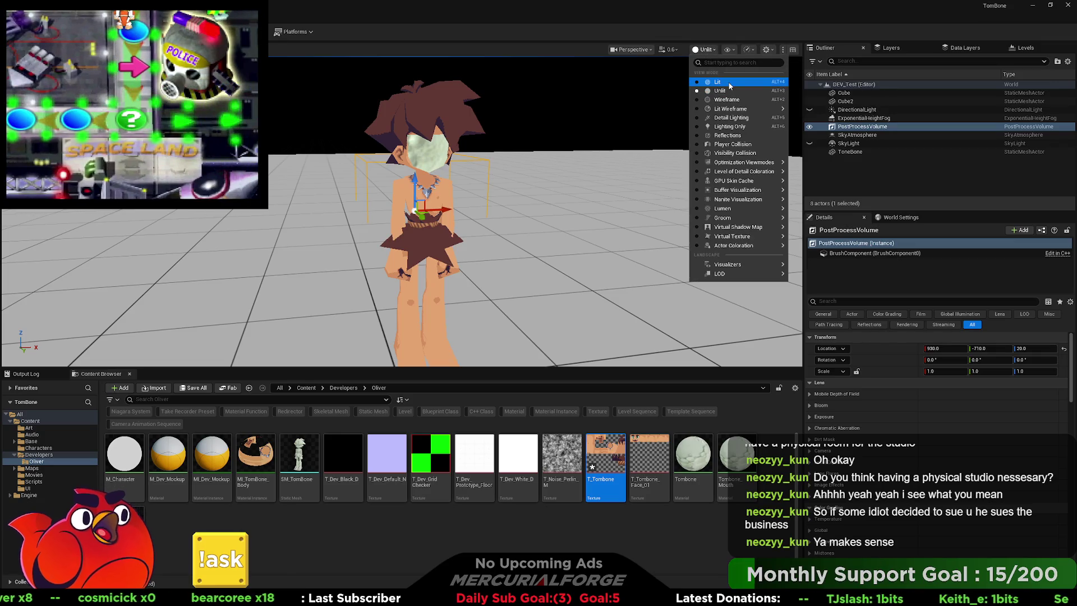
click(728, 83)
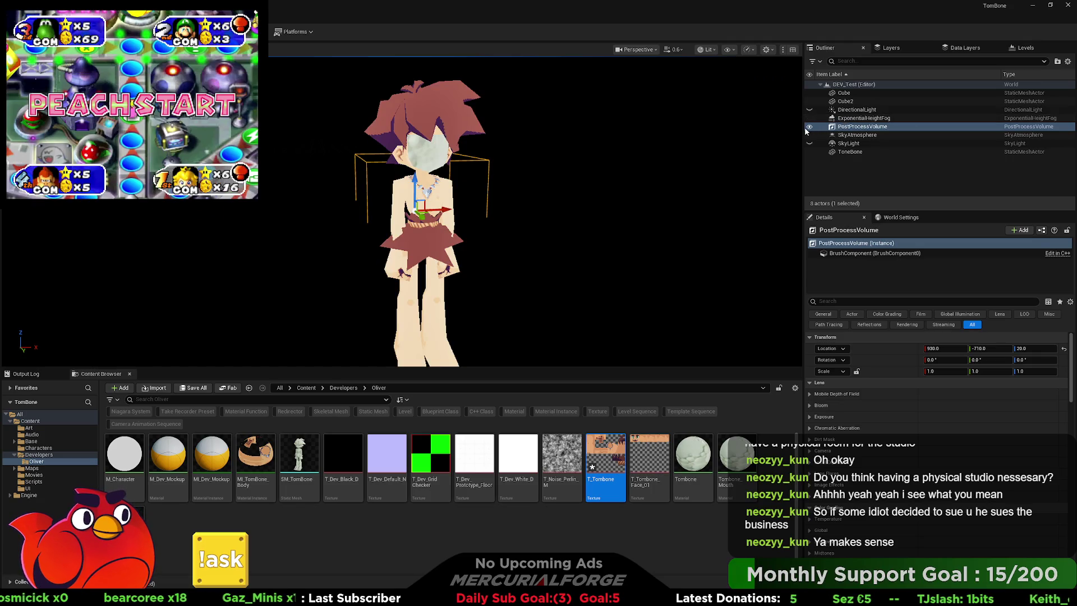
Select the SkyLight and DirectionalLight in the Outliner and toggle a light setting on each
click(841, 144)
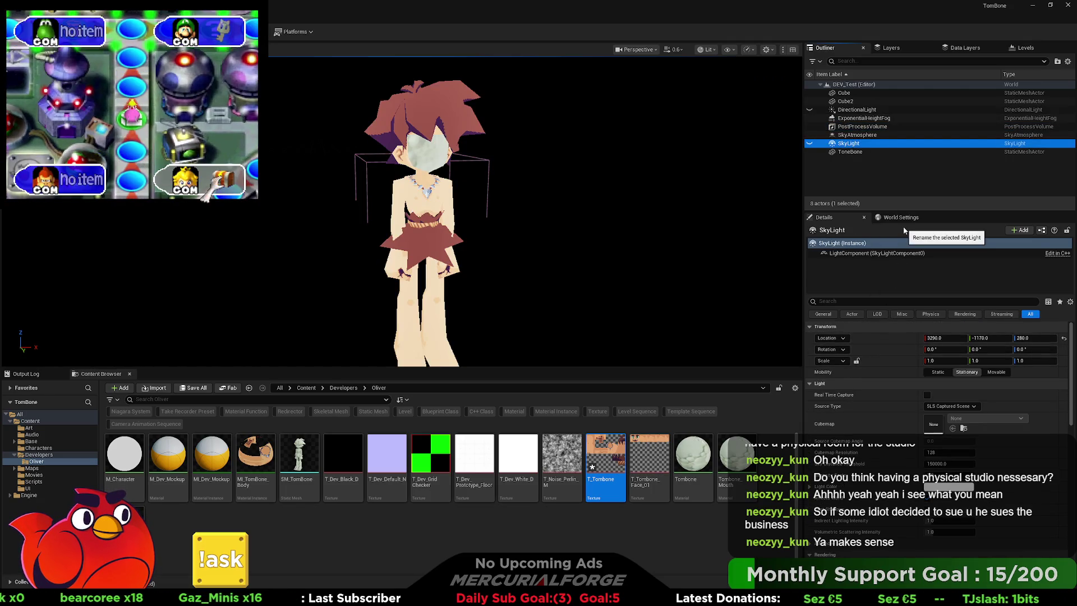
click(929, 503)
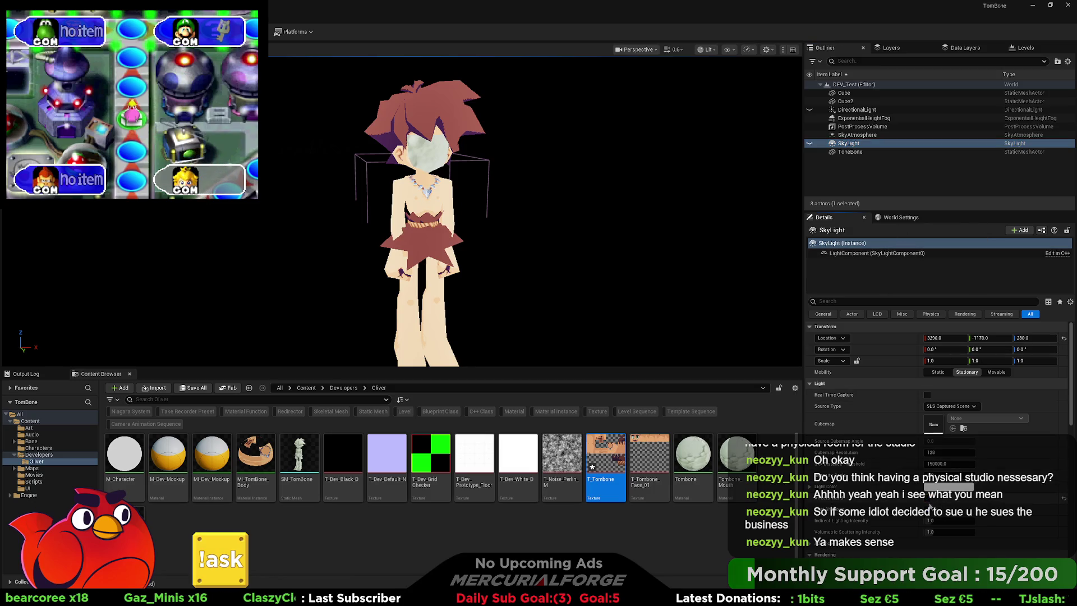
click(850, 109)
click(926, 463)
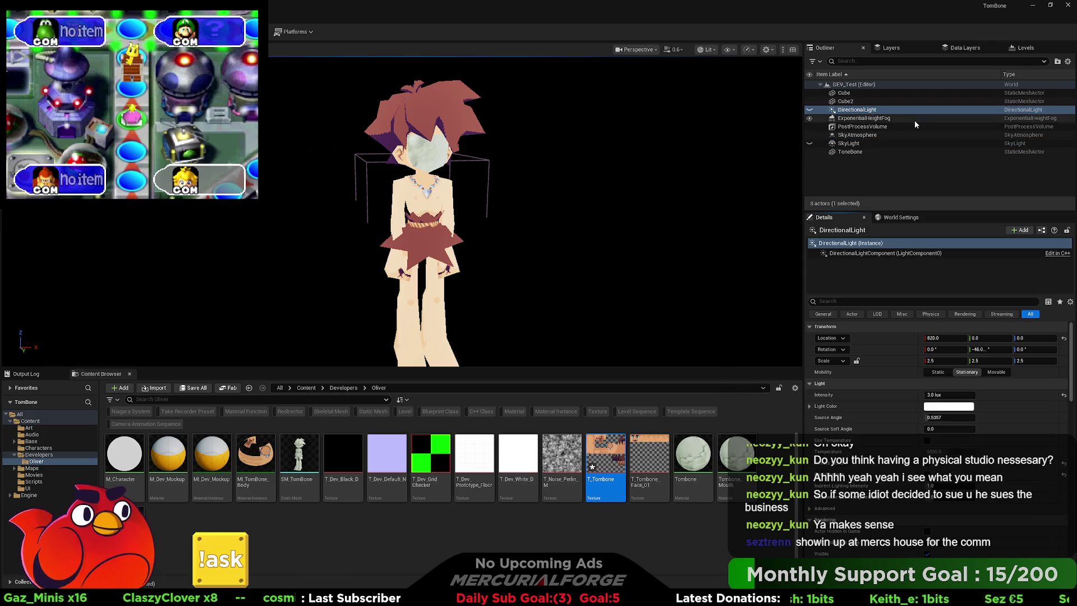
Delete the DirectionalLight and SkyLight, then briefly play the level in the editor and stop
click(857, 109)
key(Delete)
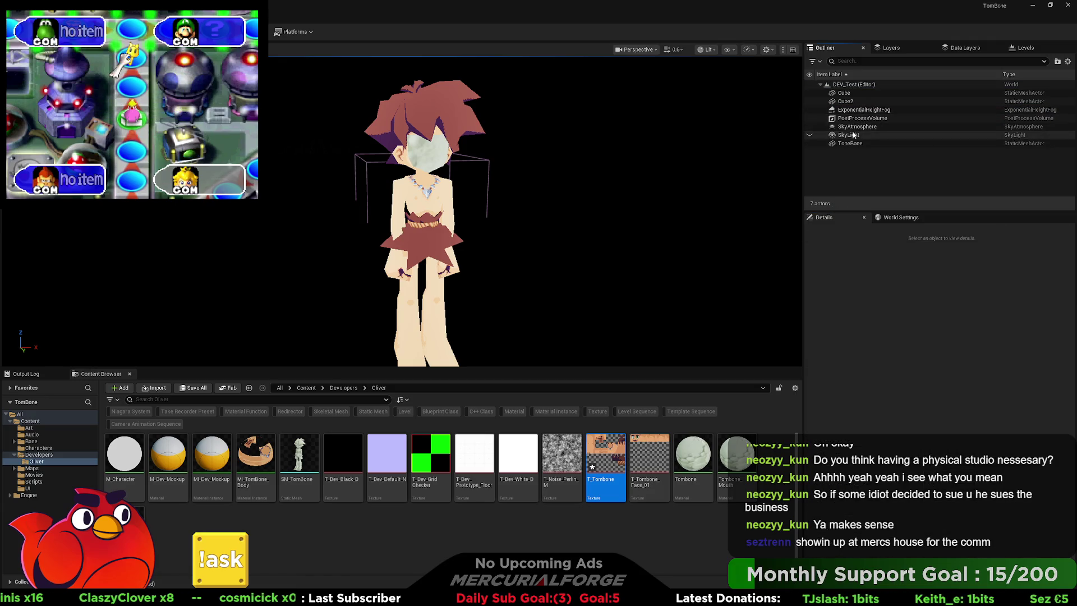
click(861, 138)
key(Delete)
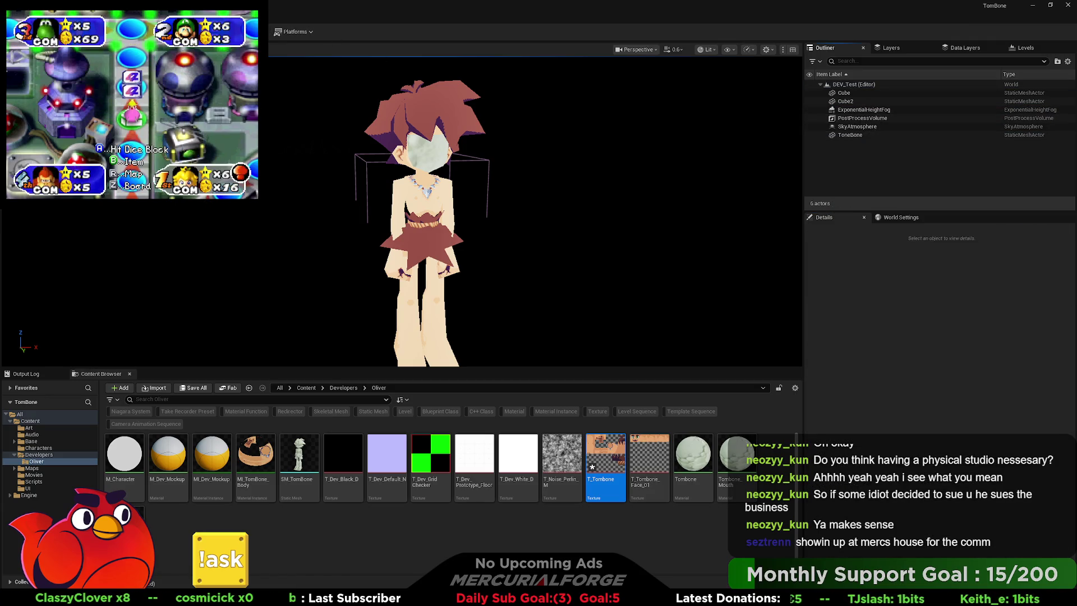
key(alt+p)
key(Escape)
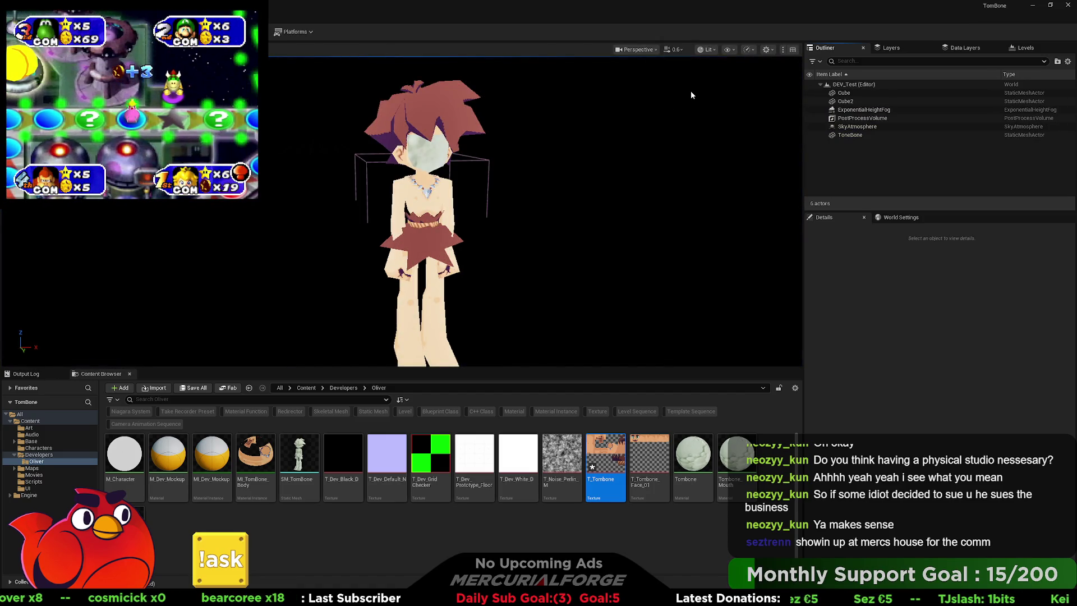
Compare Unlit and Lit view modes on Tombone, ending in Lit with viewport settings showing
click(644, 51)
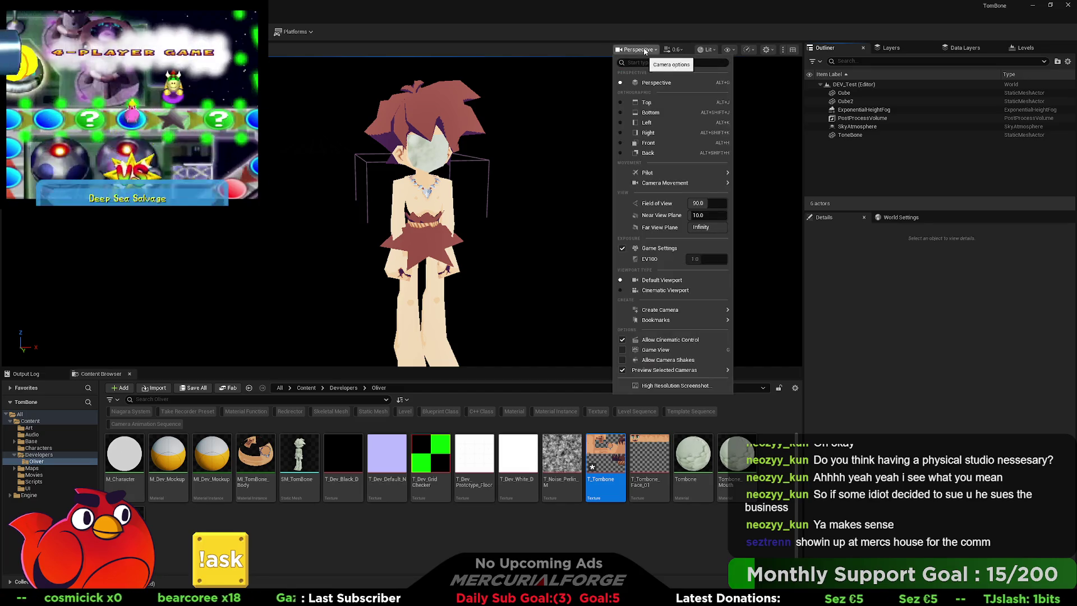
click(704, 50)
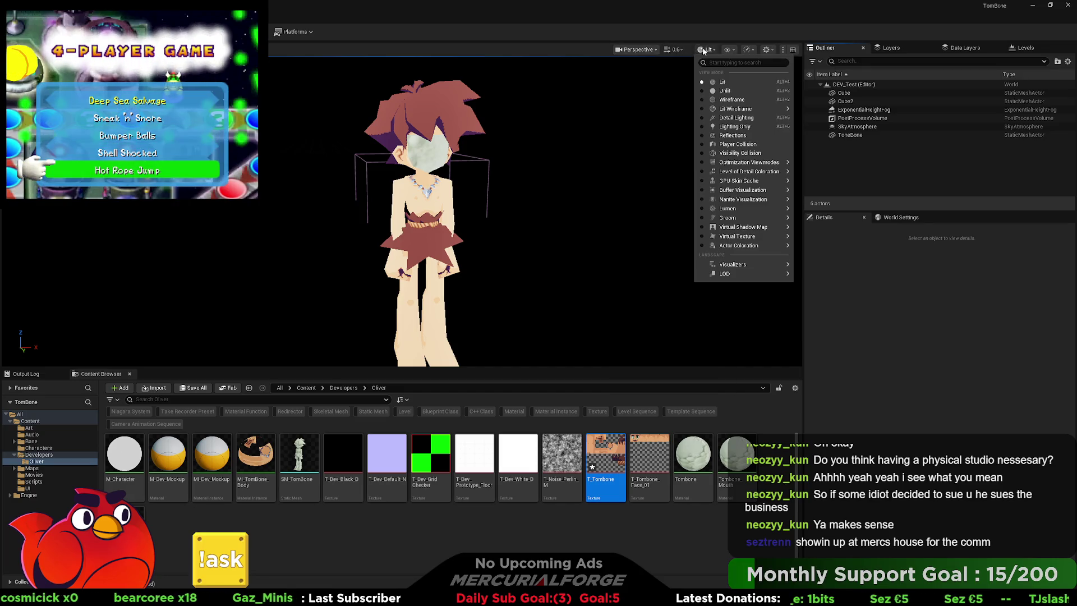
click(729, 92)
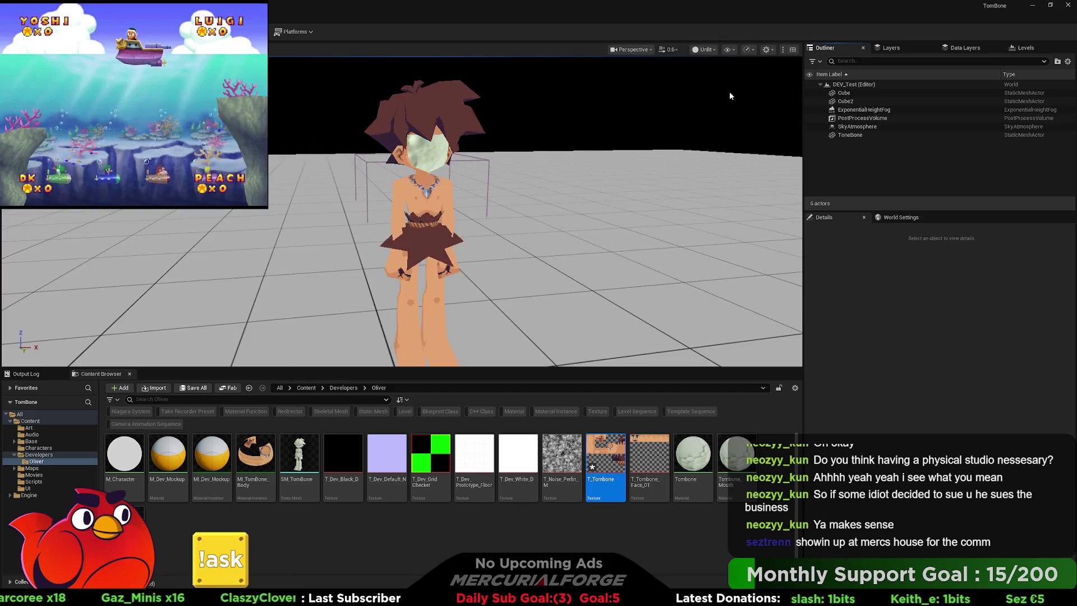
click(706, 50)
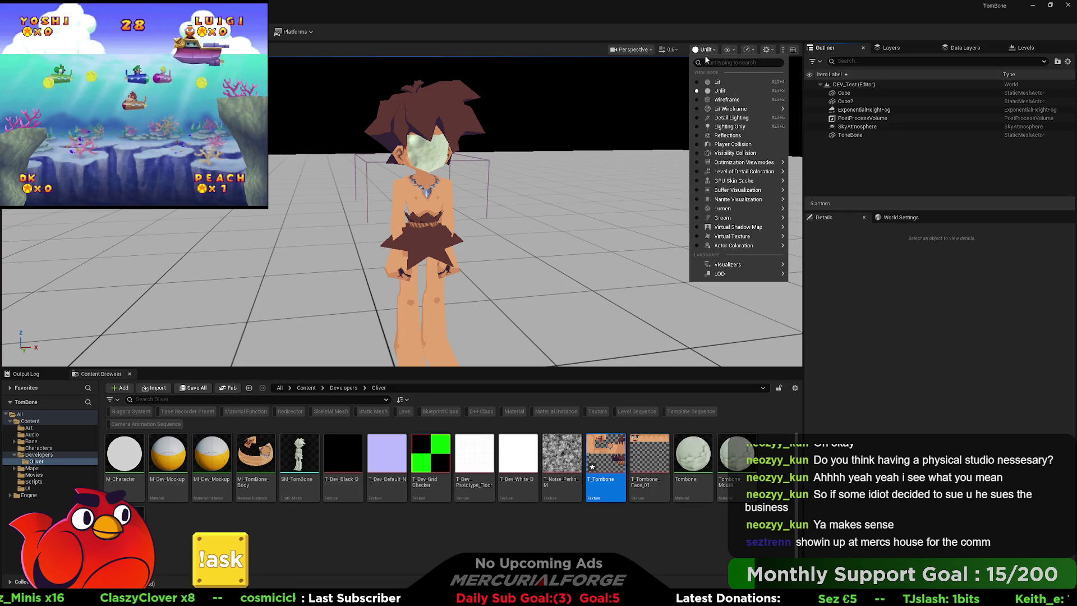
click(719, 82)
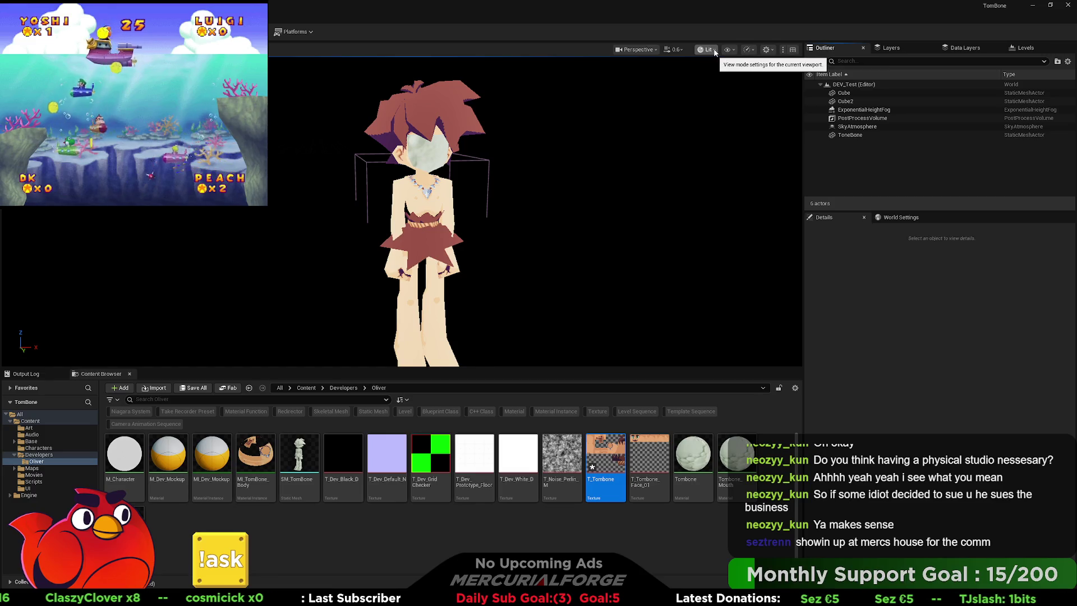
click(766, 50)
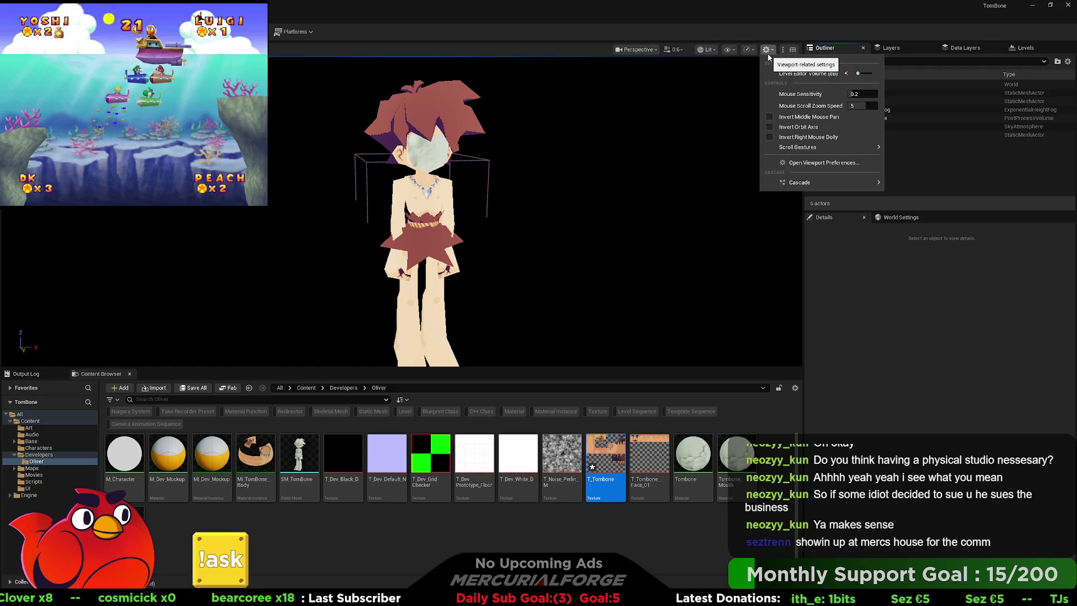
Open and close the Level Editor viewport preferences, then open and close the show-flags list
click(795, 163)
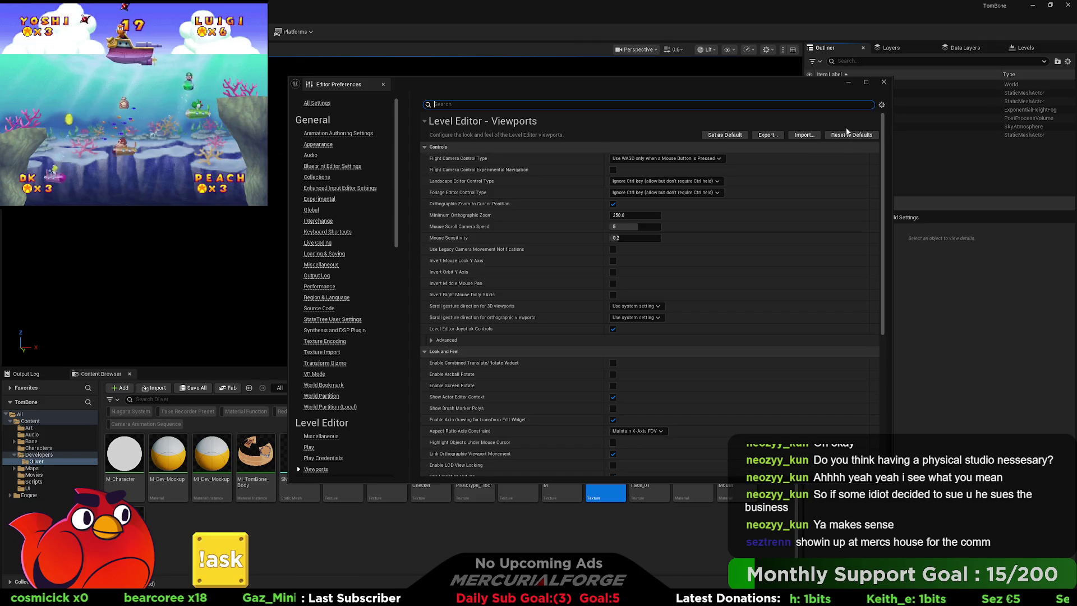
click(883, 82)
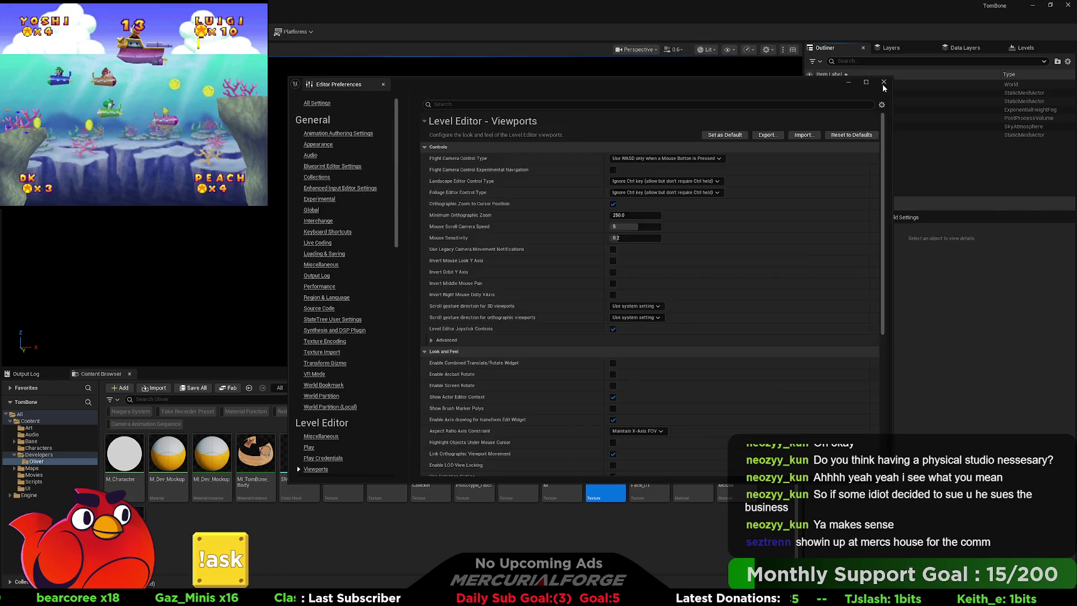
click(768, 50)
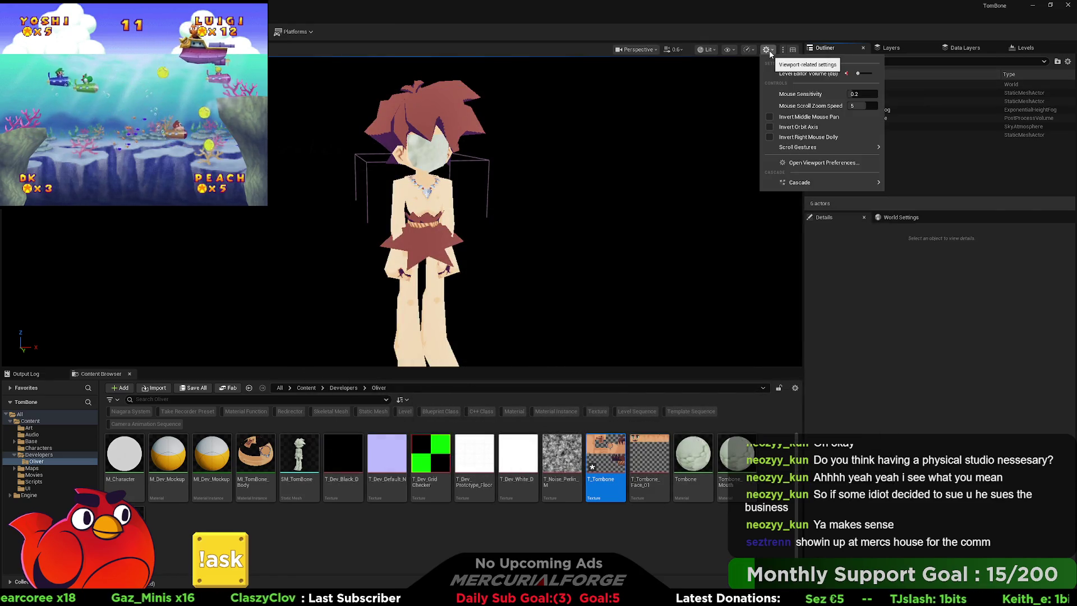
click(728, 50)
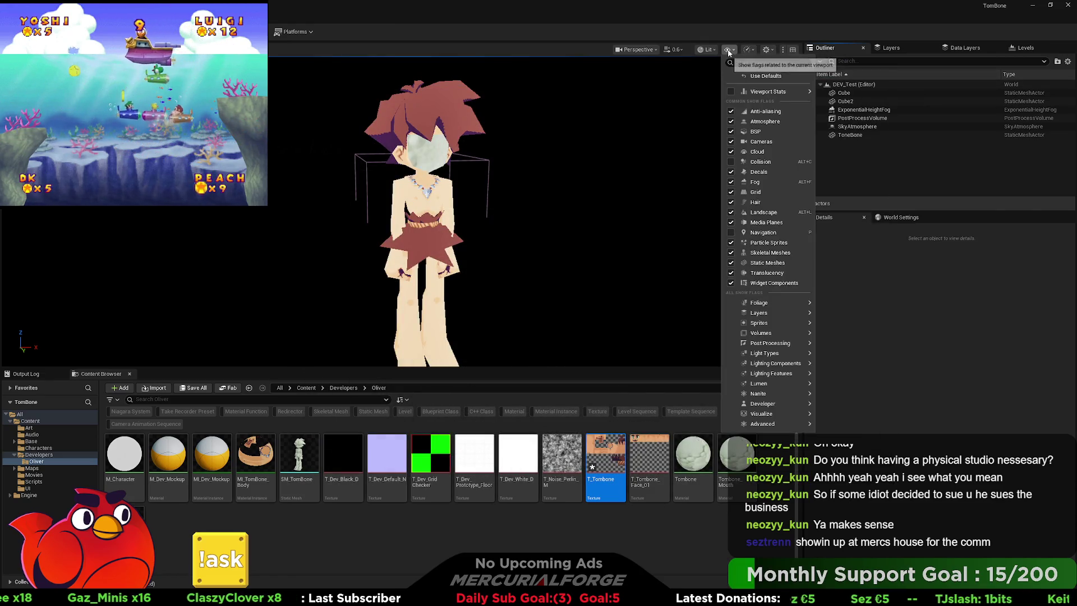
click(699, 38)
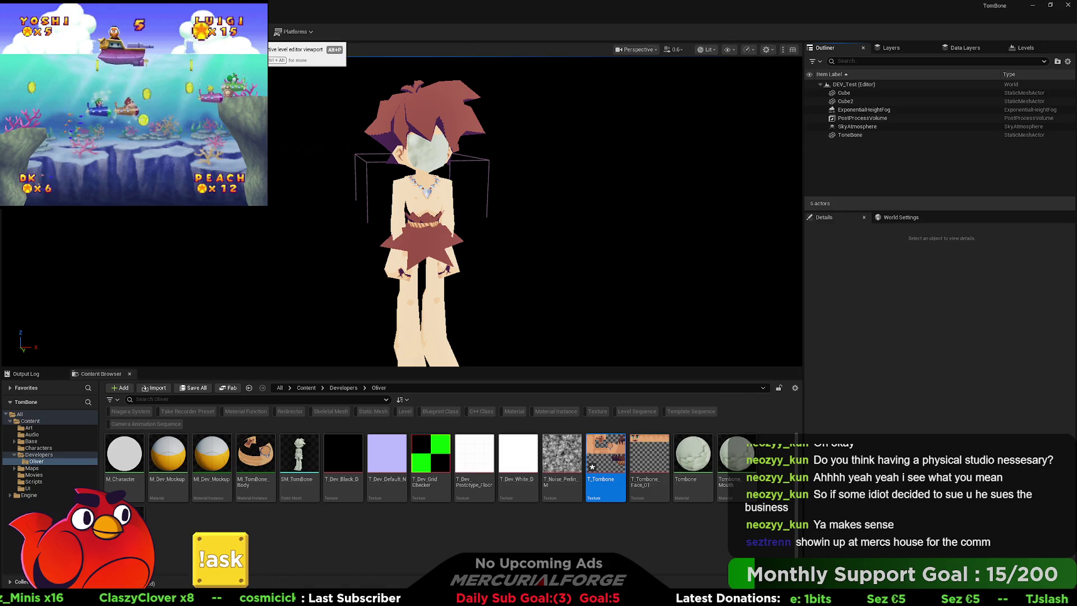
Select the PostProcessVolume and browse its Rendering, Path Tracing, LOD, Lens and Global Illumination settings
click(864, 118)
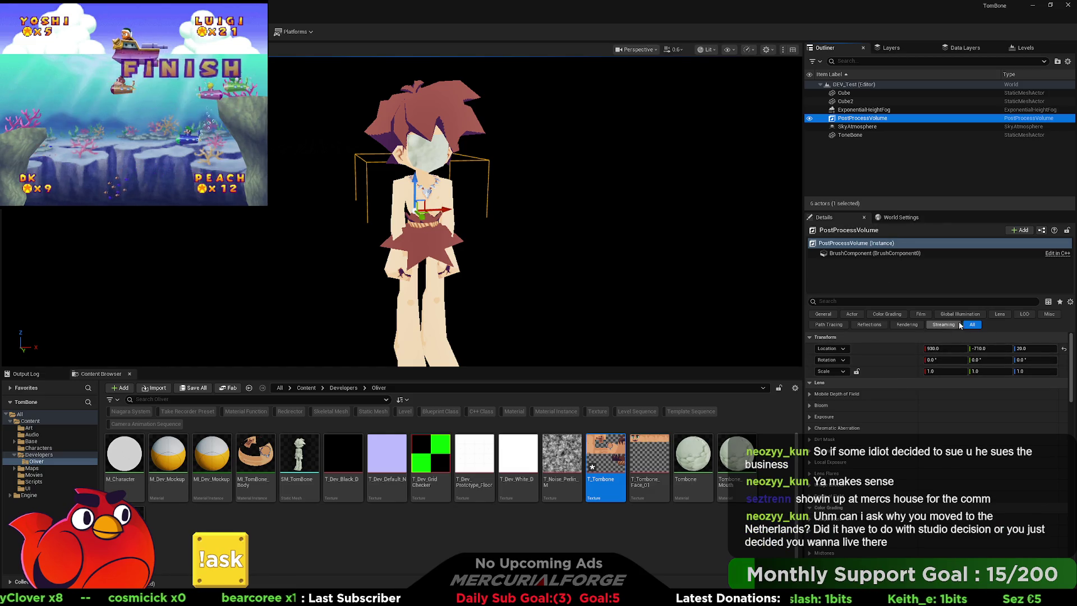
click(907, 324)
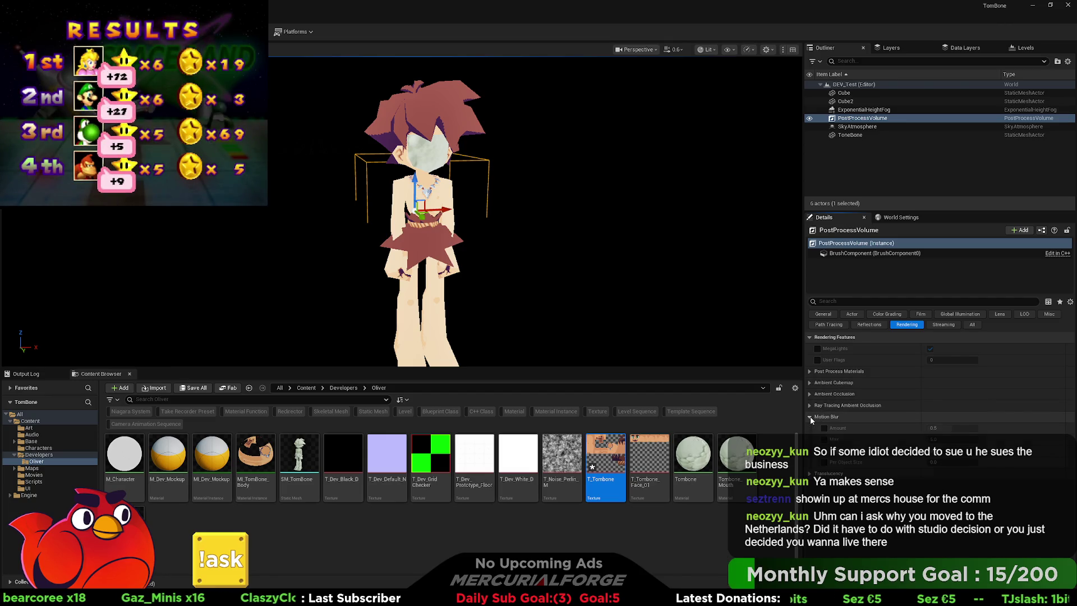
click(810, 428)
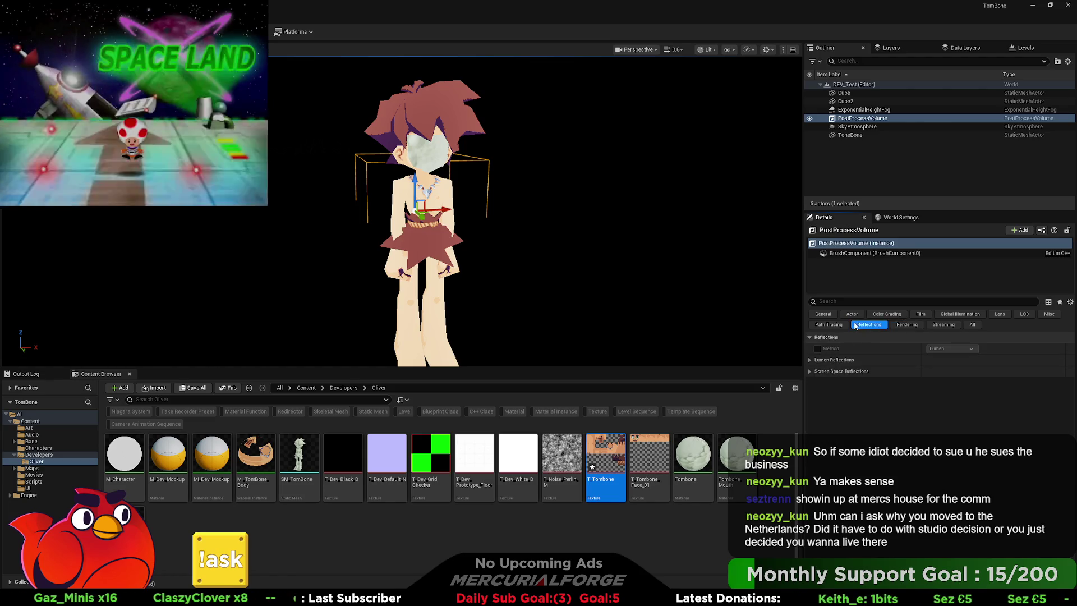
click(828, 324)
click(1000, 314)
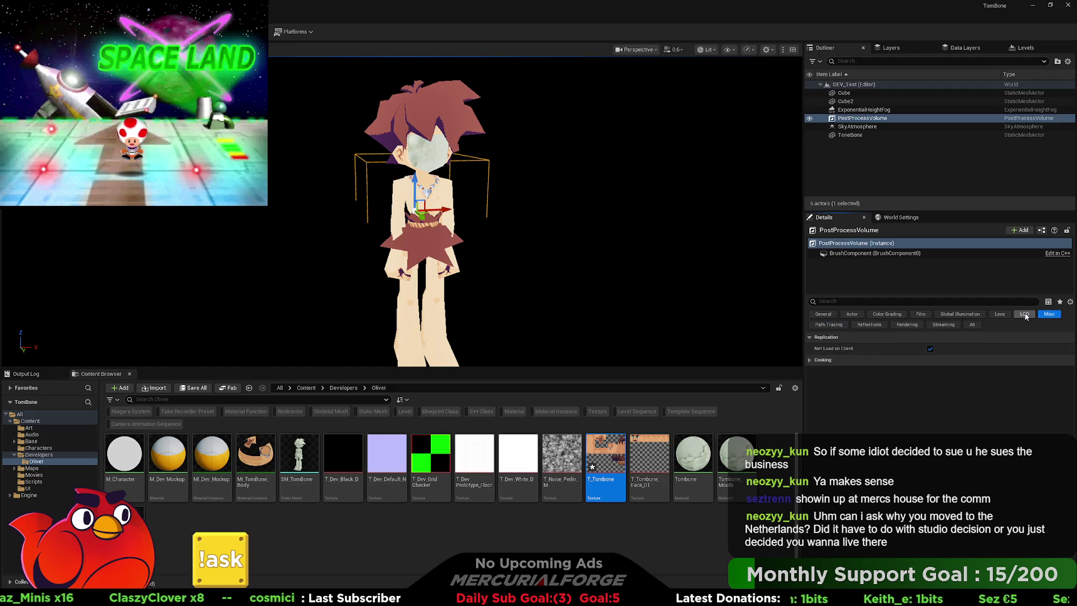
click(1023, 313)
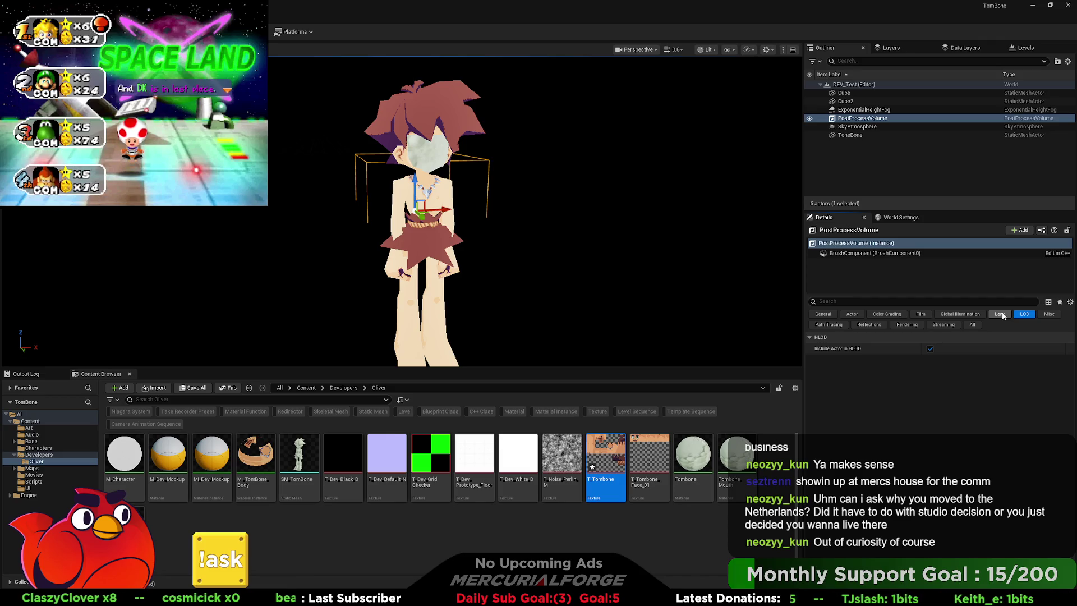
click(995, 315)
click(969, 315)
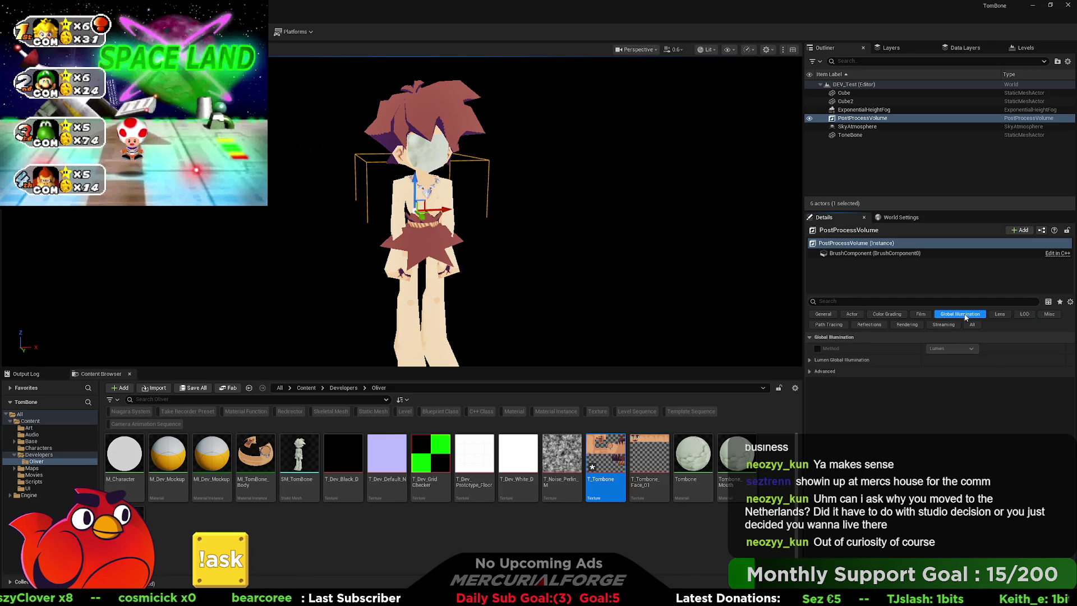
click(811, 361)
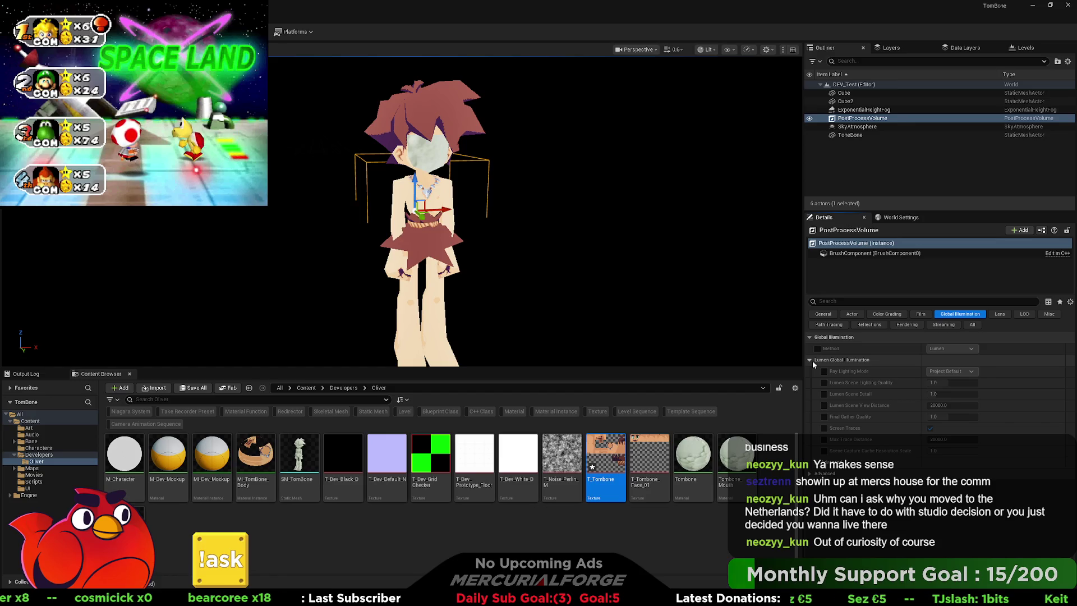
click(812, 361)
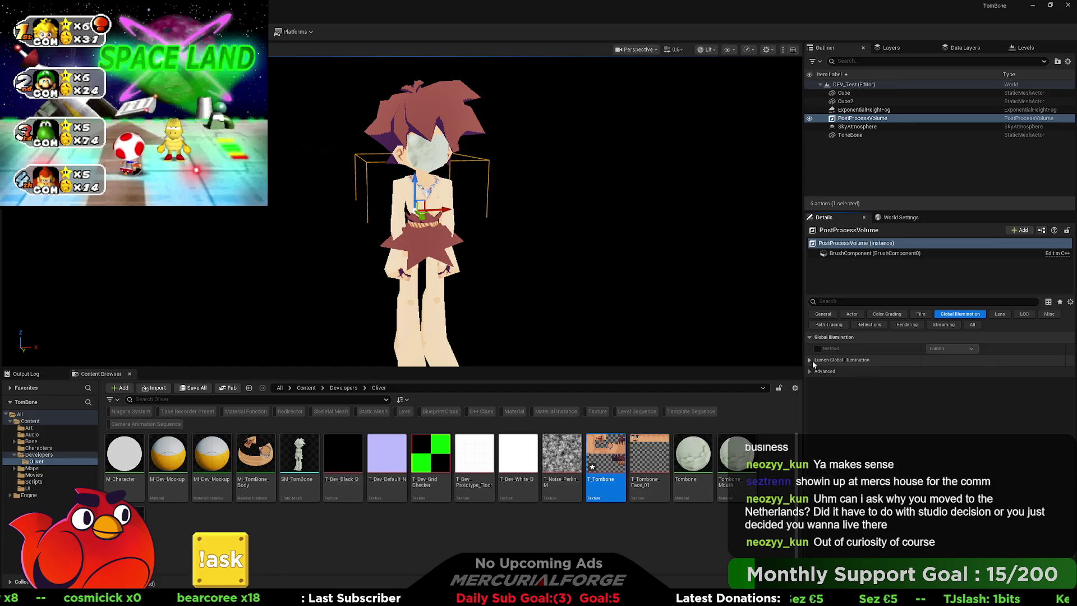
Review the volume's Film, Color Grading, Actor and General settings
click(923, 315)
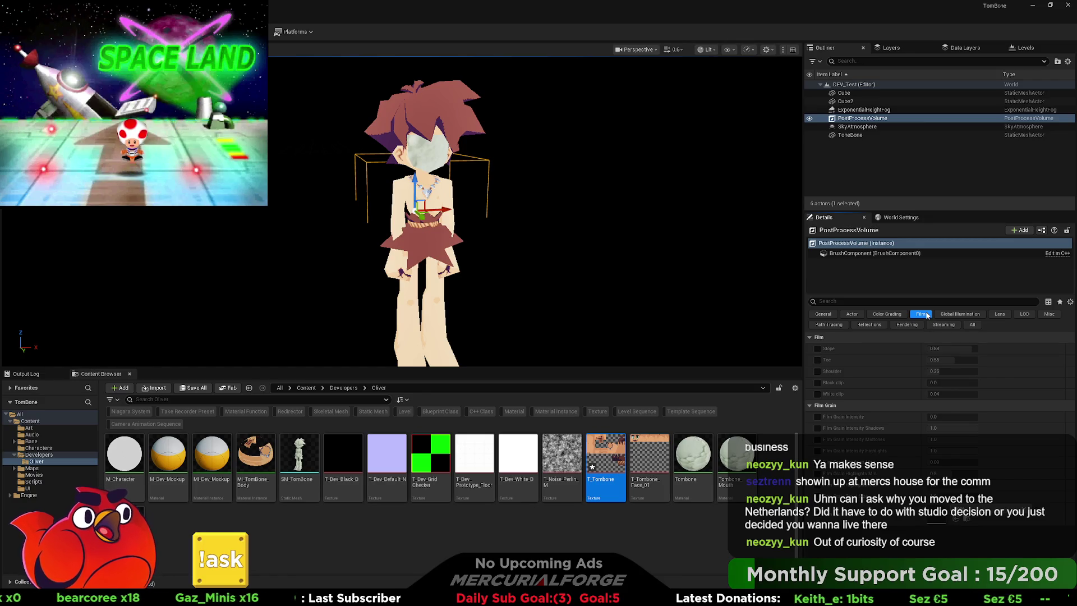
click(886, 314)
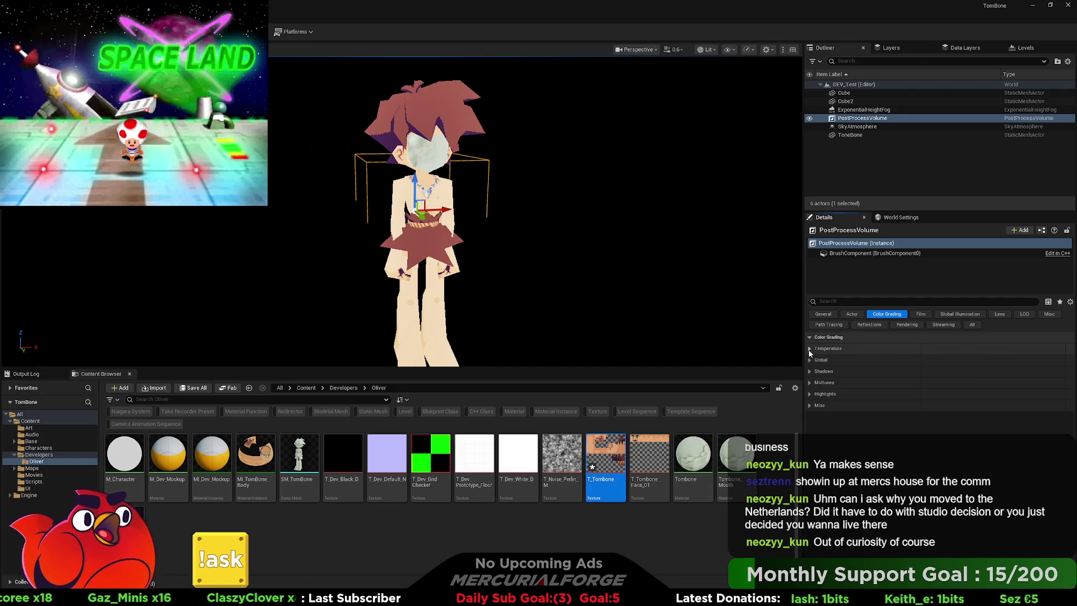
click(809, 405)
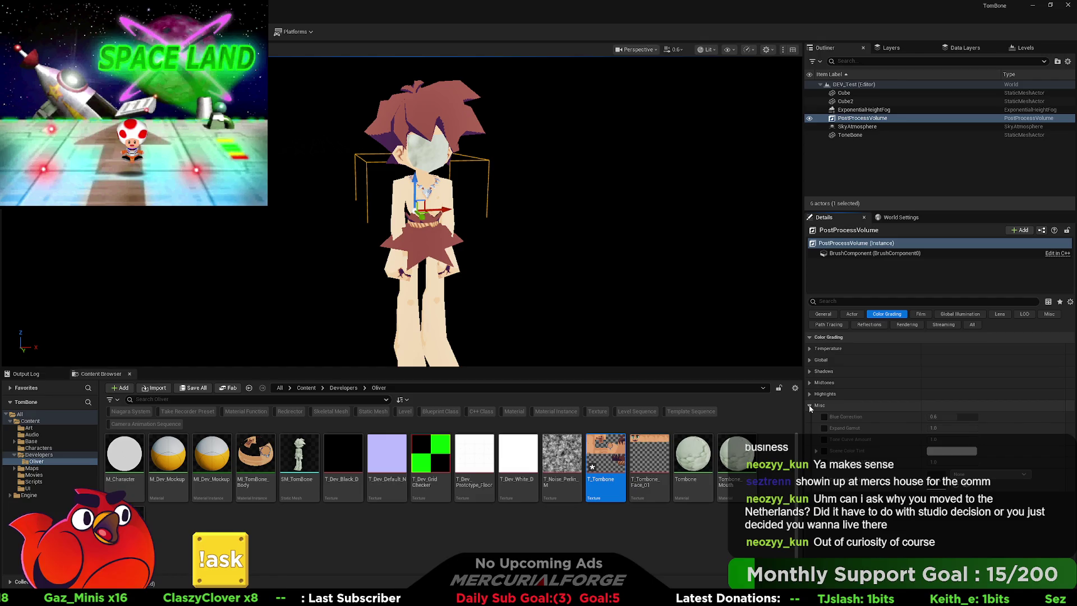
click(811, 405)
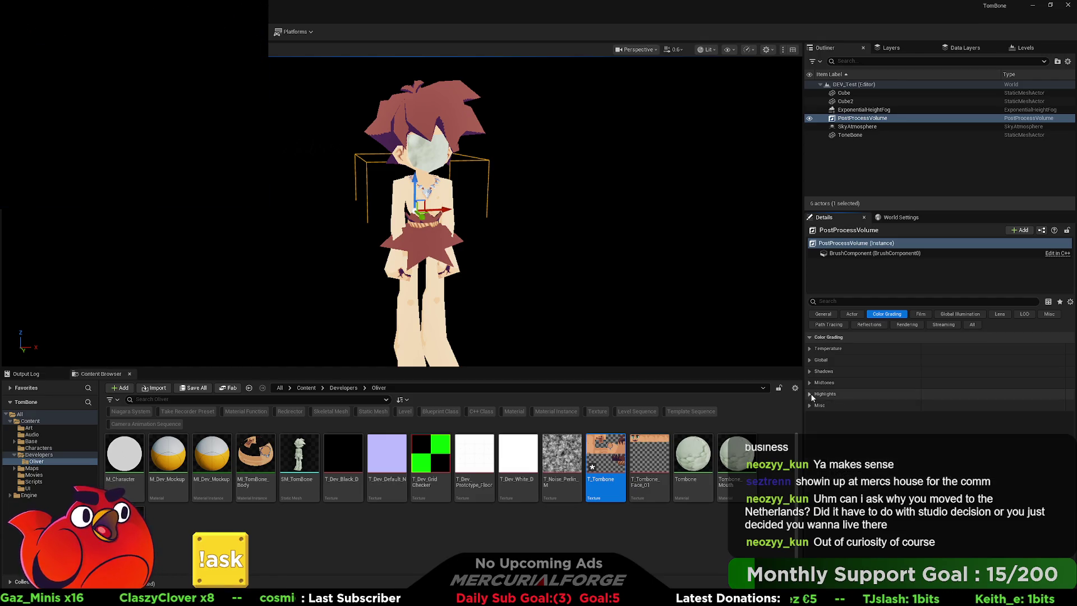
click(852, 314)
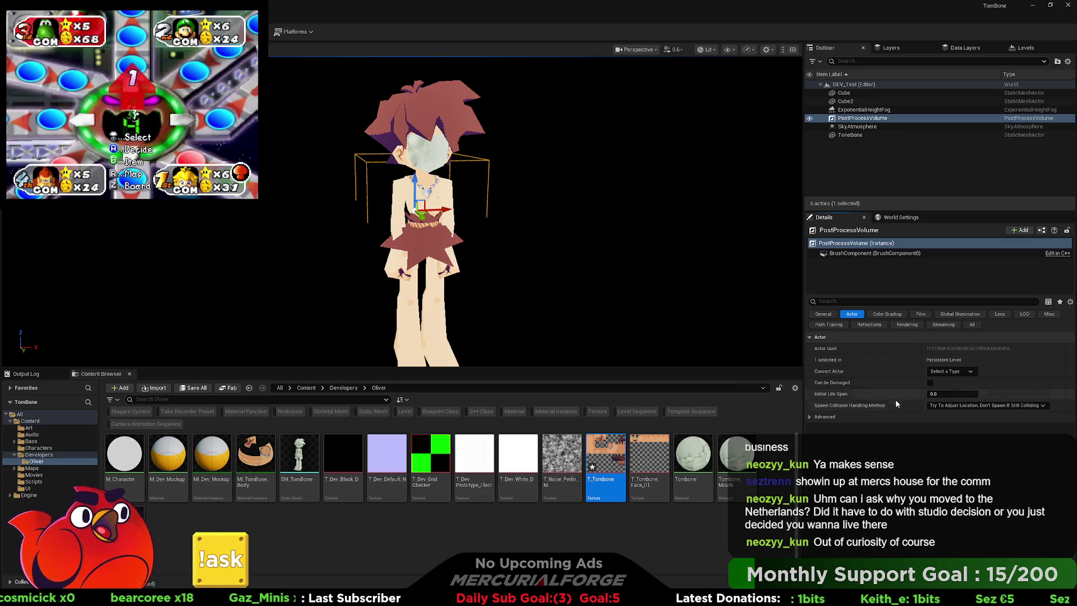
click(823, 315)
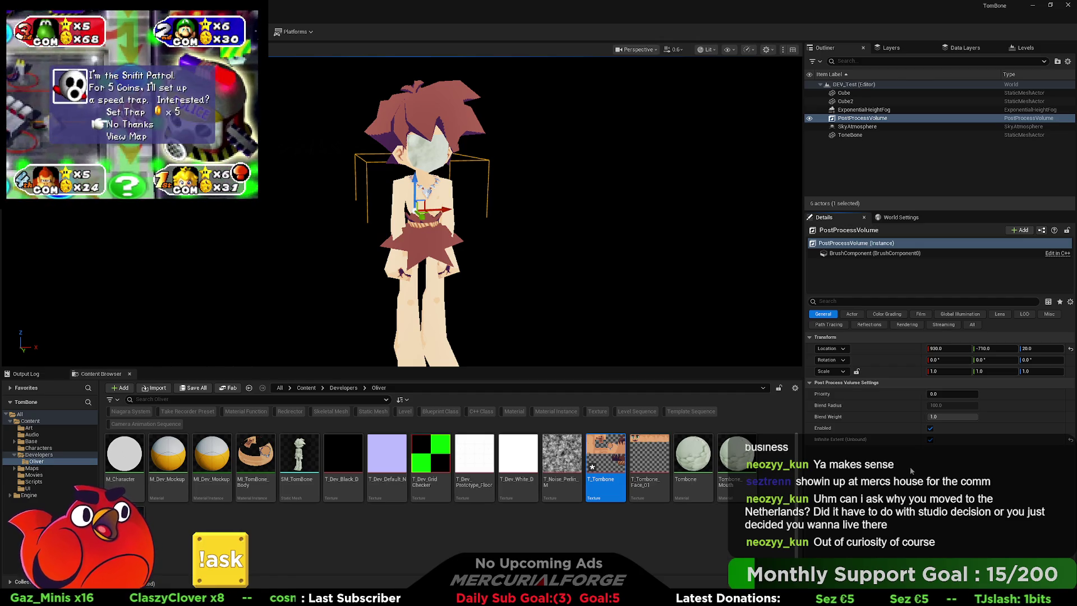
Cycle through the remaining categories, then list All settings and expand Local Exposure
click(921, 315)
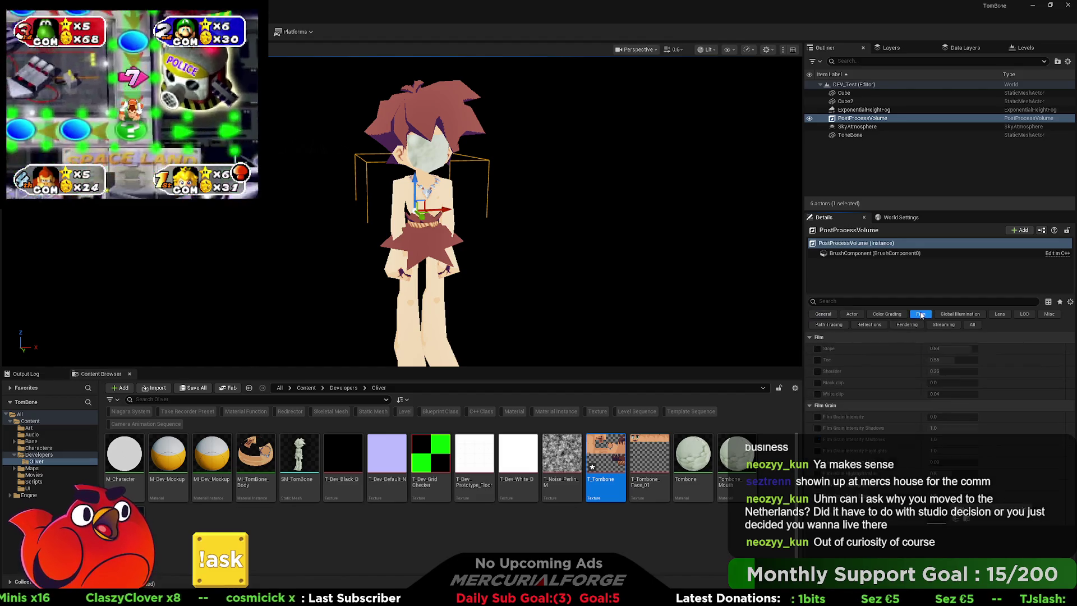
click(957, 315)
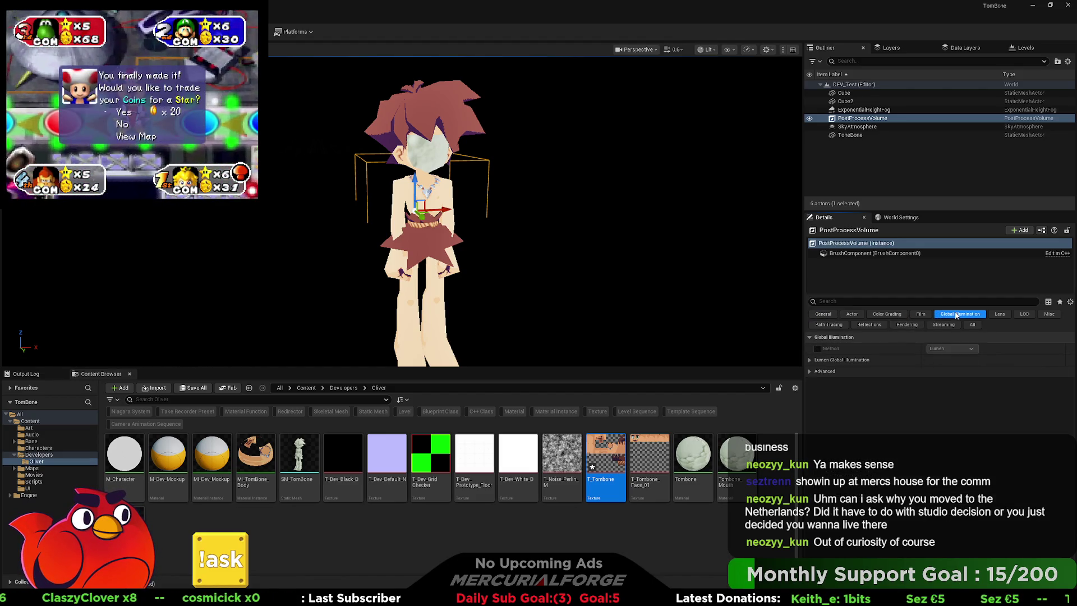
click(999, 315)
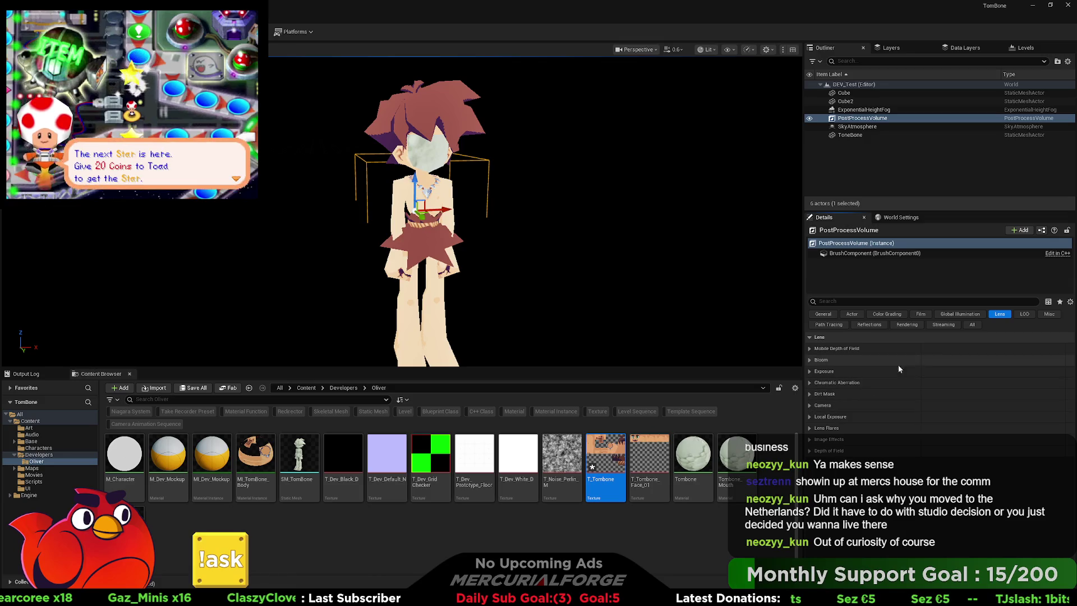
click(1025, 314)
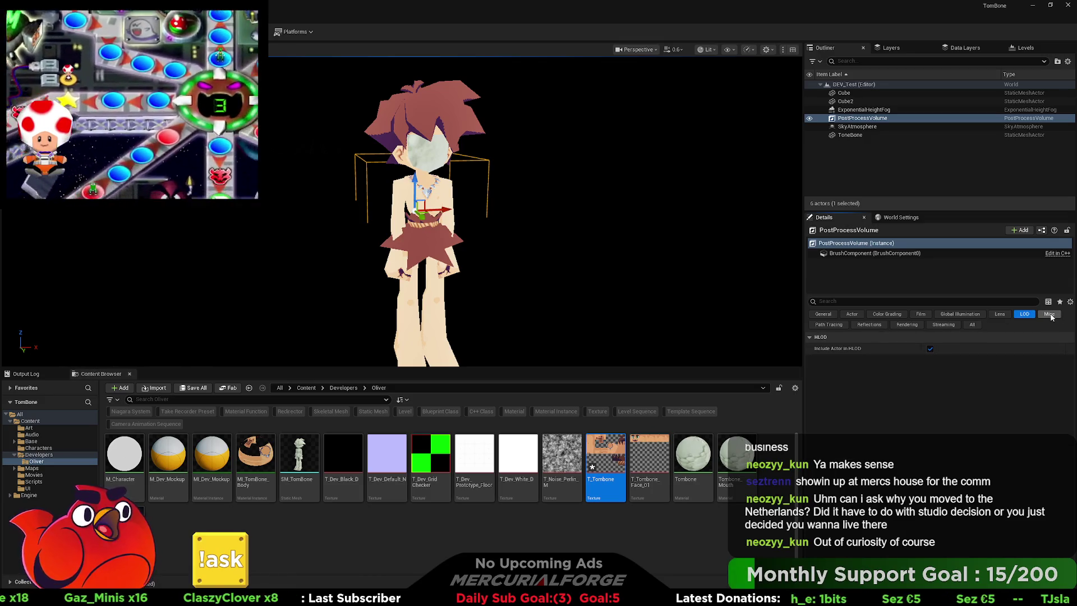
click(1048, 314)
click(846, 324)
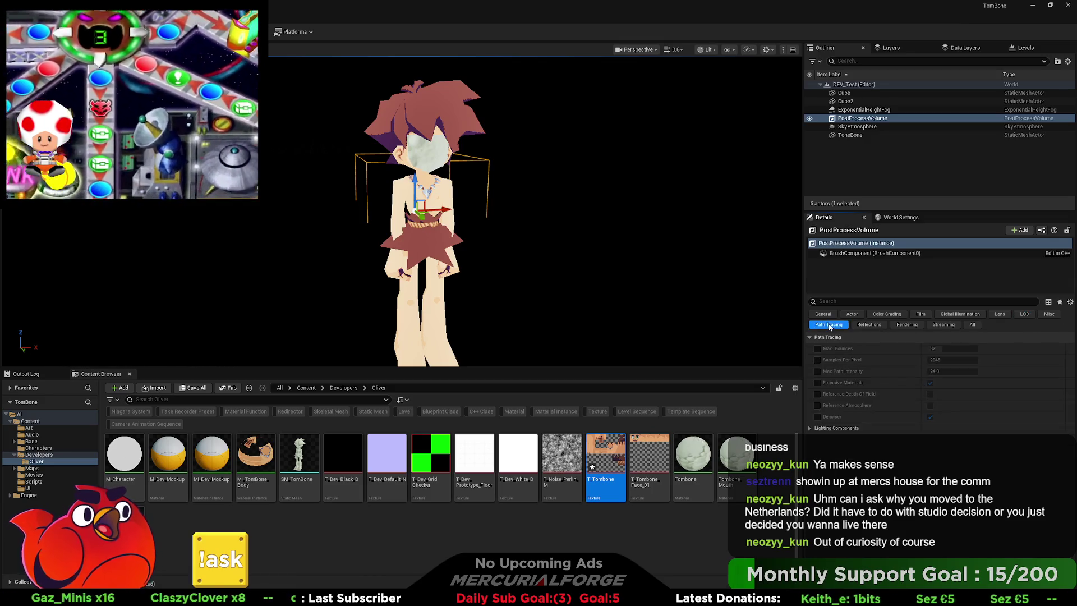
click(873, 325)
click(904, 327)
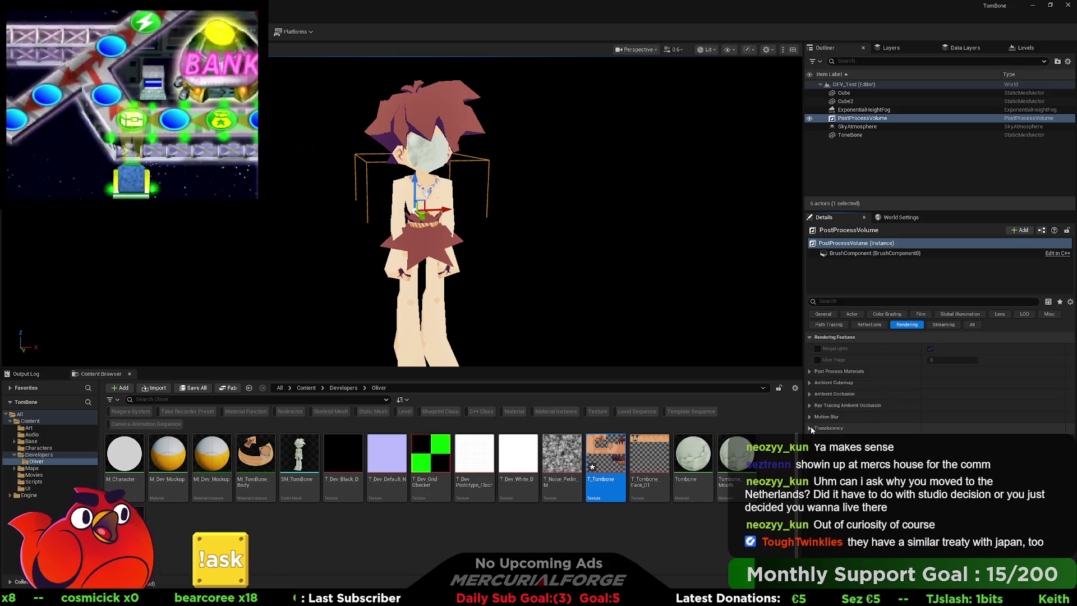
click(953, 325)
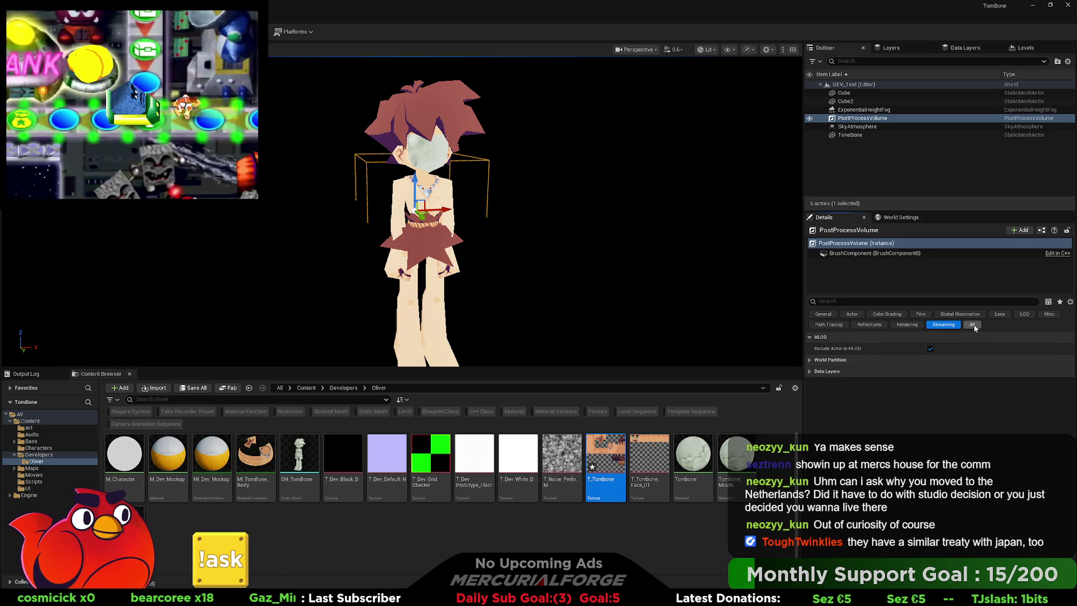
click(974, 326)
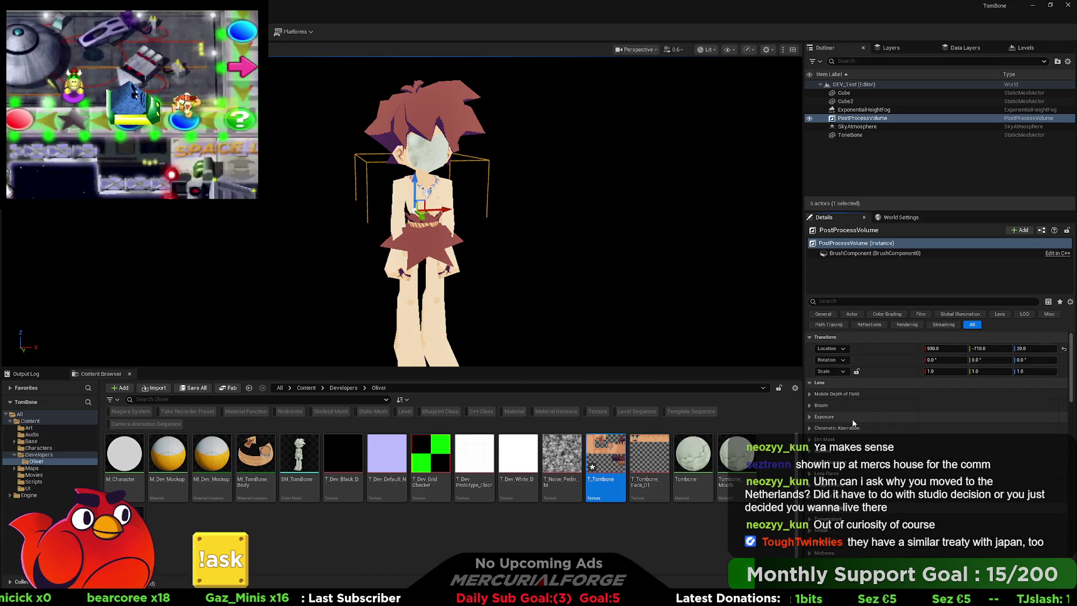
click(829, 462)
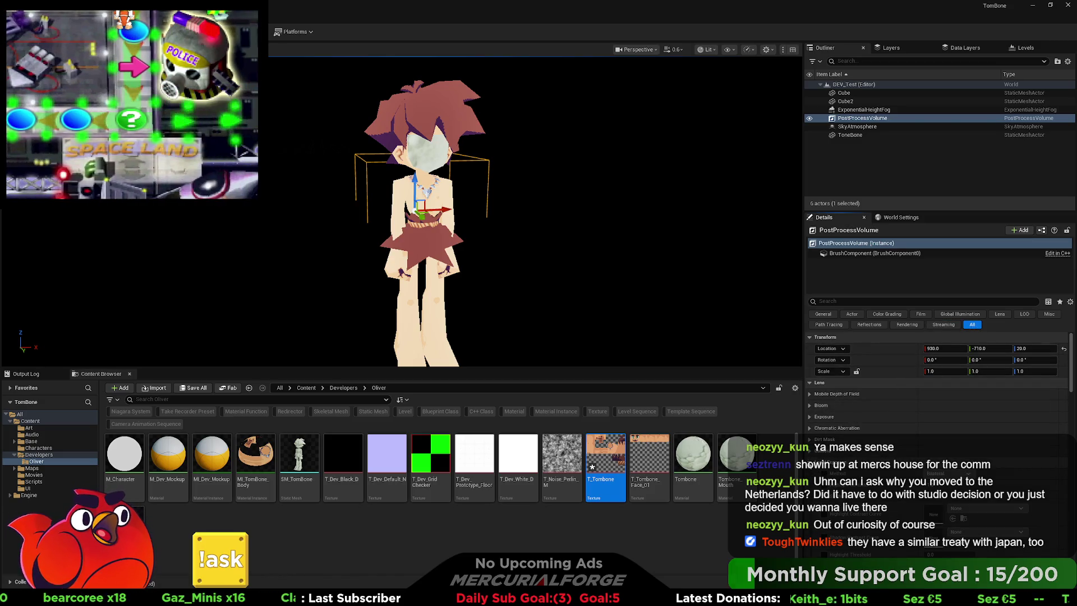
scroll(824, 422, down, 3)
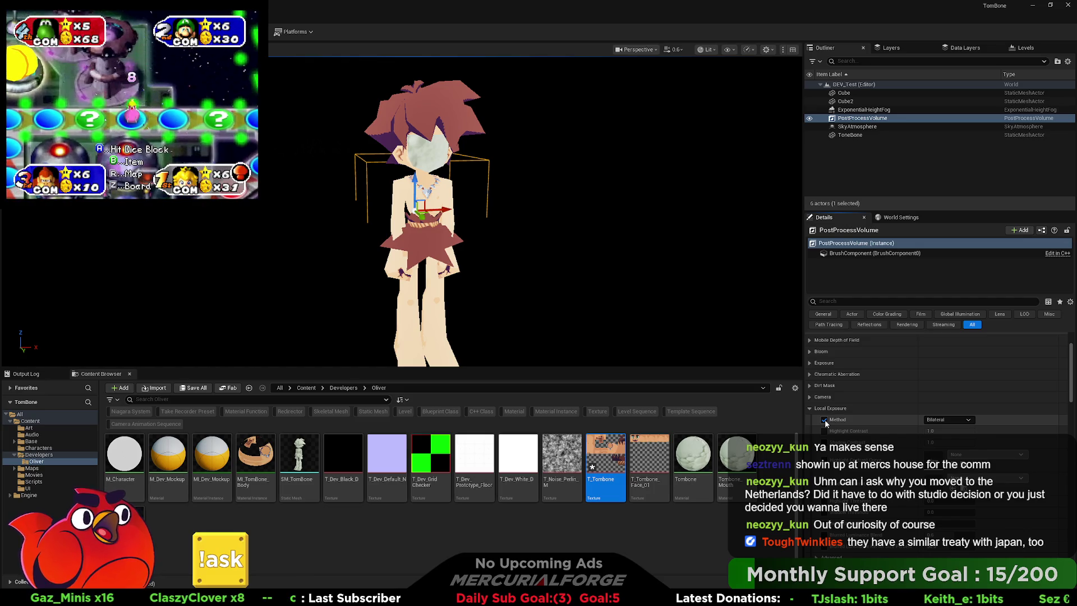
click(946, 420)
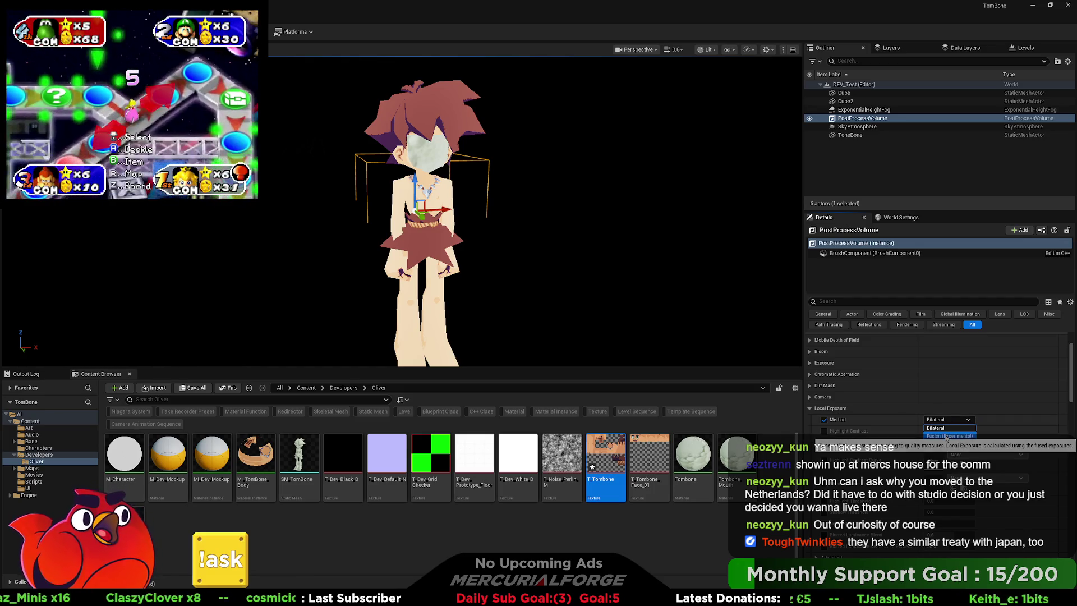
click(947, 442)
click(946, 419)
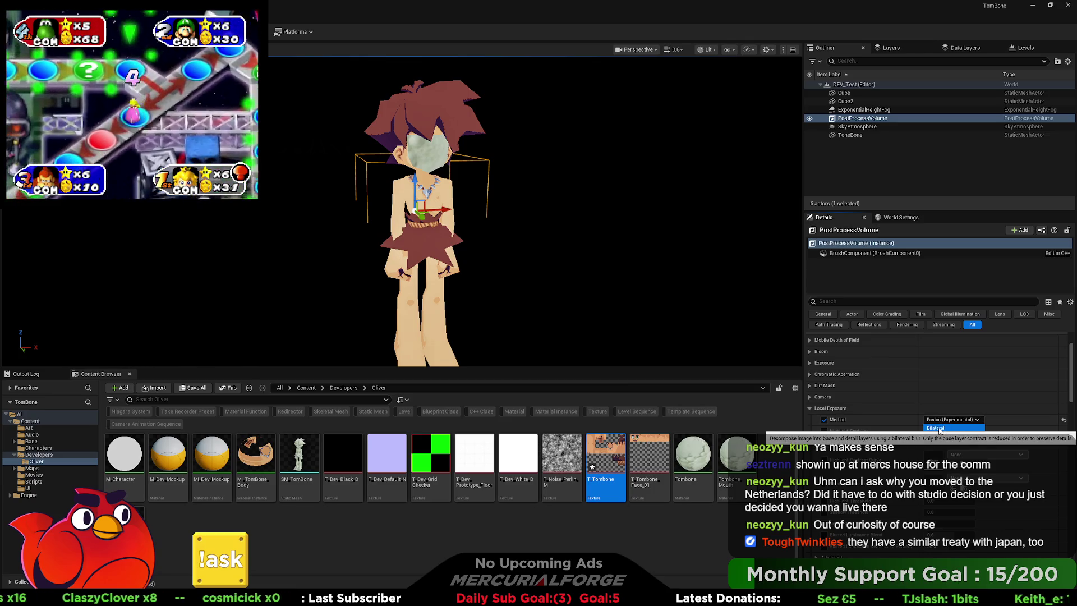
click(940, 430)
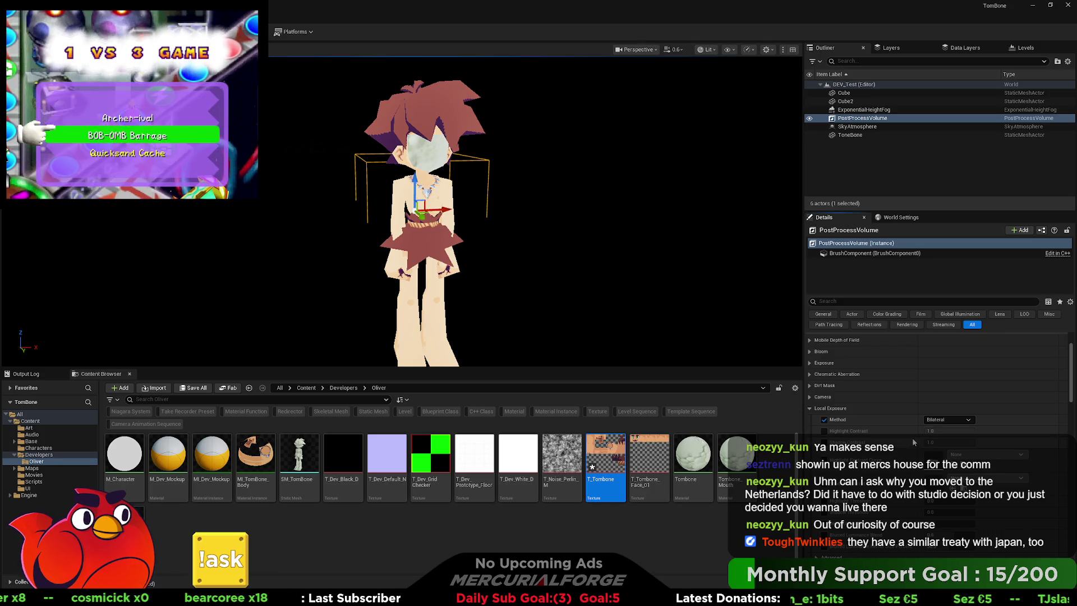
Turn off the viewport's Bloom, Tone Curve, Eye Adaptation and Color Grading show flags, then play the level
click(706, 49)
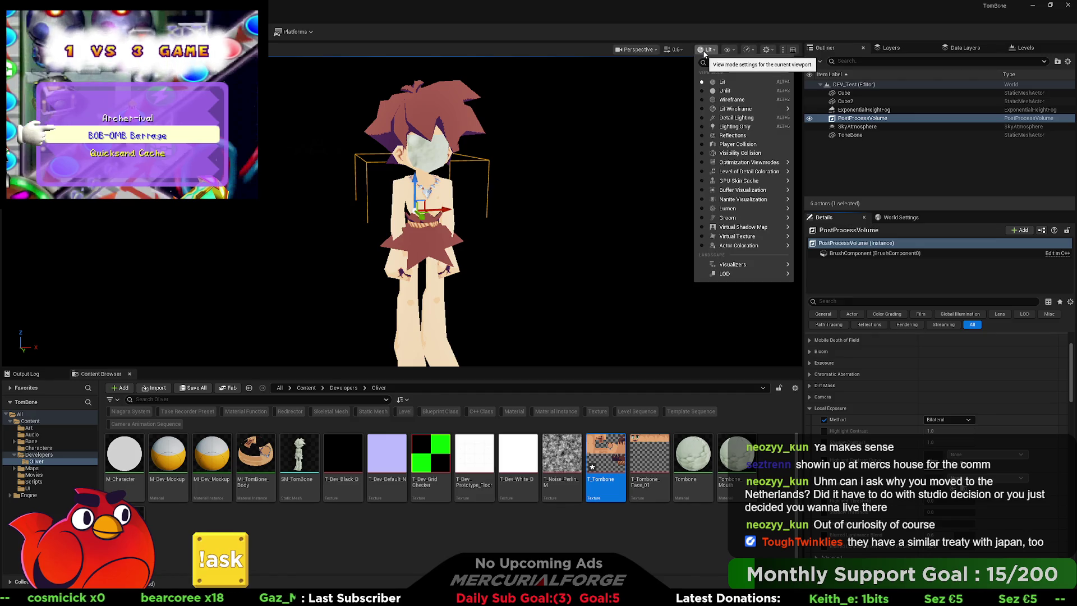
mouse_move(755, 248)
mouse_move(747, 275)
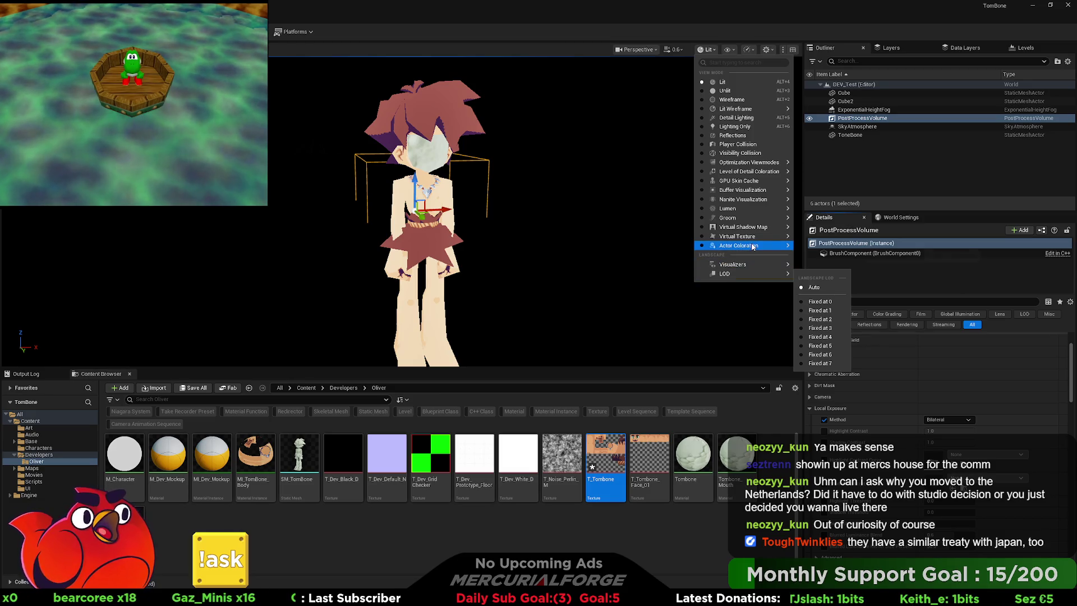
click(727, 49)
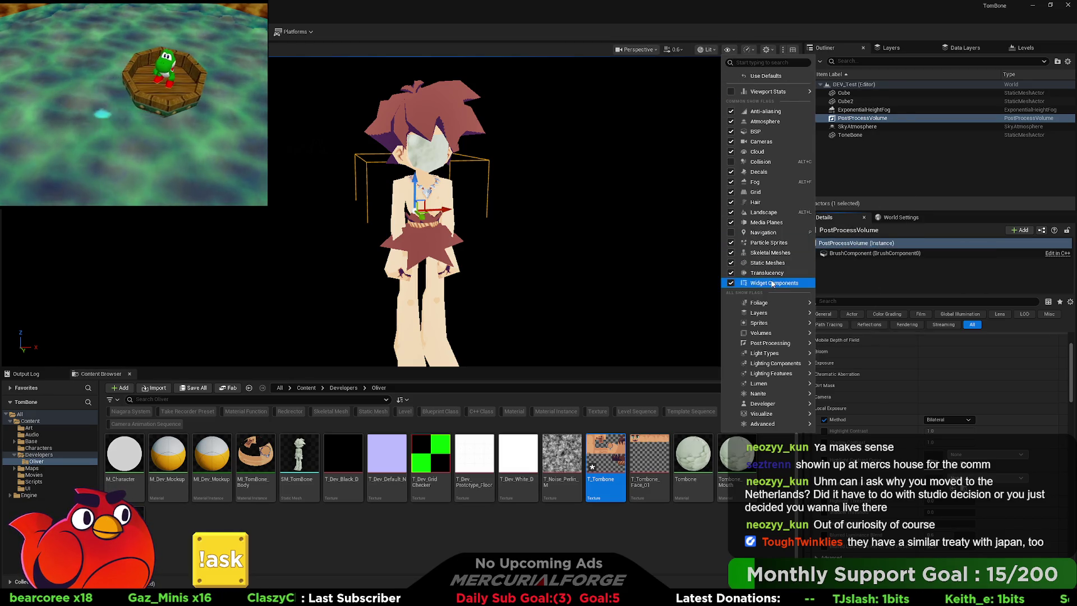
mouse_move(769, 302)
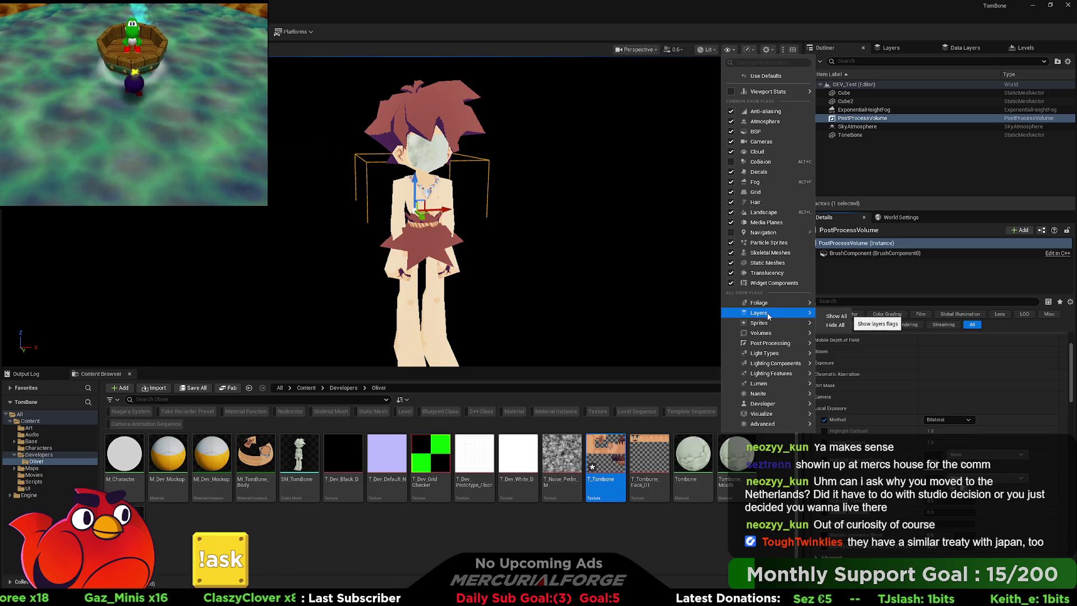
mouse_move(780, 345)
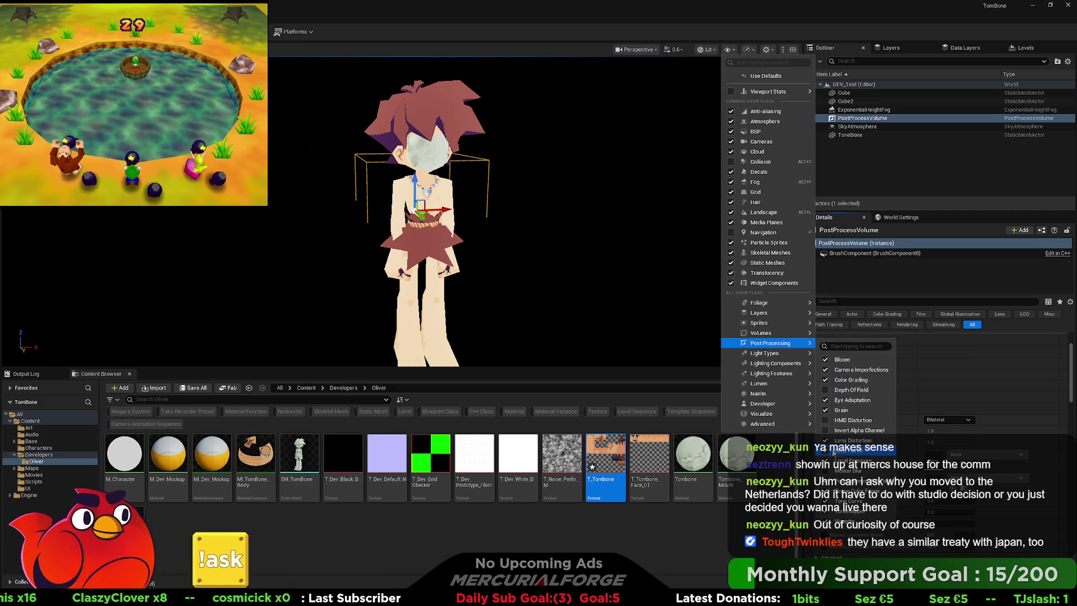
click(850, 460)
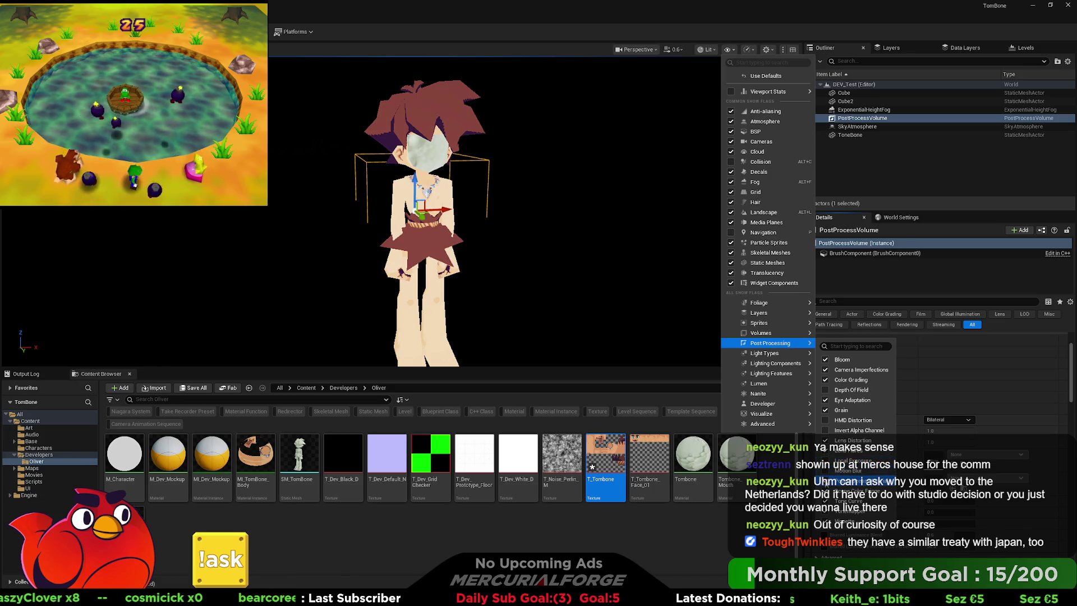
click(825, 501)
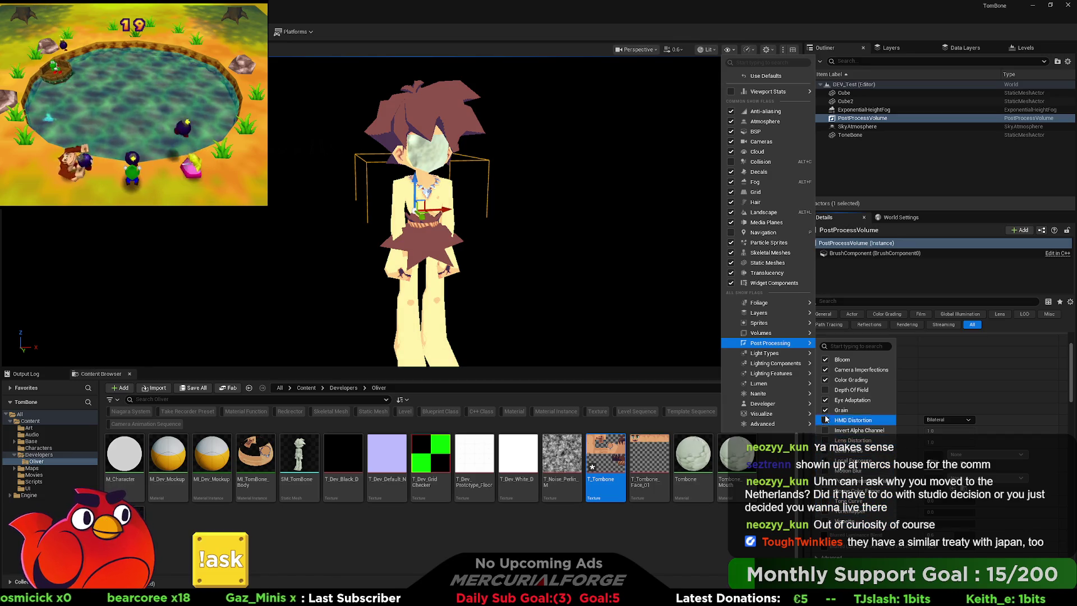
click(826, 400)
click(826, 379)
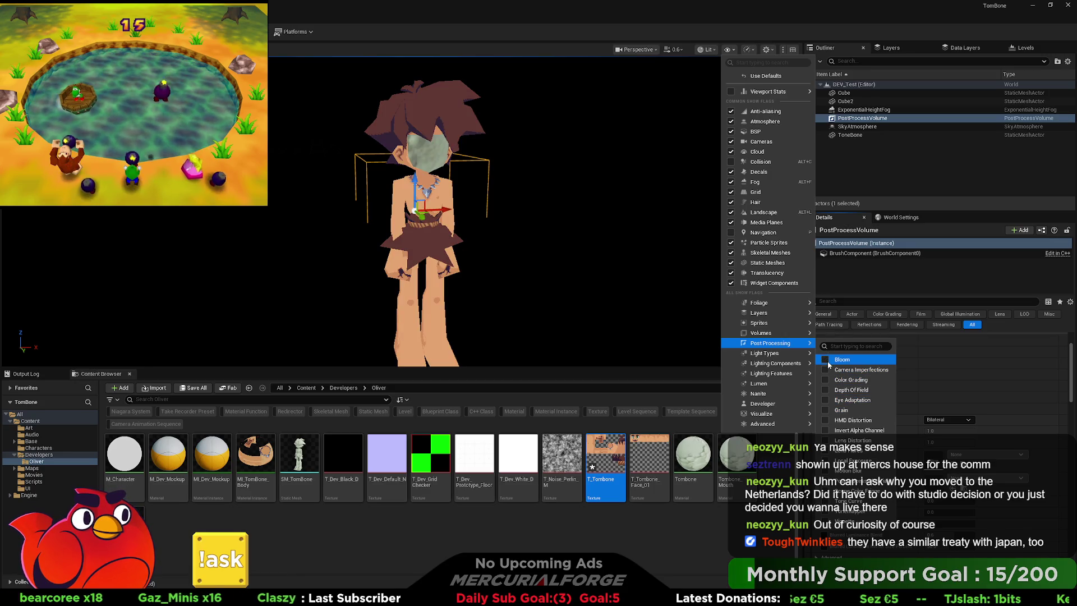
click(276, 25)
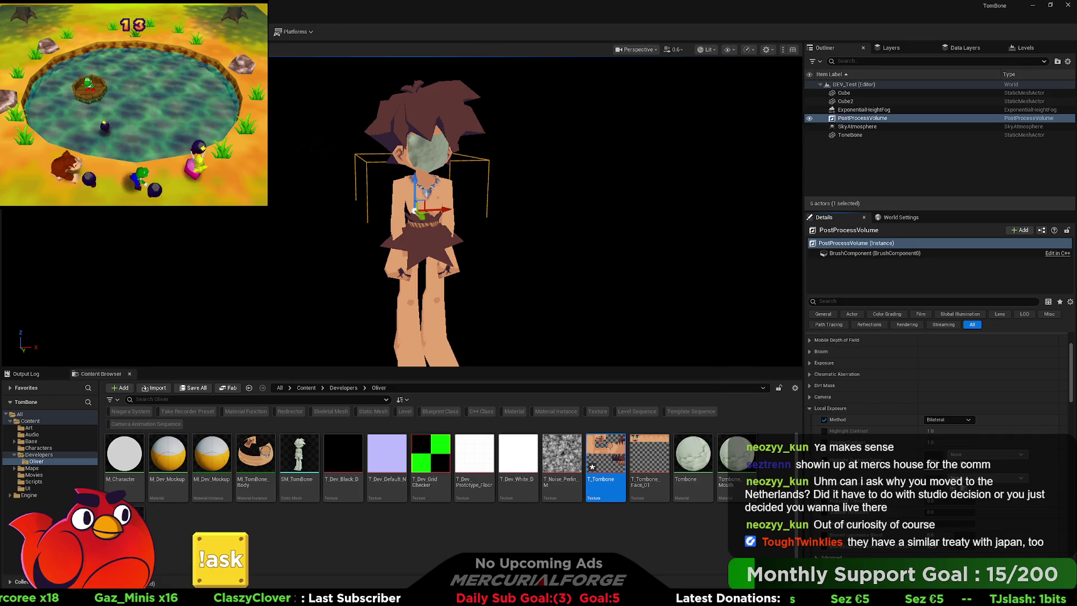
key(alt+p)
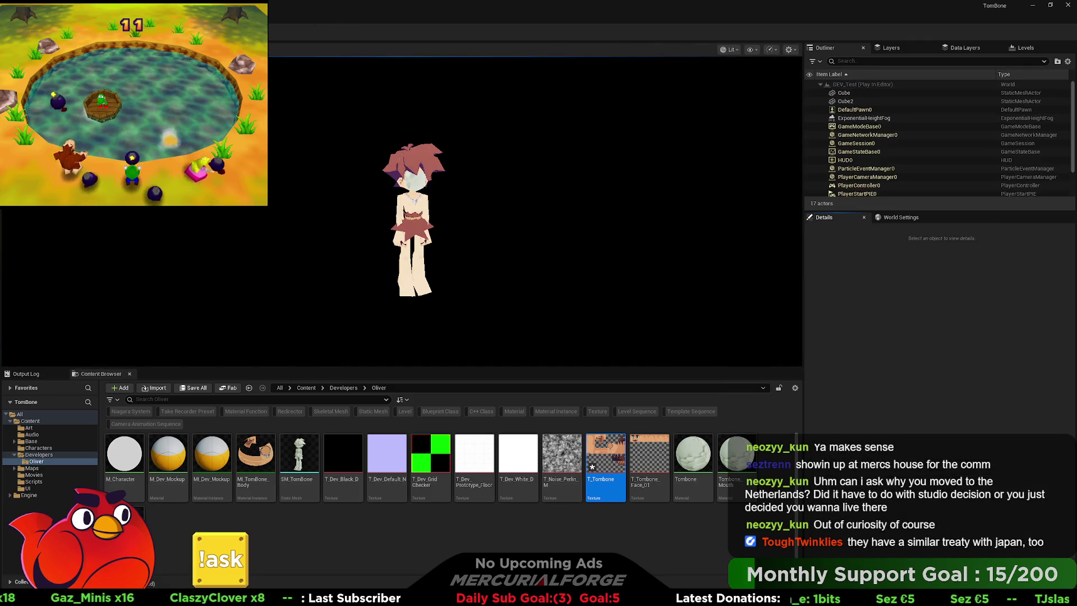
Stop Play-in-Editor and filter Project Settings with the search term 'rendering'
key(Escape)
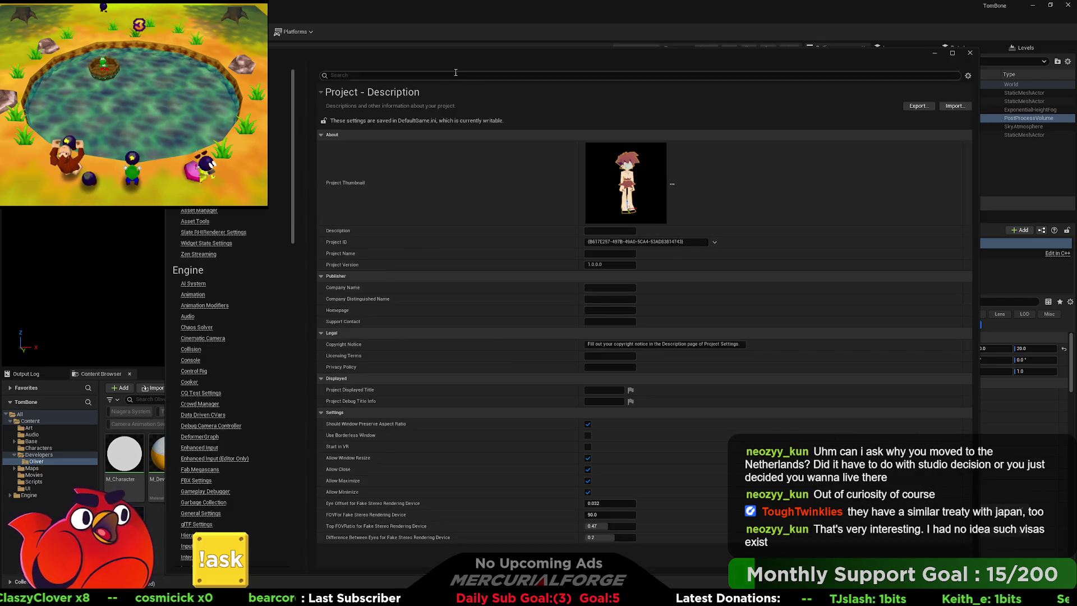
drag(436, 53, 469, 57)
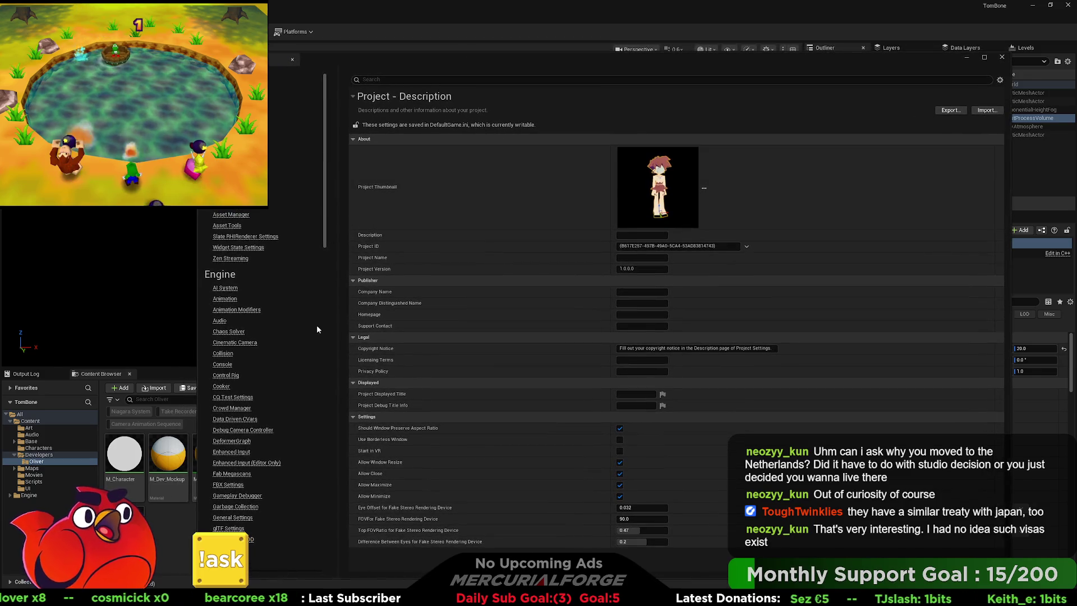
scroll(277, 329, down, 3)
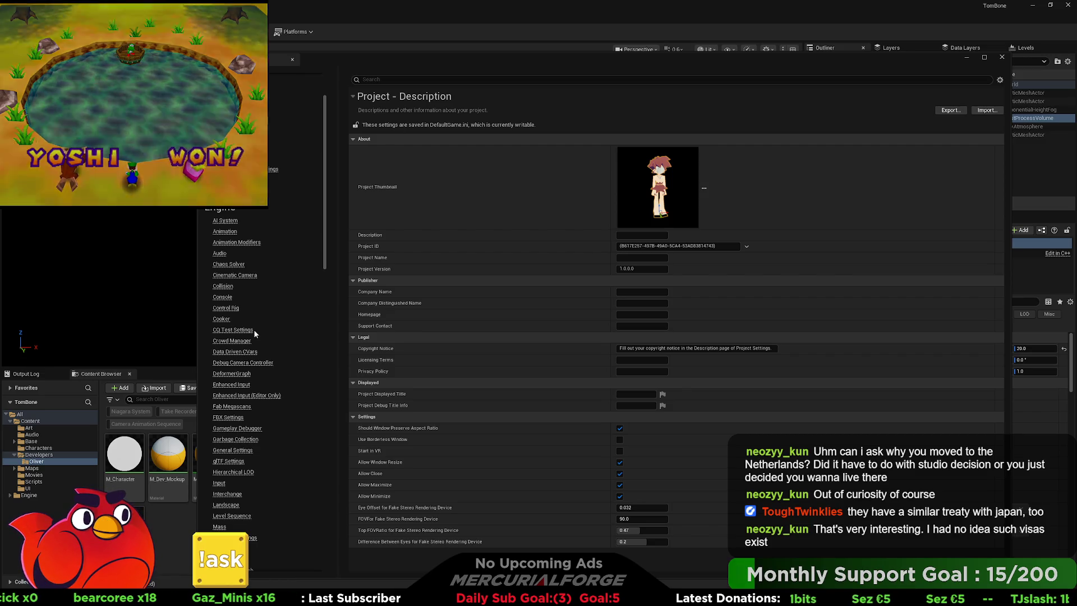
scroll(254, 329, down, 2)
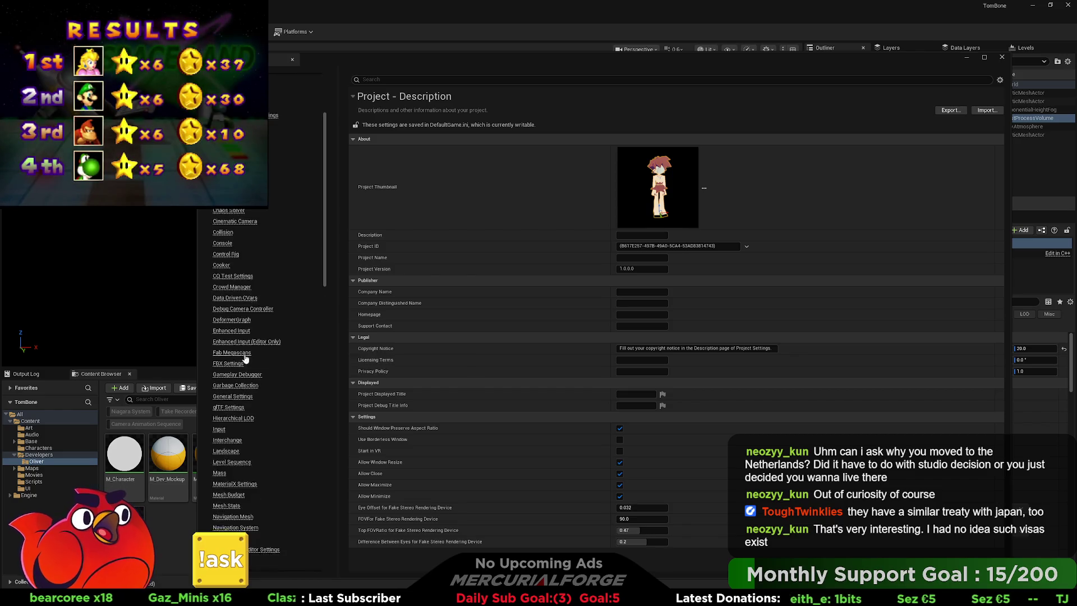
scroll(245, 356, down, 6)
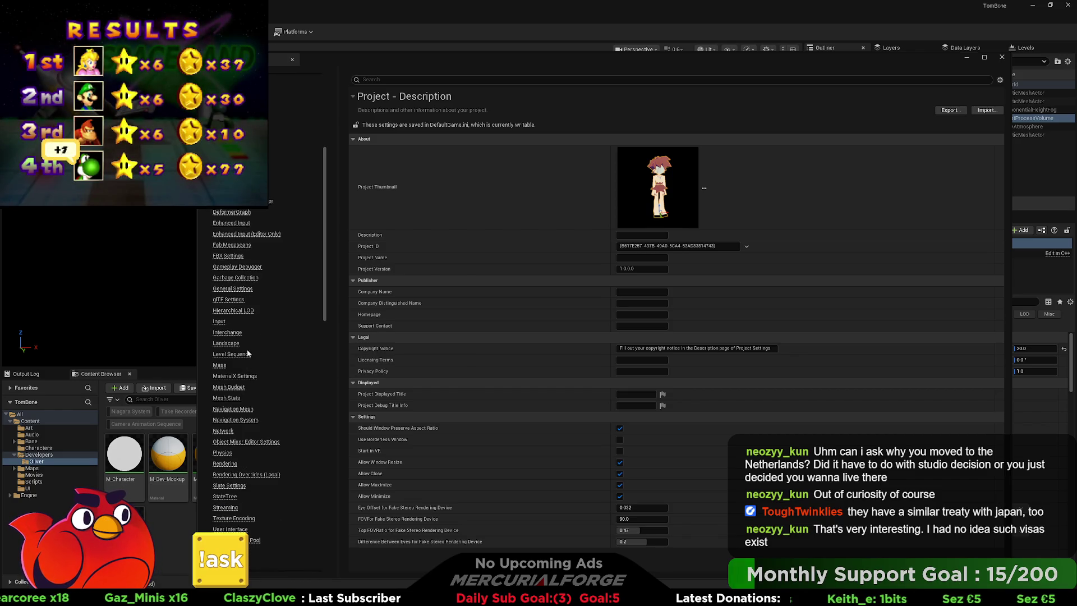
scroll(249, 404, up, 11)
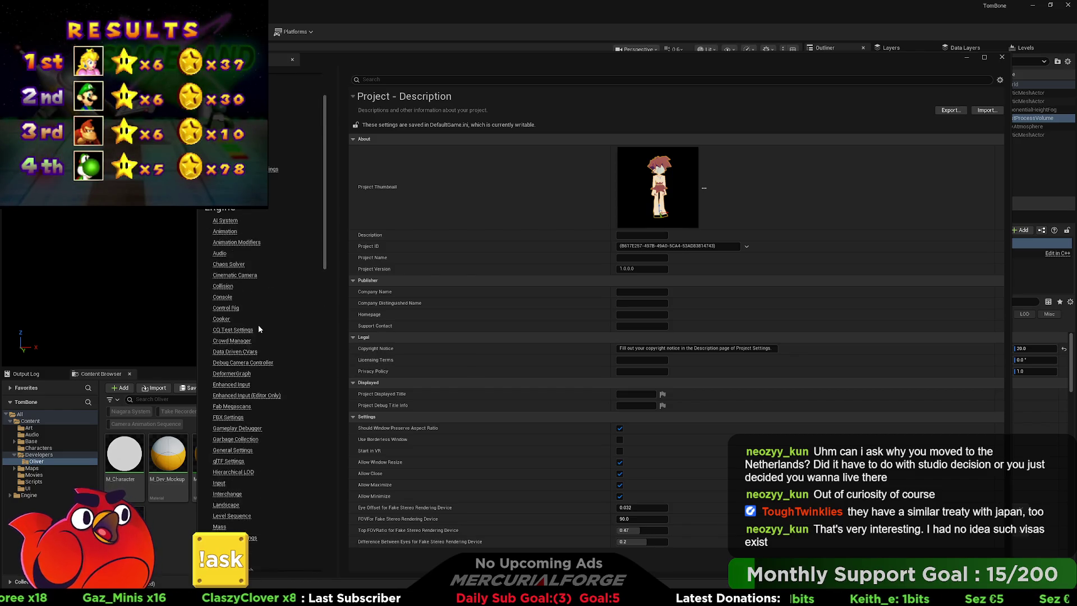
click(408, 81)
text(eye)
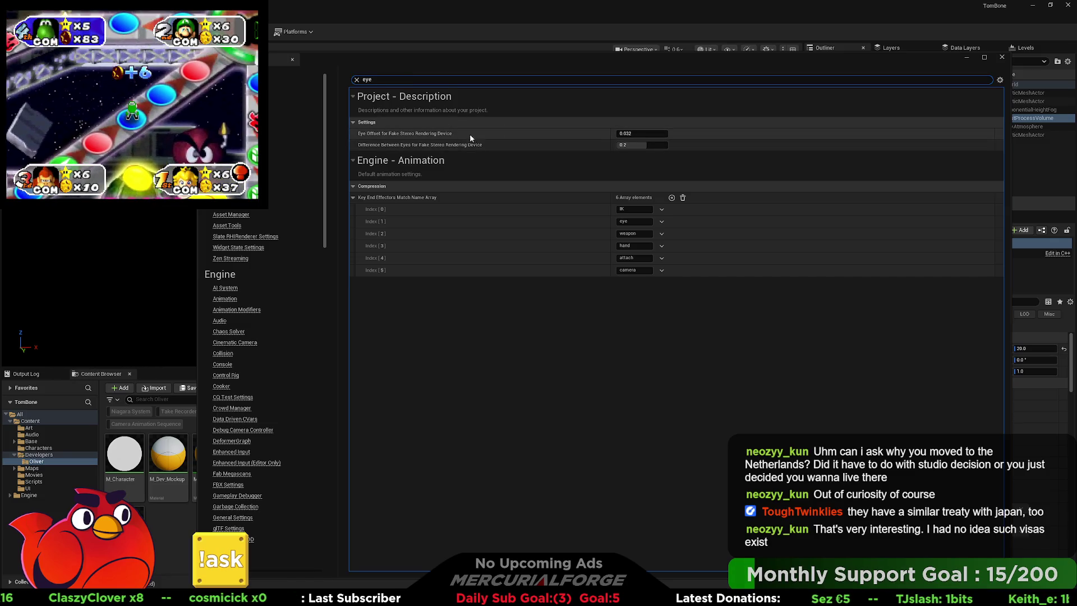
key(ctrl+a)
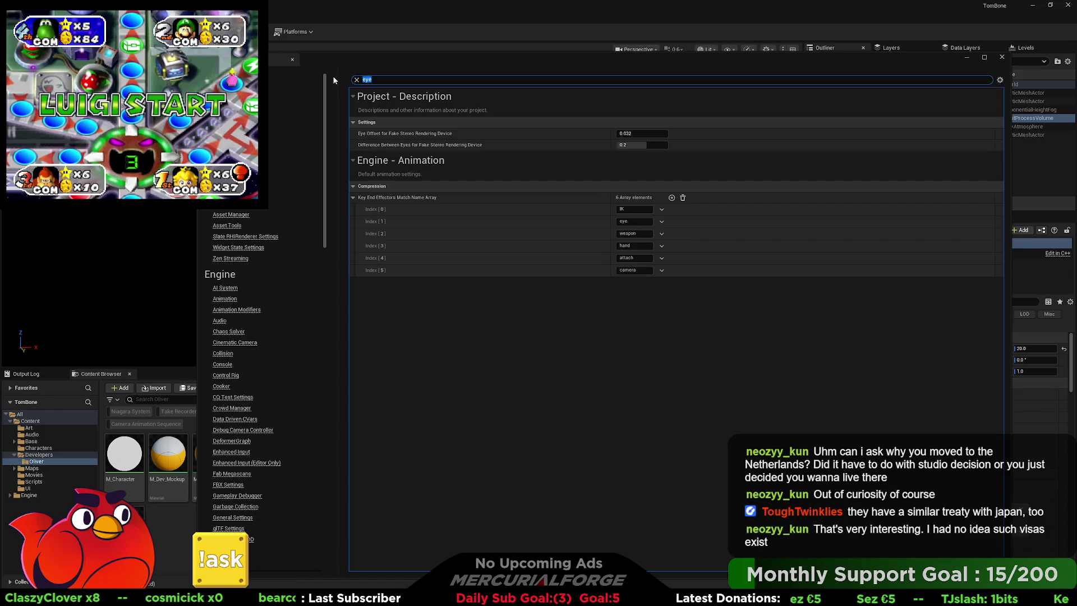
text(rendering)
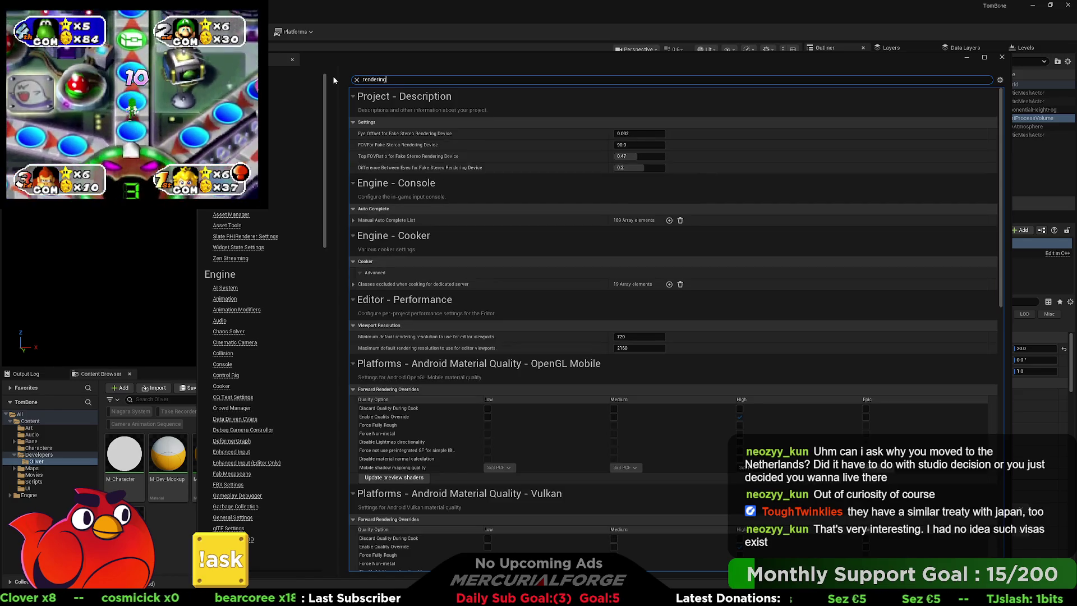
Return to Project Settings and clear the 'rendering' search to show the Project Description page
key(alt+Tab)
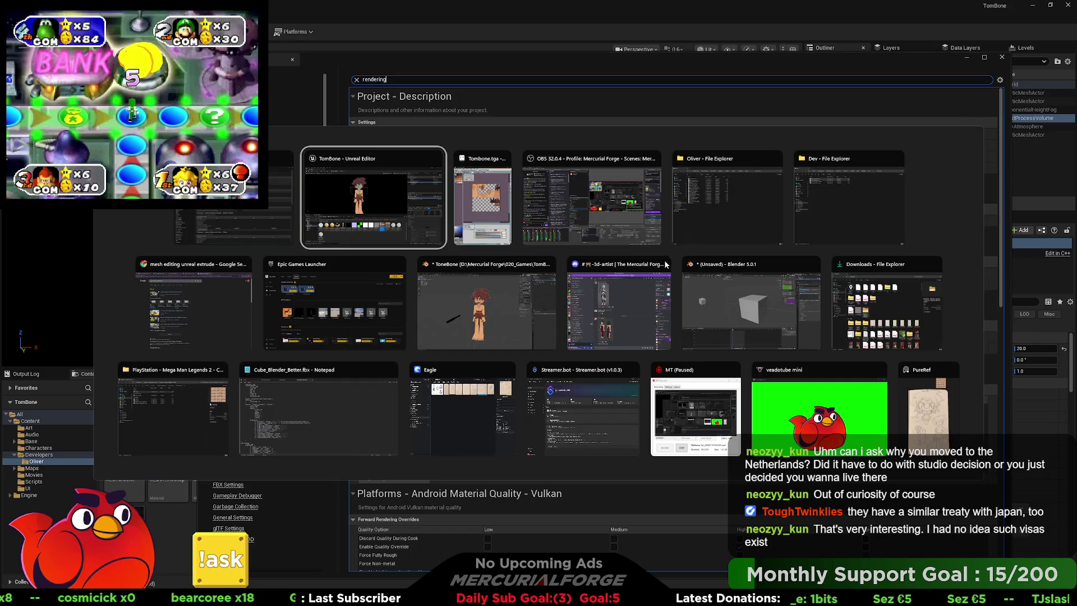
key(Tab)
key(Tab)
key(Tab)
key(Escape)
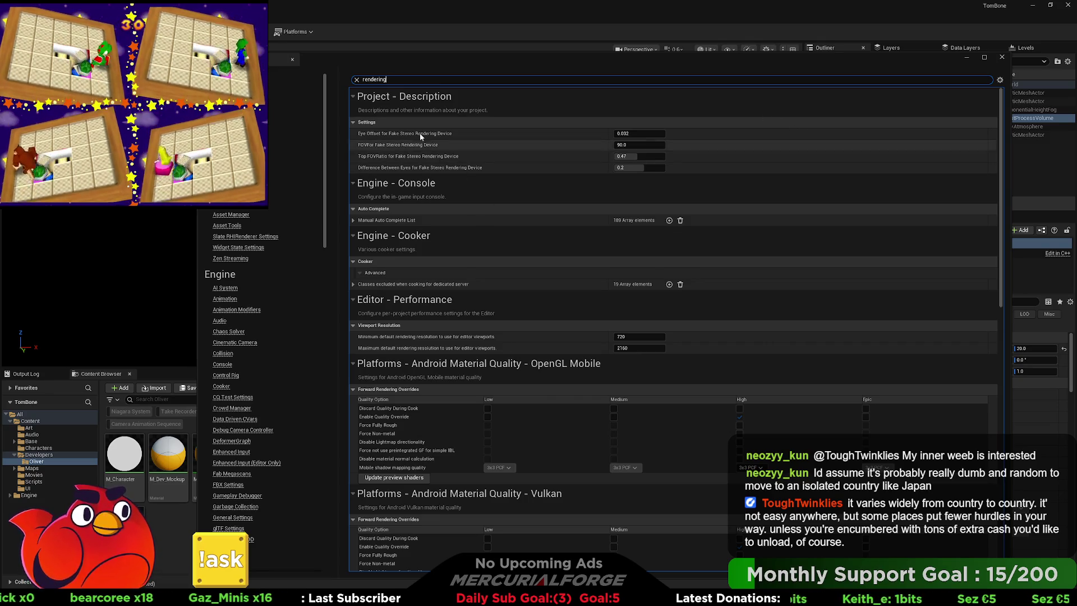
key(BackSpace)
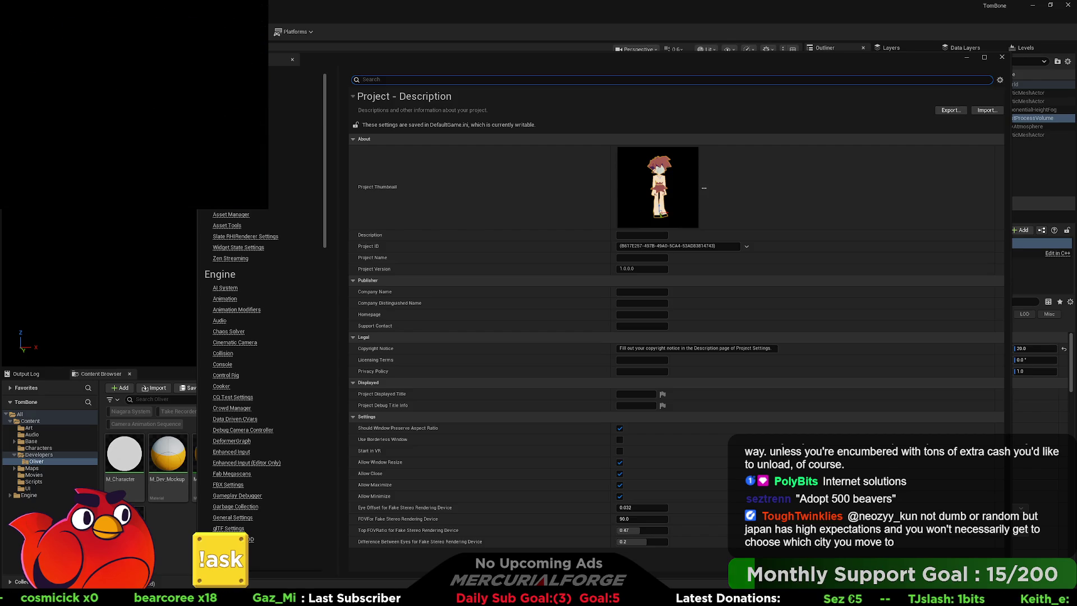
Close Project Settings, undo to restore the DirectionalLight and SkyLight, and check the viewport Show menu
click(1002, 58)
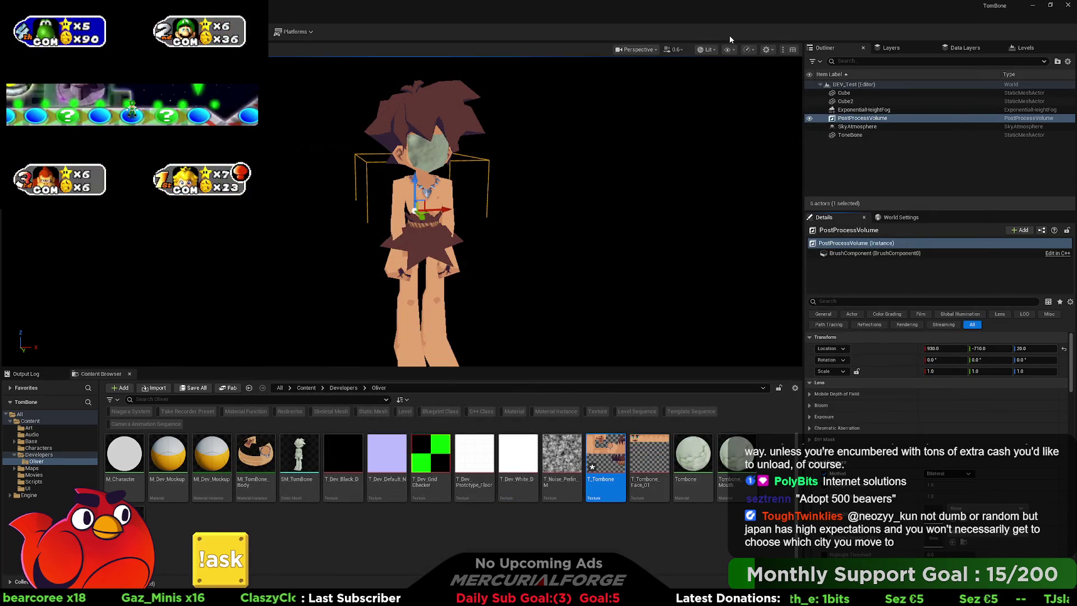
key(ctrl+z)
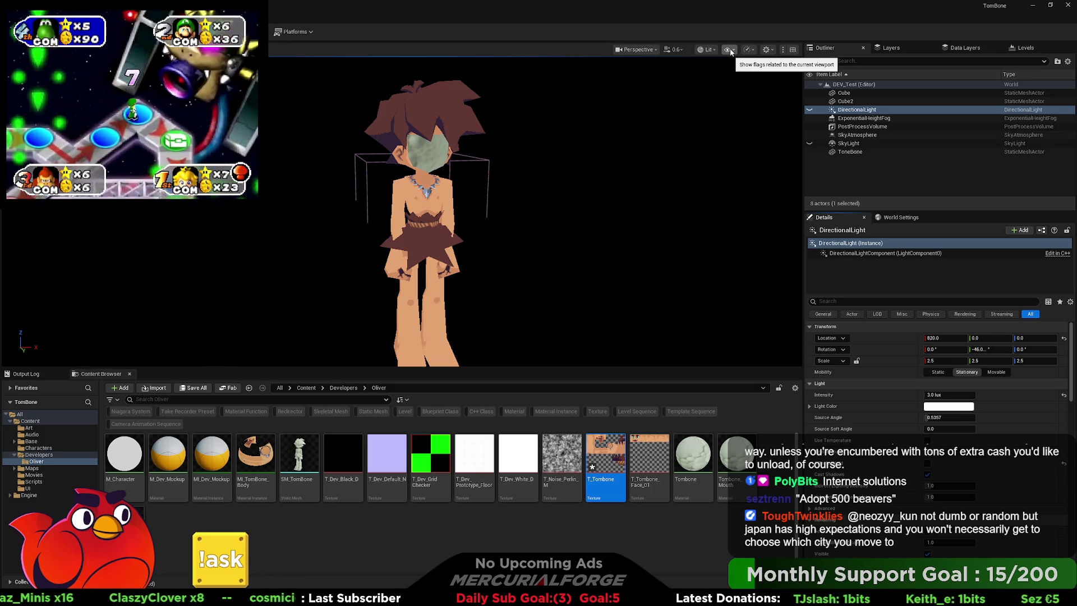
click(729, 50)
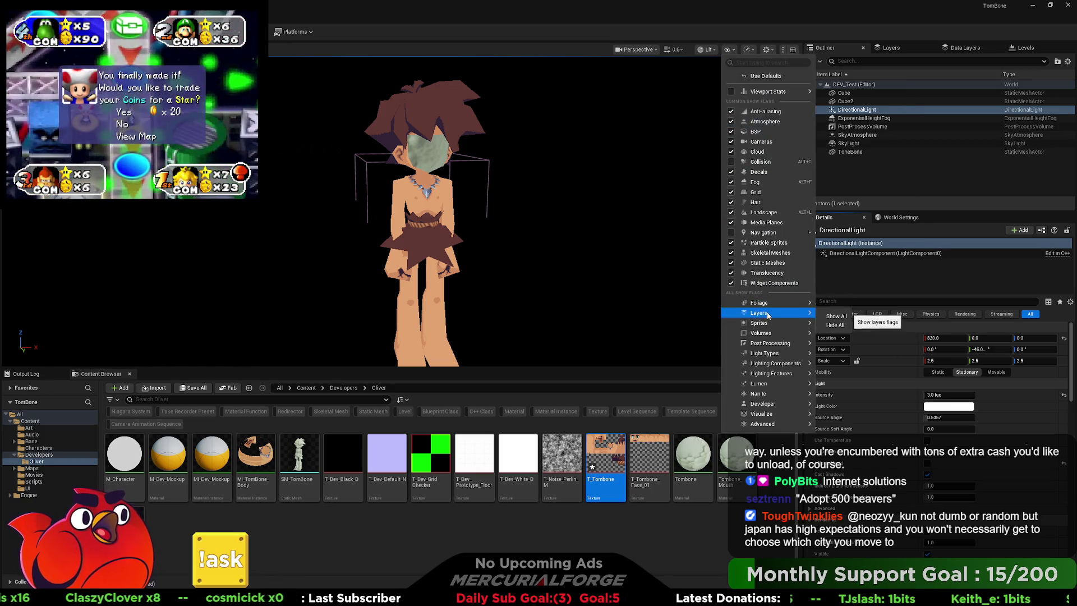
mouse_move(766, 343)
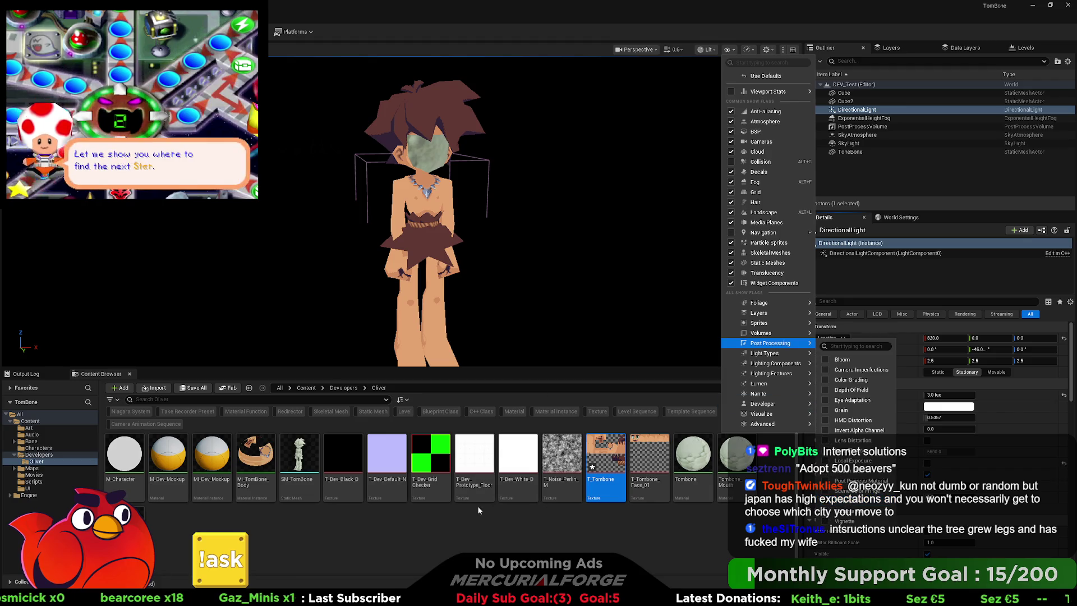
key(Escape)
Open M_Character and add a View Property node outputting Pre-Exposure
double_click(128, 457)
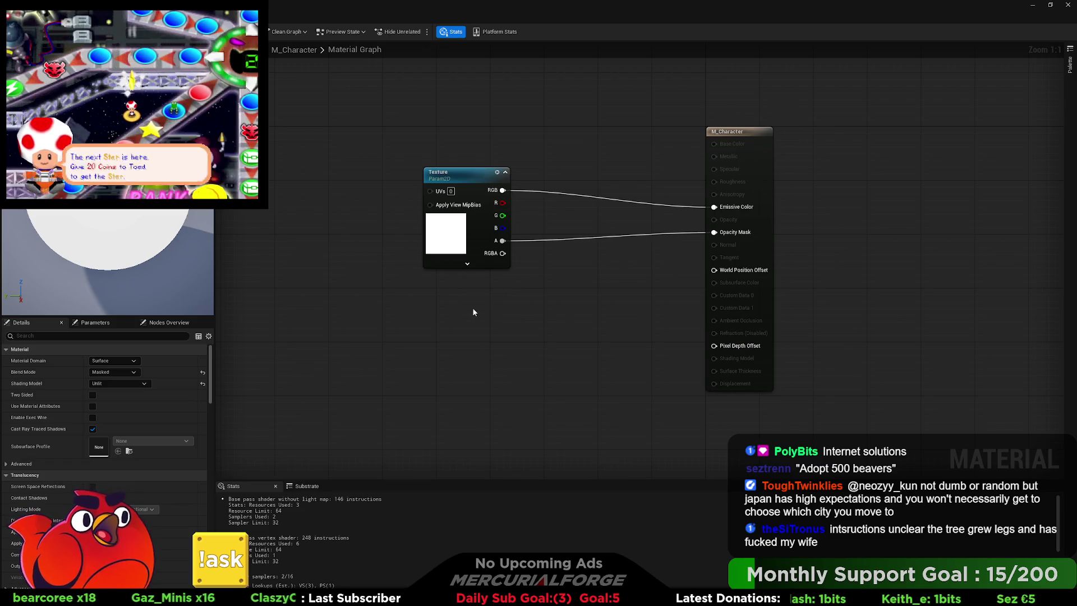
drag(451, 314, 512, 303)
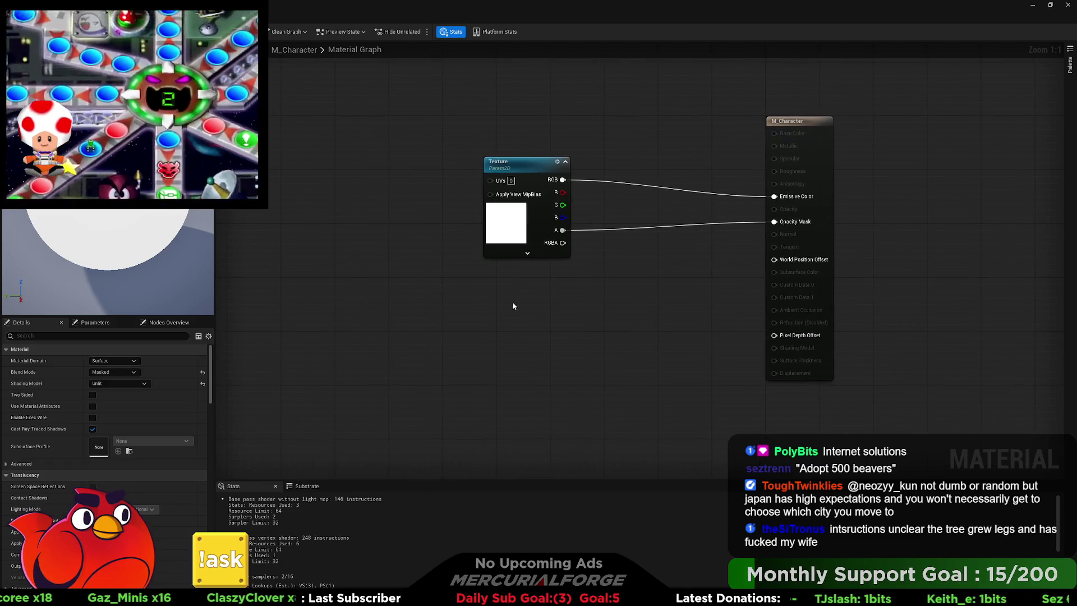
right_click(478, 308)
scroll(561, 393, down, 15)
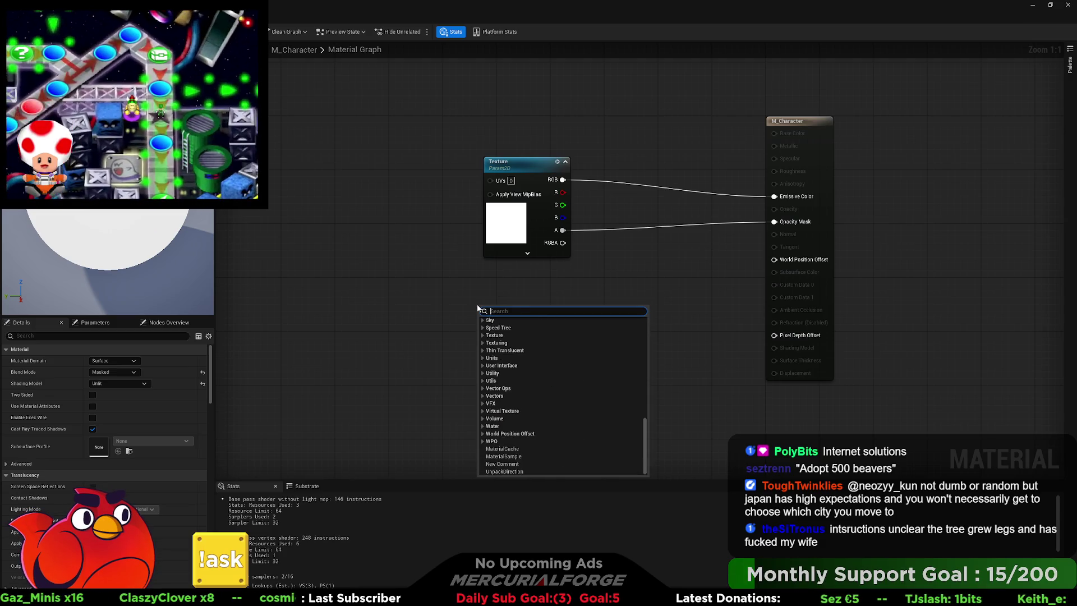
text(view po)
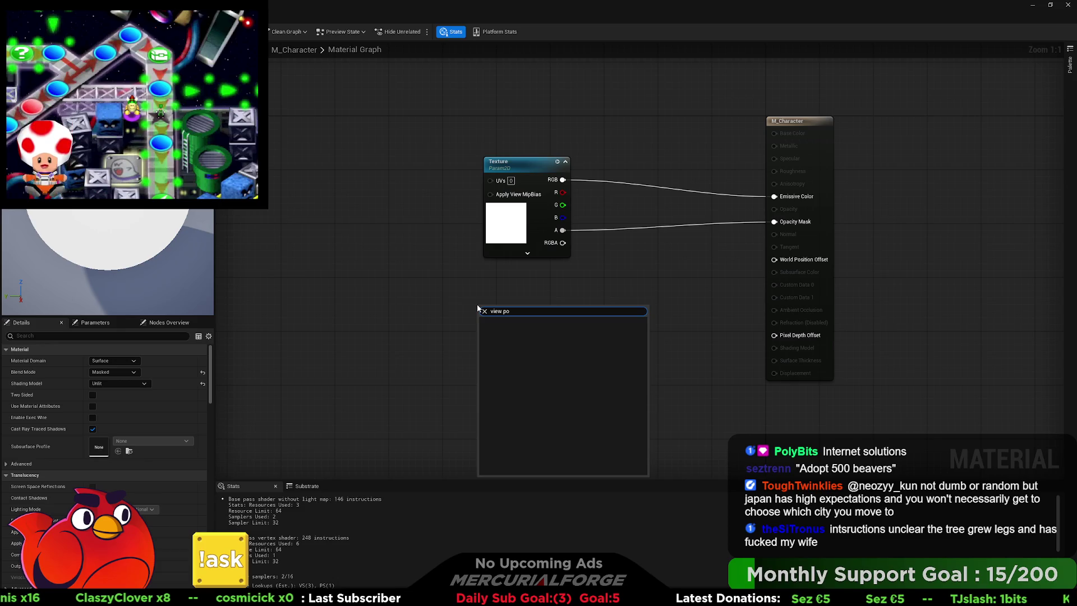
click(493, 328)
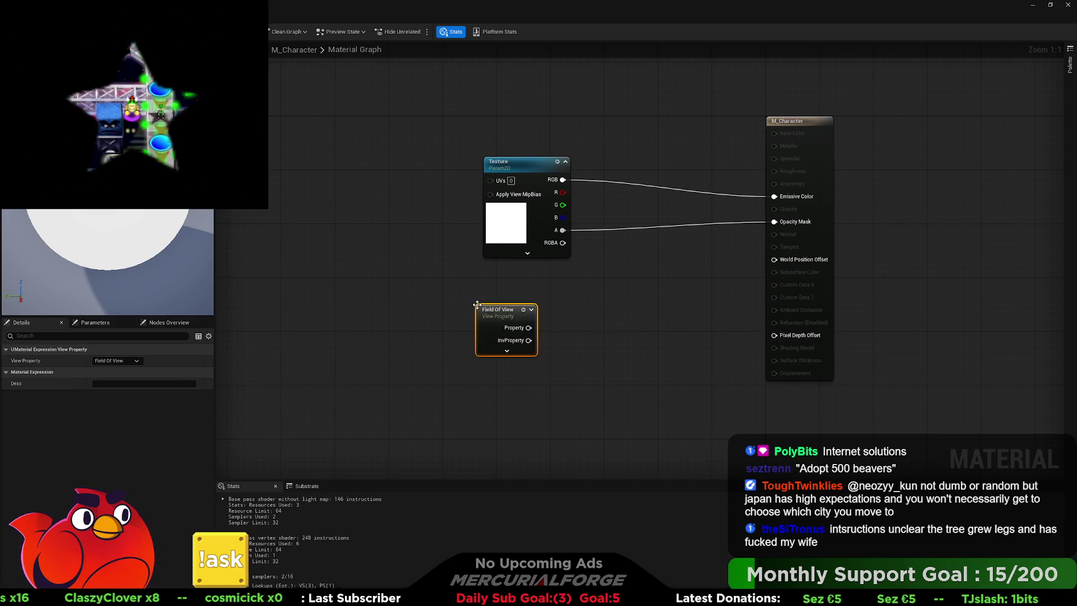
click(117, 361)
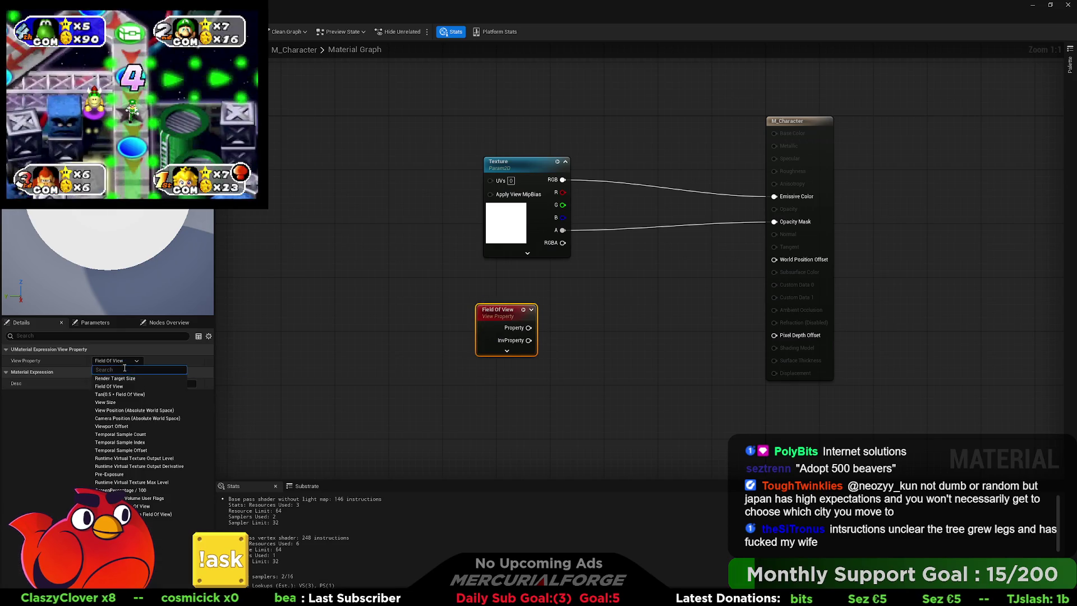
click(109, 474)
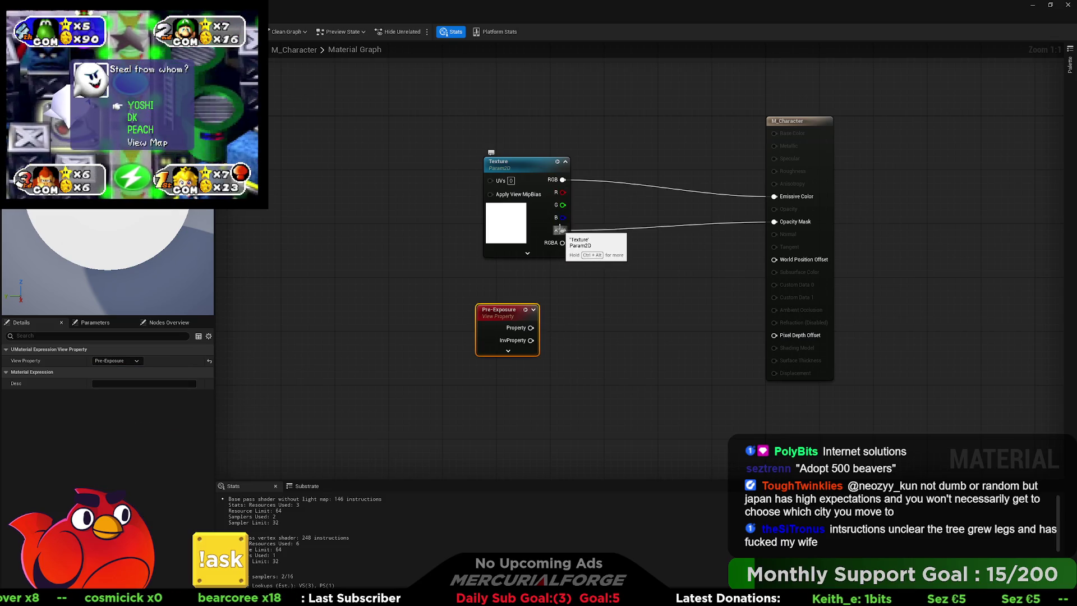
Multiply the texture RGB by InvProperty into Emissive Color and save the material
mouse_move(561, 179)
mouse_down()
mouse_move(612, 251)
mouse_move(636, 317)
mouse_up()
text(mul)
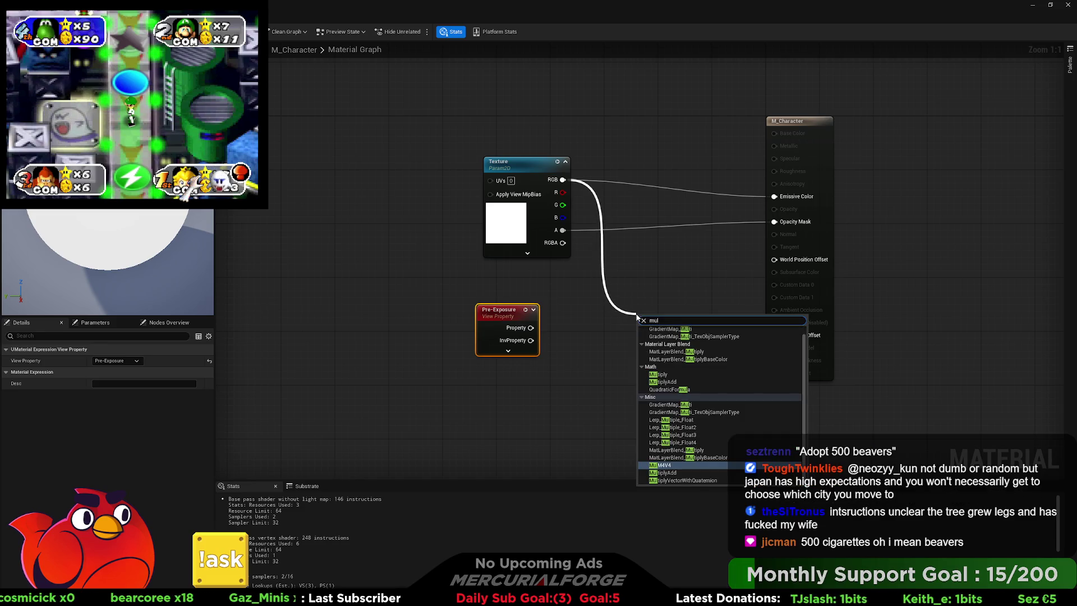
click(655, 375)
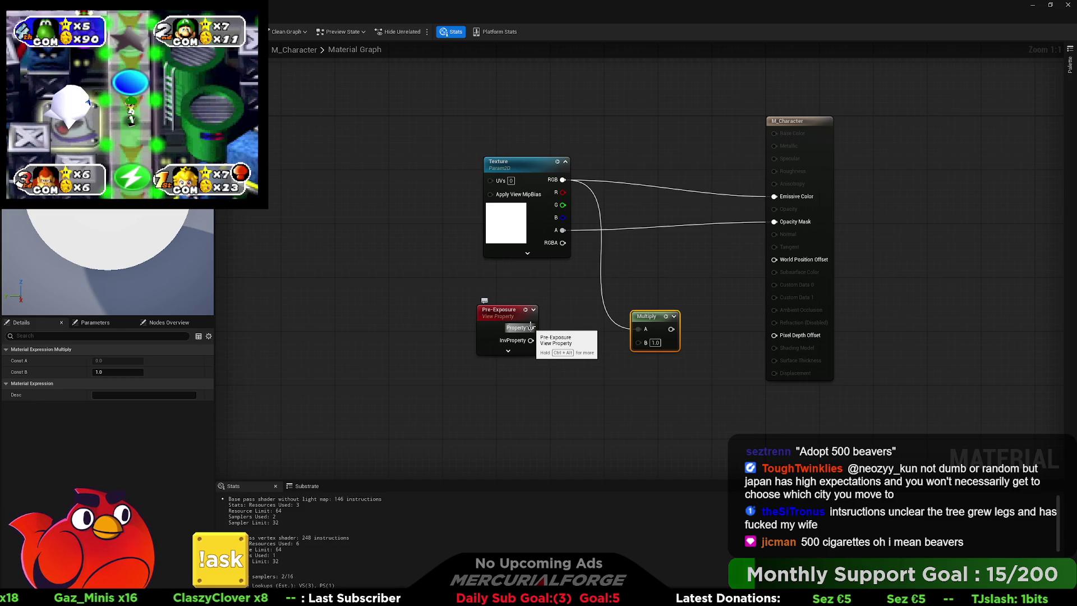
mouse_move(531, 340)
mouse_down()
mouse_move(639, 346)
mouse_move(768, 203)
mouse_up()
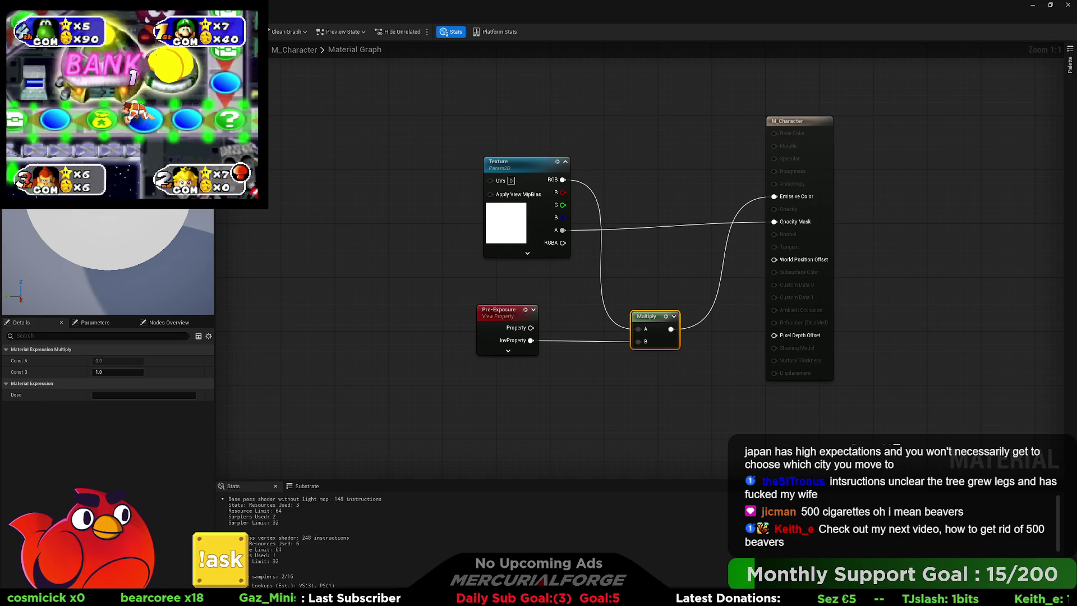
key(ctrl+s)
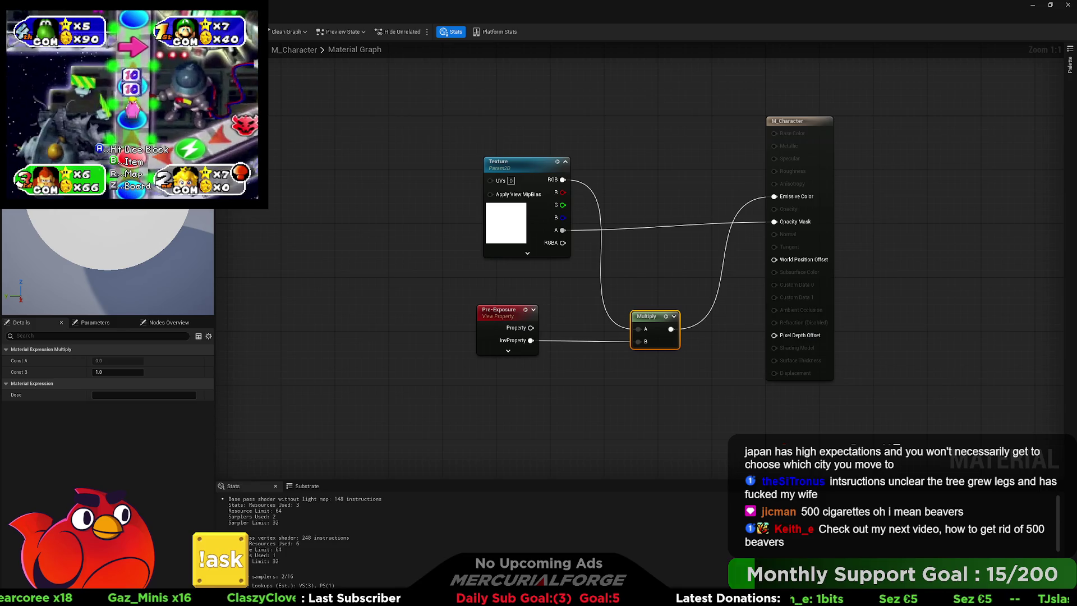
key(alt+Tab)
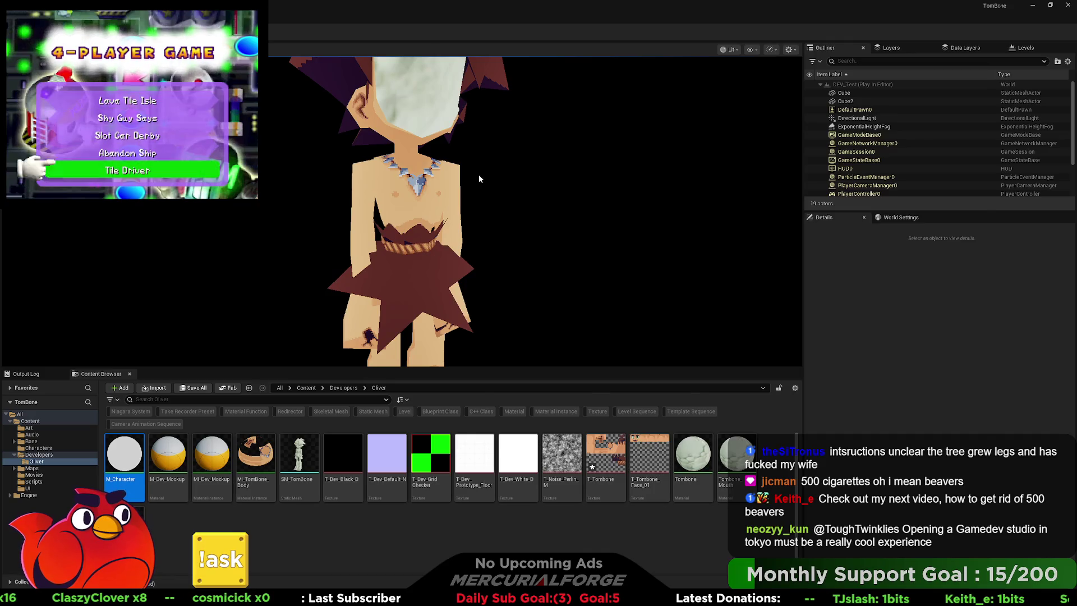
Bring GraphicsGale to the front and move it left to reveal the Unreal viewport
key(alt+Tab)
drag(361, 47, 256, 55)
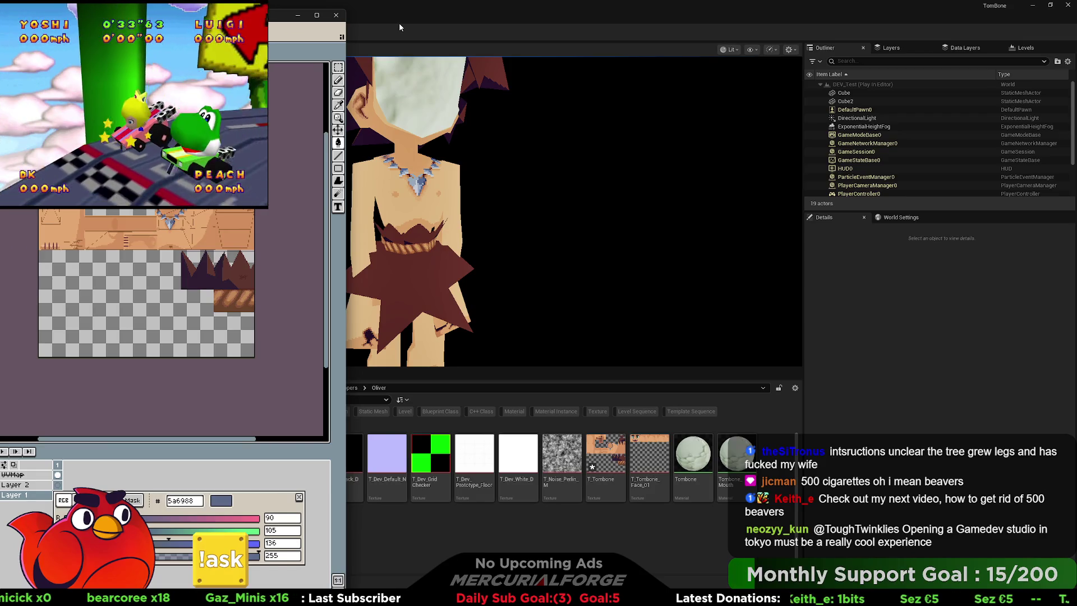
Zoom around the Tombone texture in GraphicsGale, then bring Unreal Engine back to the front
scroll(185, 247, up, 3)
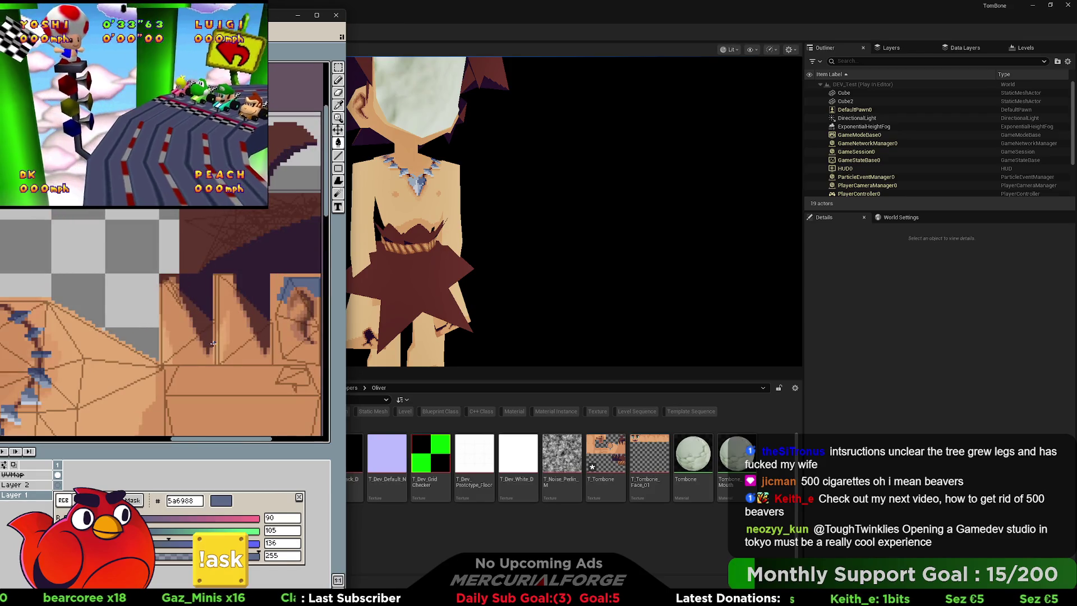
scroll(213, 343, up, 1)
scroll(133, 247, down, 5)
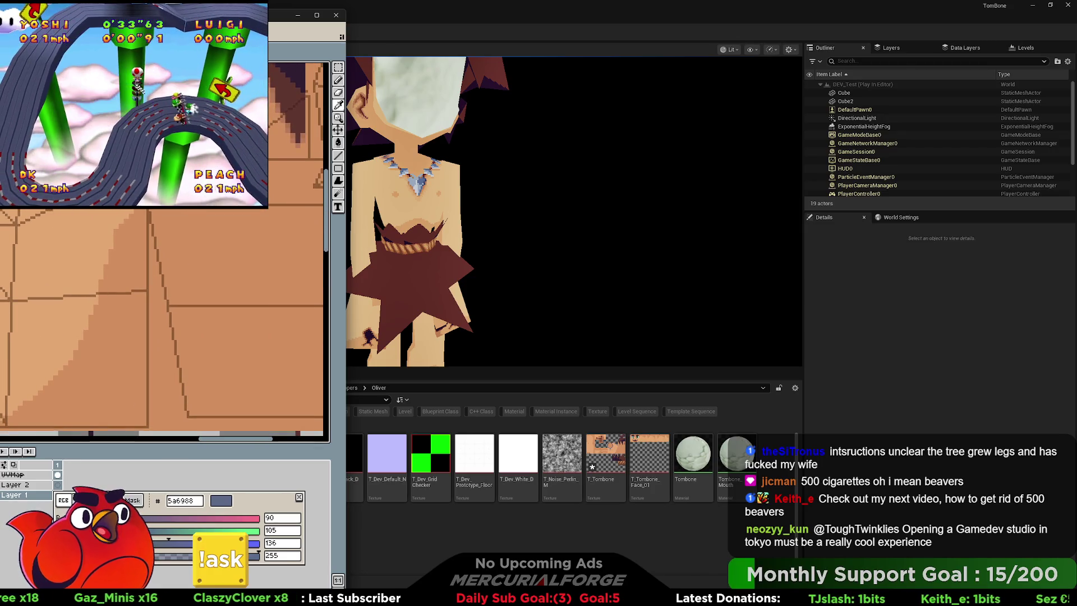
scroll(161, 325, down, 2)
scroll(163, 281, up, 2)
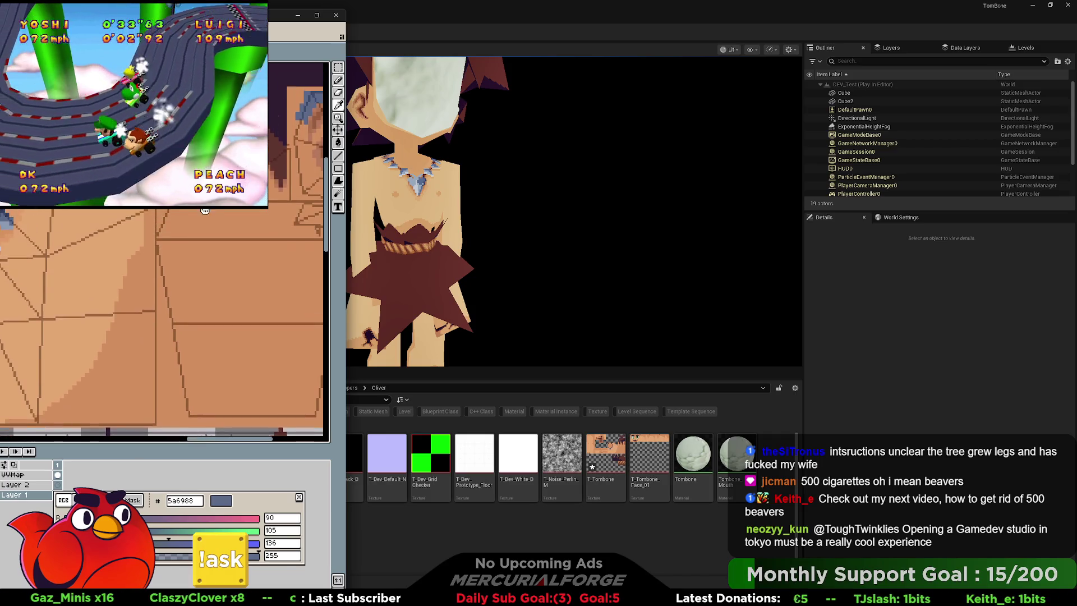
click(425, 18)
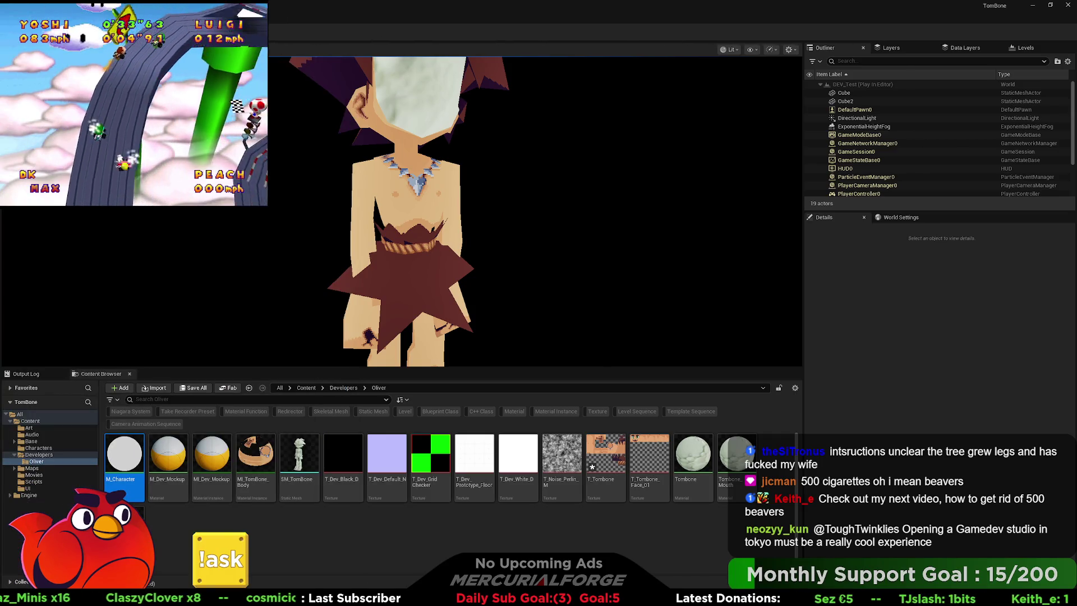
Stop the Play-in-Editor session and look over Tombone in the DEV_Test viewport
key(Escape)
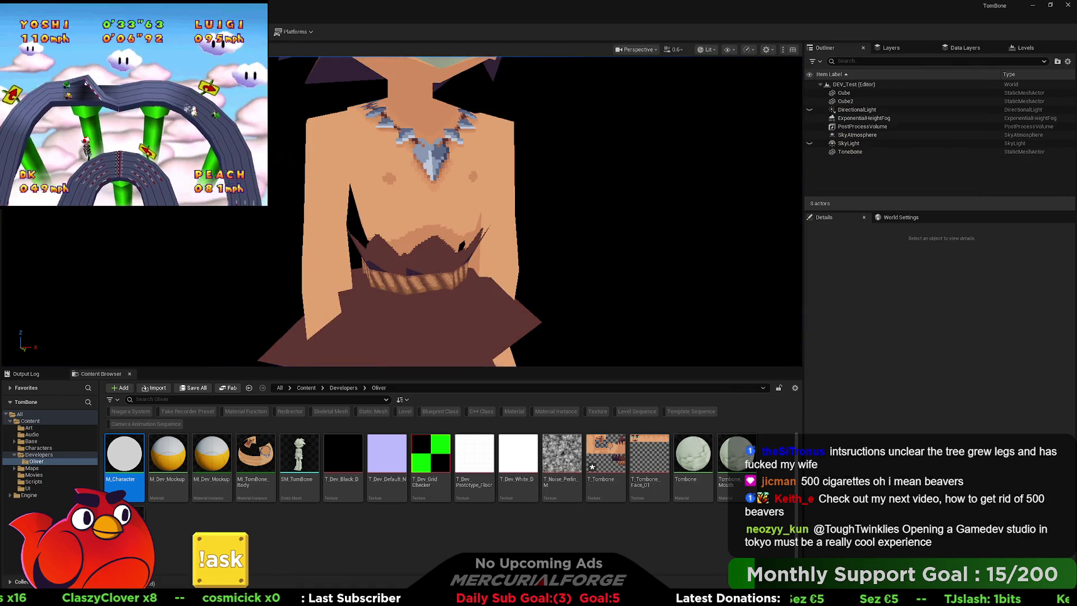
scroll(535, 211, down, 3)
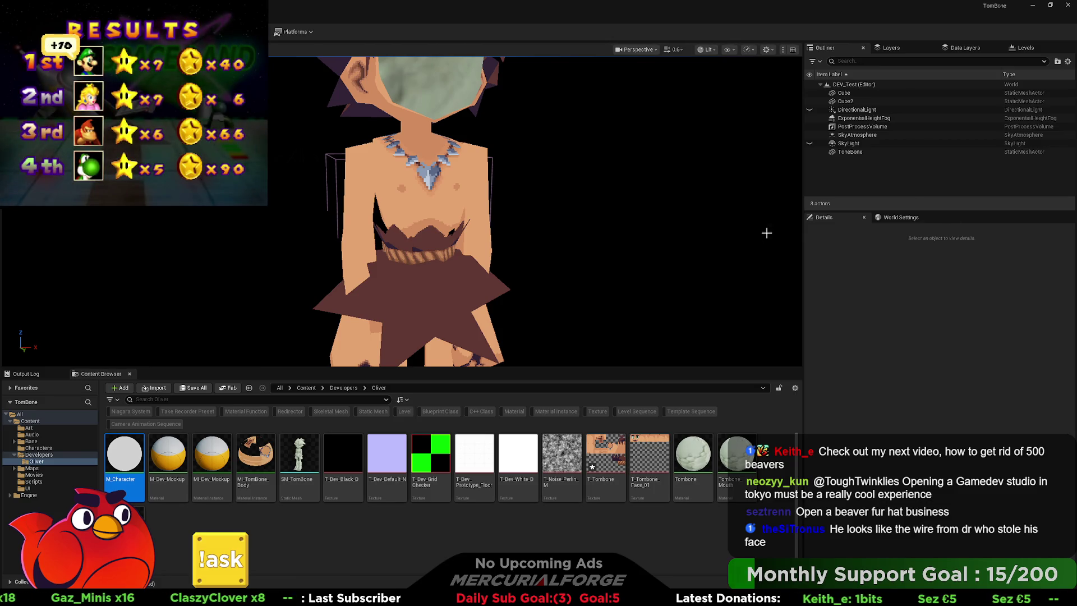
scroll(413, 211, down, 3)
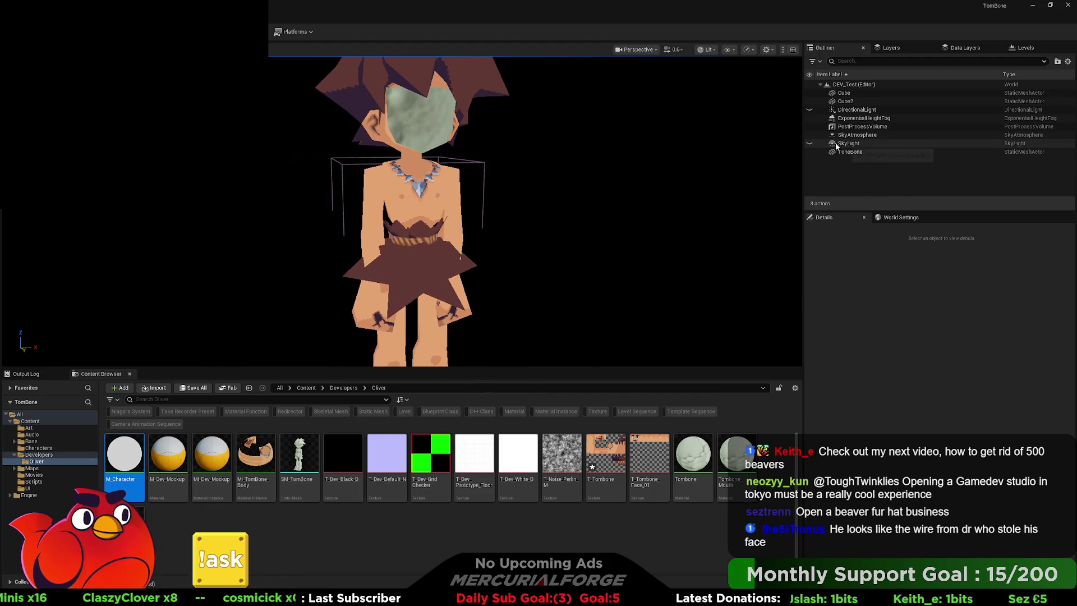
click(958, 48)
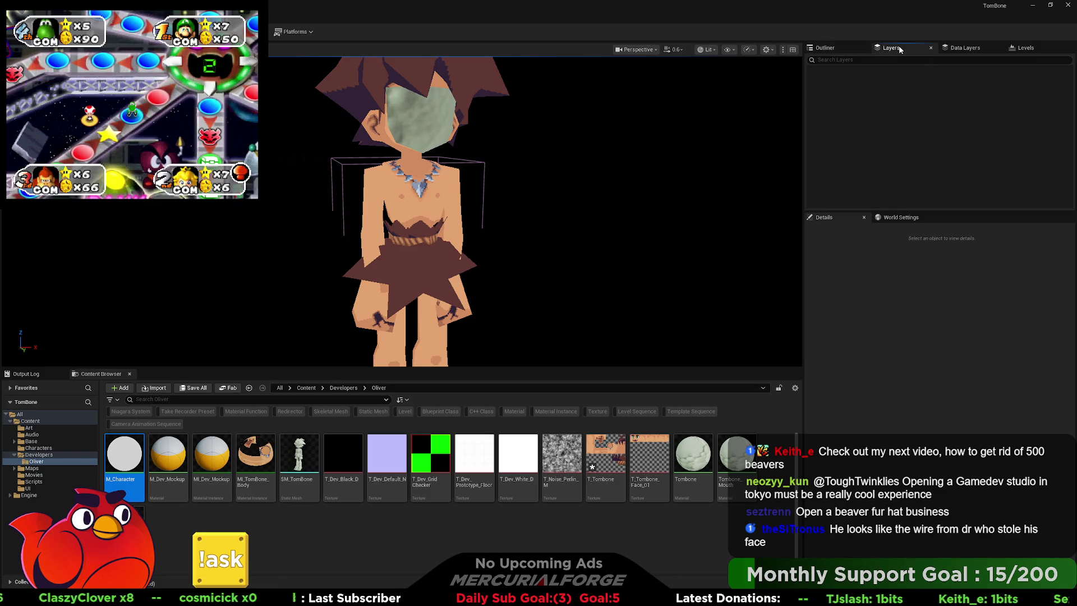
click(838, 47)
click(899, 217)
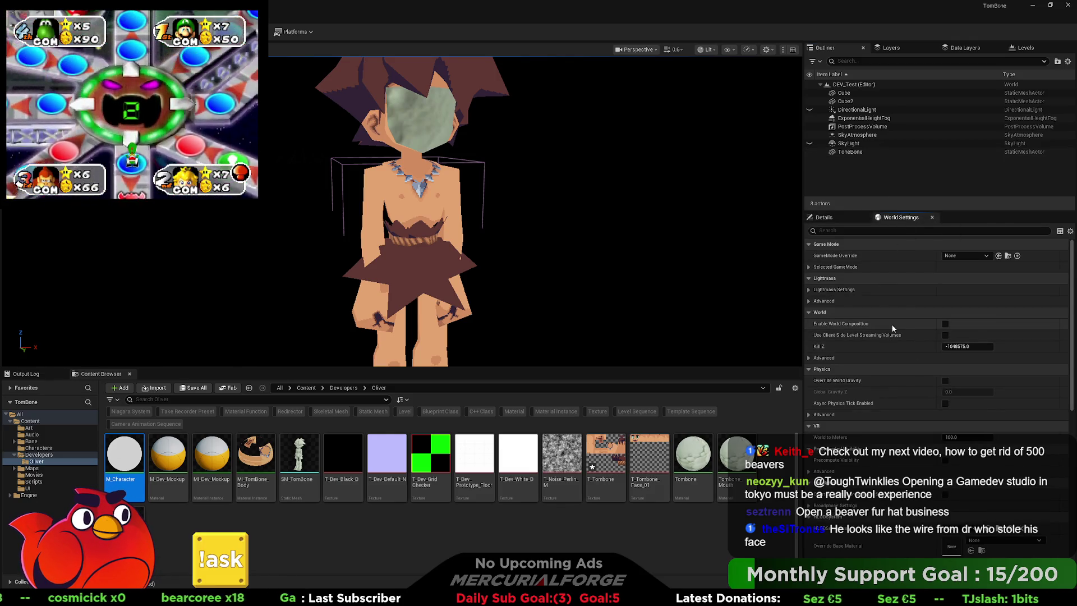
scroll(892, 328, down, 4)
scroll(892, 327, down, 5)
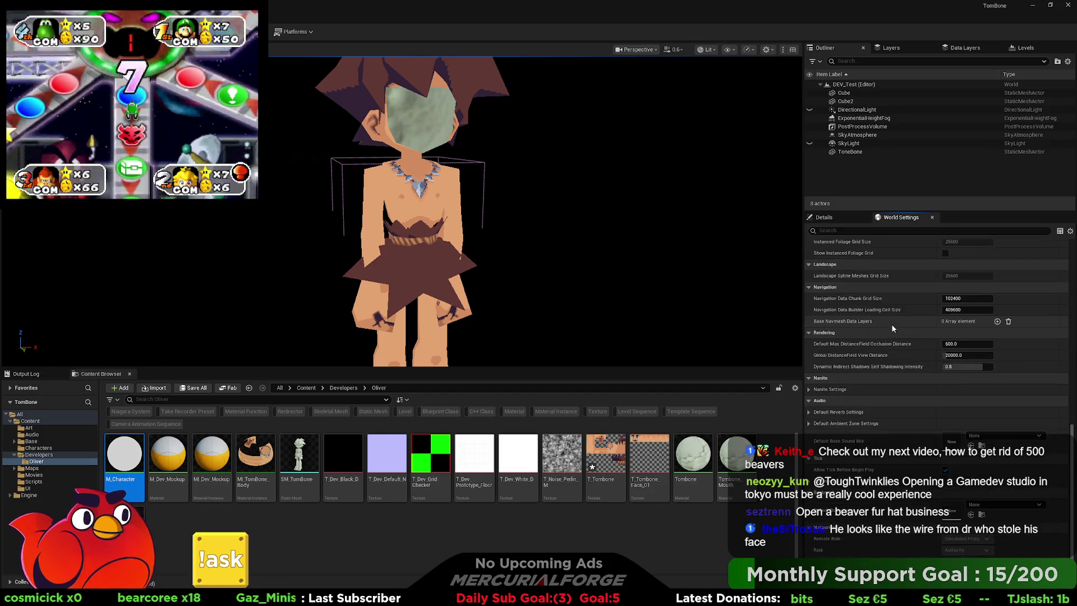
scroll(892, 328, down, 3)
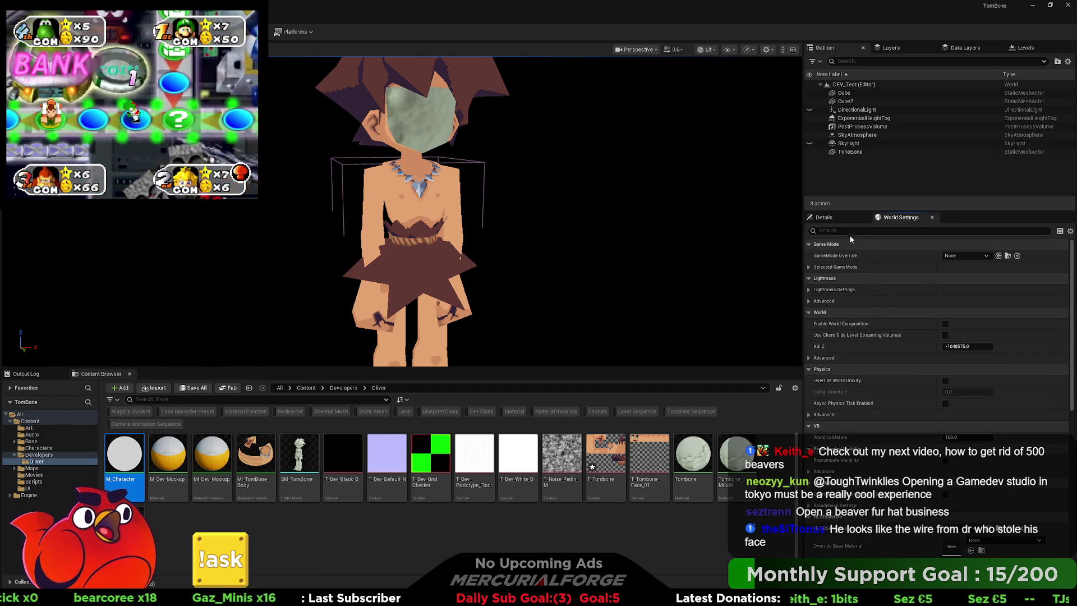
click(840, 220)
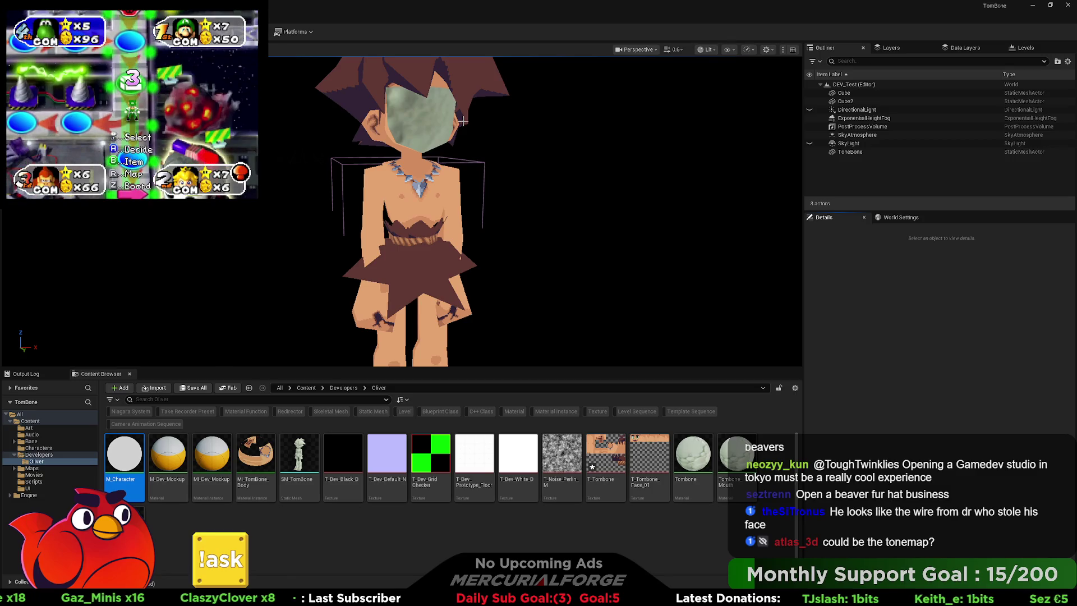
mouse_move(476, 241)
mouse_down()
mouse_move(477, 185)
mouse_move(476, 233)
mouse_up()
Start Play-in-Editor and inspect the PostProcessVolume's Details and its Priority value
key(alt+p)
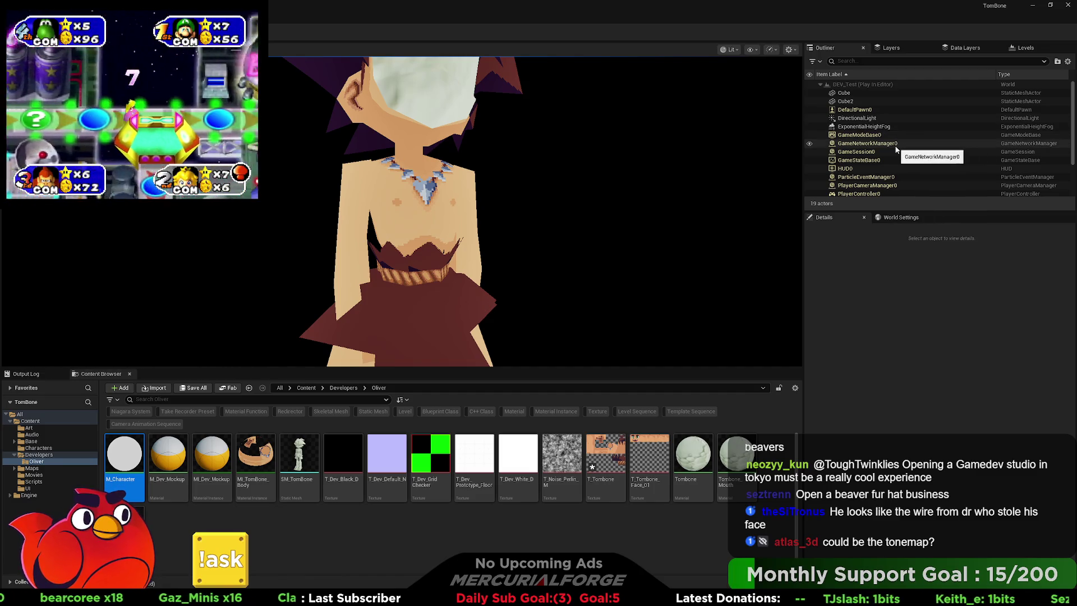
scroll(893, 144, down, 1)
scroll(893, 144, down, 2)
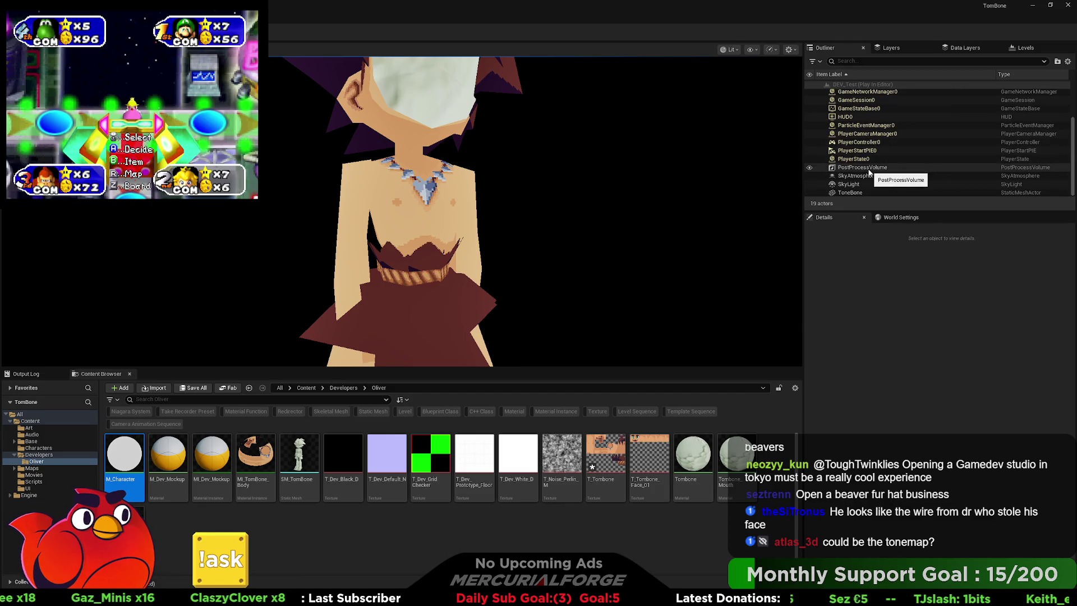
click(868, 168)
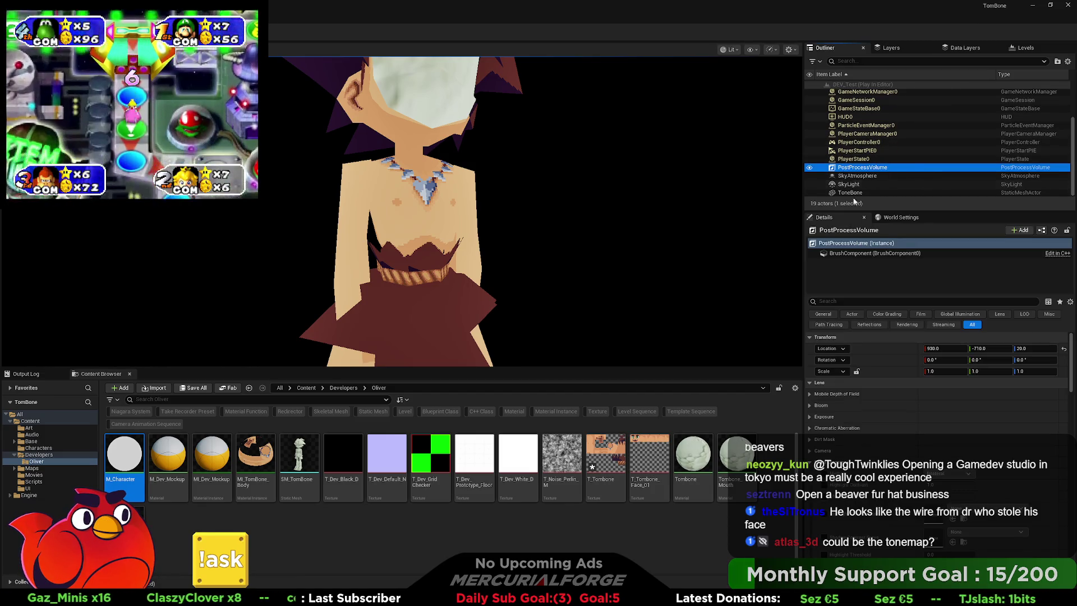
scroll(873, 400, down, 5)
scroll(873, 410, down, 10)
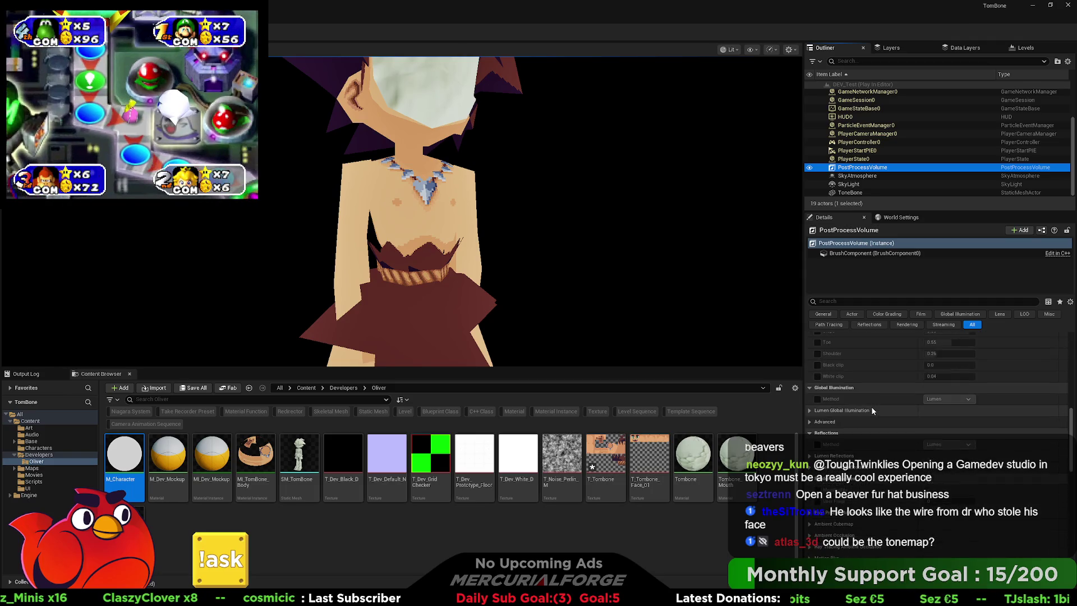
click(947, 416)
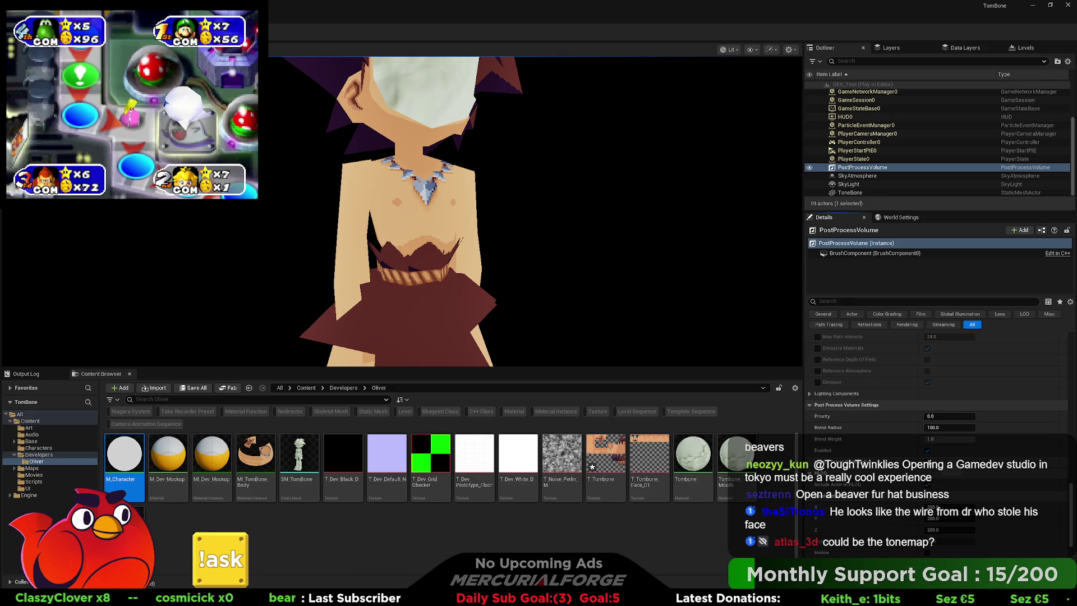
scroll(917, 456, up, 10)
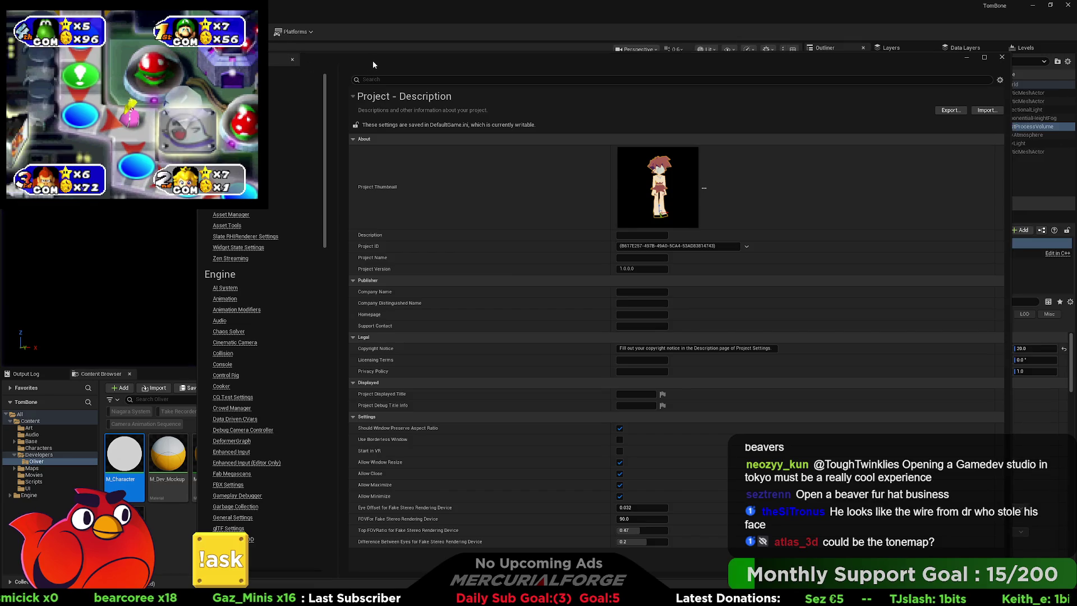
scroll(302, 362, down, 10)
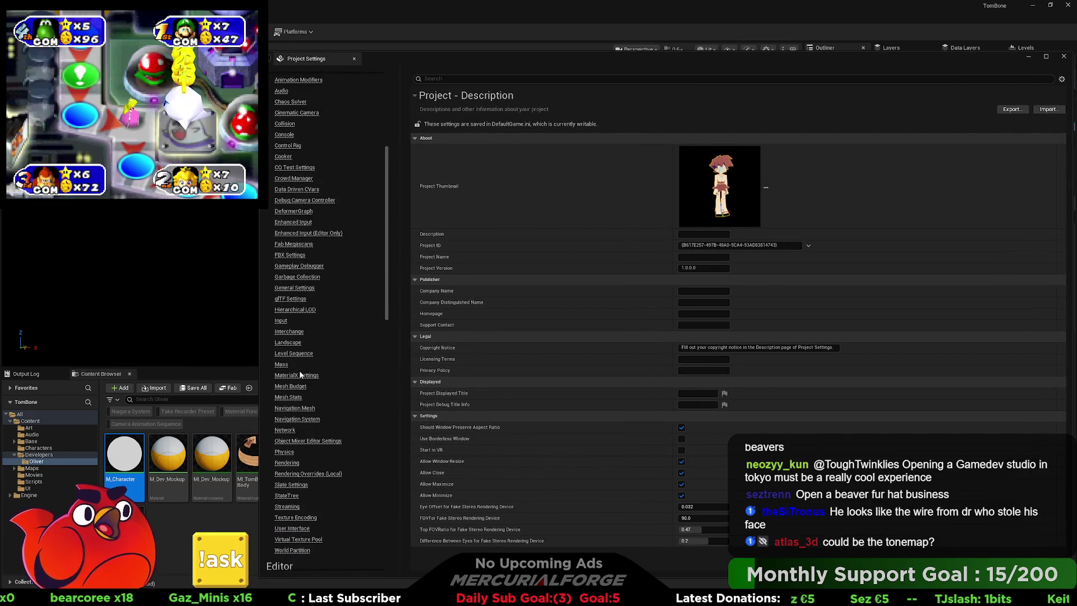
scroll(297, 367, down, 2)
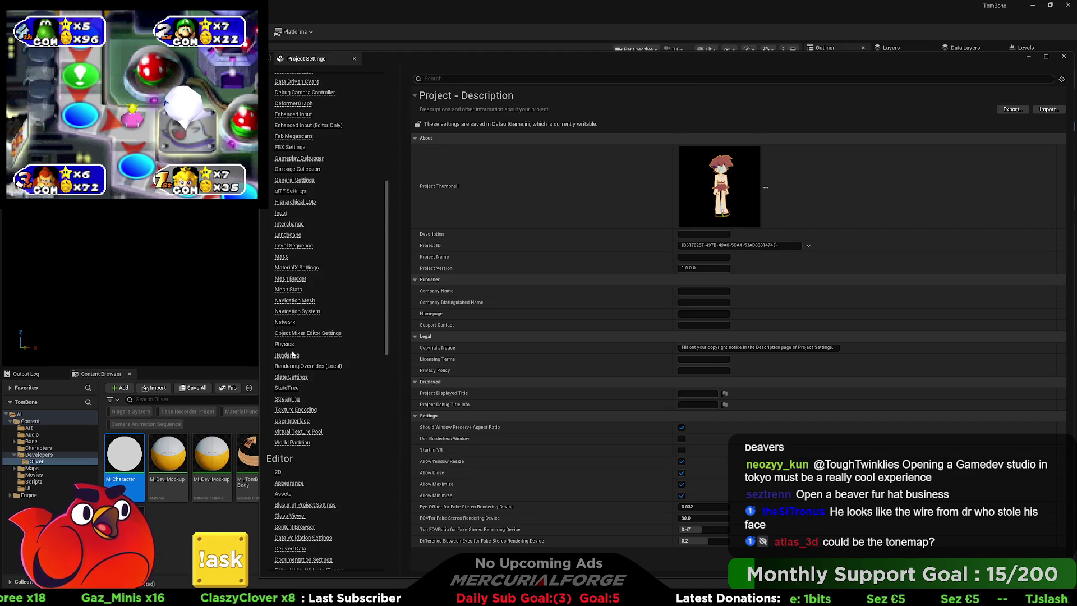
click(287, 356)
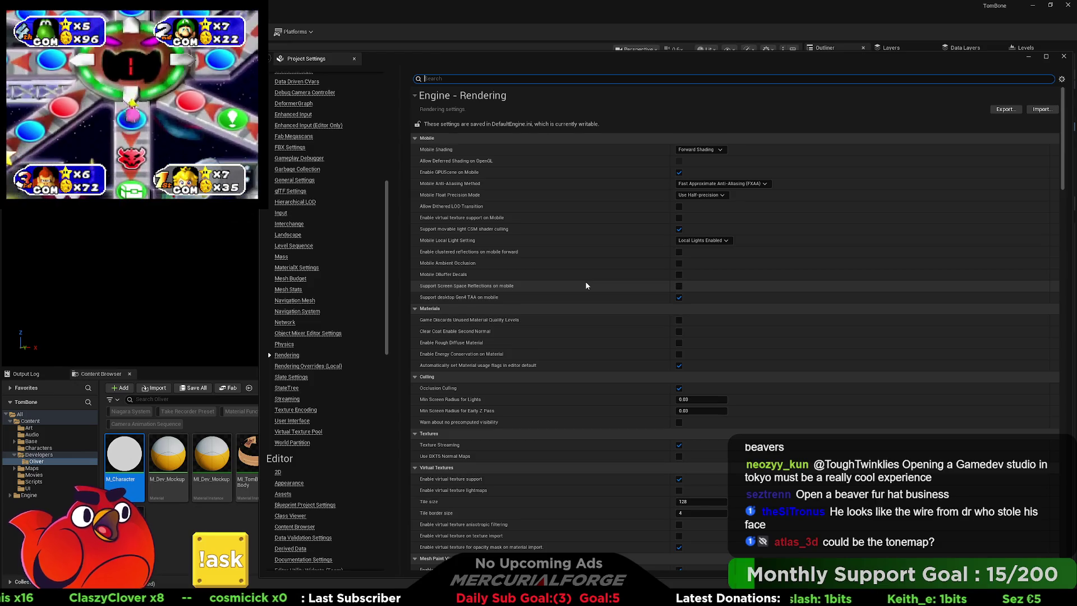
scroll(578, 277, down, 3)
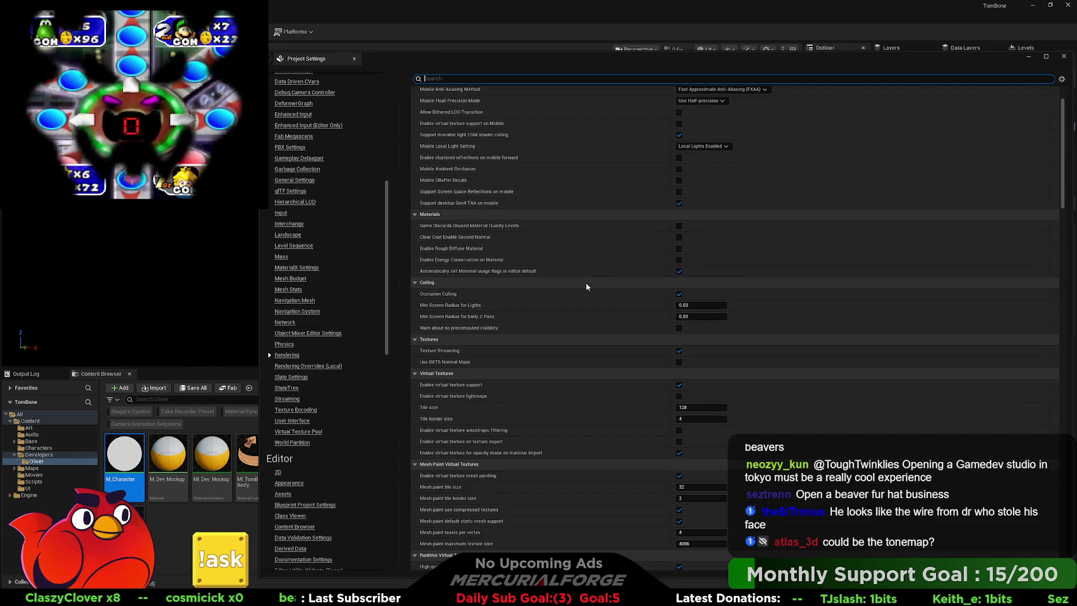
scroll(586, 285, down, 5)
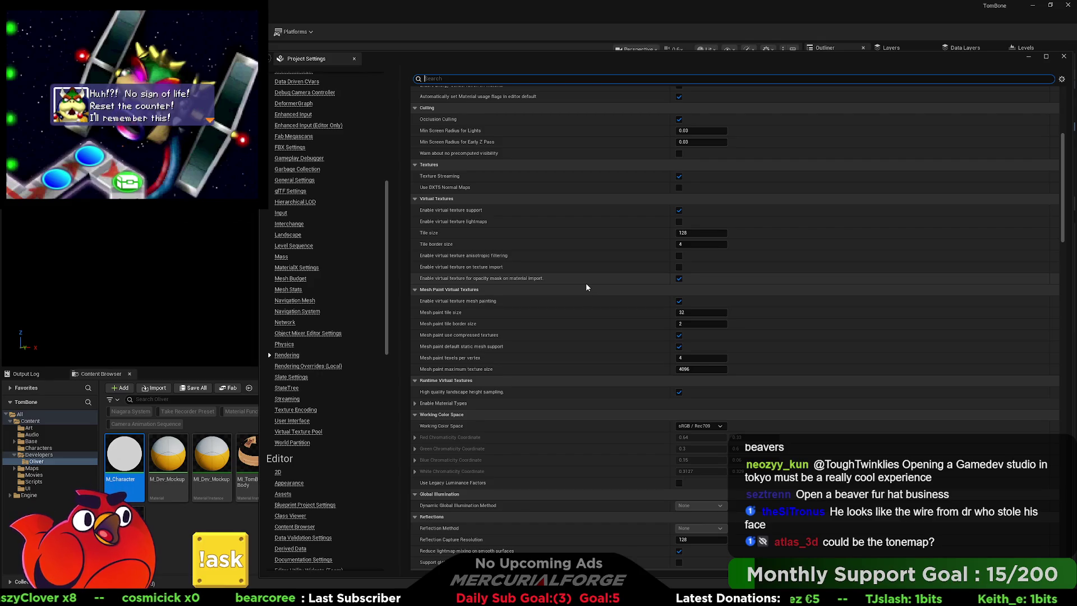
scroll(586, 287, down, 2)
scroll(586, 288, down, 7)
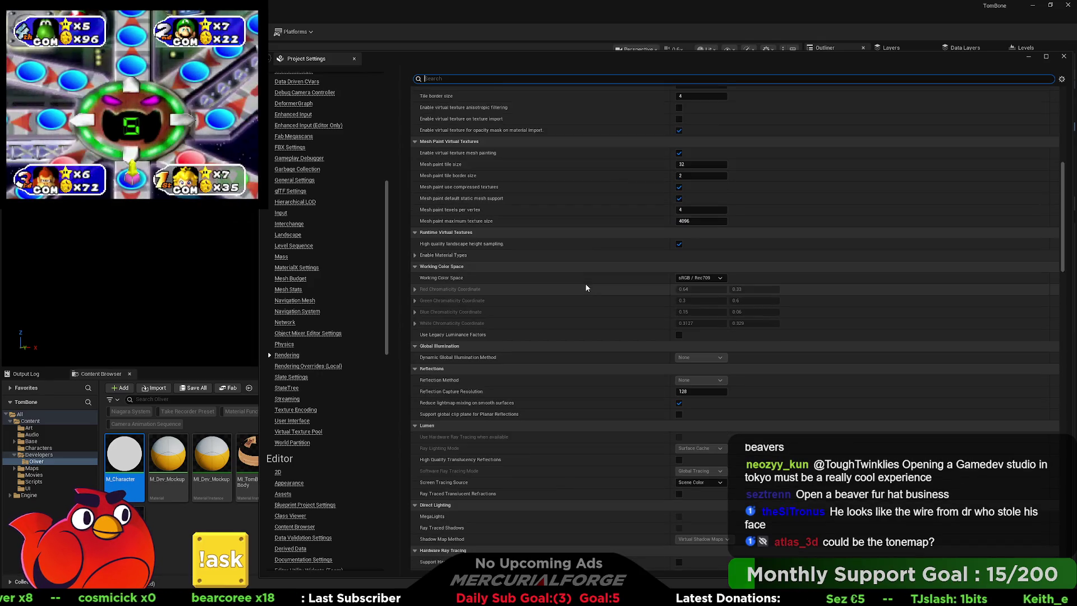
scroll(584, 288, down, 4)
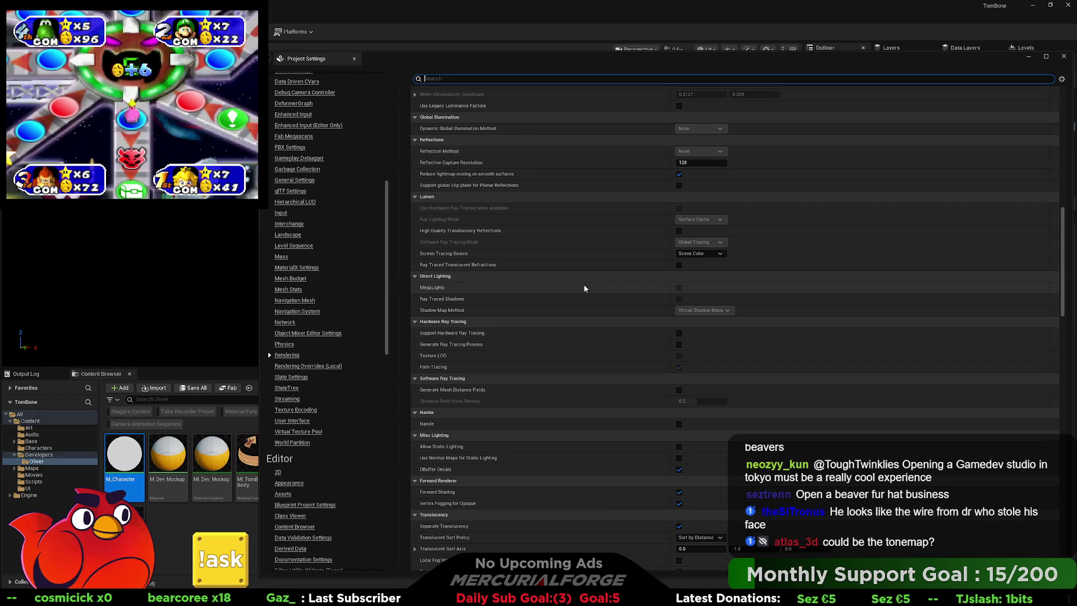
scroll(584, 288, down, 2)
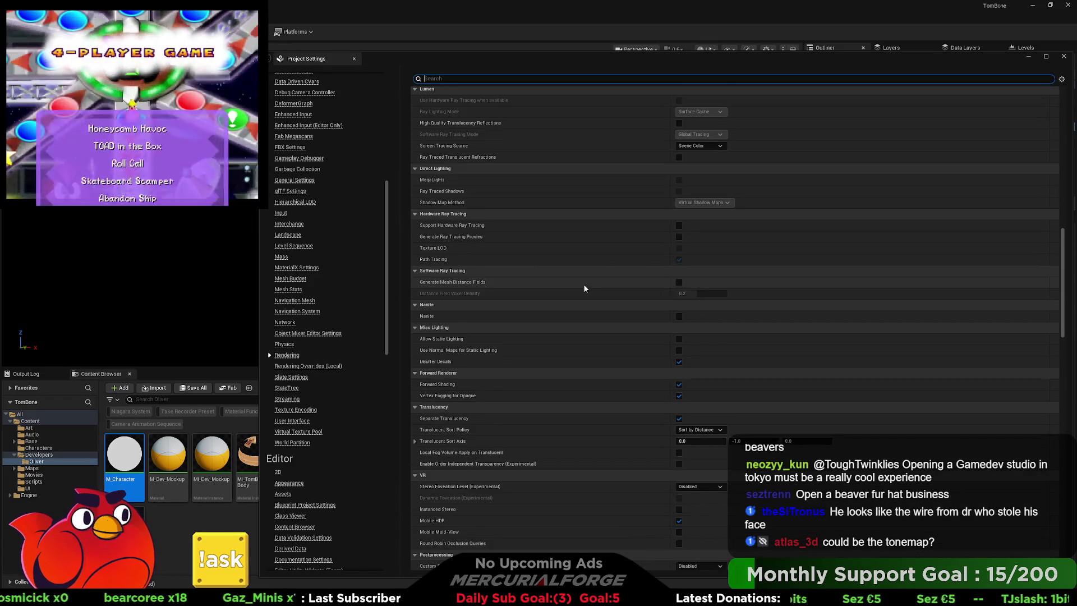
scroll(583, 289, down, 1)
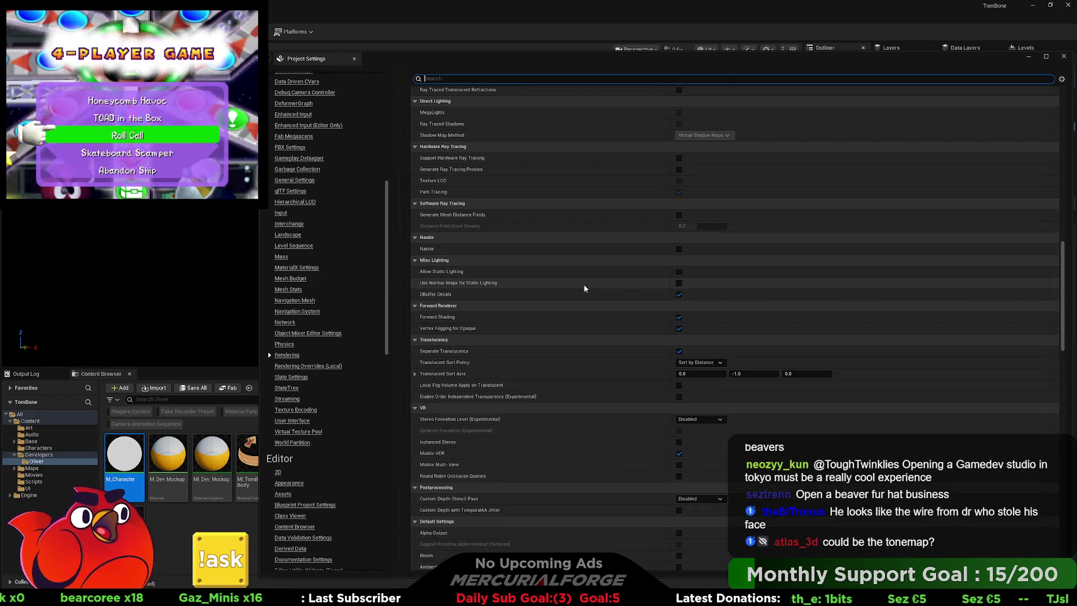
scroll(584, 288, down, 2)
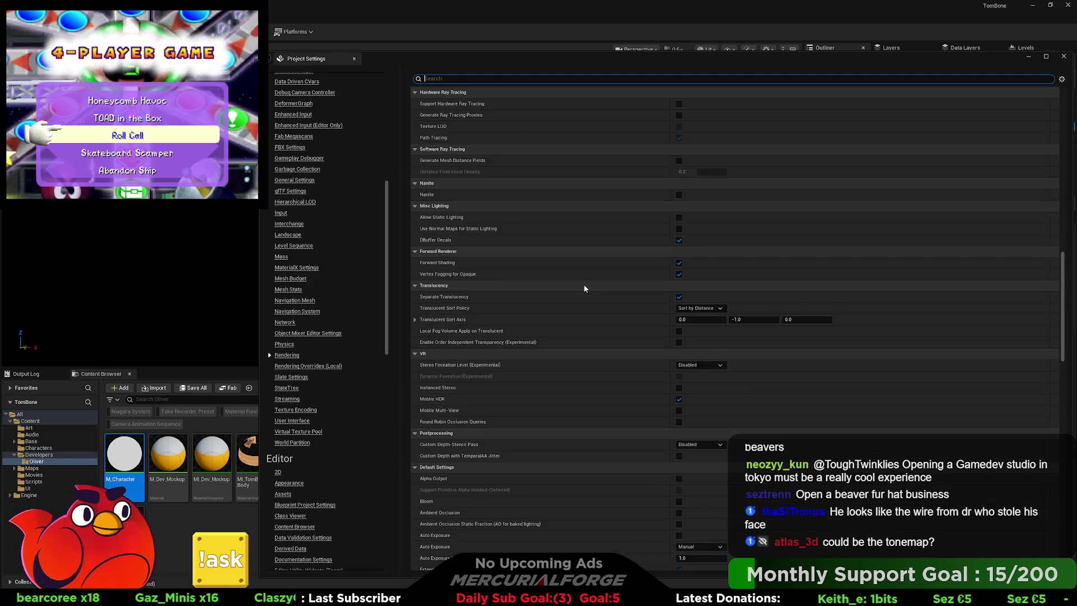
scroll(584, 288, down, 2)
scroll(584, 288, down, 2)
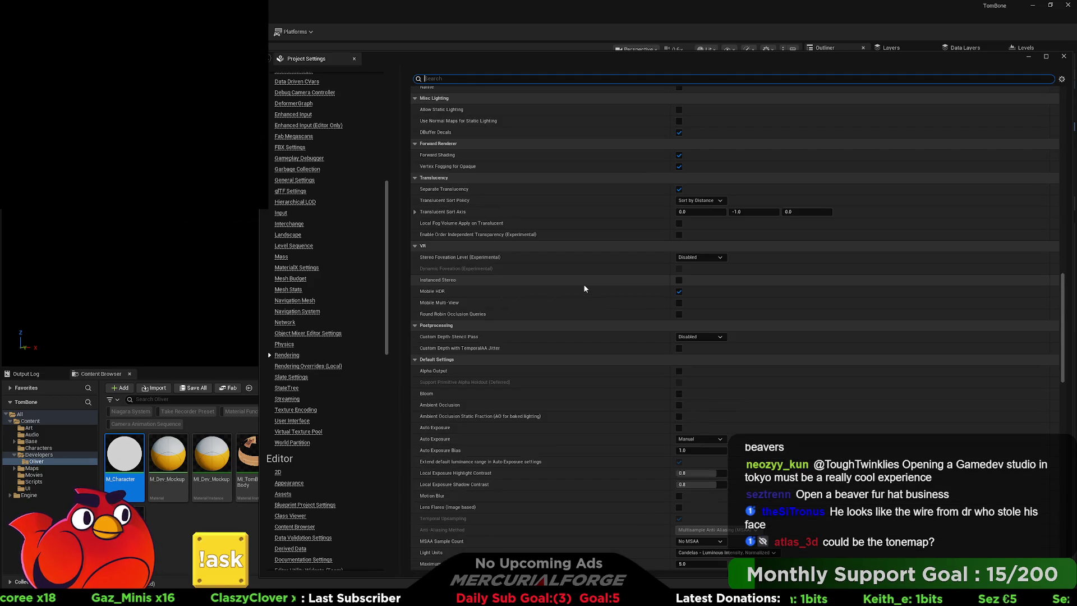
scroll(584, 288, down, 2)
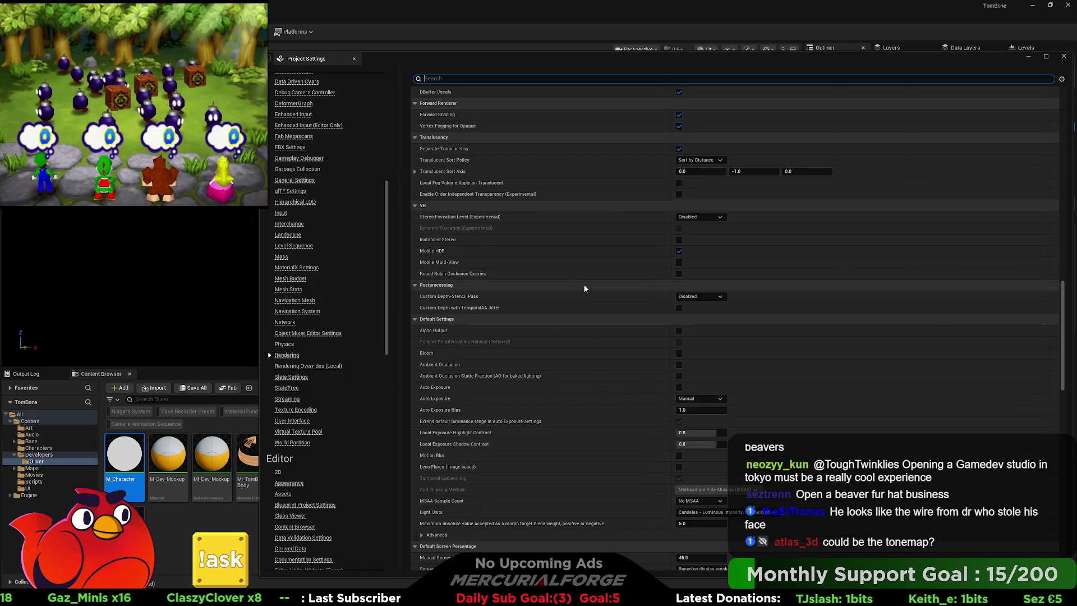
scroll(584, 288, down, 2)
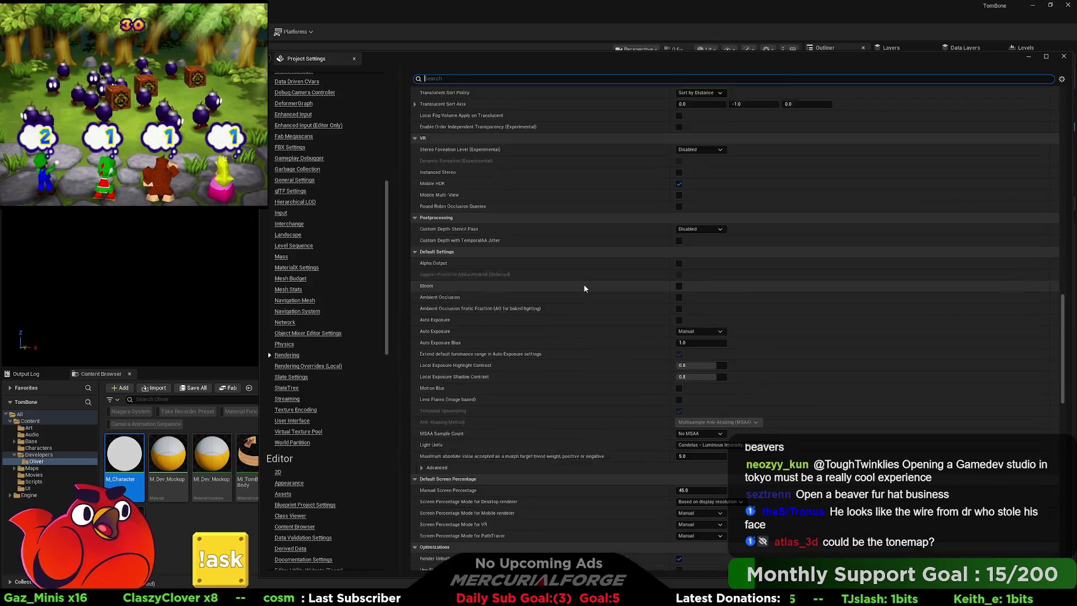
scroll(584, 289, down, 2)
scroll(584, 288, down, 1)
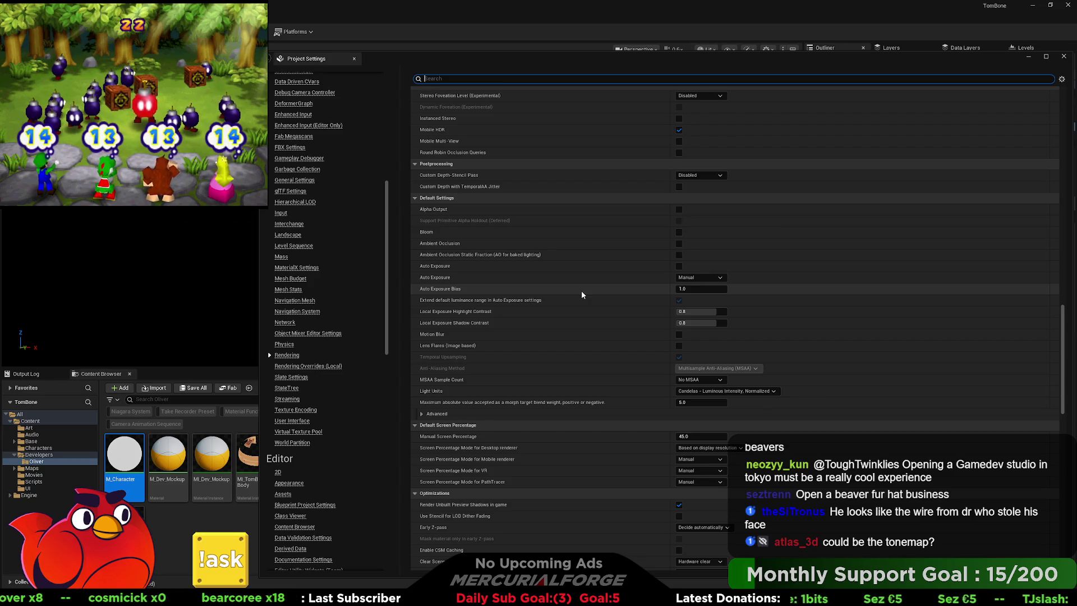
click(425, 414)
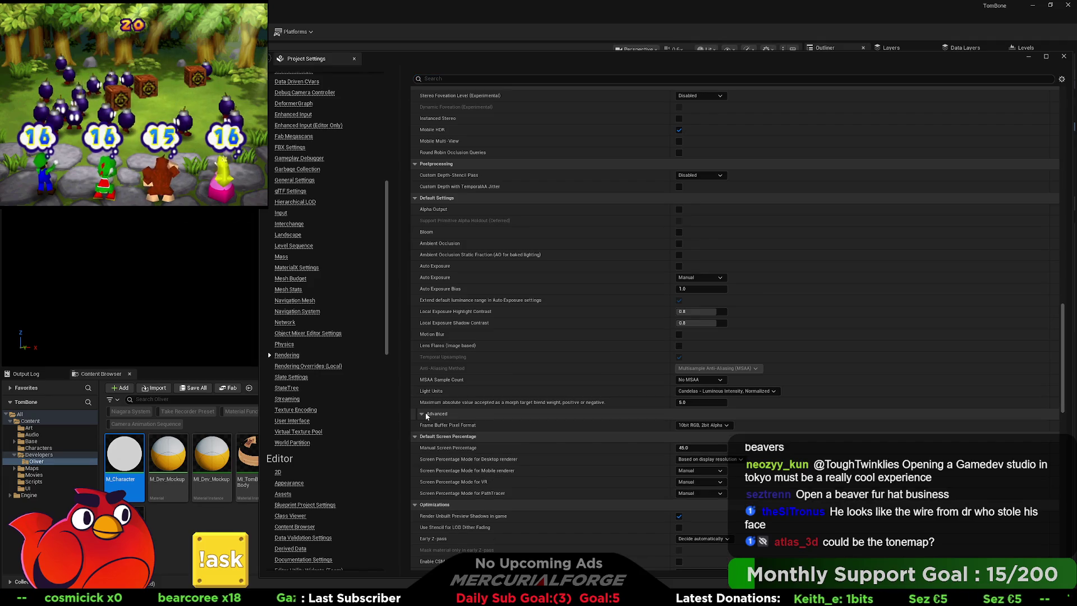
click(425, 412)
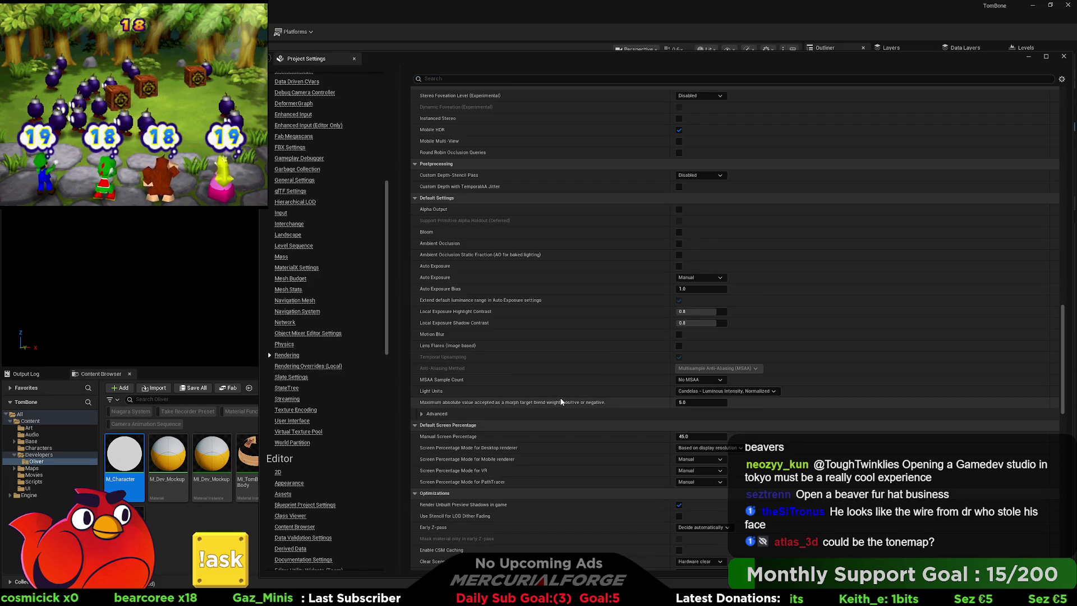
scroll(561, 401, down, 3)
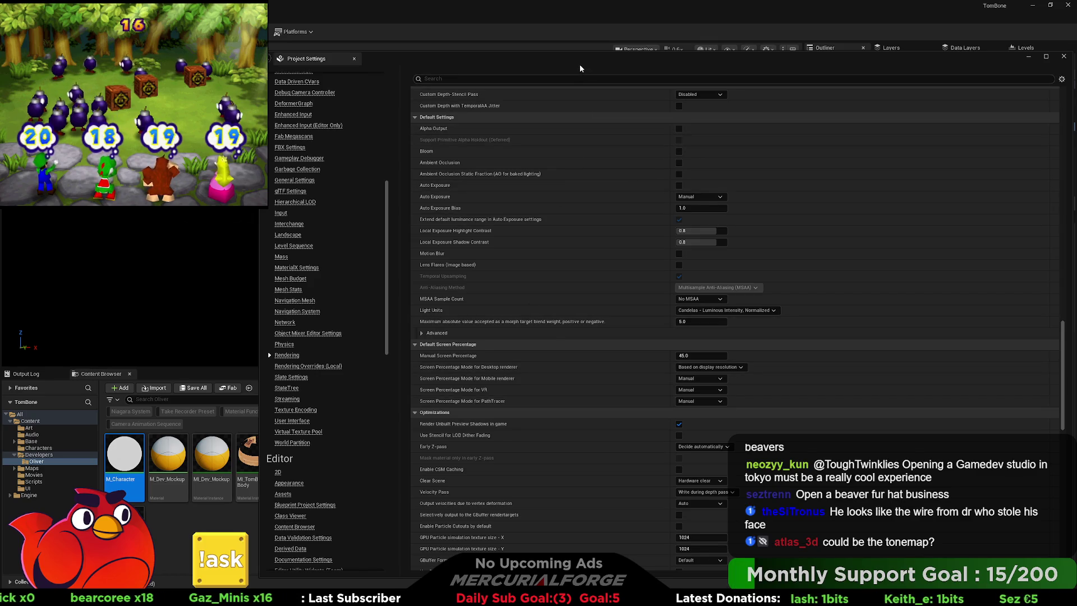
mouse_move(580, 64)
mouse_down()
mouse_move(822, 65)
mouse_move(755, 69)
mouse_up()
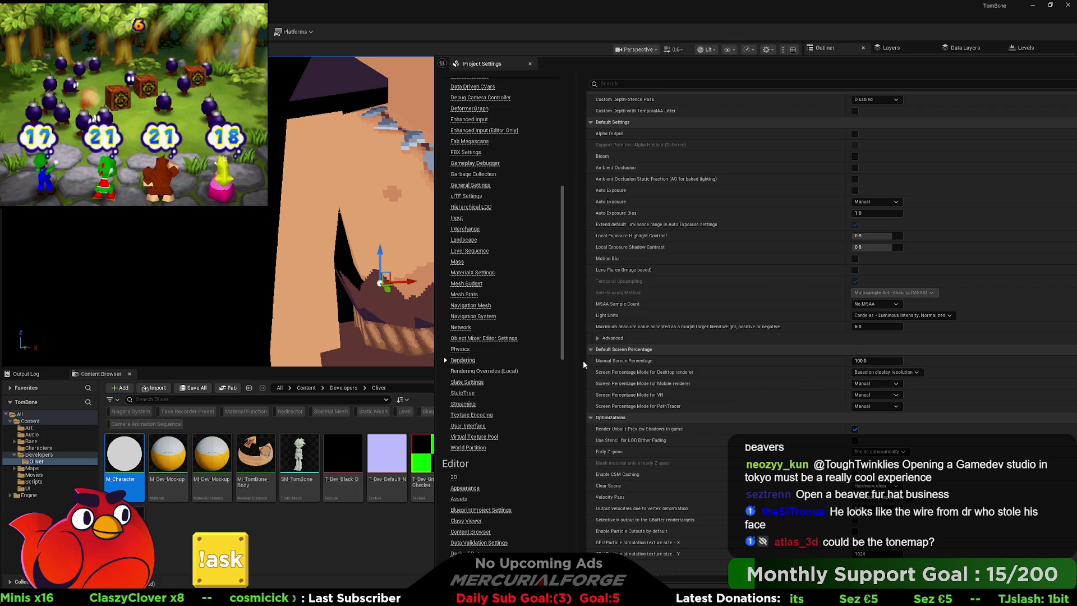
scroll(667, 397, down, 10)
scroll(673, 398, down, 9)
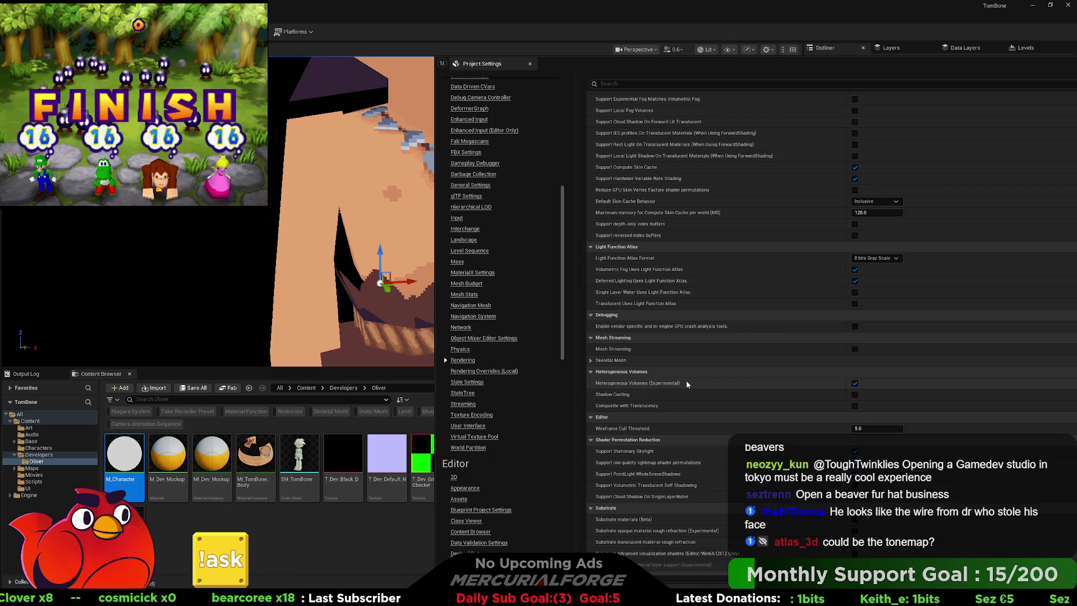
scroll(677, 378, down, 5)
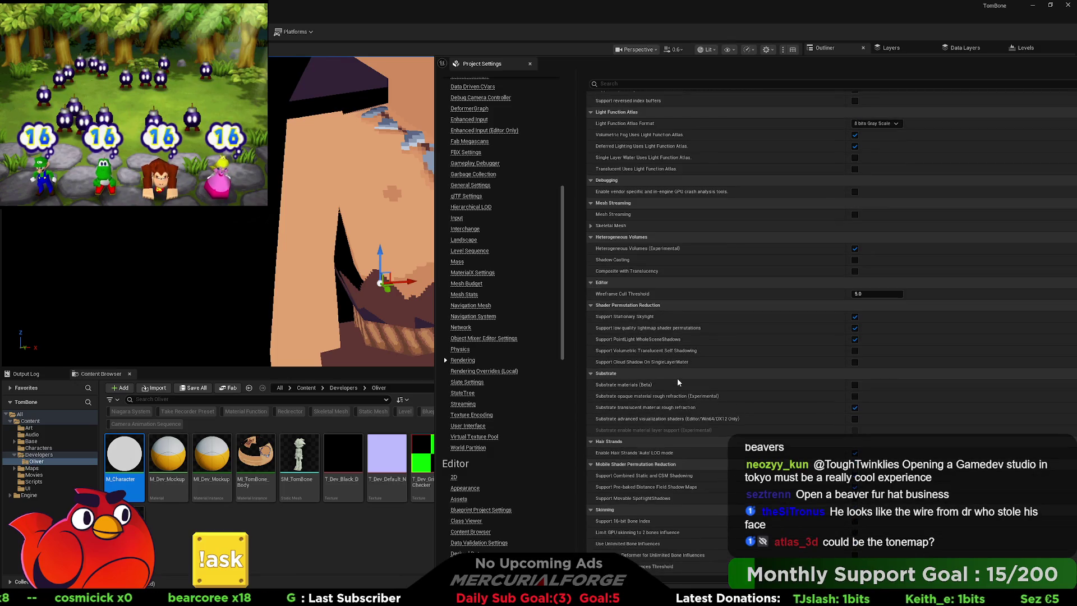
scroll(678, 380, down, 4)
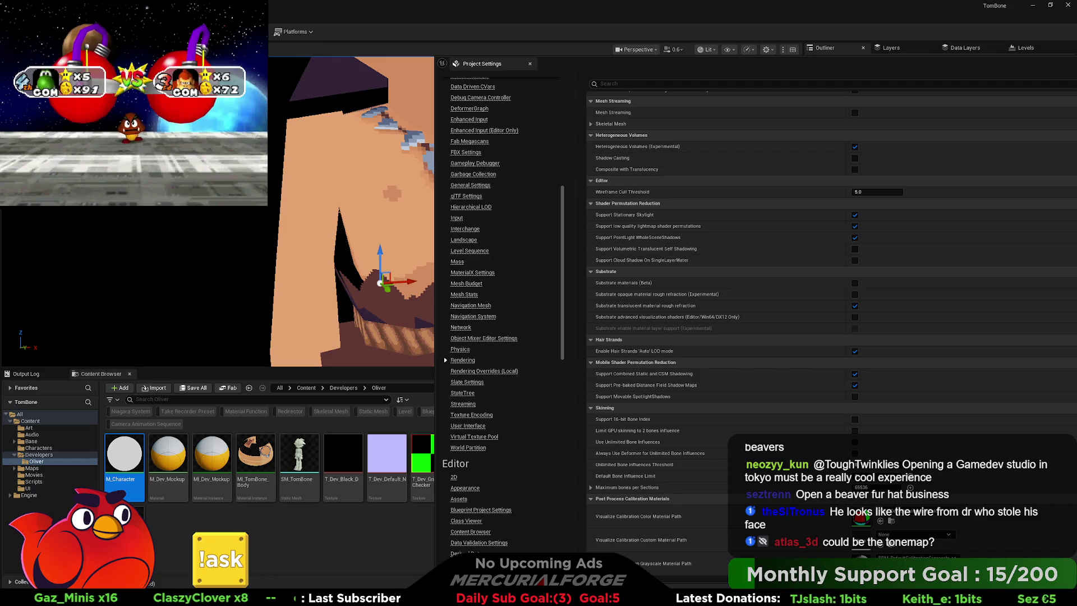
drag(1068, 58, 931, 56)
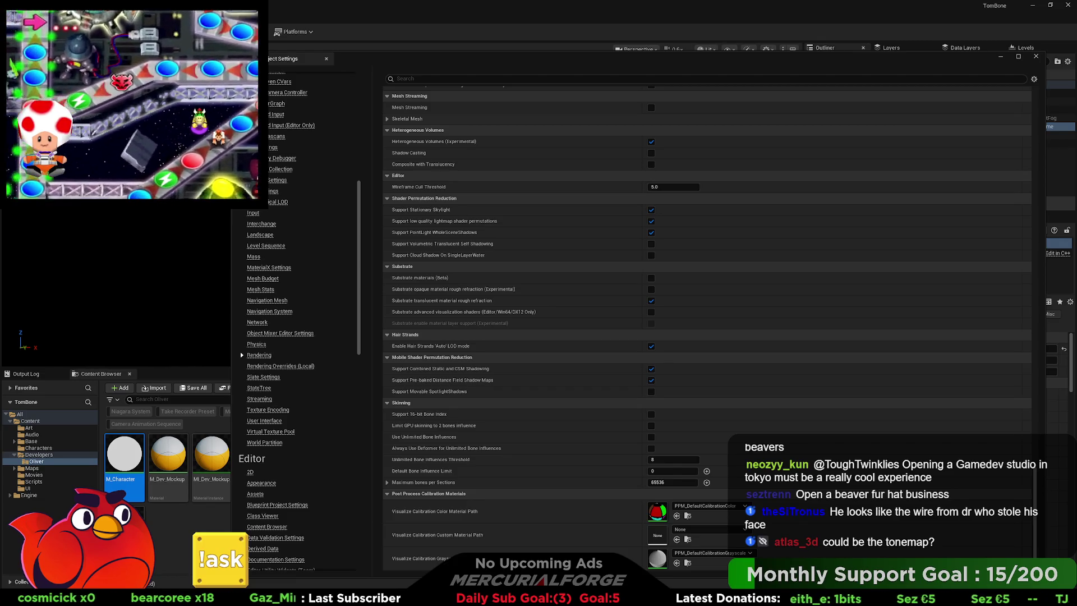
Close Project Settings and collapse Local Exposure in the PostProcessVolume details, scrolling through its settings
click(1037, 57)
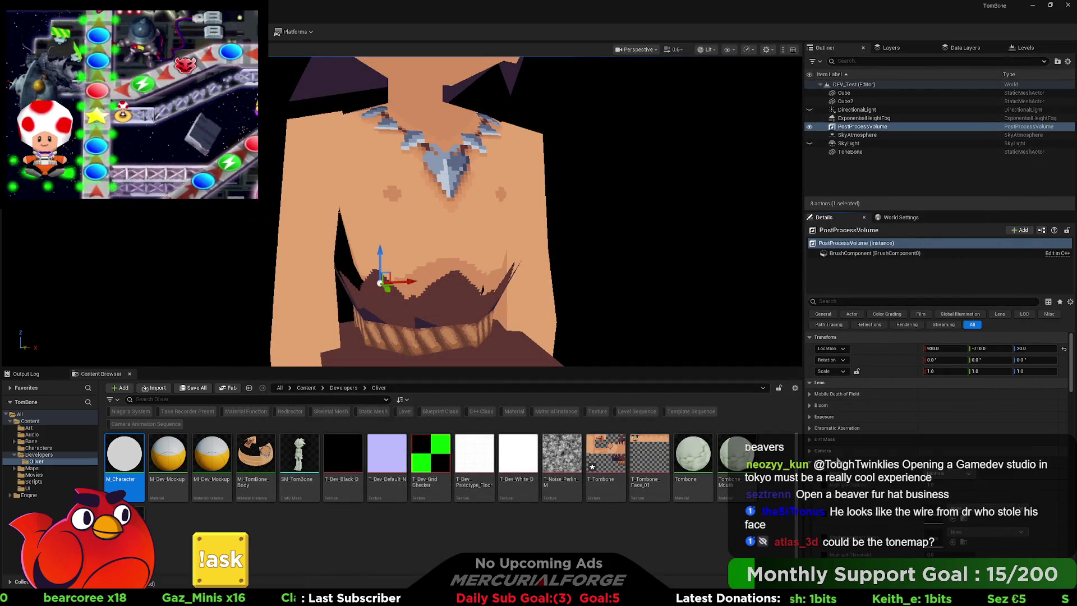
click(812, 462)
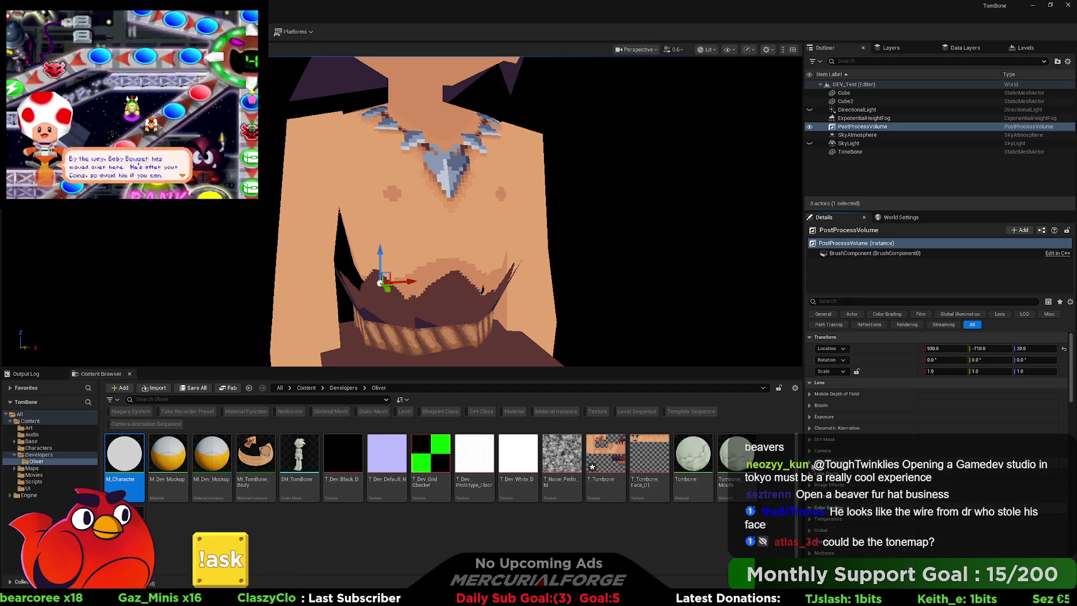
scroll(812, 466, down, 10)
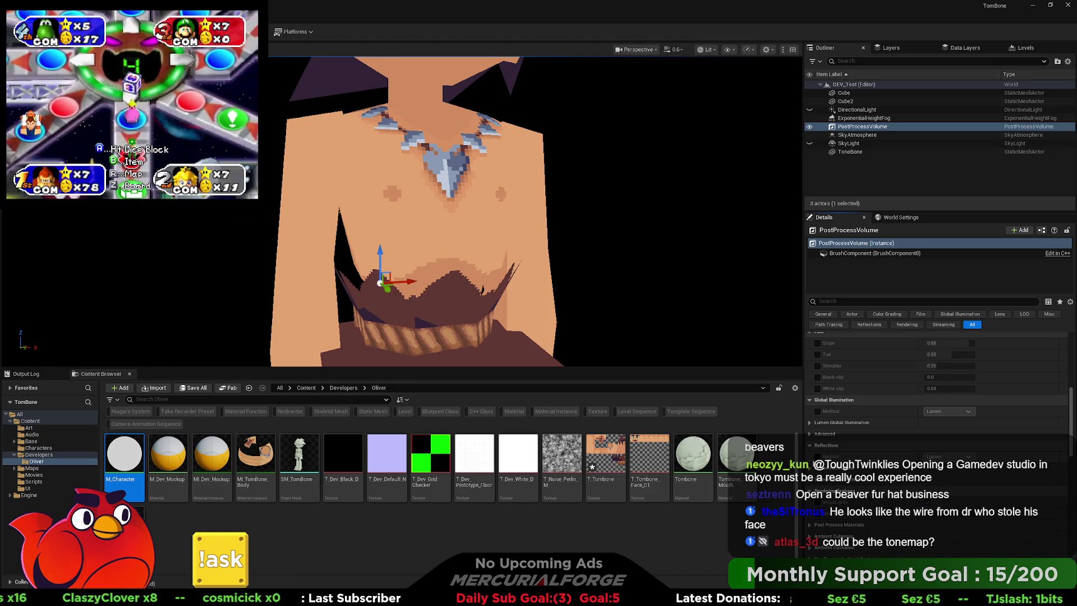
scroll(936, 392, down, 5)
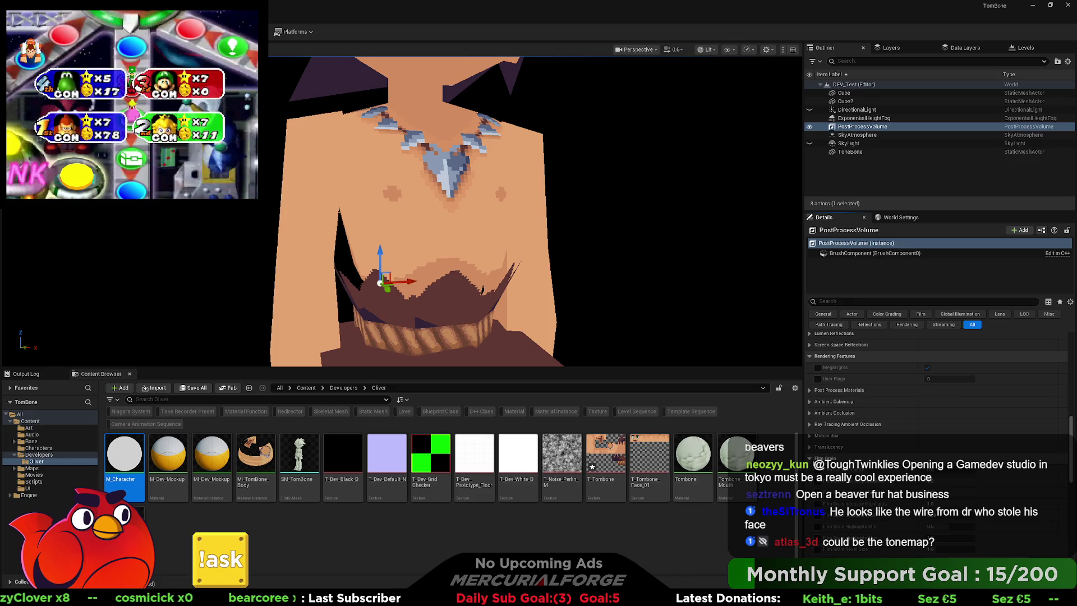
drag(1074, 459, 1074, 373)
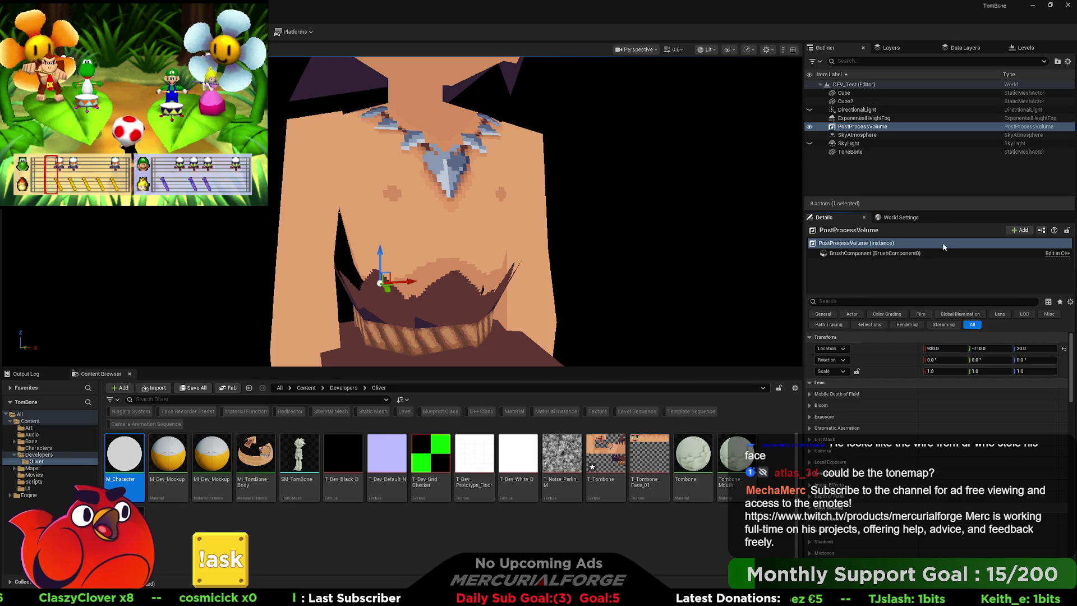
Close the editor, saving DEV_Test and T_Tombone, then open the TomBone project folder from the launcher
click(1067, 7)
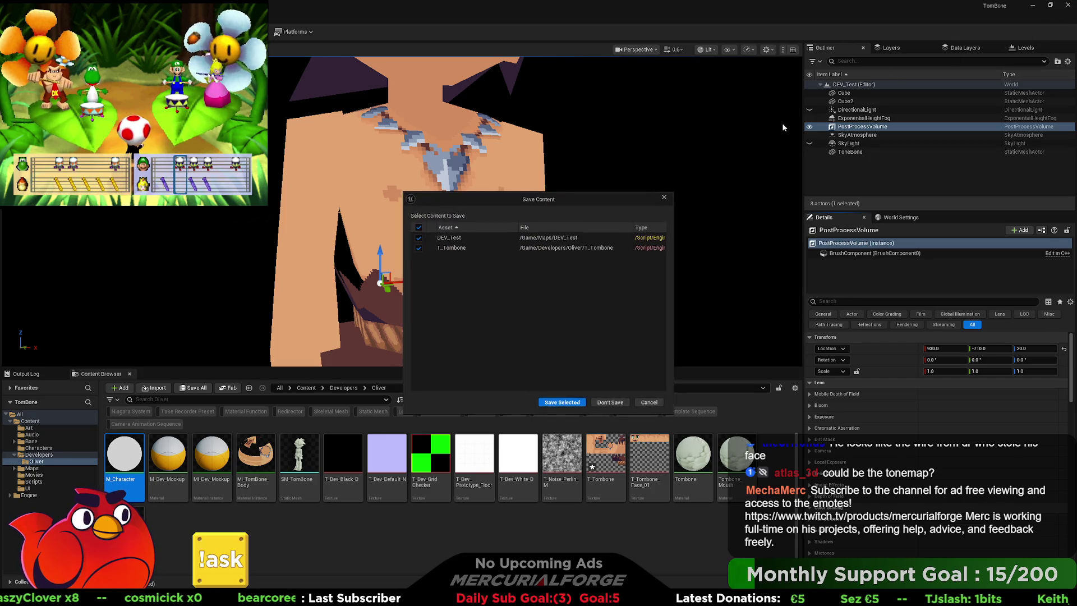
click(576, 402)
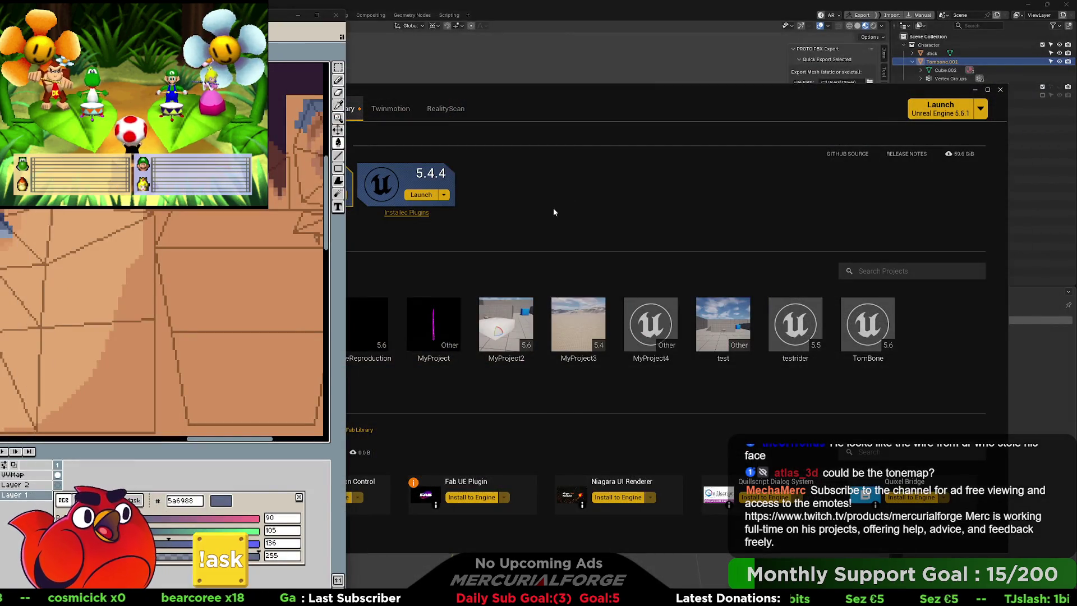
click(553, 208)
right_click(864, 330)
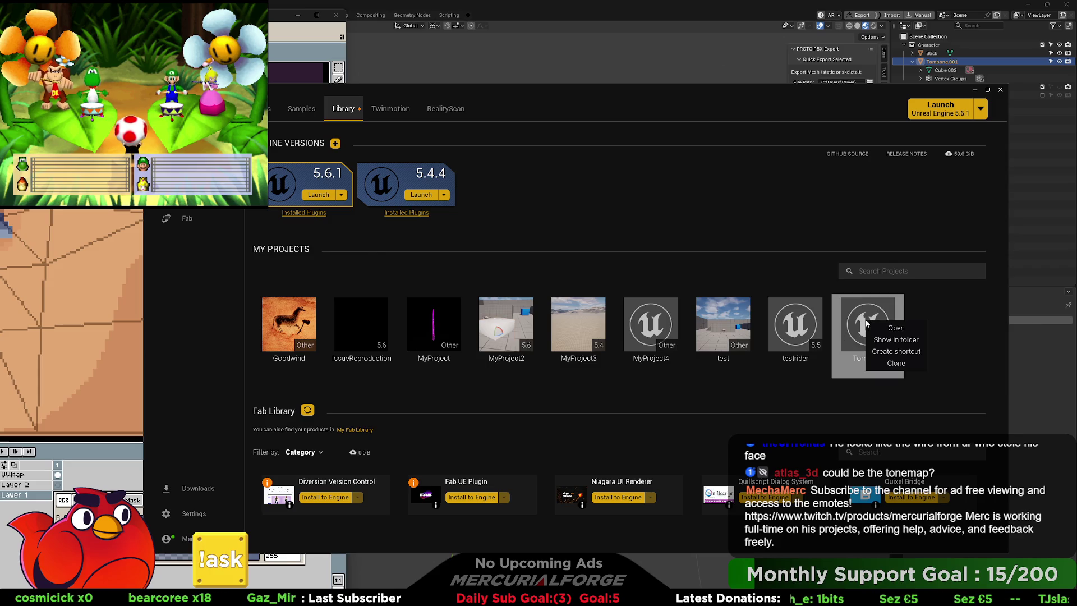
click(904, 340)
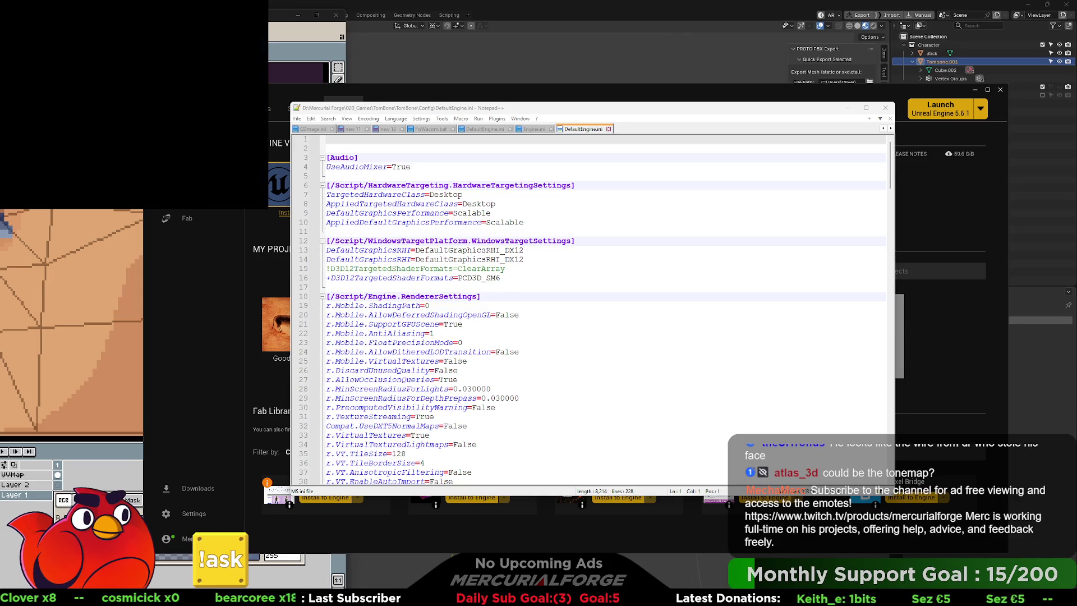
Scroll through DefaultEngine.ini to review its renderer and target settings
click(532, 279)
scroll(535, 305, down, 5)
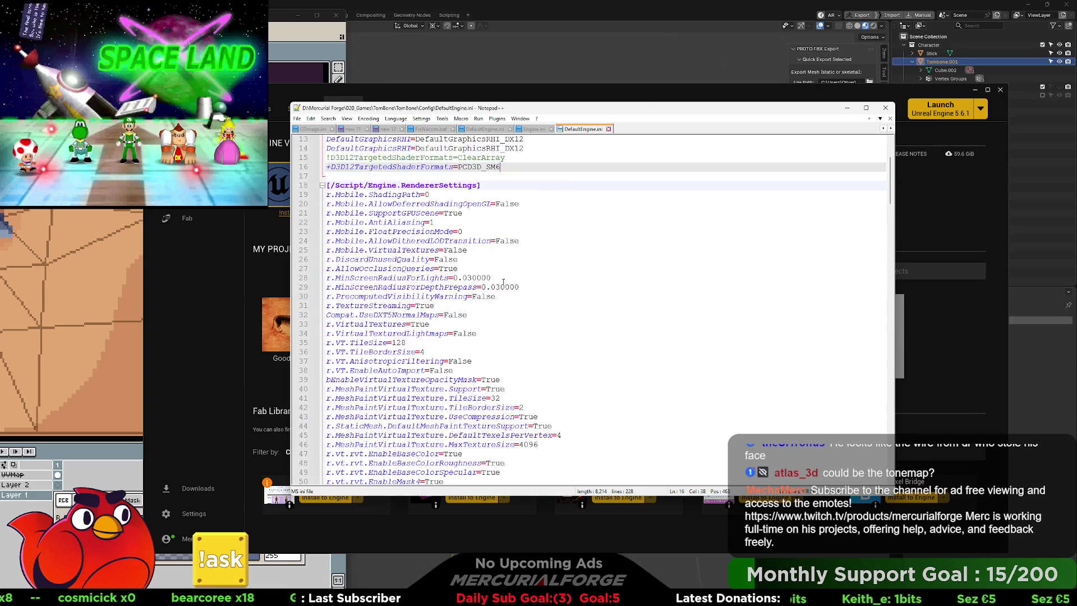
scroll(535, 304, down, 8)
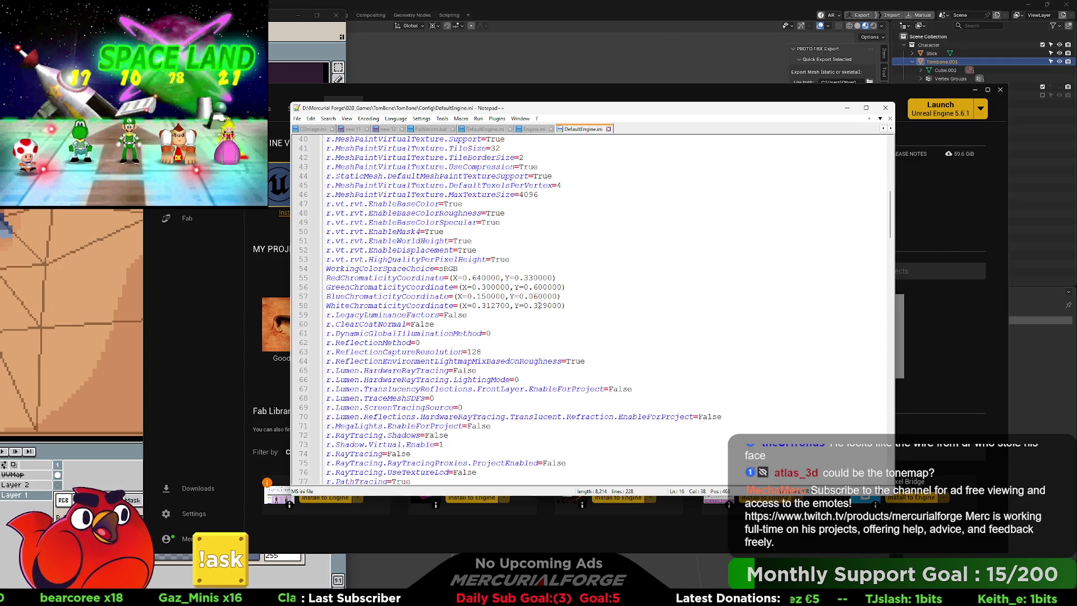
scroll(539, 306, down, 8)
scroll(539, 305, down, 15)
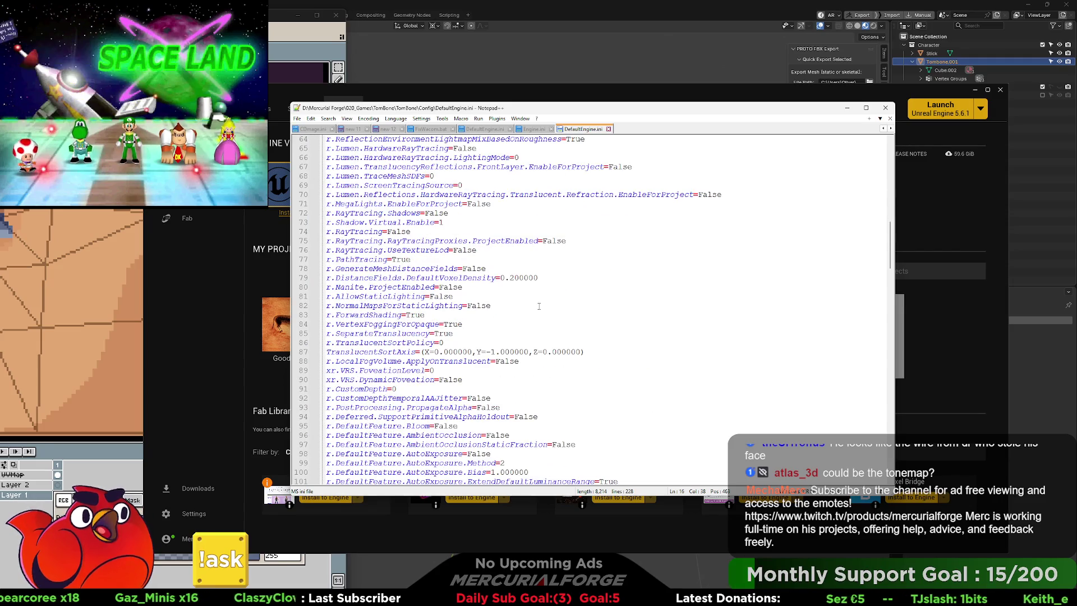
scroll(539, 307, down, 19)
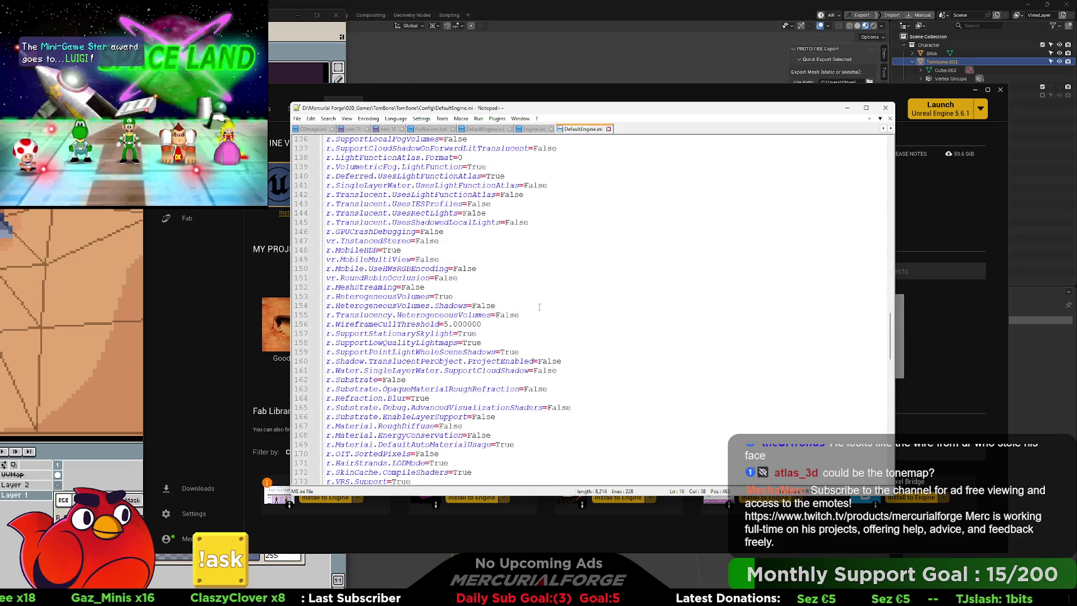
scroll(615, 324, down, 5)
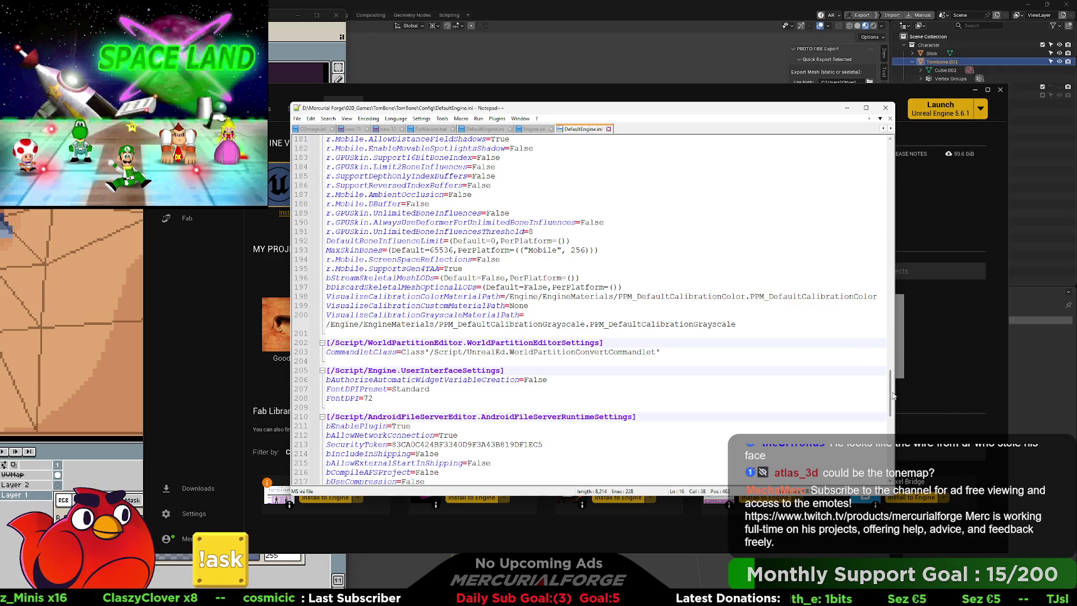
drag(889, 392, 882, 166)
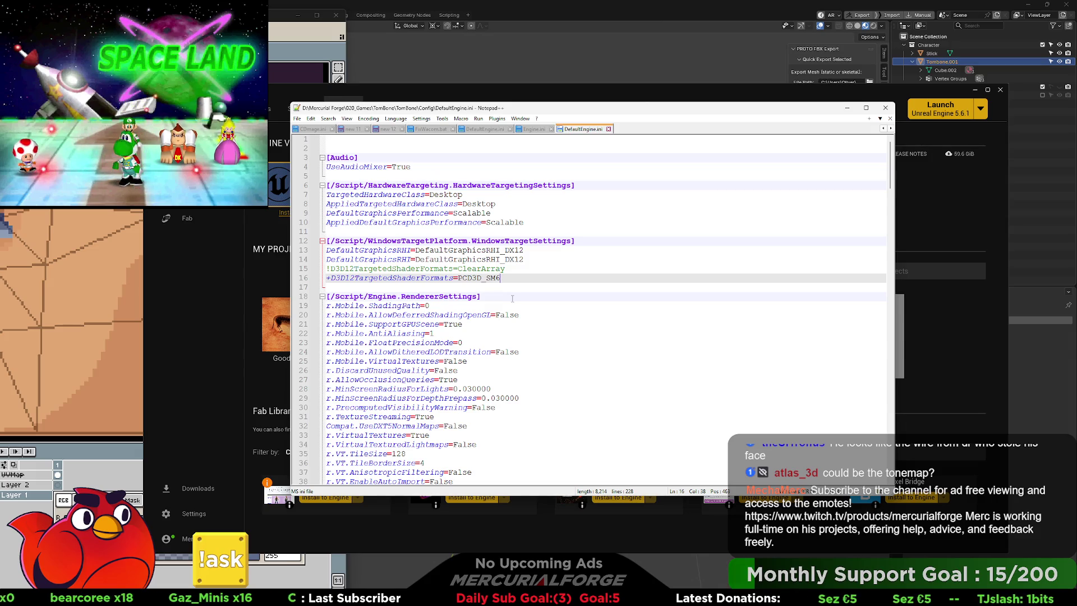
Place the caret at the end of the [/Script/Engine.RendererSettings] header on line 18
click(512, 299)
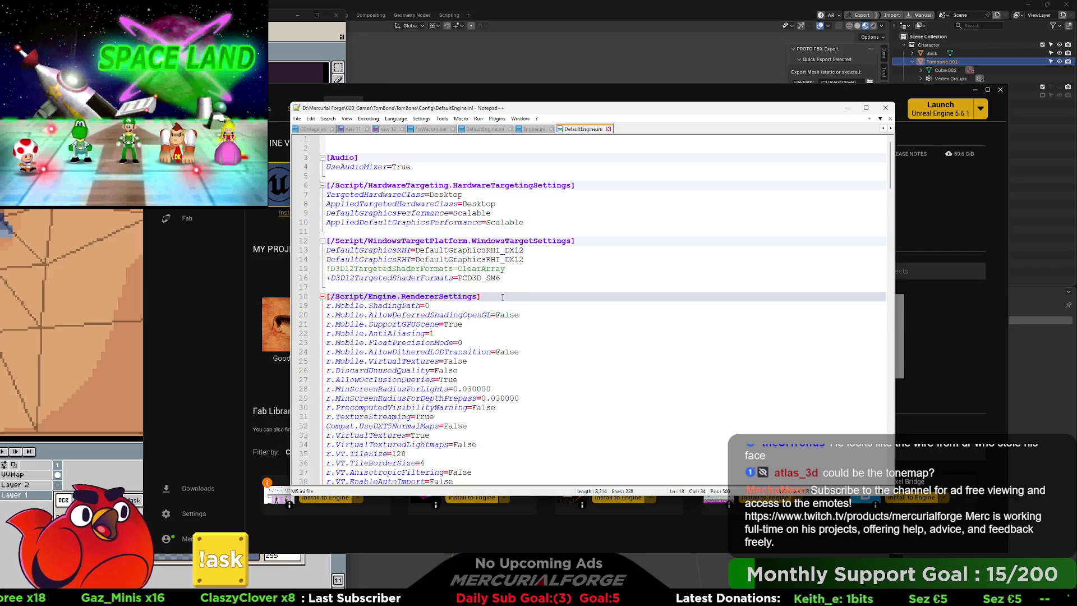
scroll(503, 297, down, 3)
scroll(503, 297, up, 3)
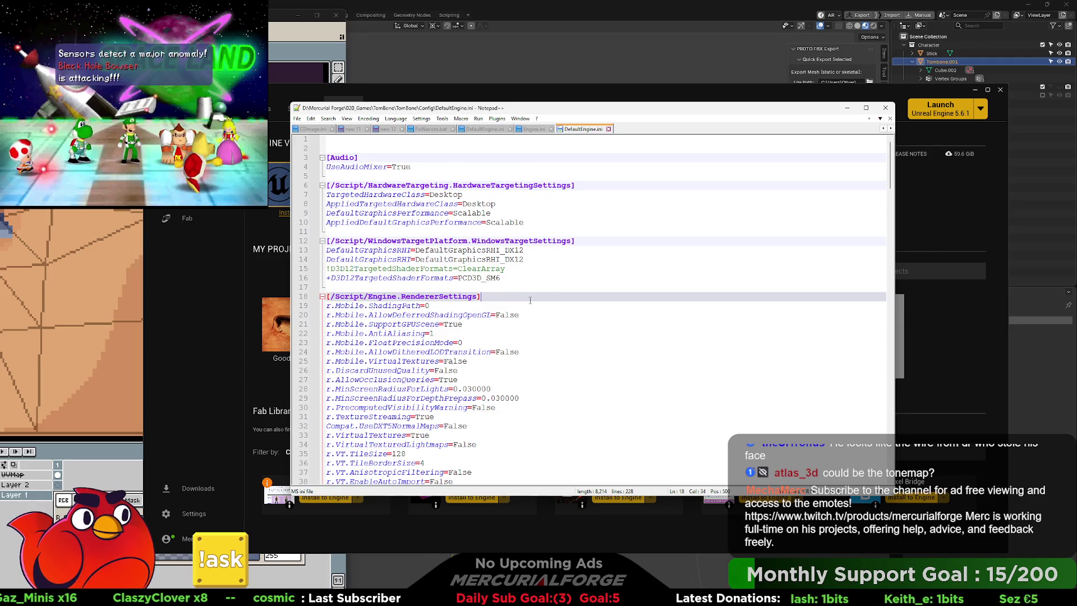
Paste eight r.Tonemapper and r.EyeAdaptation lines set to 0 under RendererSettings and review the file
key(Return)
text(r.TonemapperGamma=0 r.TonemapperFilm=0 r.Tonemapper.Quality=0 r.ToneCurveAmount=0 r.Mobile.TonemapperFilm=0 r.MobileTonemapperUpscale=0 r.EyeAdaptationQuality=0 r.EyeAdaptation.ExponentialTransitionDistance=0)
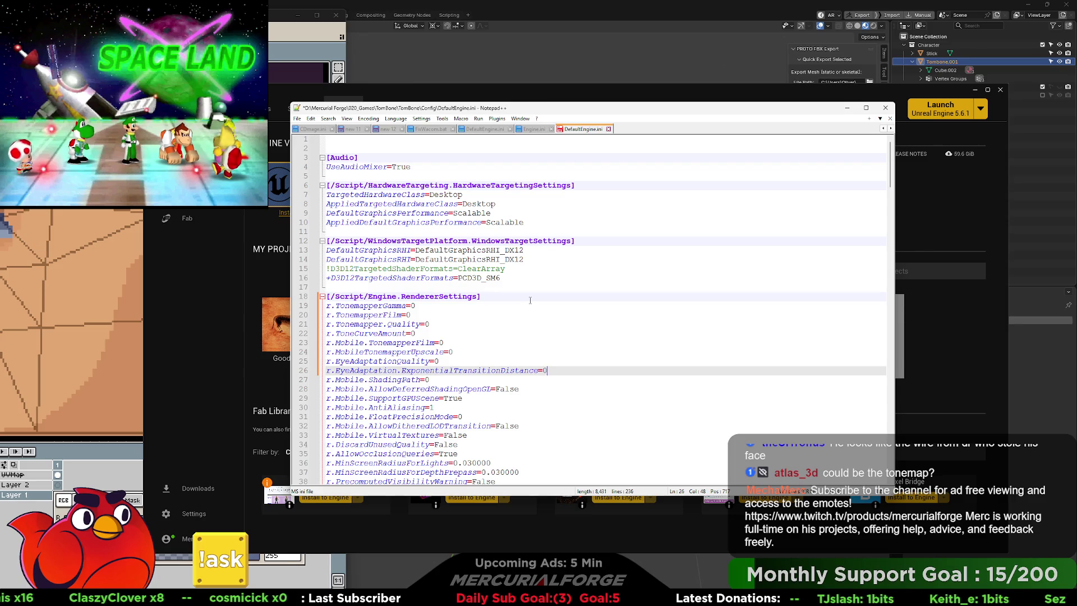
scroll(443, 359, down, 9)
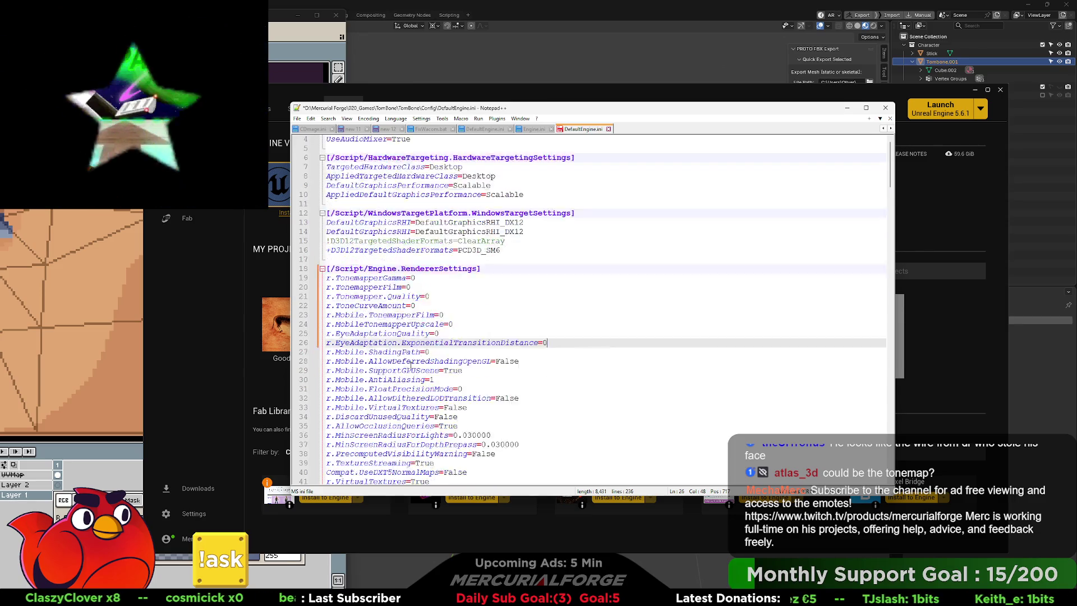
scroll(415, 362, down, 15)
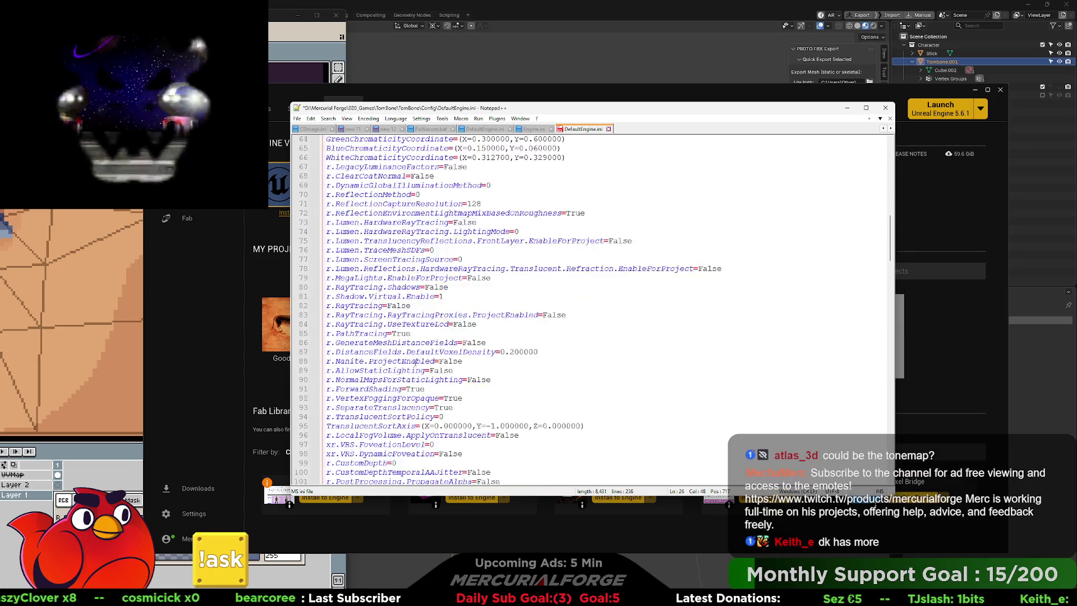
scroll(415, 362, down, 5)
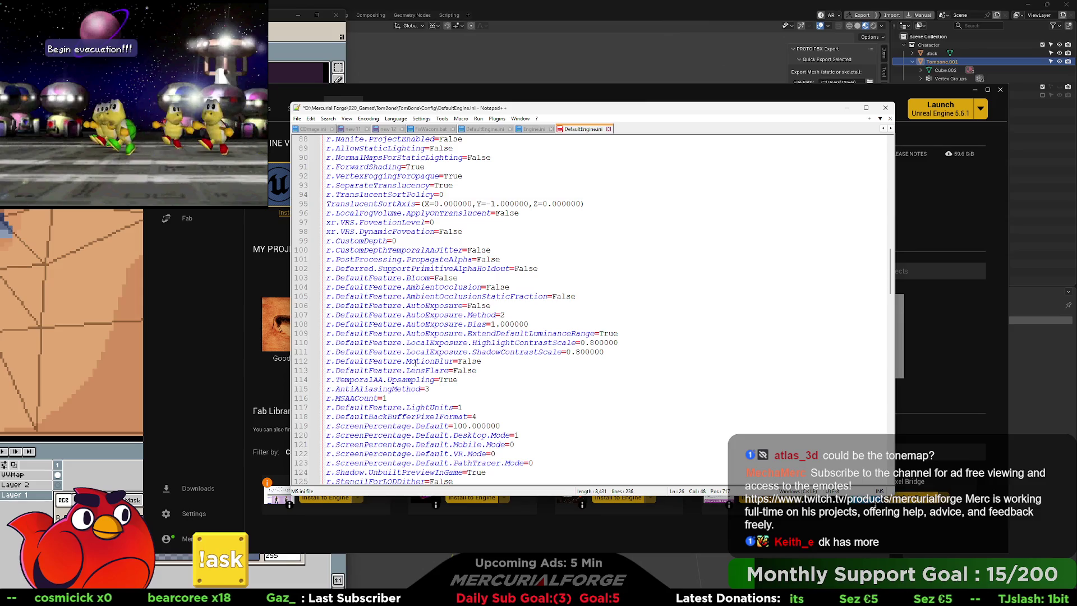
scroll(415, 362, down, 3)
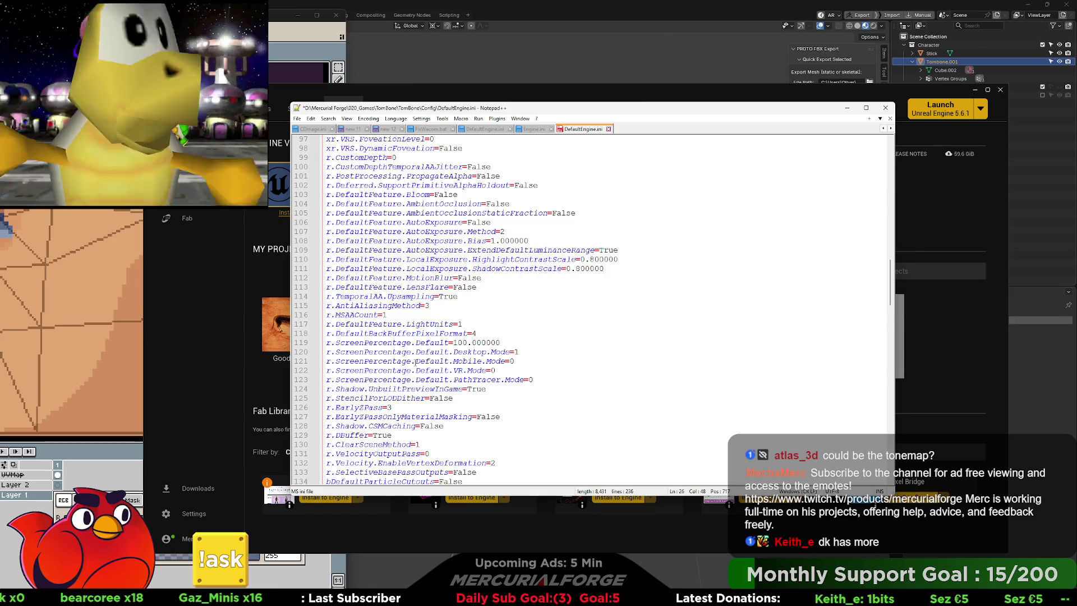
scroll(415, 361, down, 15)
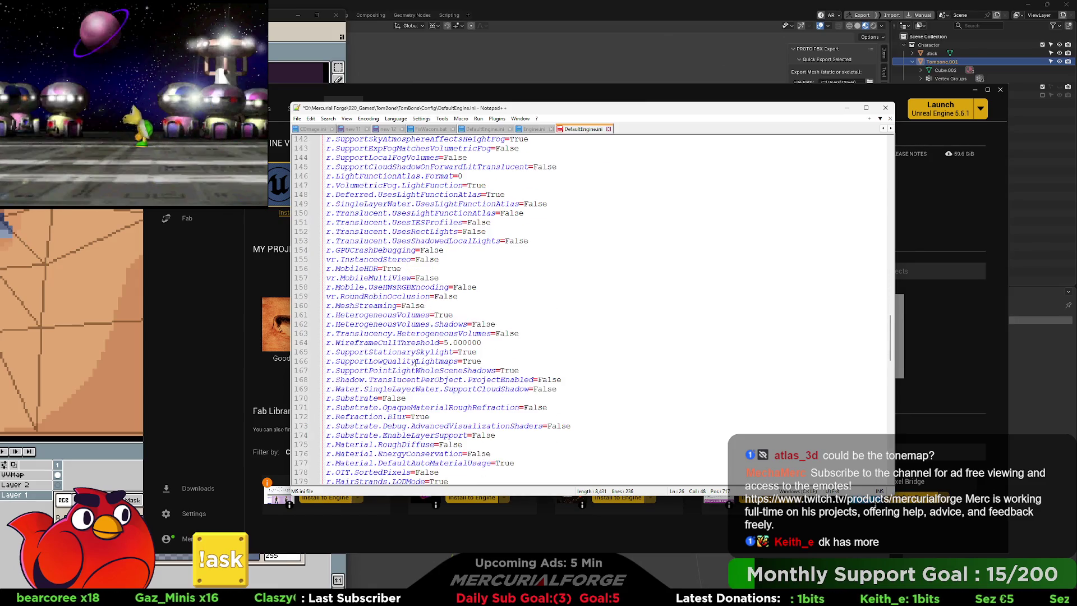
scroll(415, 362, down, 13)
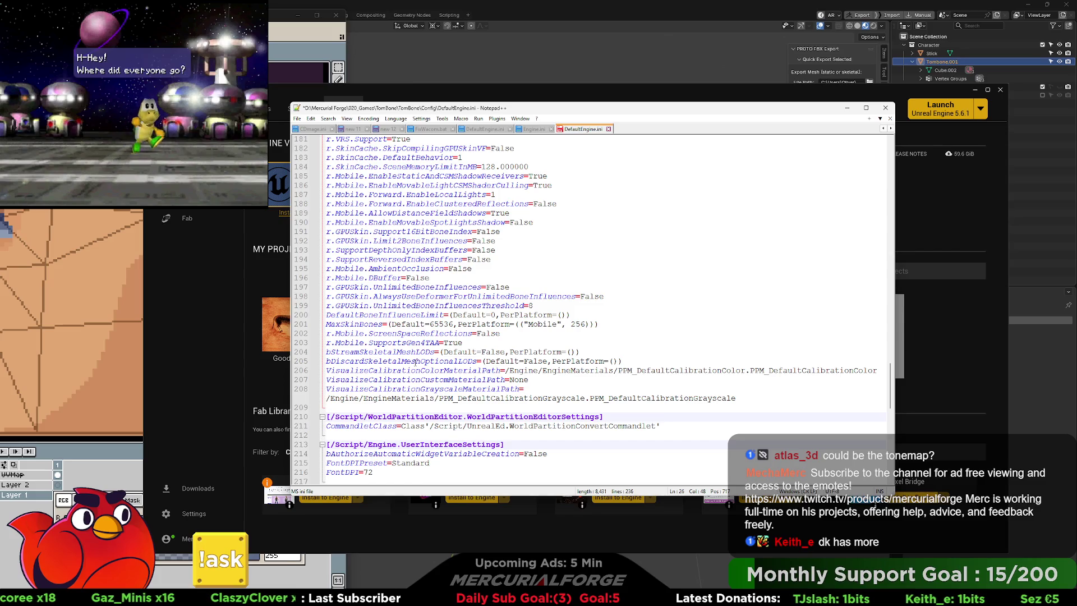
scroll(416, 362, up, 16)
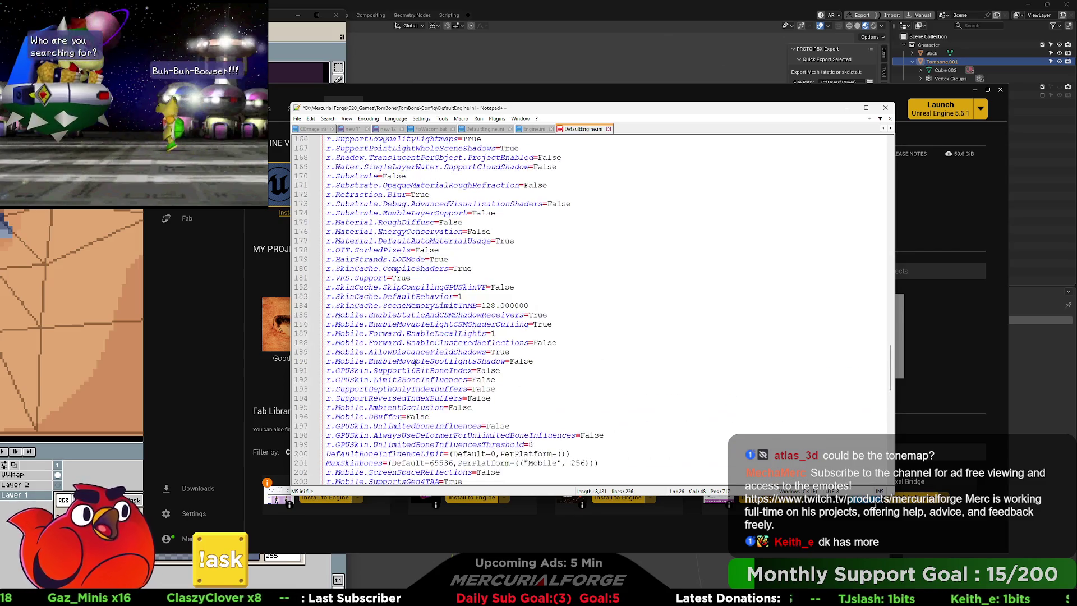
scroll(416, 361, up, 5)
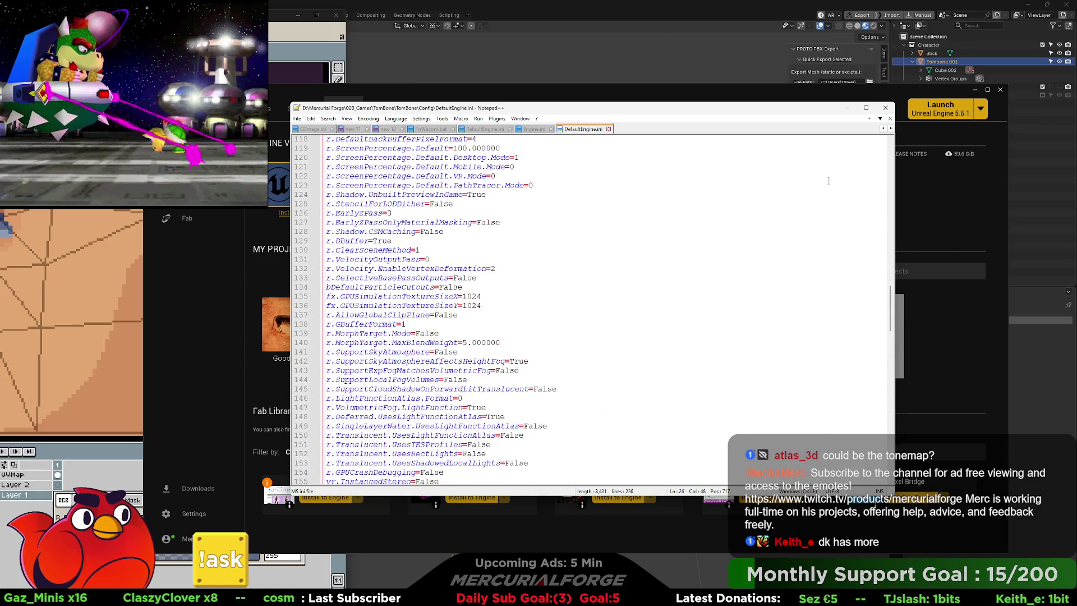
click(916, 157)
Relaunch the TomBone project in Unreal Editor, stop the play session, and return to Notepad++
double_click(874, 341)
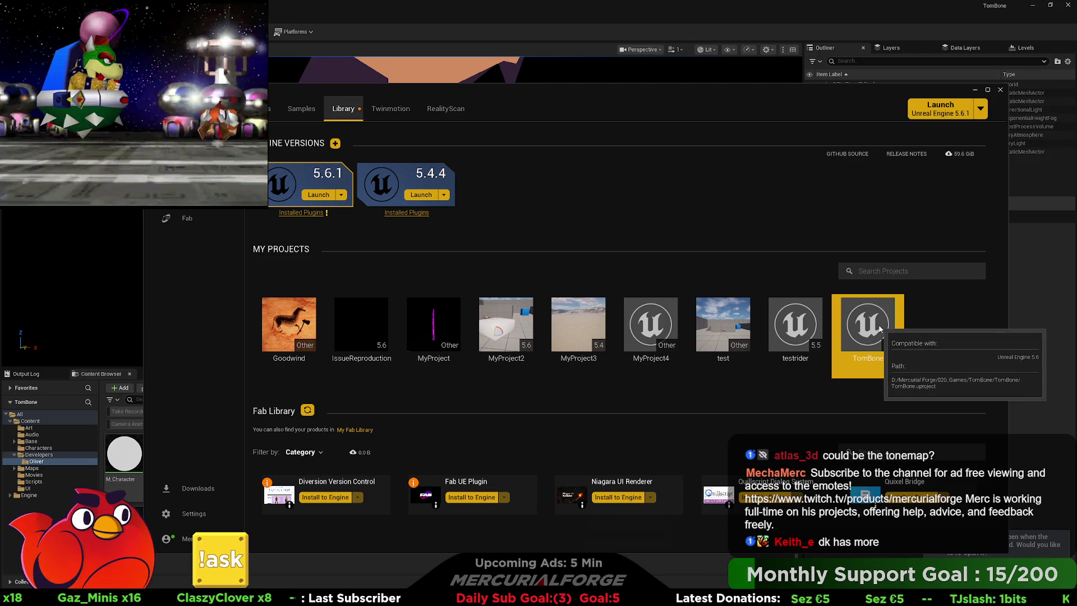
click(724, 19)
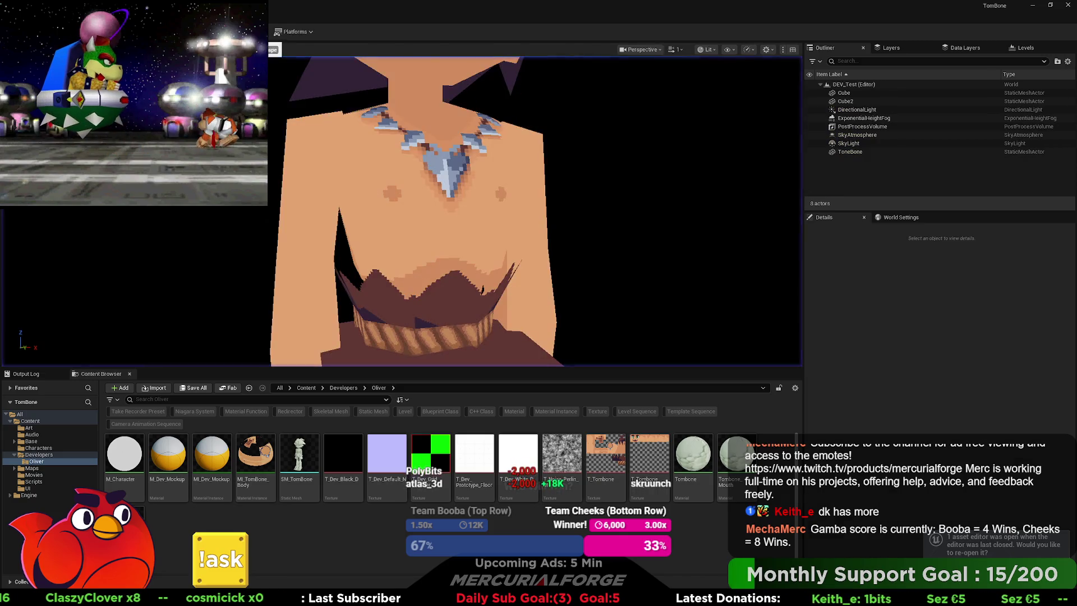
key(Escape)
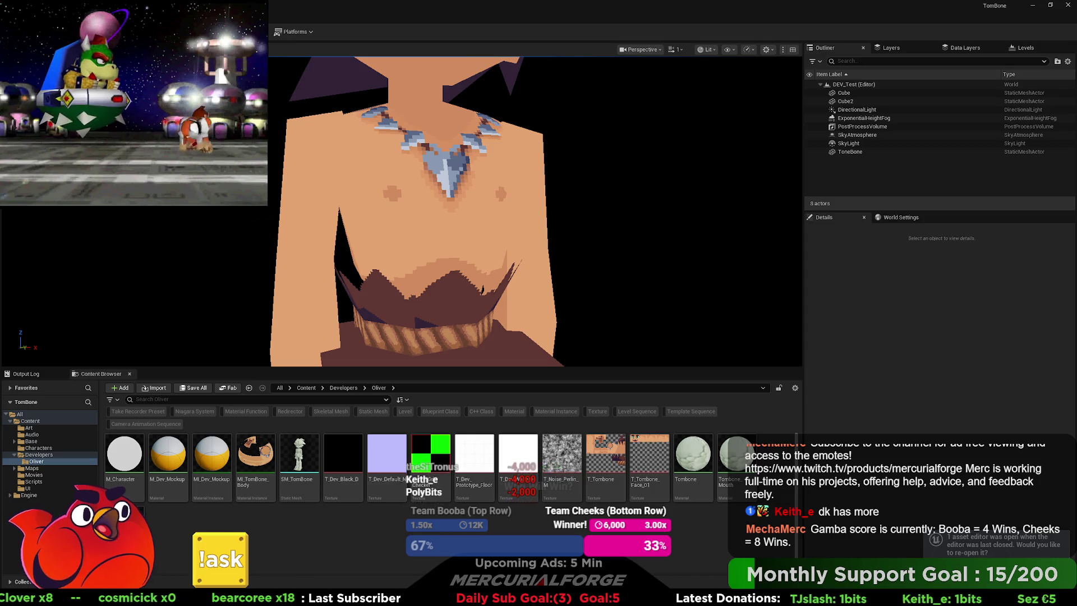
key(alt+Tab)
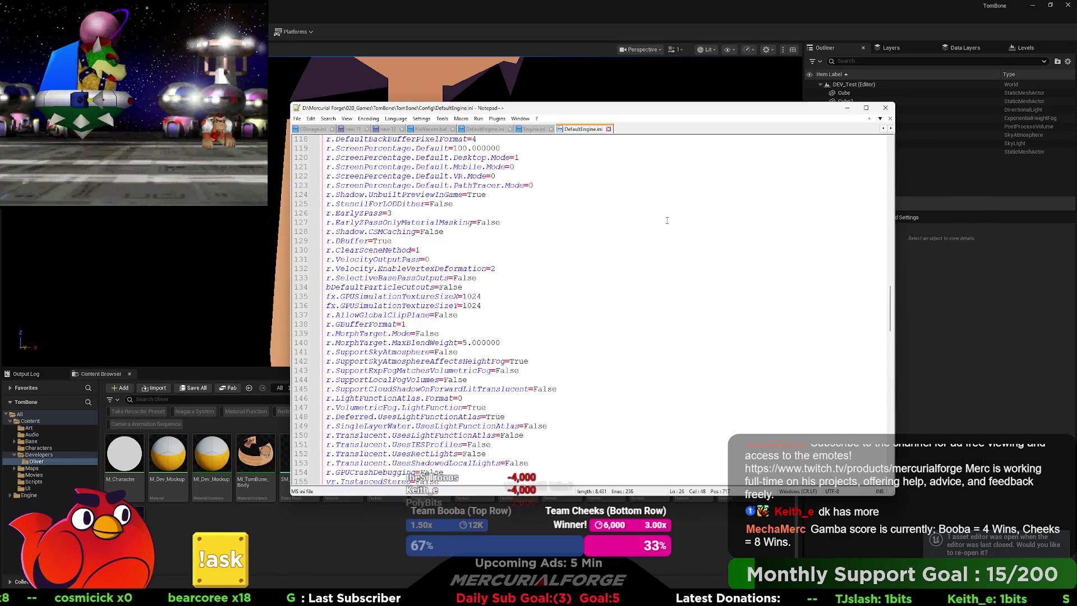
scroll(667, 220, up, 20)
scroll(626, 262, up, 13)
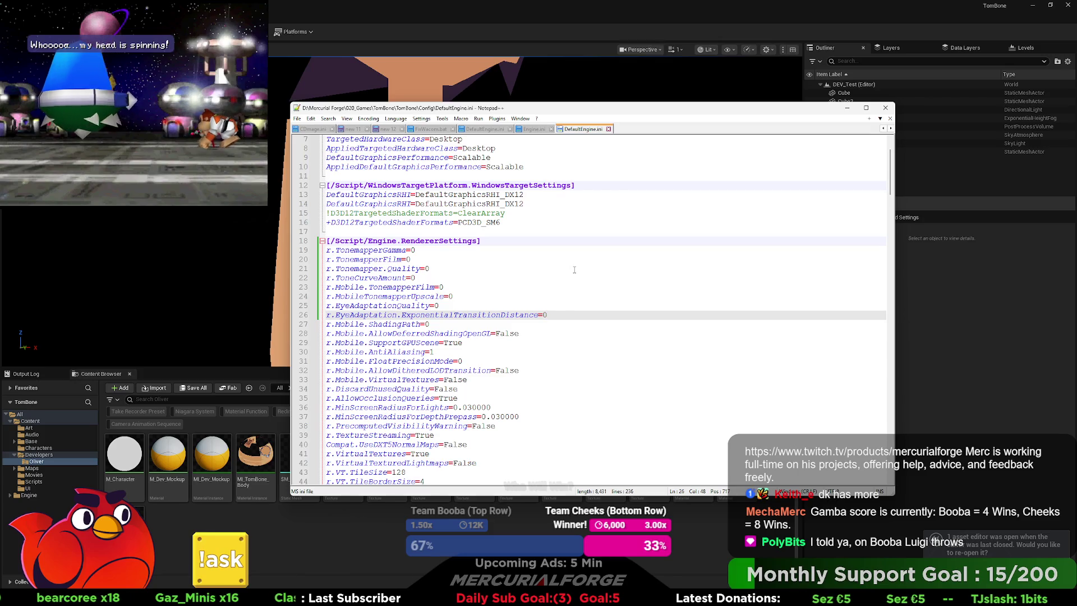
click(607, 21)
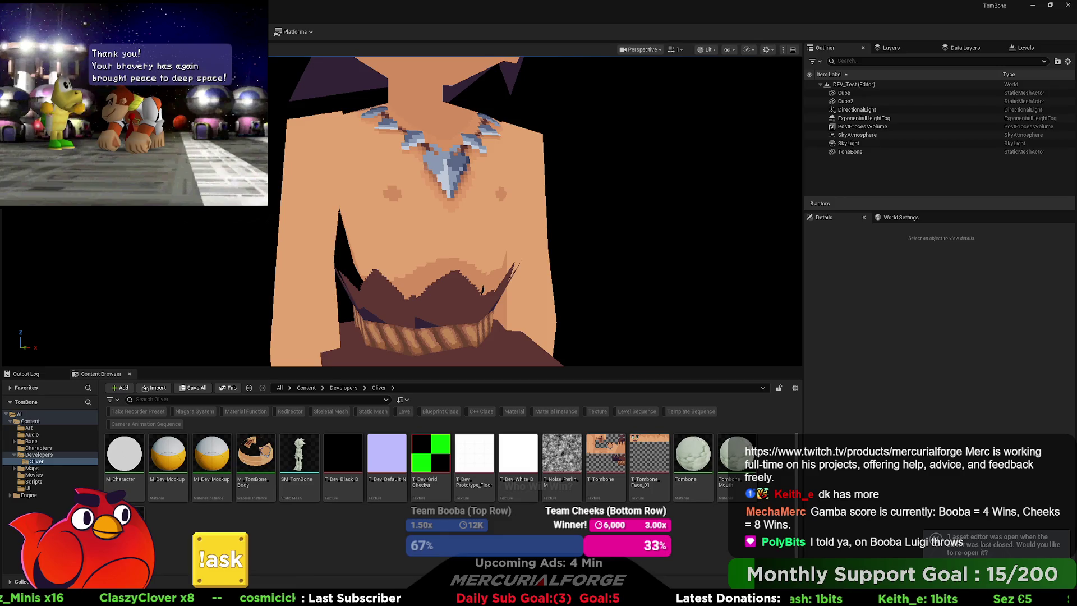
Delete the eight tonemapper and eye-adaptation lines and the leftover blank line from DefaultEngine.ini
key(alt+Tab)
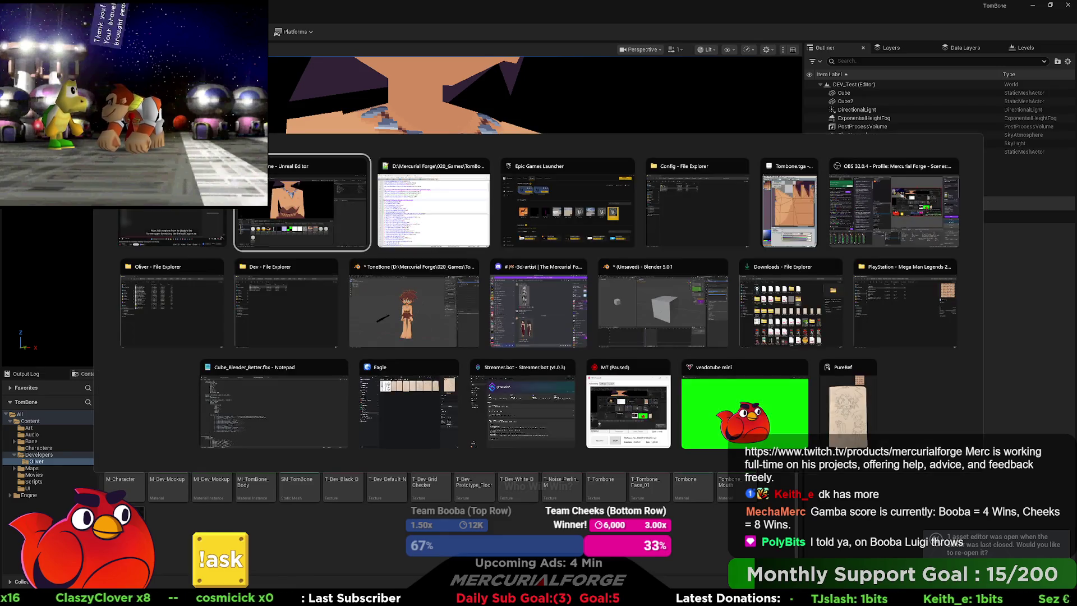
key(shift+Up)
key(shift+Up)
key(shift+Up)
key(shift+Home)
key(Delete)
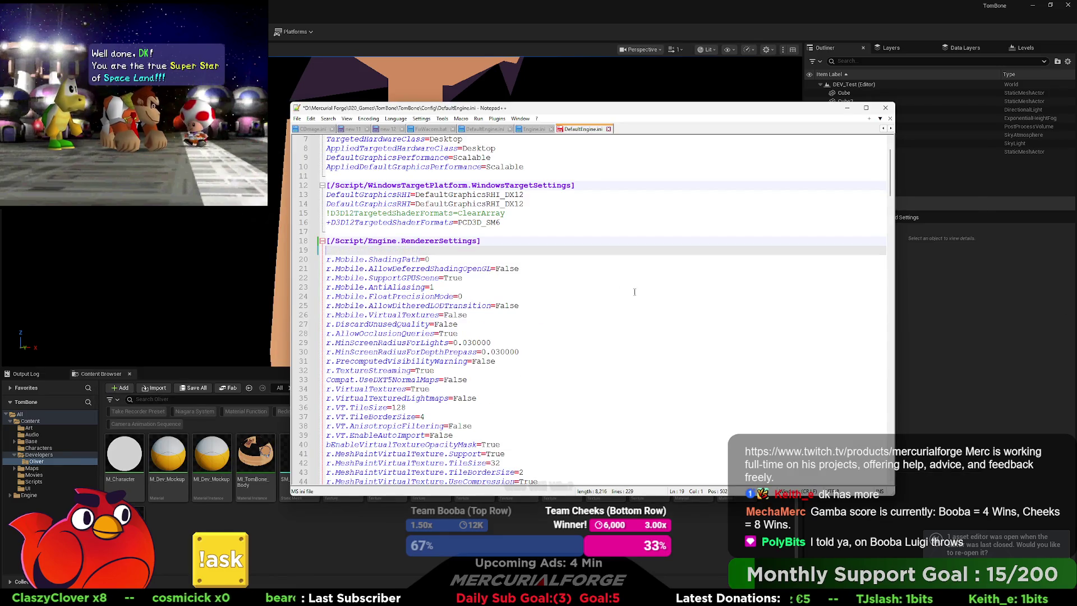
key(BackSpace)
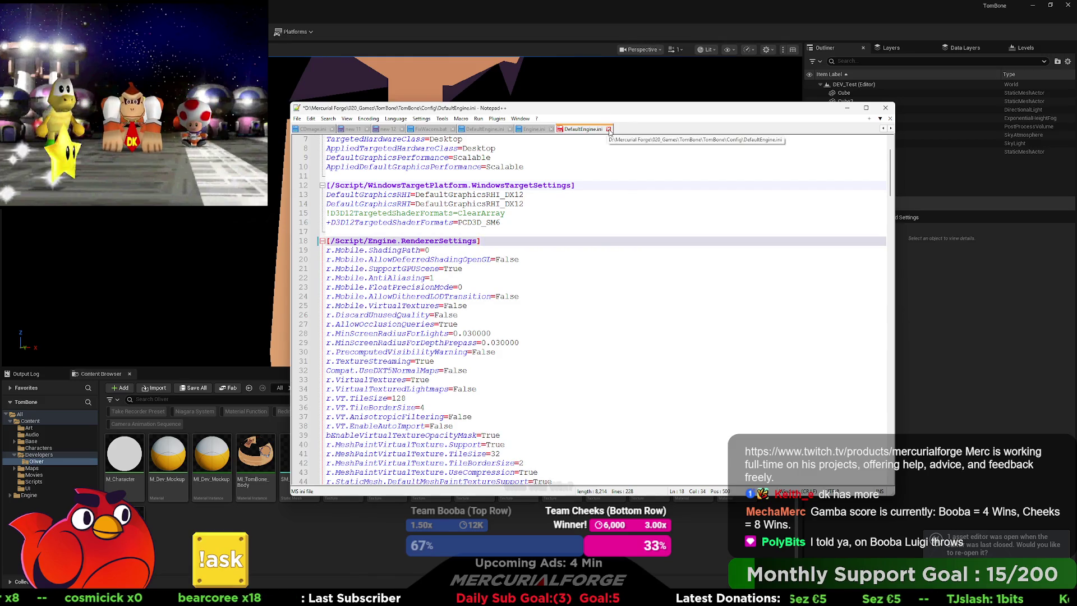
Save DefaultEngine.ini and close its tab, staying in Notepad++
key(ctrl+s)
click(609, 130)
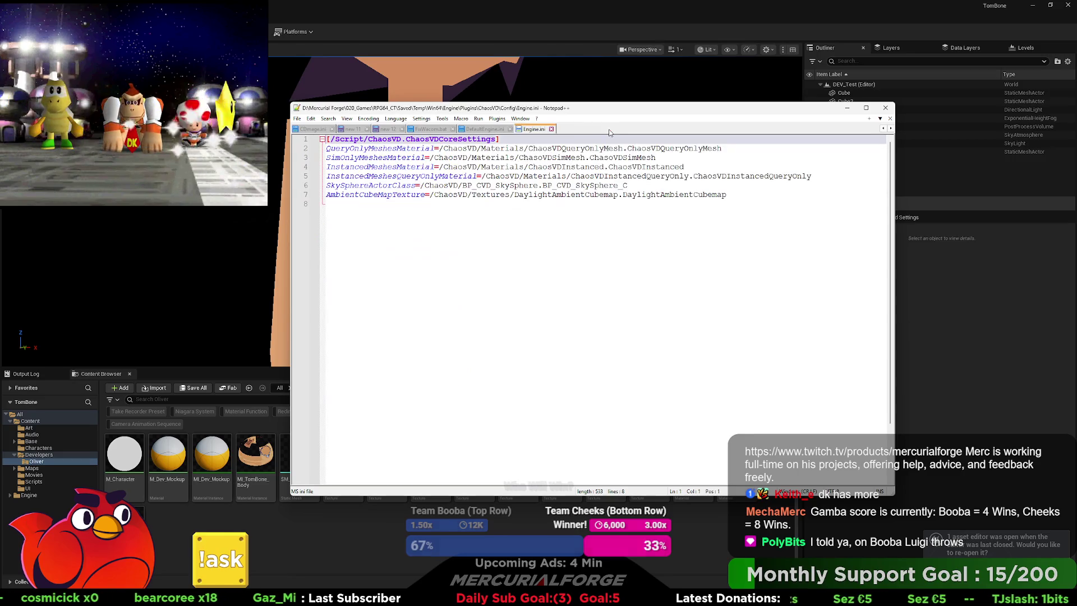
key(alt+Tab)
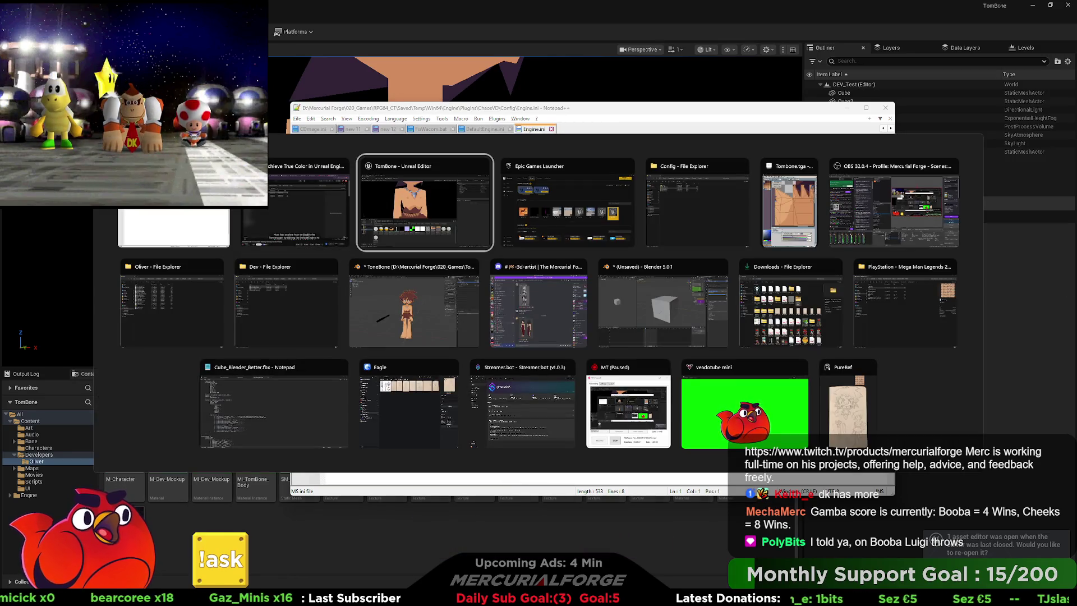
key(Escape)
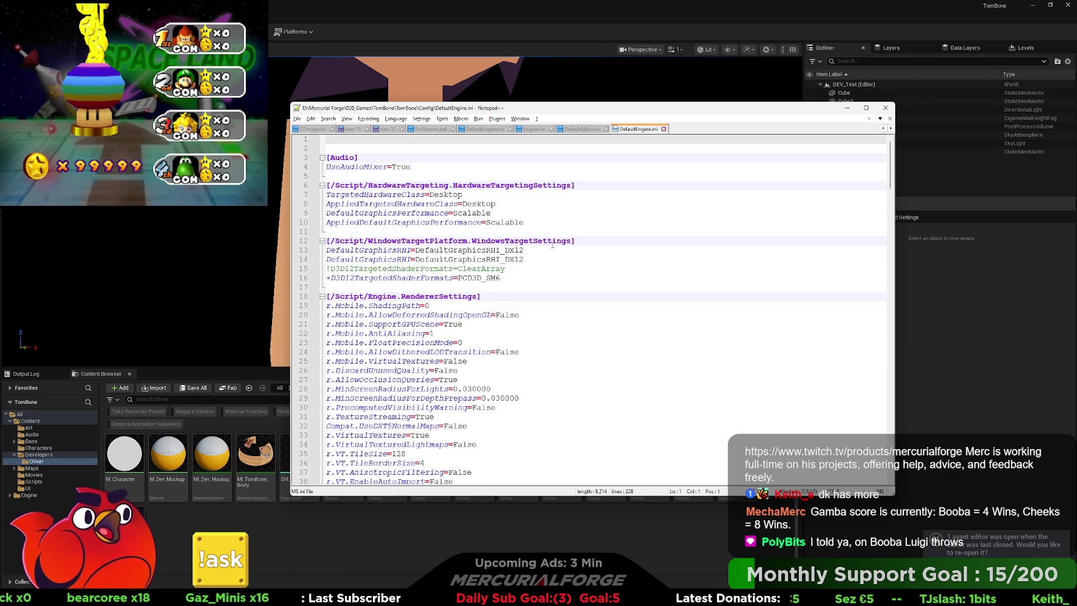
scroll(448, 289, down, 1)
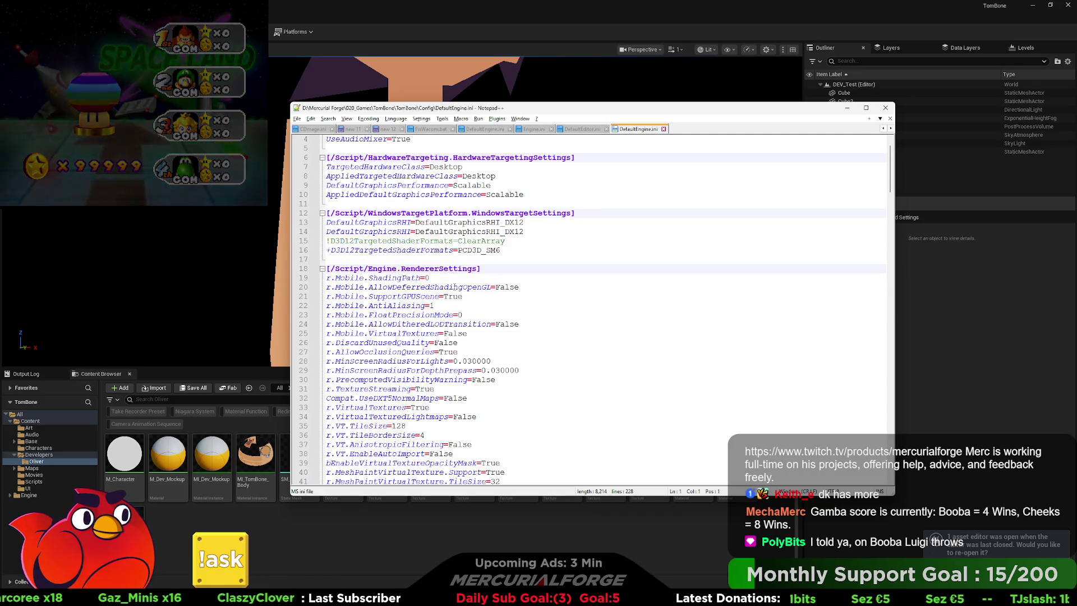
scroll(437, 286, down, 1)
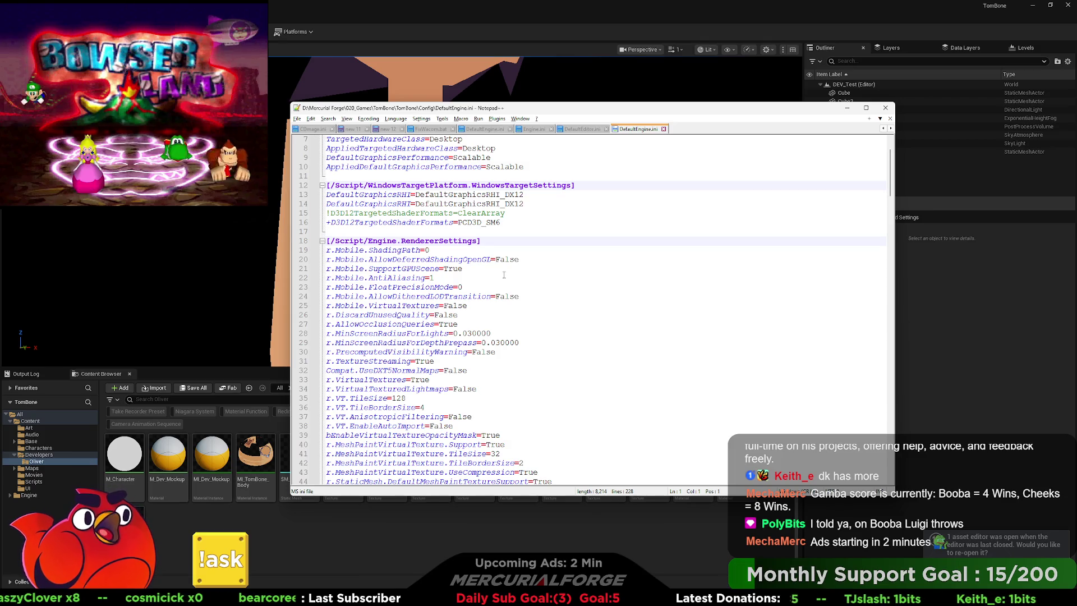
scroll(504, 274, down, 3)
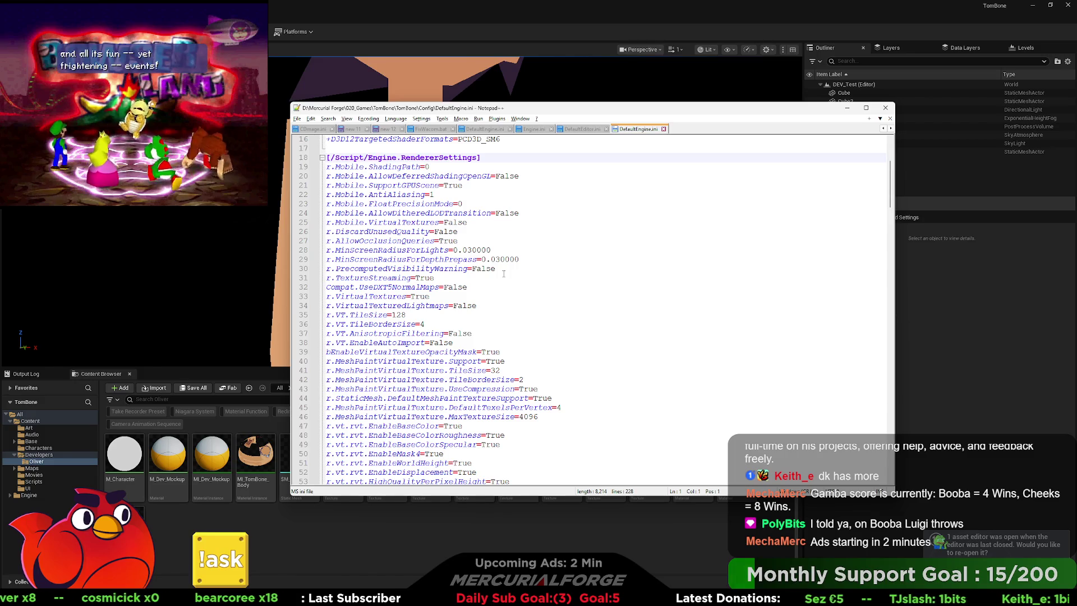
scroll(500, 269, down, 12)
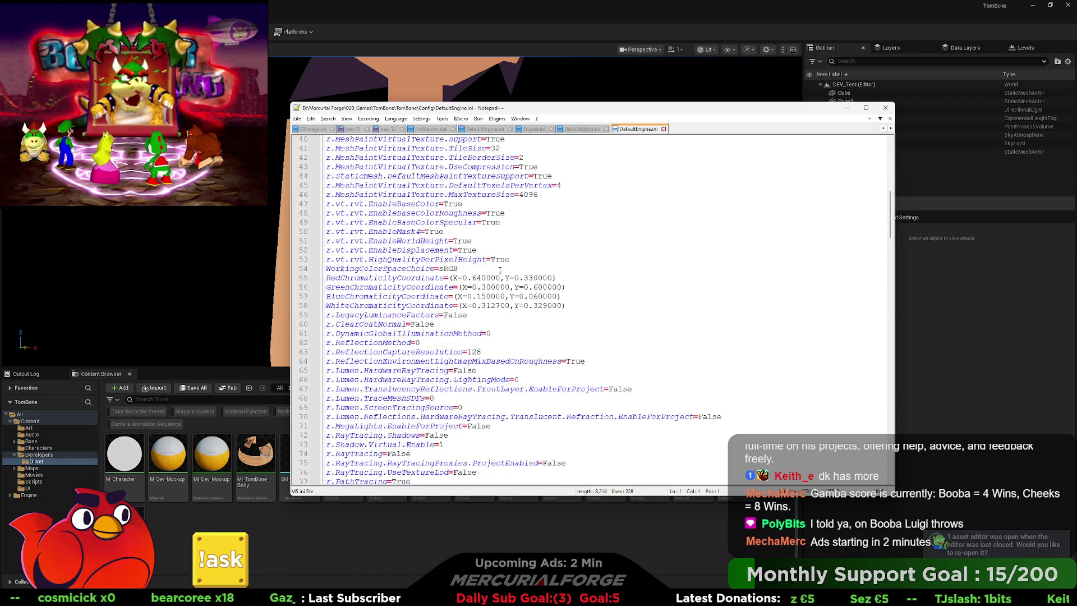
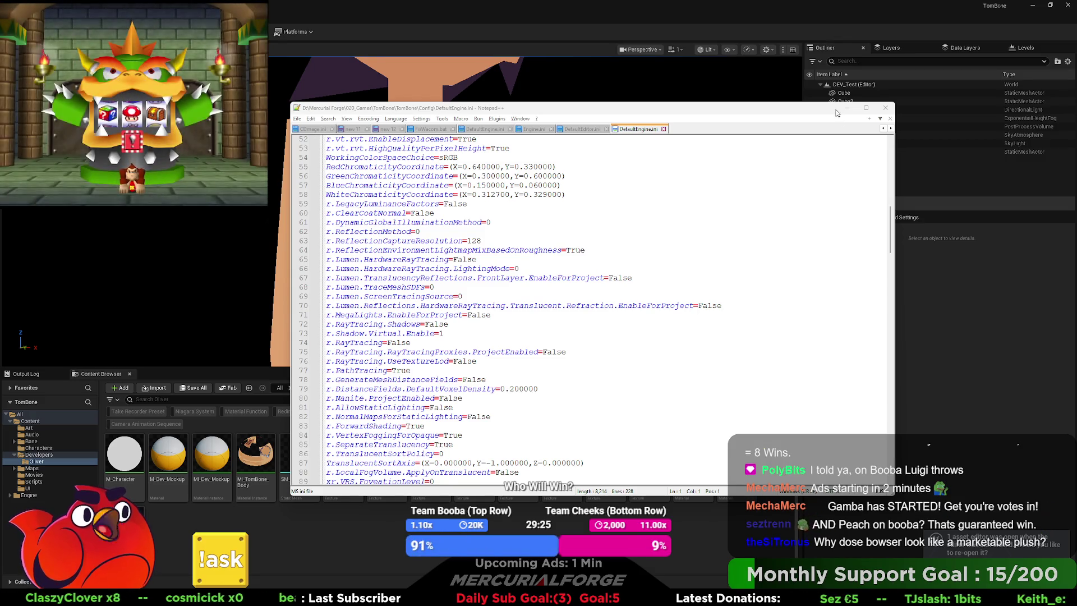
Leave Notepad++ and its DefaultEngine.ini to return to the Unreal Editor level
key(alt+Tab)
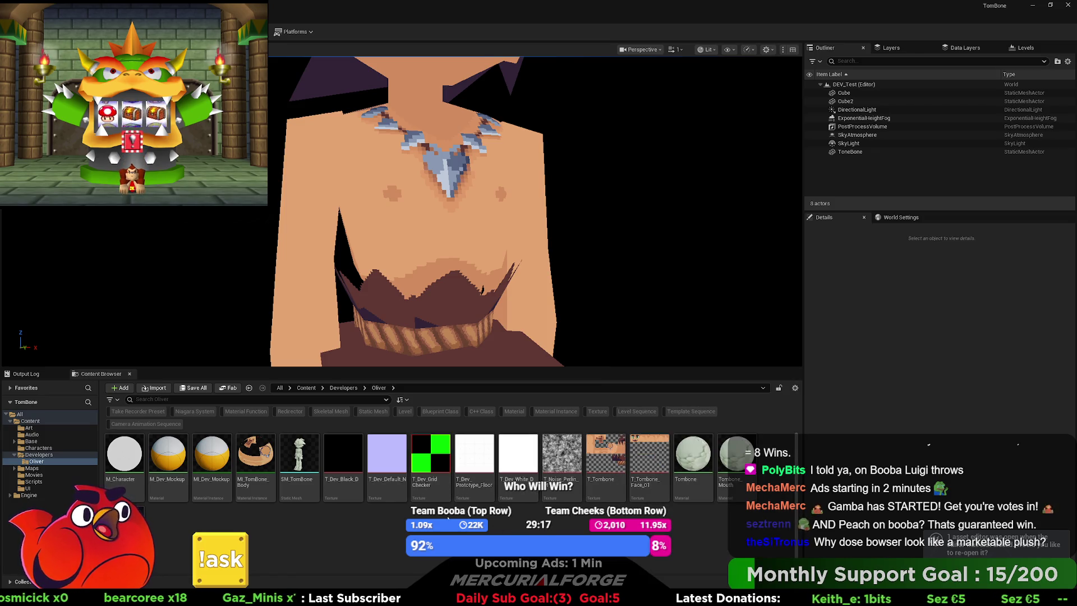
Create a material named PP_ToneMapReplacement in the Oliver folder and open it
right_click(384, 524)
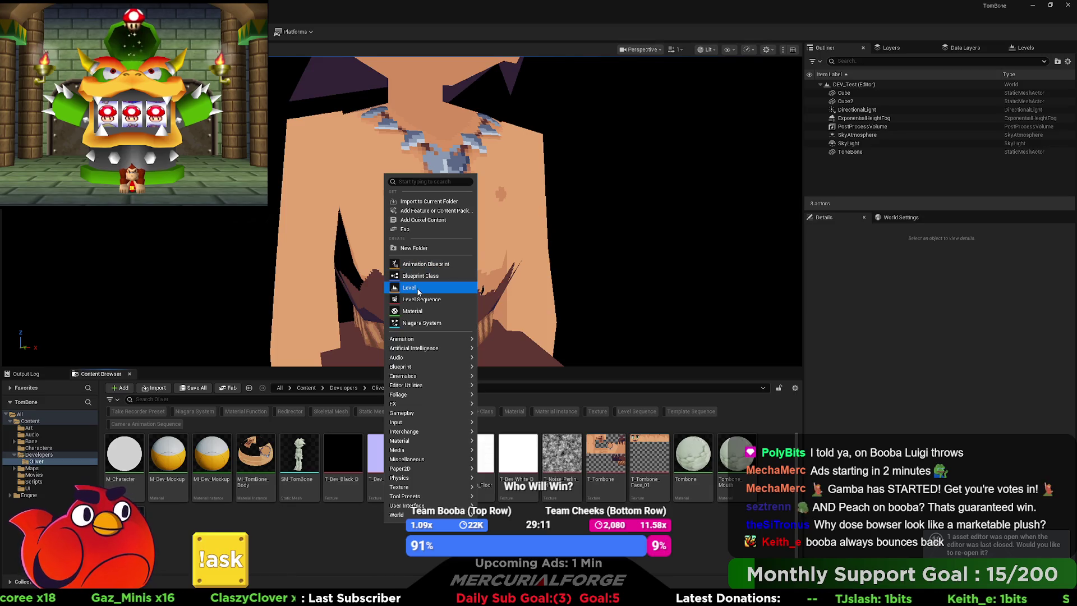
click(412, 310)
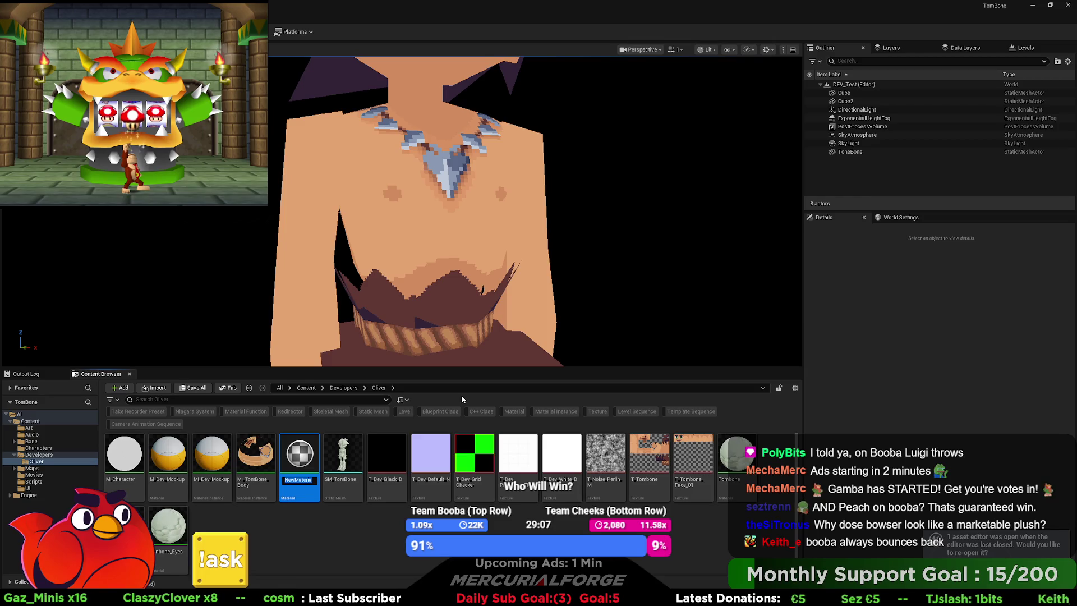
text(Remov)
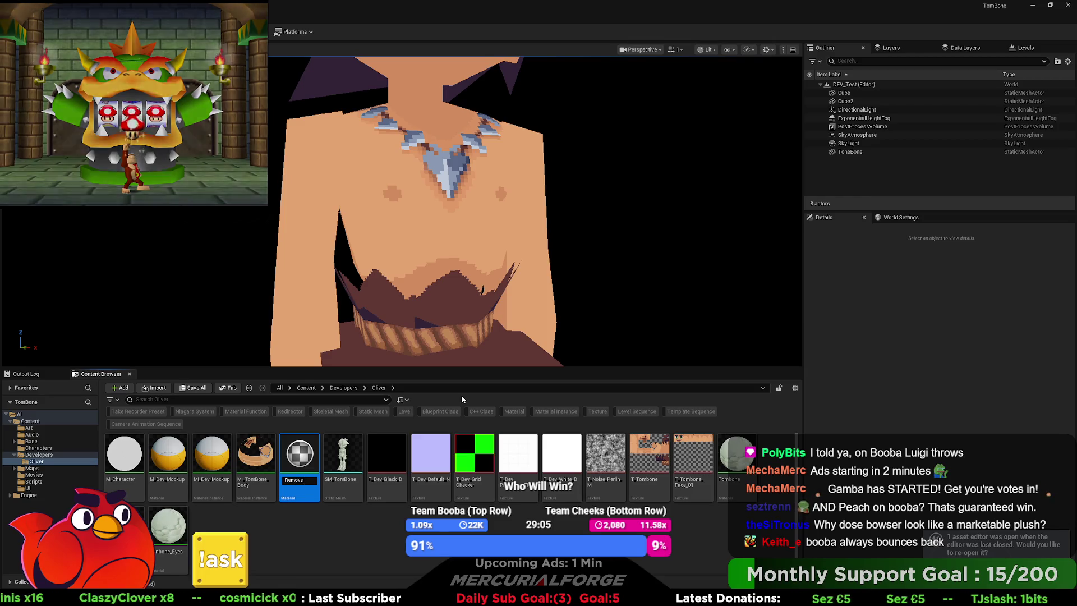
key(ctrl+BackSpace)
text(PP_To)
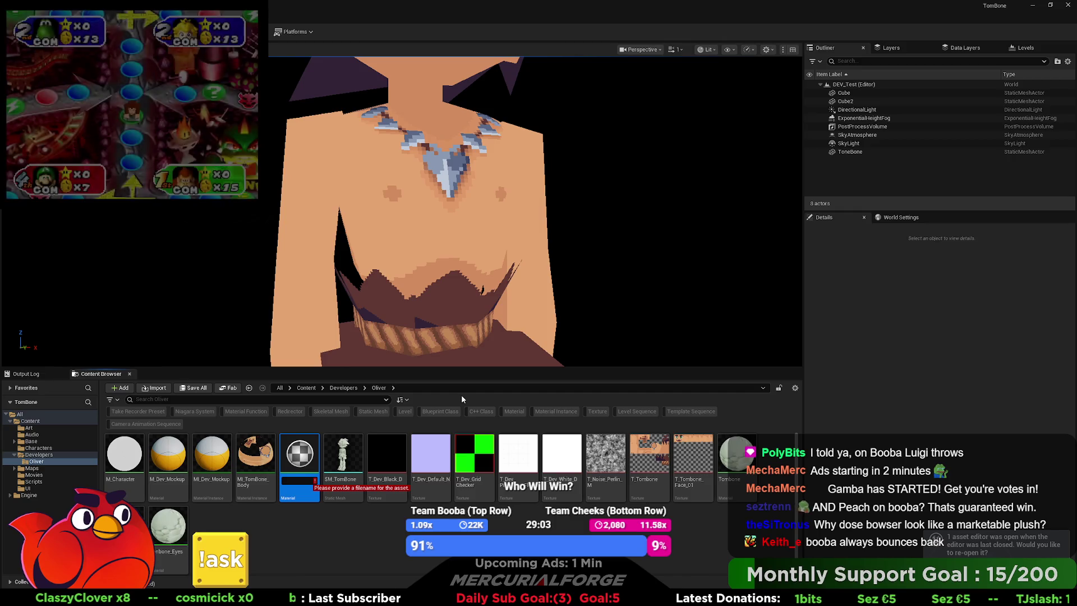
text(neMa)
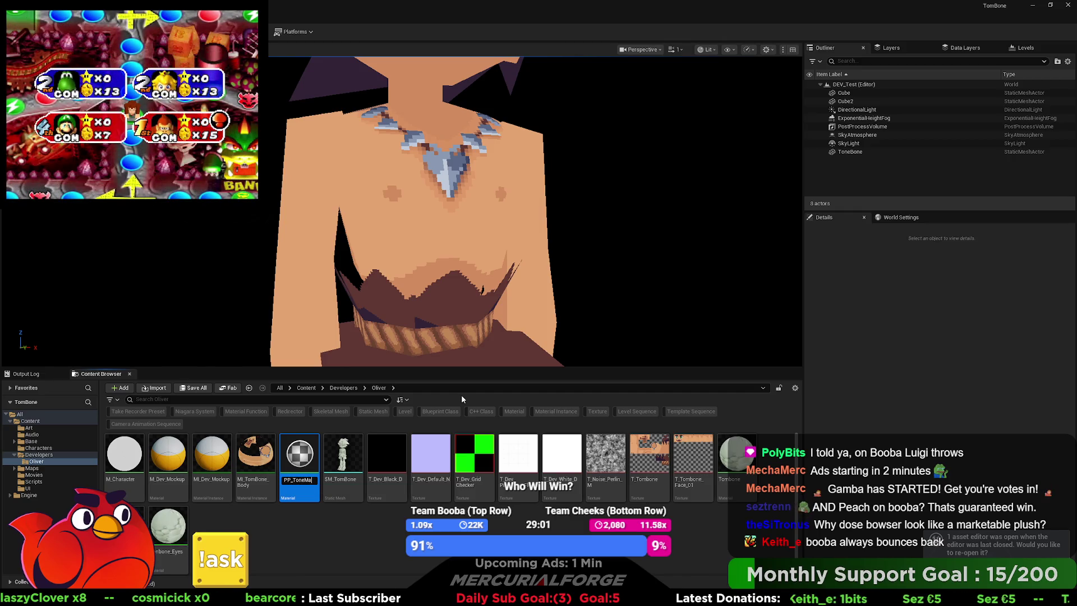
text(pReplacement)
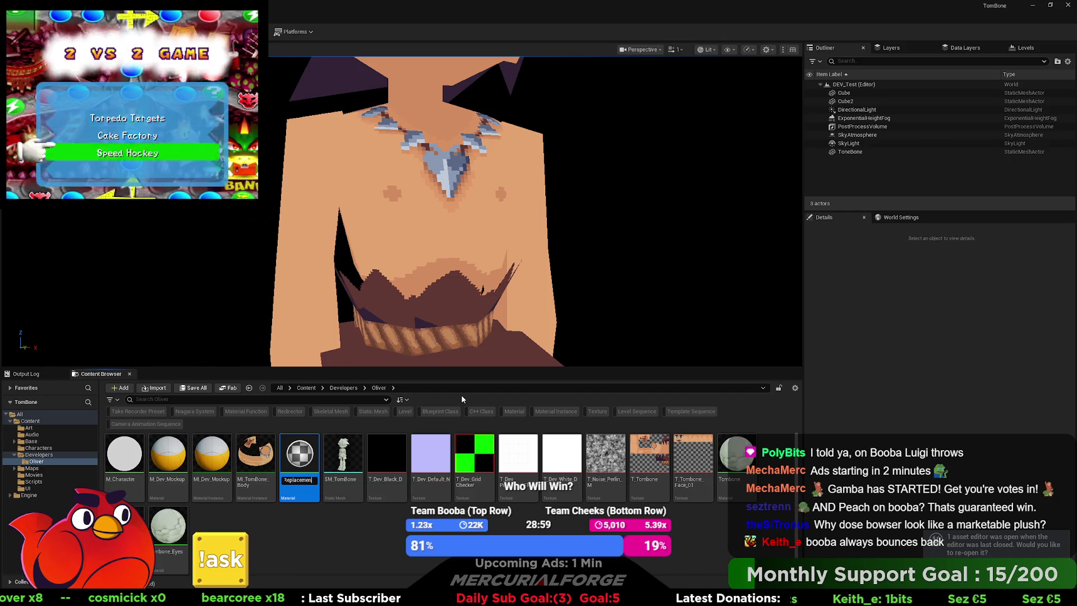
key(Return)
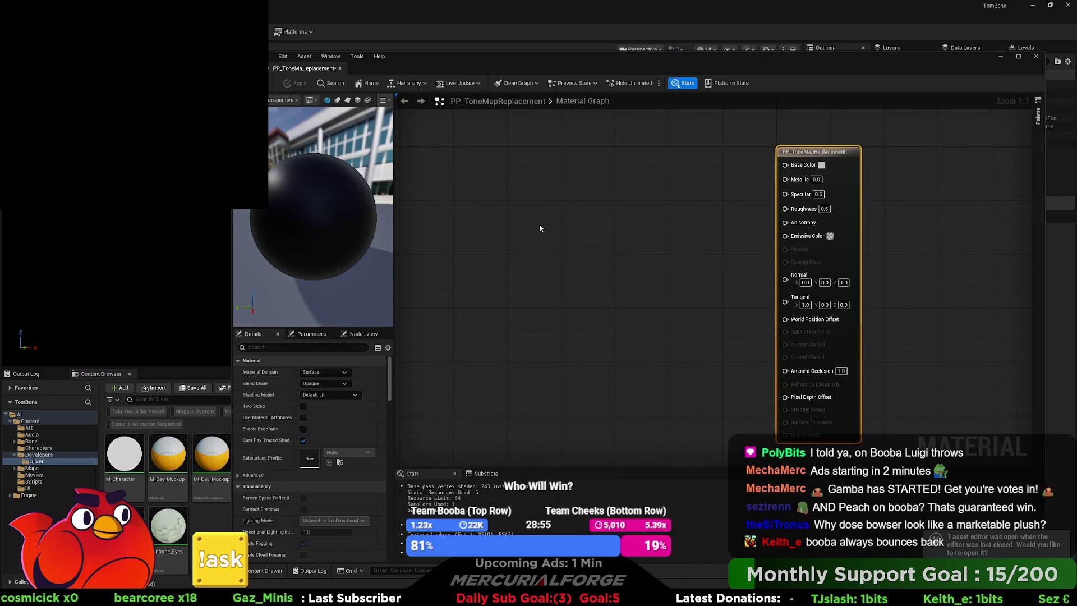
Add a SceneTexture node and set its Scene Texture Id to PostProcessInput0
right_click(539, 223)
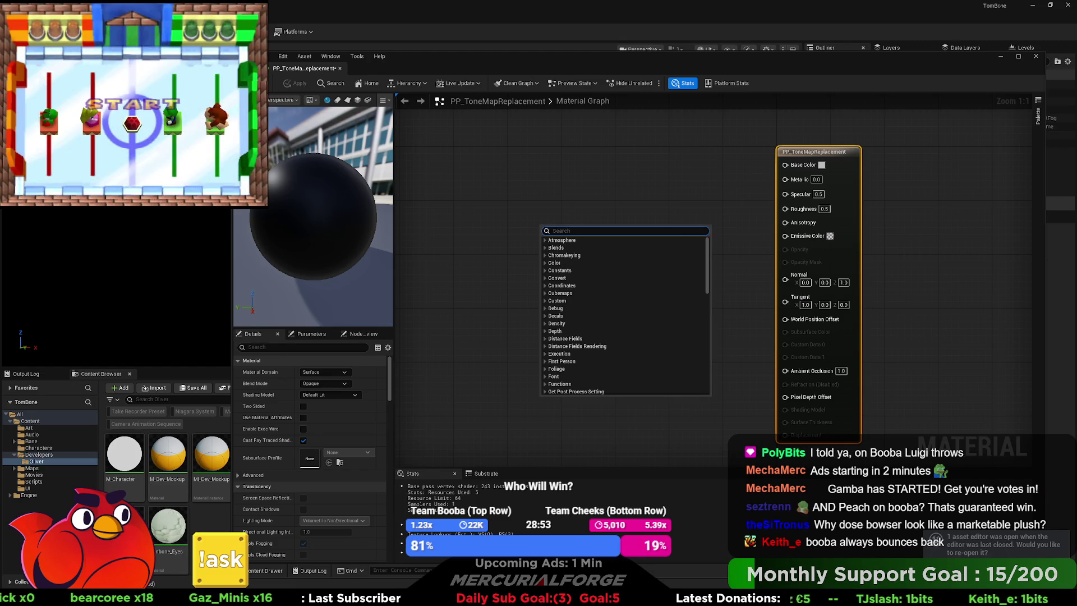
key(Escape)
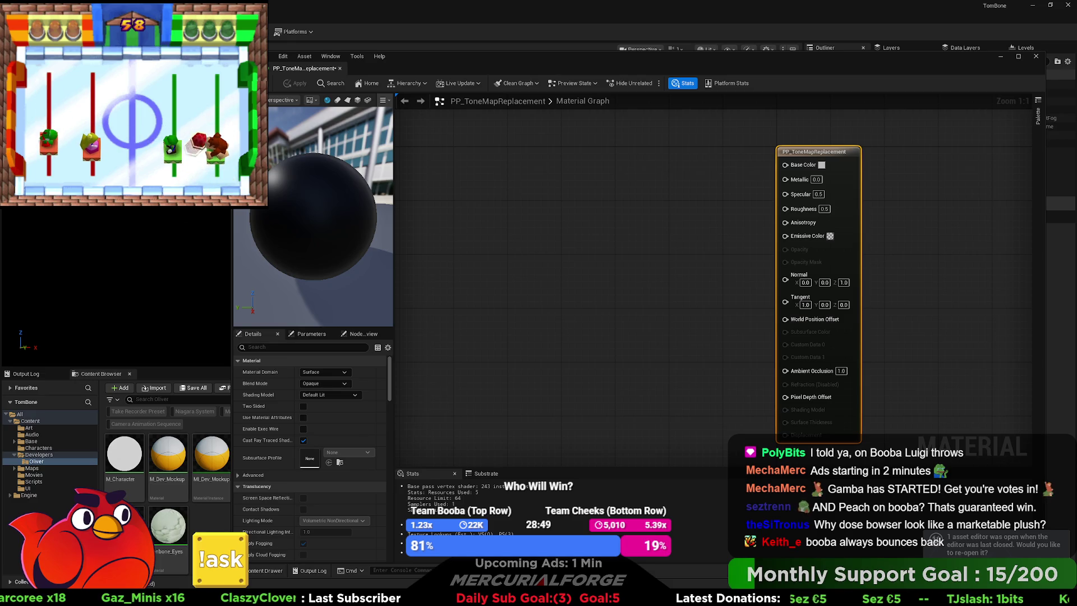
right_click(510, 229)
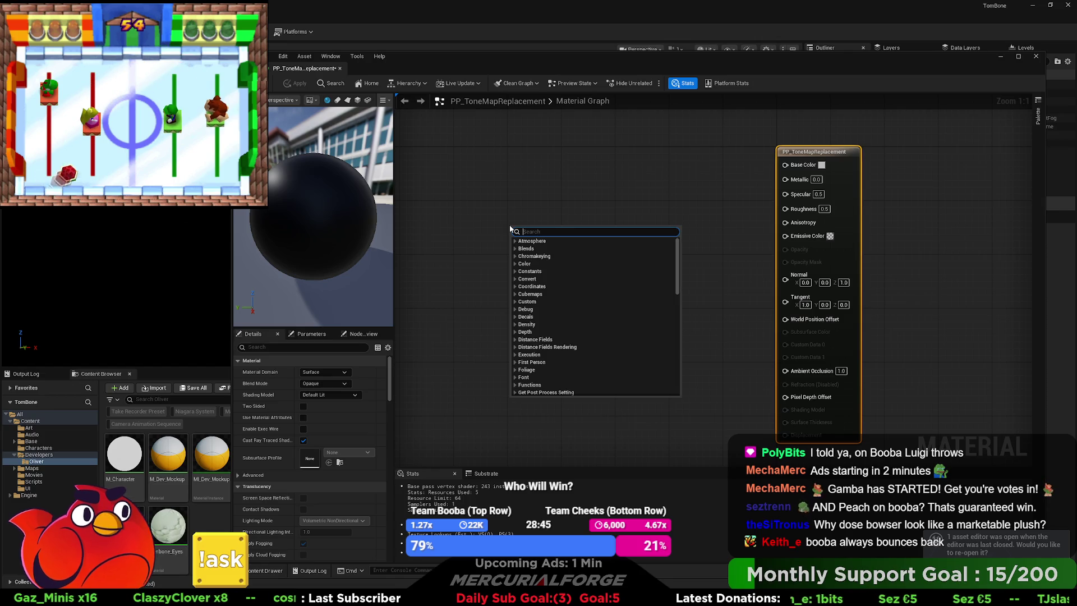
text(scene te)
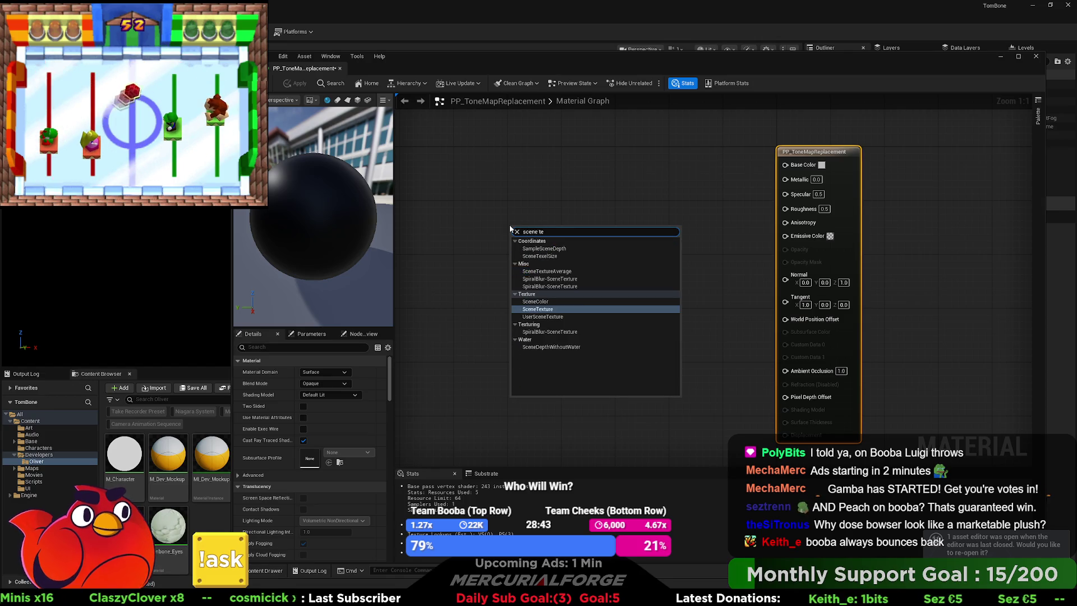
key(Return)
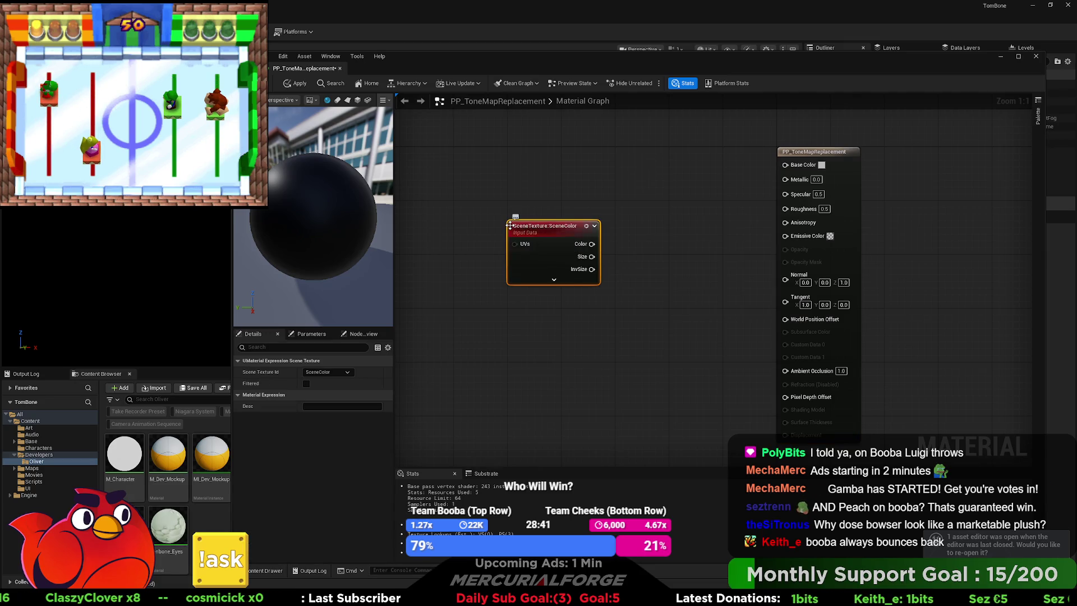
click(328, 372)
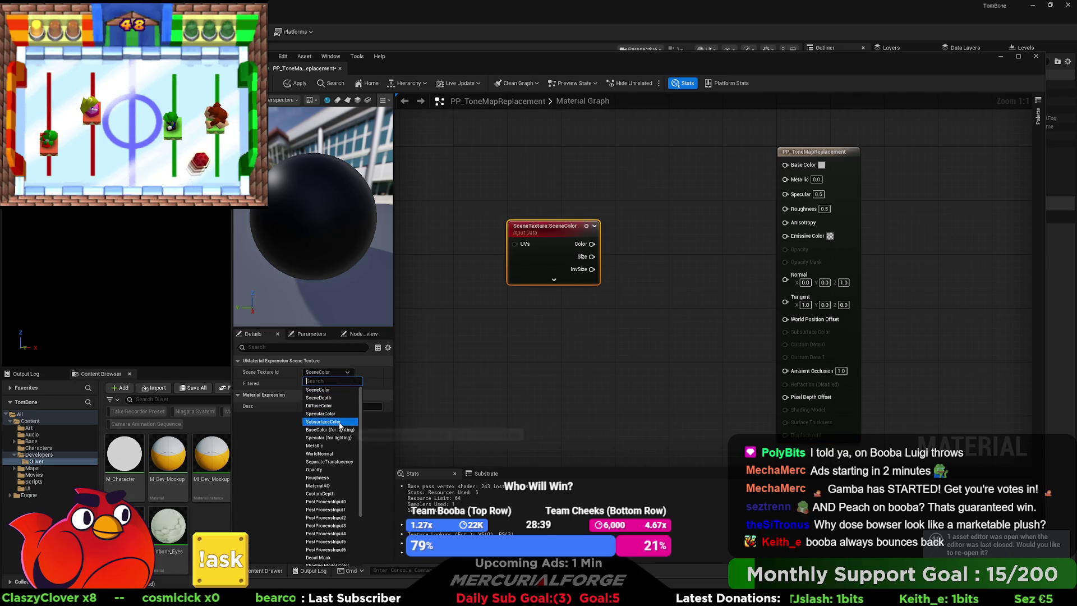
scroll(342, 432, down, 3)
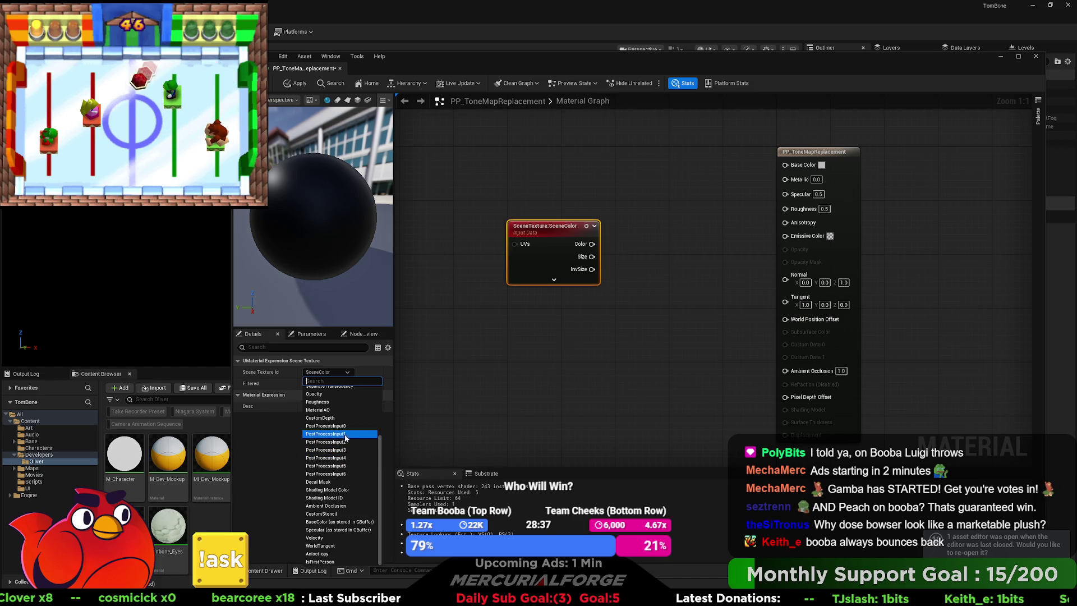
click(345, 434)
click(348, 376)
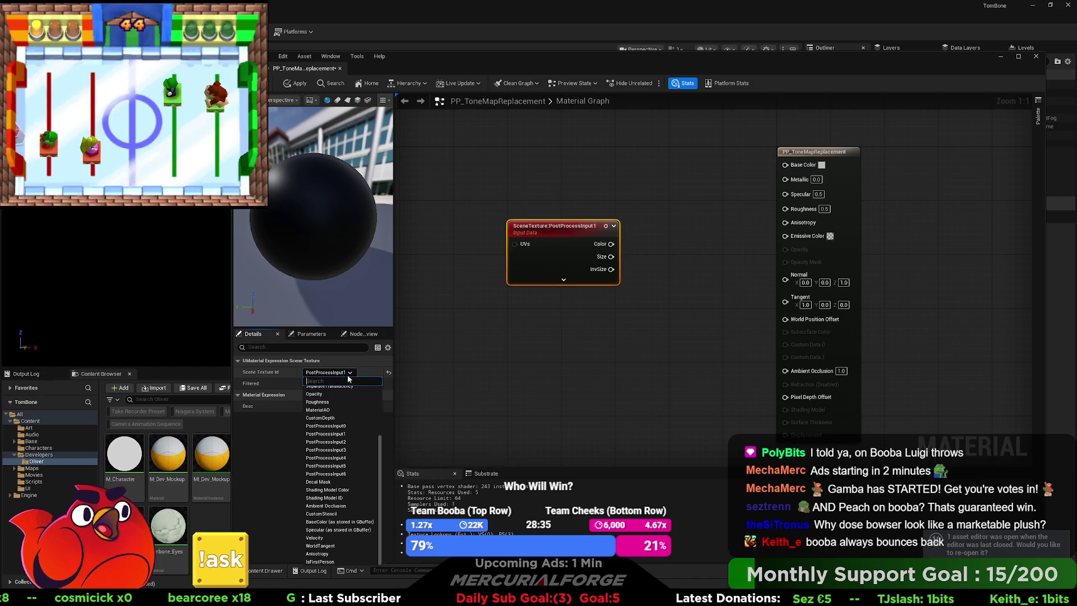
click(348, 426)
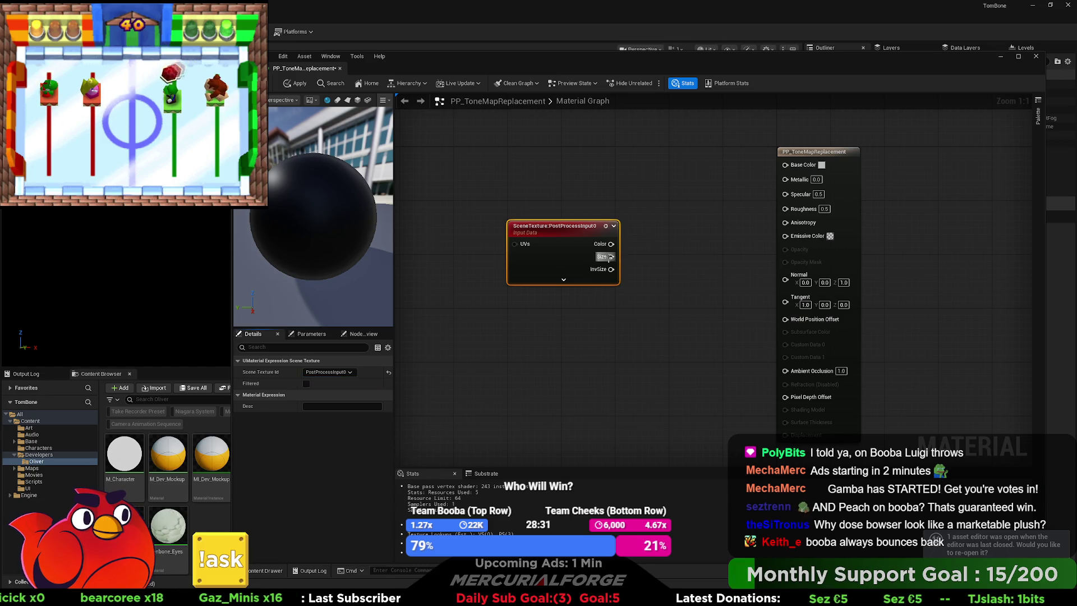
Wire the SceneTexture Color output into Emissive Color and review the material settings
drag(611, 244, 785, 235)
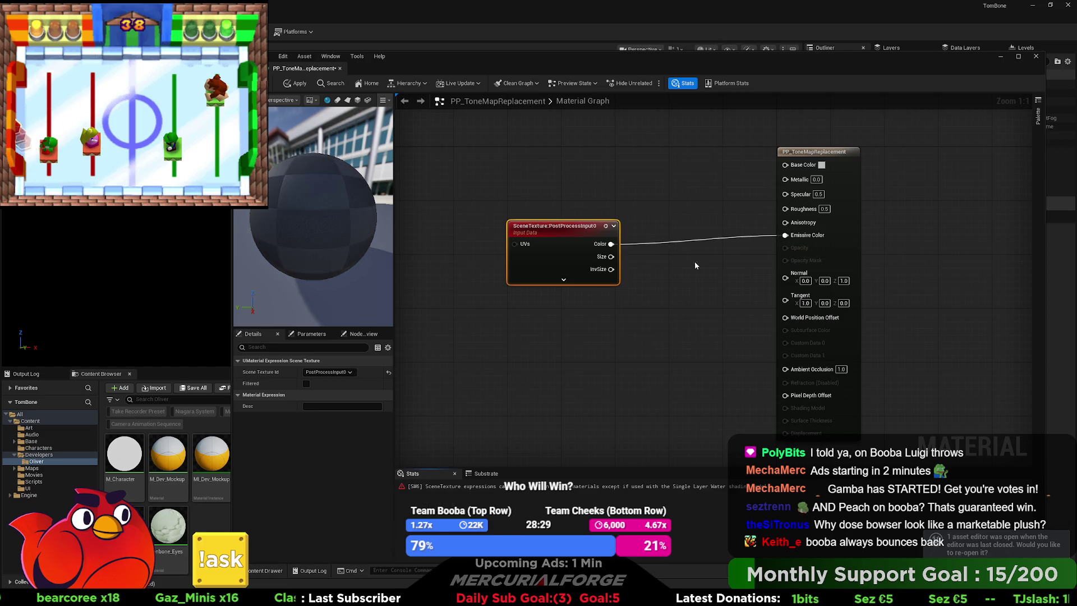
click(821, 250)
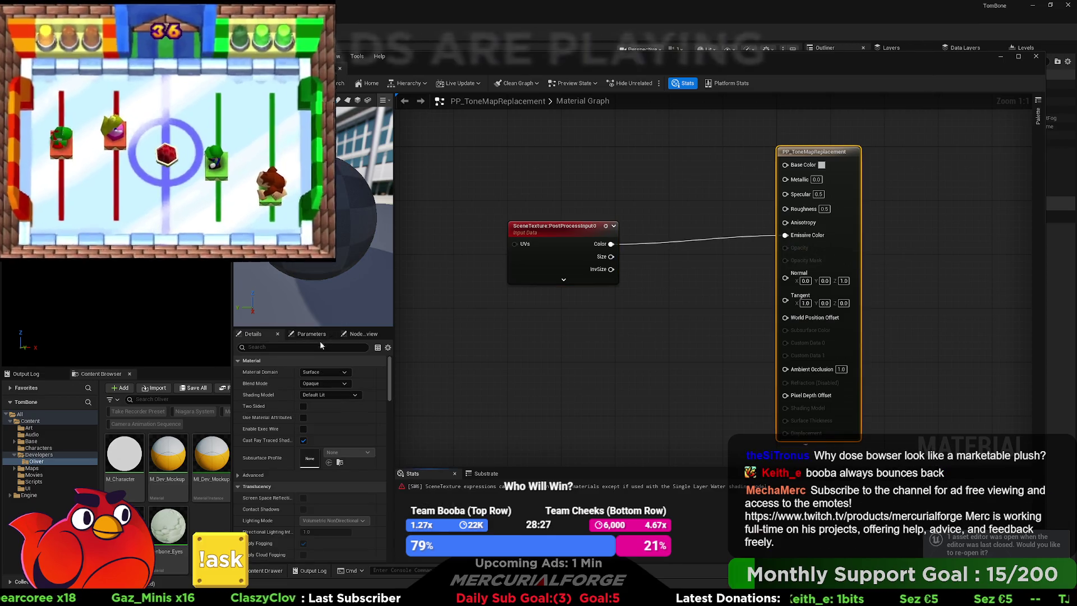
scroll(321, 345, down, 10)
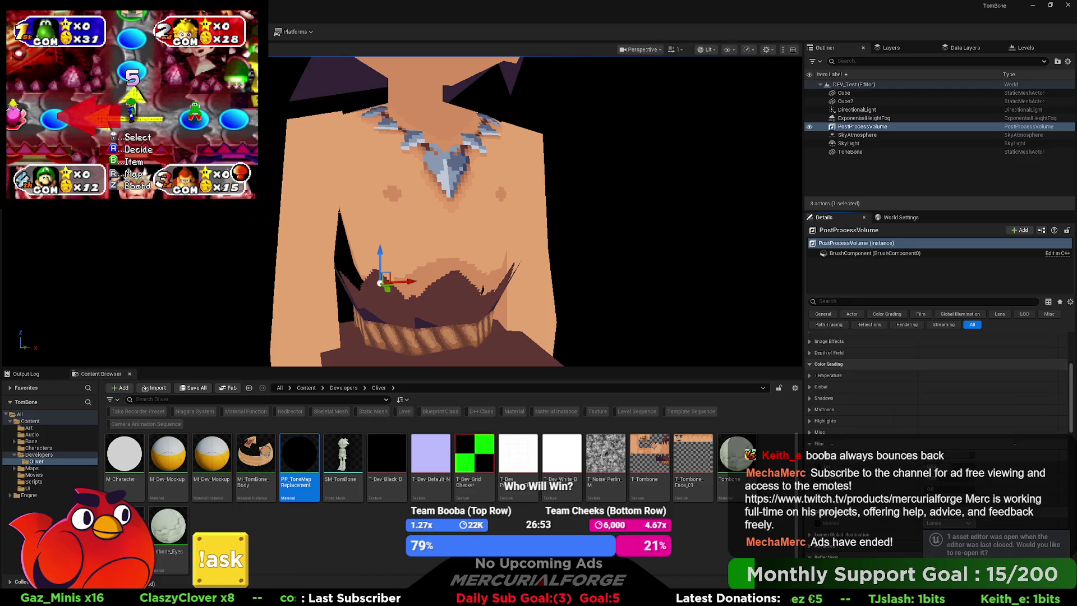
Browse the PostProcessVolume's Misc, Rendering, General, Color Grading and Film detail categories
scroll(820, 445, up, 5)
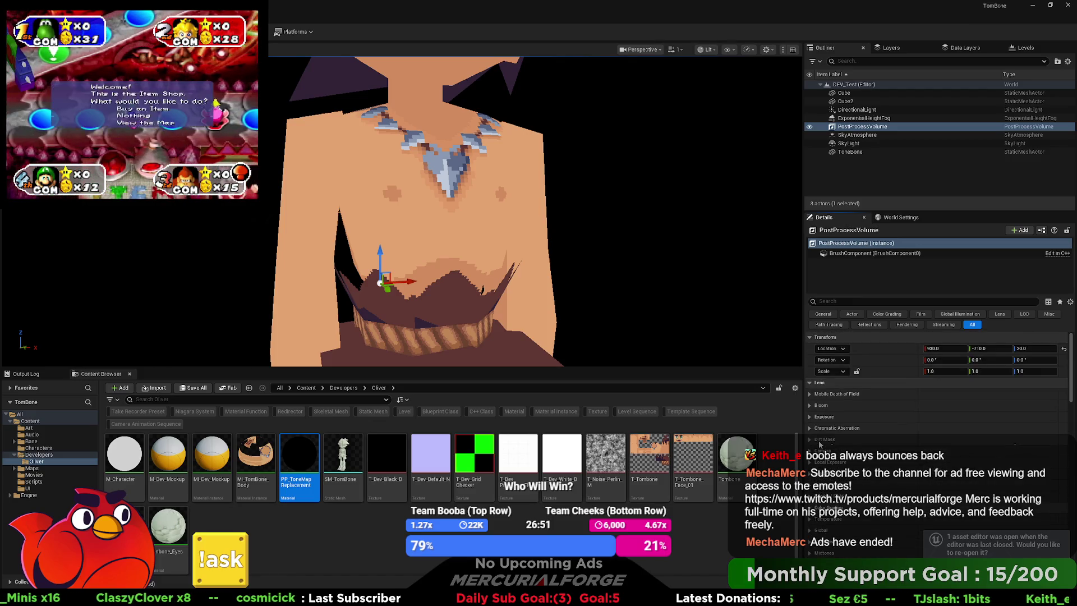
scroll(825, 442, down, 8)
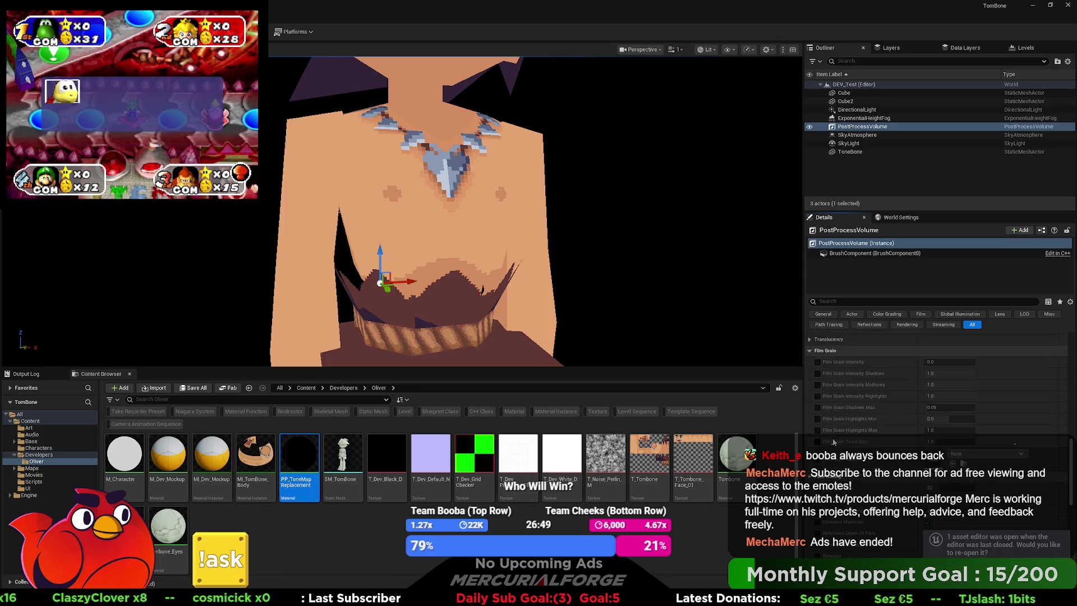
scroll(833, 442, down, 10)
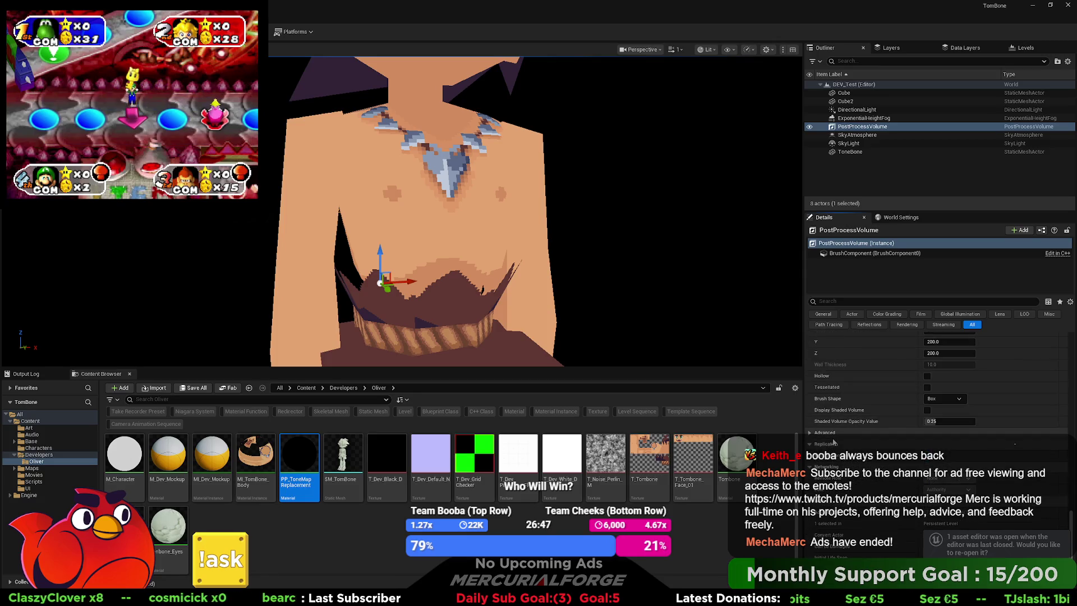
scroll(834, 442, down, 2)
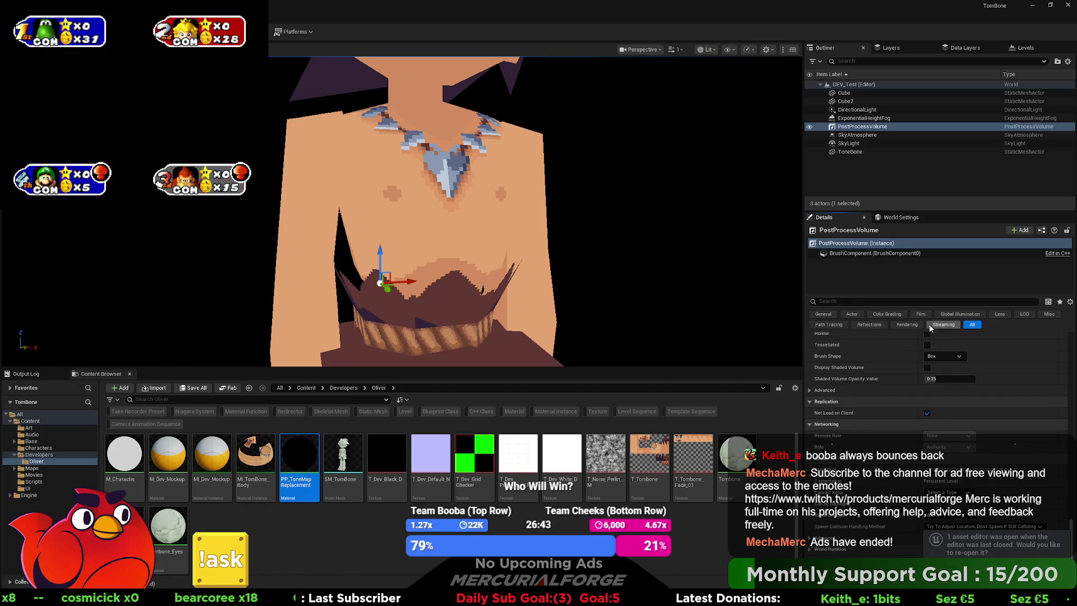
click(1049, 314)
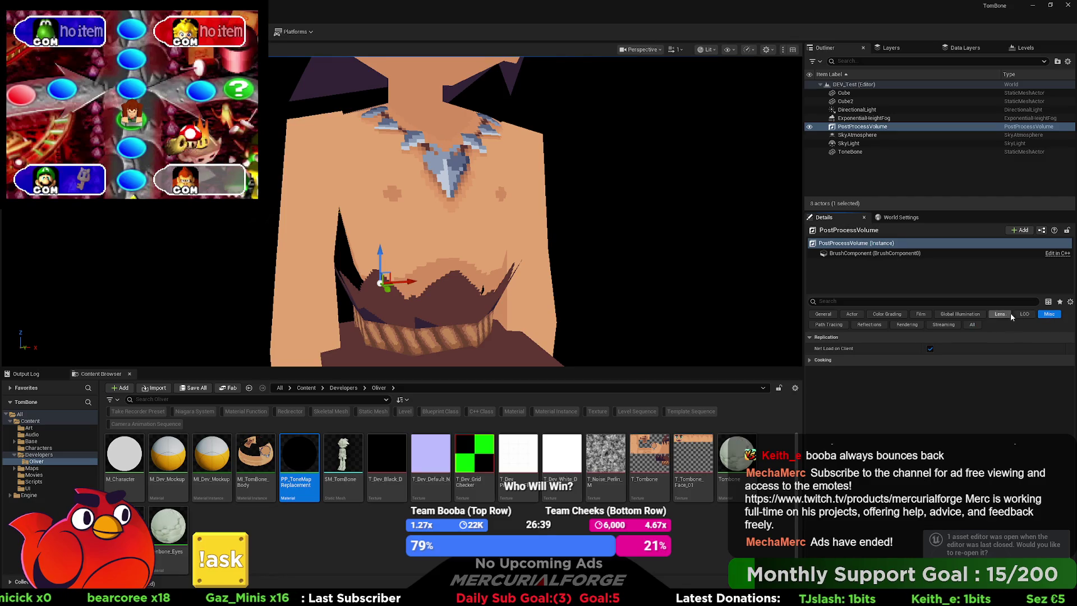
click(906, 325)
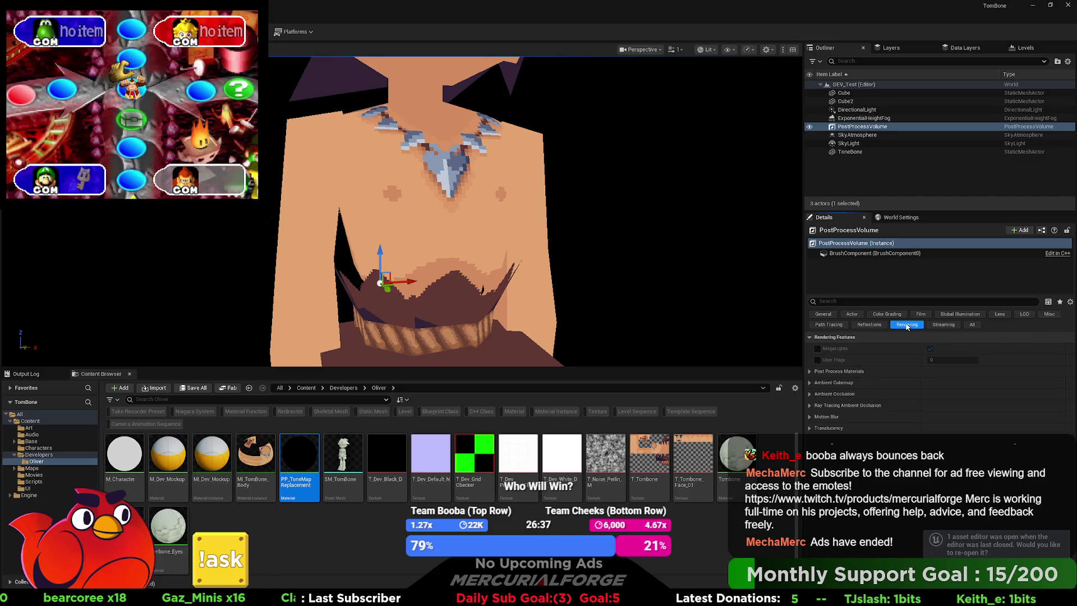
click(860, 325)
click(821, 315)
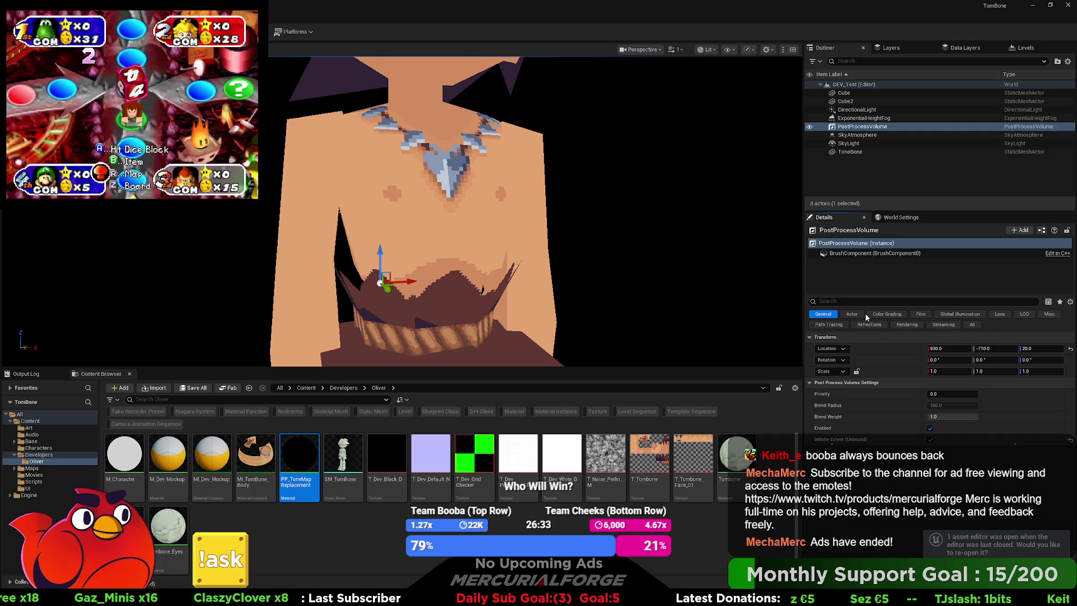
click(891, 315)
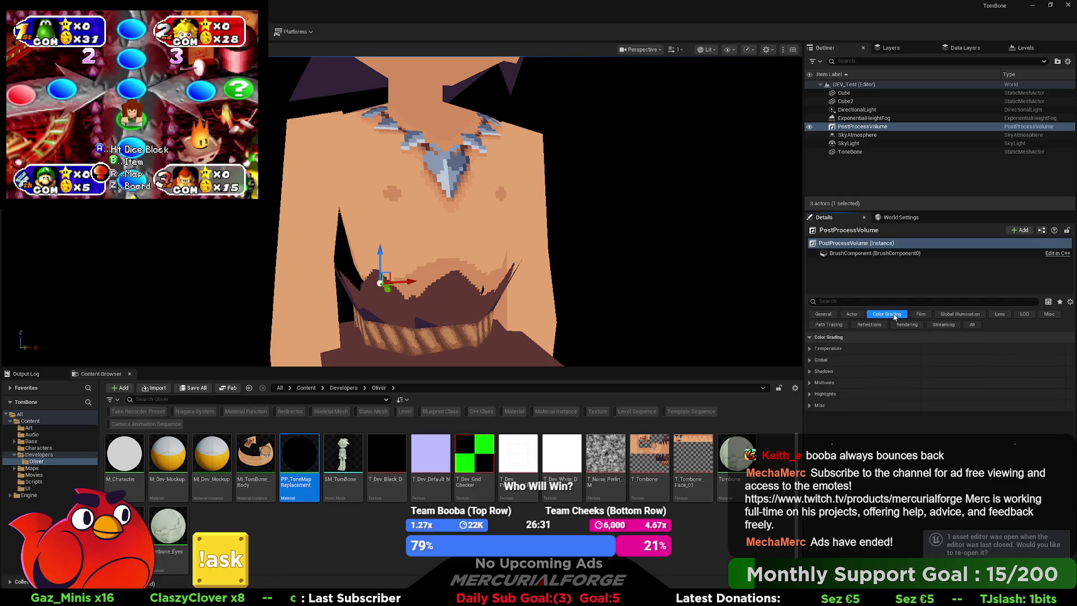
click(920, 314)
Check Global Illumination and Lens, then filter Details for 'mater' and expand Post Process Materials
click(962, 315)
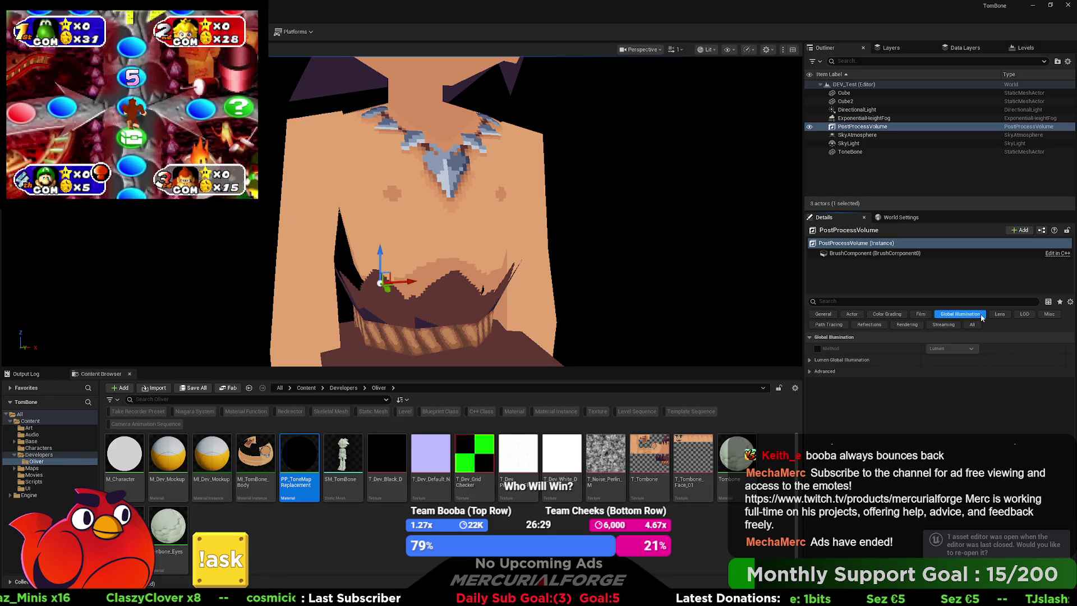
click(1000, 314)
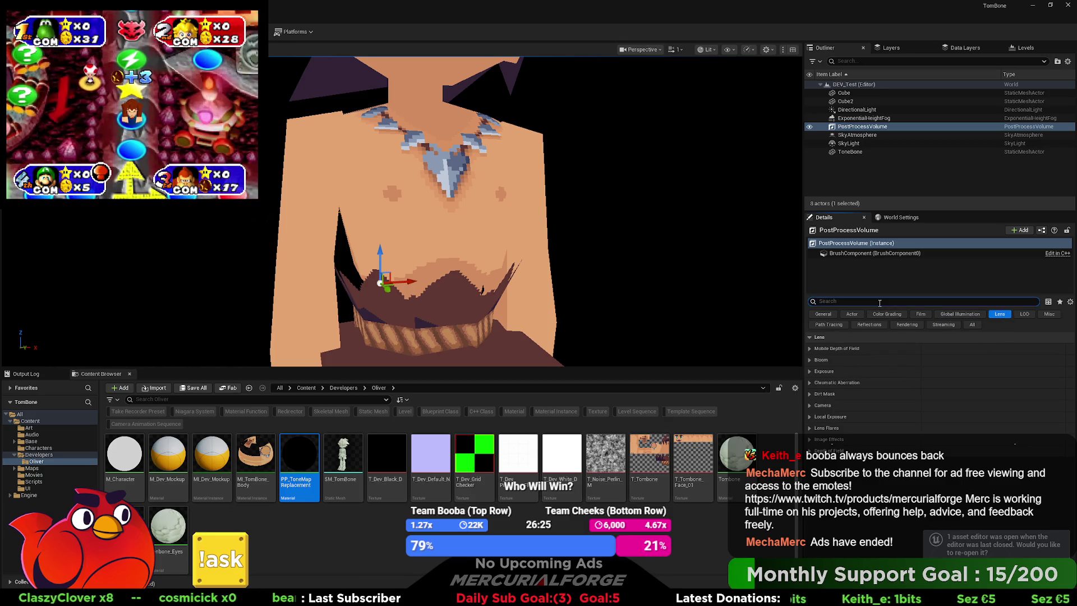
text(mater)
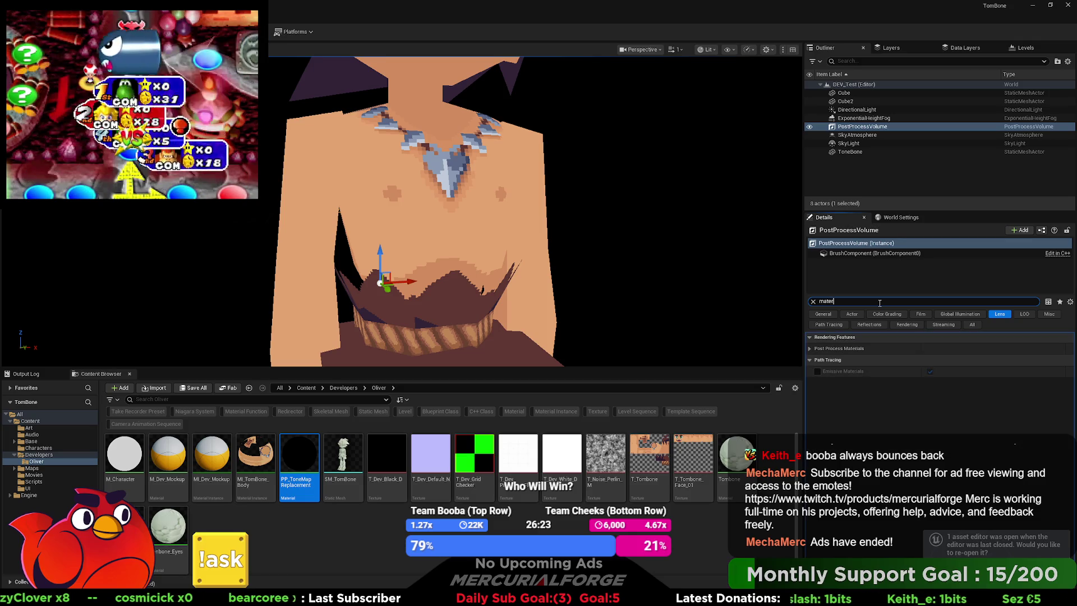
click(809, 349)
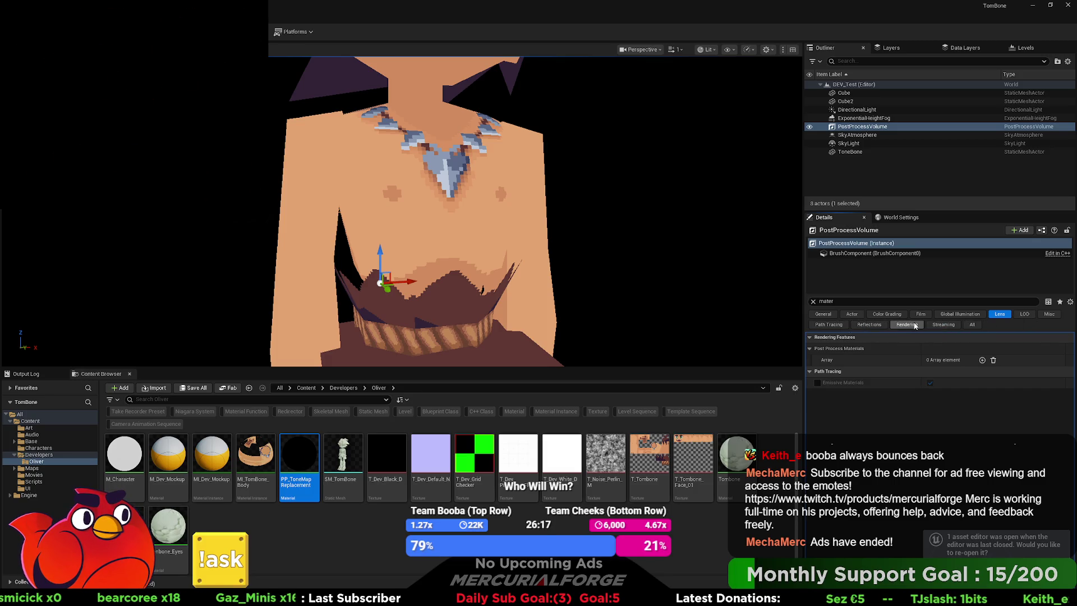
Add a Post Process Materials element and assign PP_ToneMapReplacement as an asset reference
click(993, 308)
key(ctrl+a)
key(BackSpace)
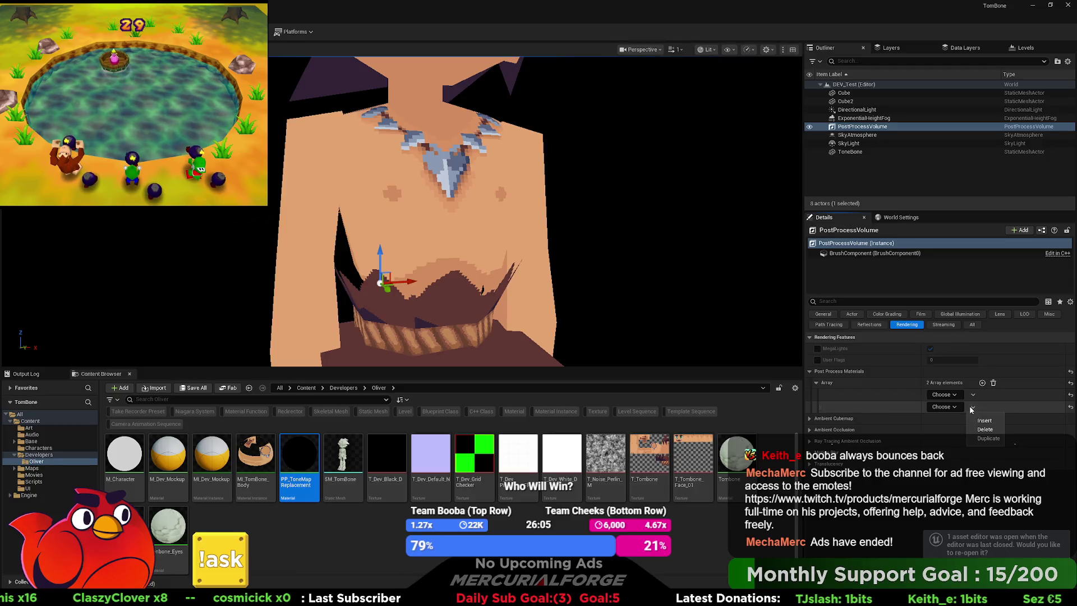
click(981, 382)
click(955, 396)
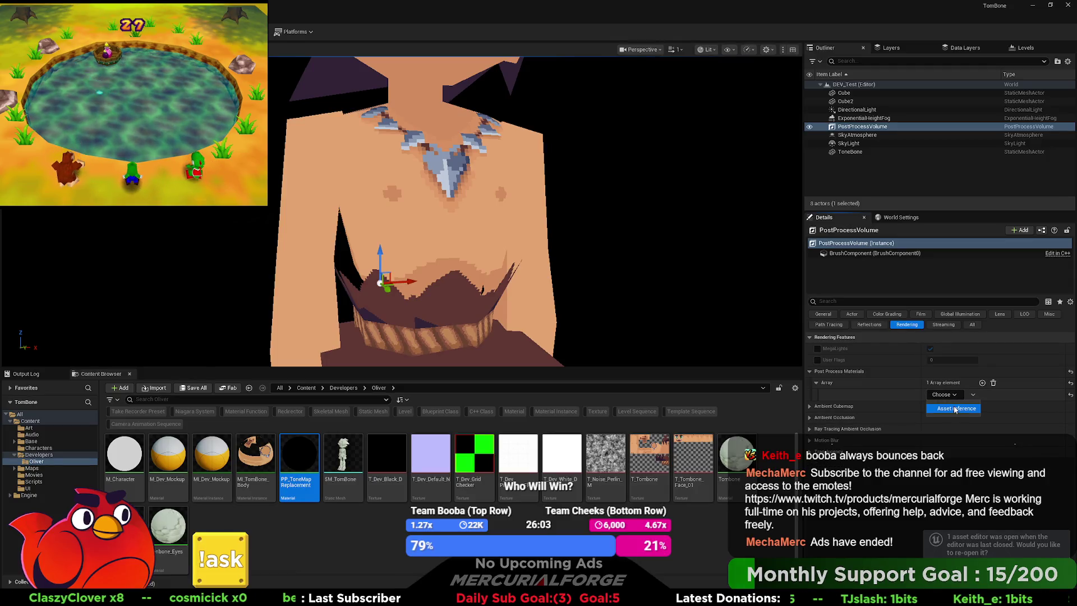
mouse_move(393, 436)
mouse_down()
mouse_move(348, 448)
mouse_move(946, 394)
mouse_up()
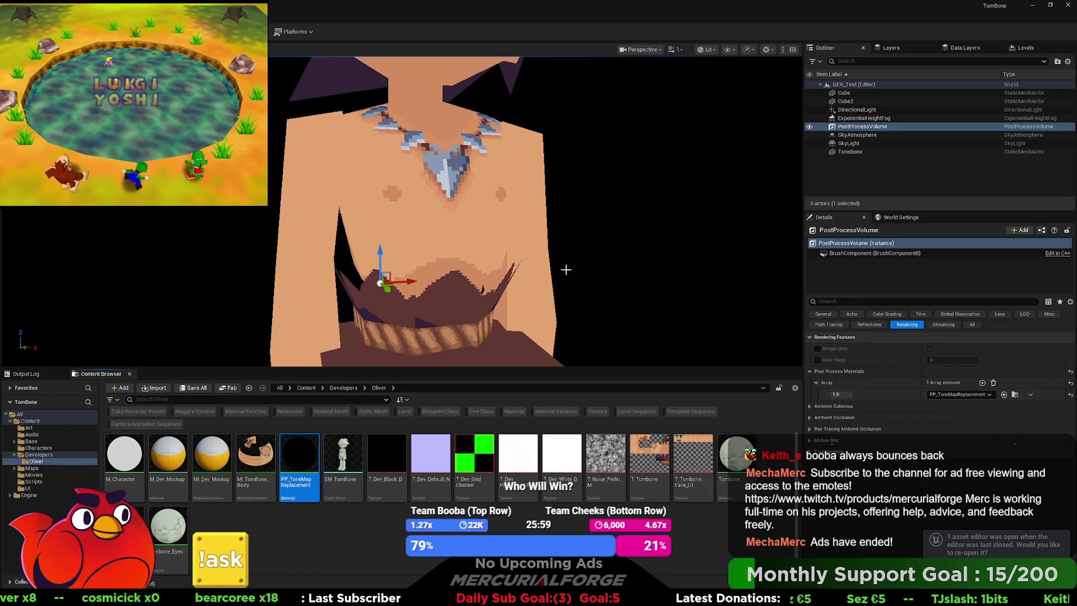
scroll(403, 213, up, 2)
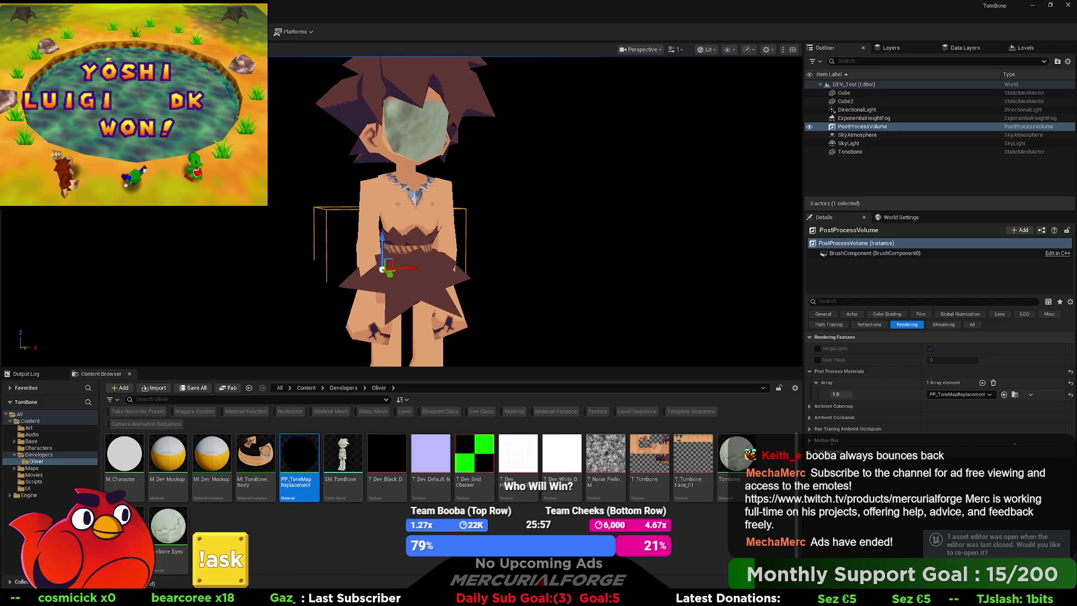
Play-test the level twice, stopping each run with Esc
key(alt+p)
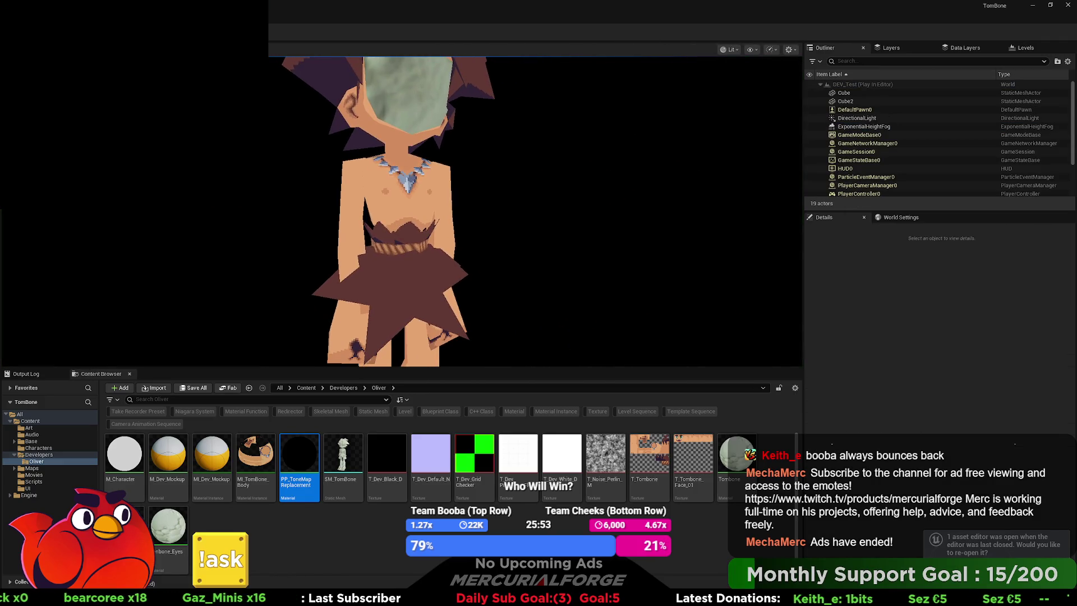
key(Escape)
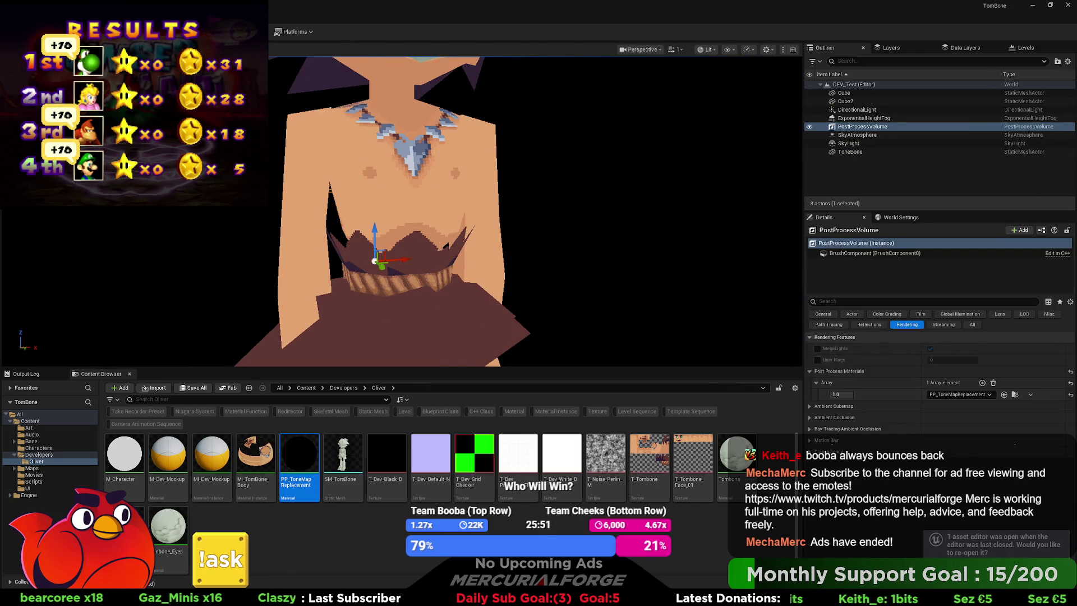
key(alt+p)
key(Escape)
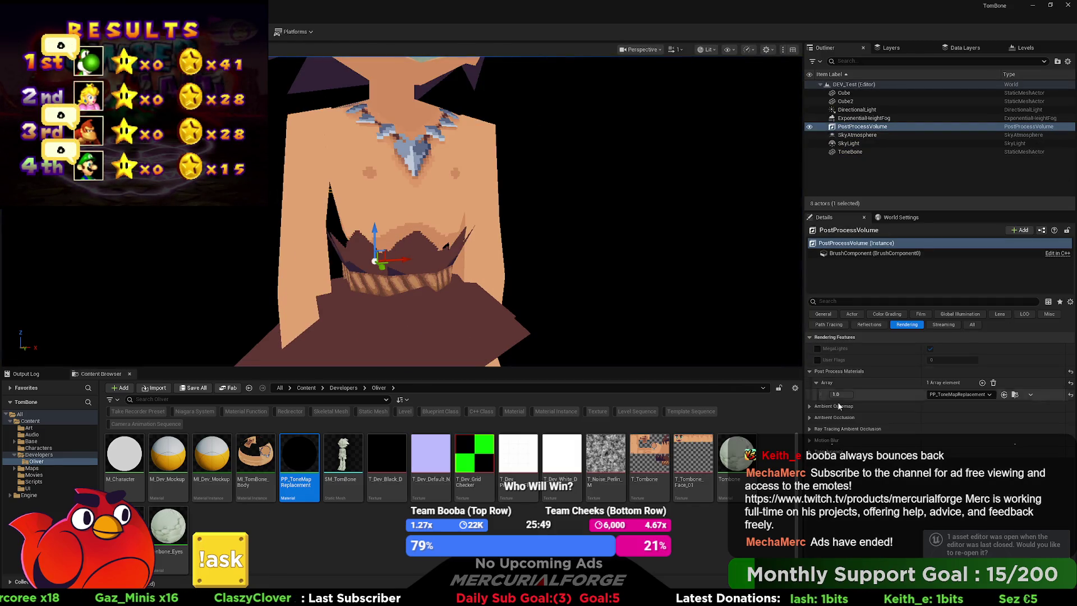
In PP_ToneMapReplacement, wire SceneTexture Color straight into Emissive Color, bypassing the Power node
double_click(298, 457)
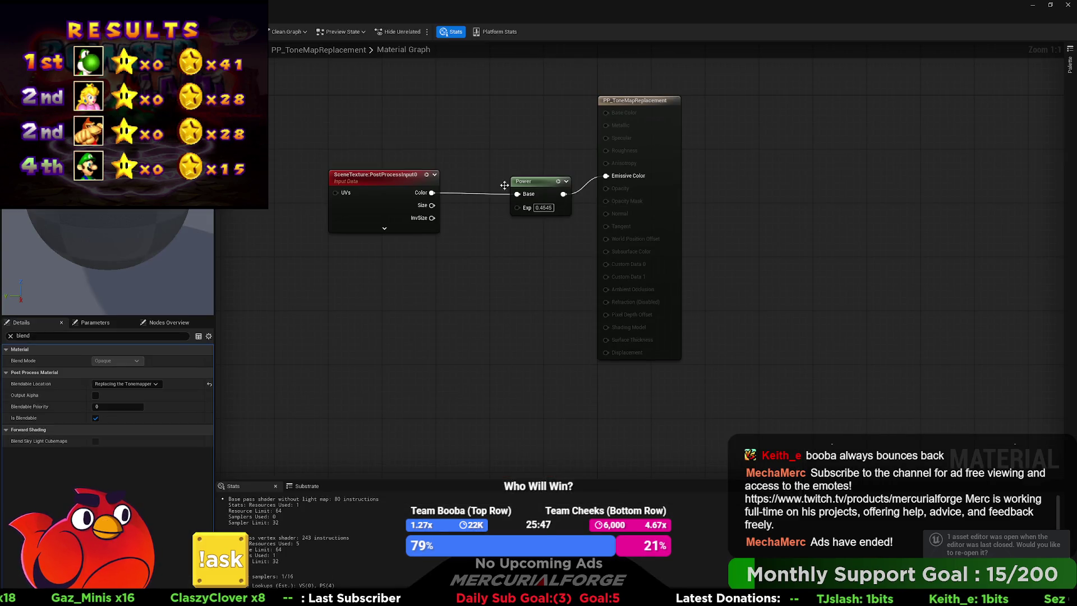
drag(606, 176, 431, 193)
drag(527, 181, 507, 208)
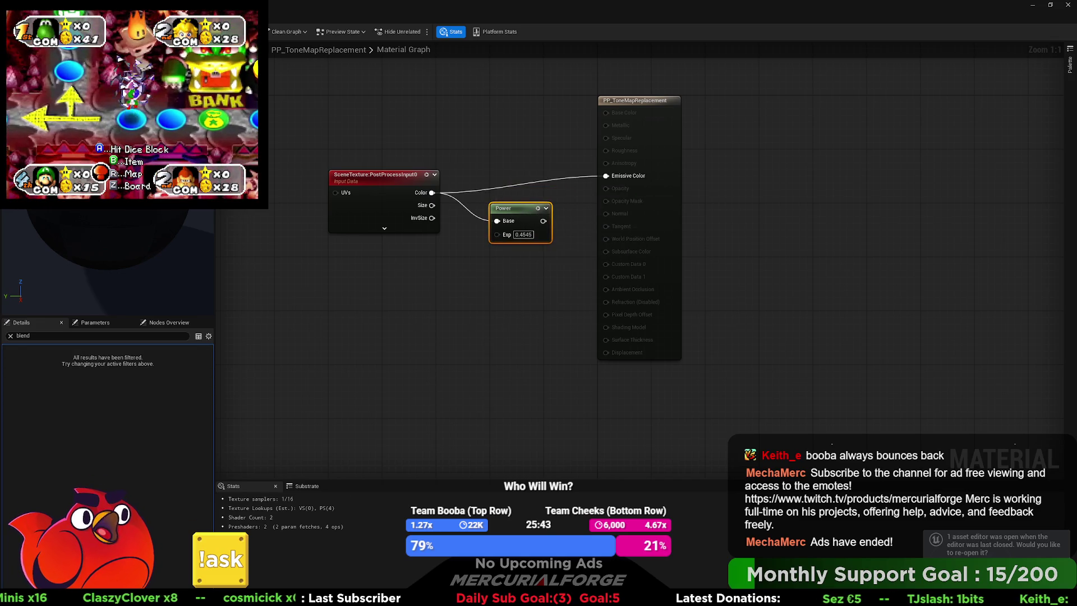
key(alt+Tab)
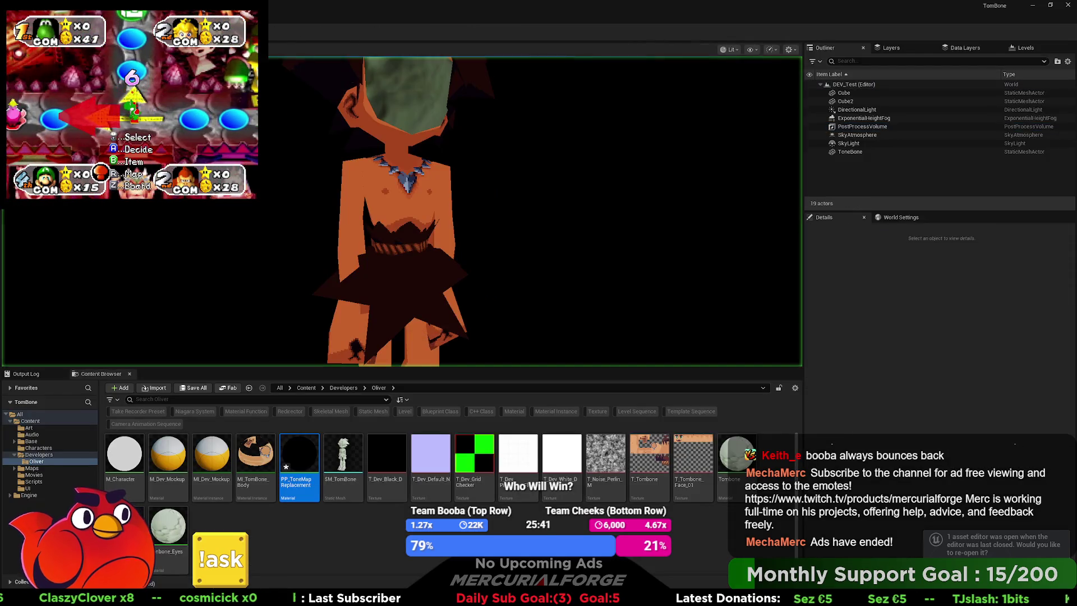
Restore the Power node (exponent 0.4545) into Emissive Color and frame the level view
key(alt+Tab)
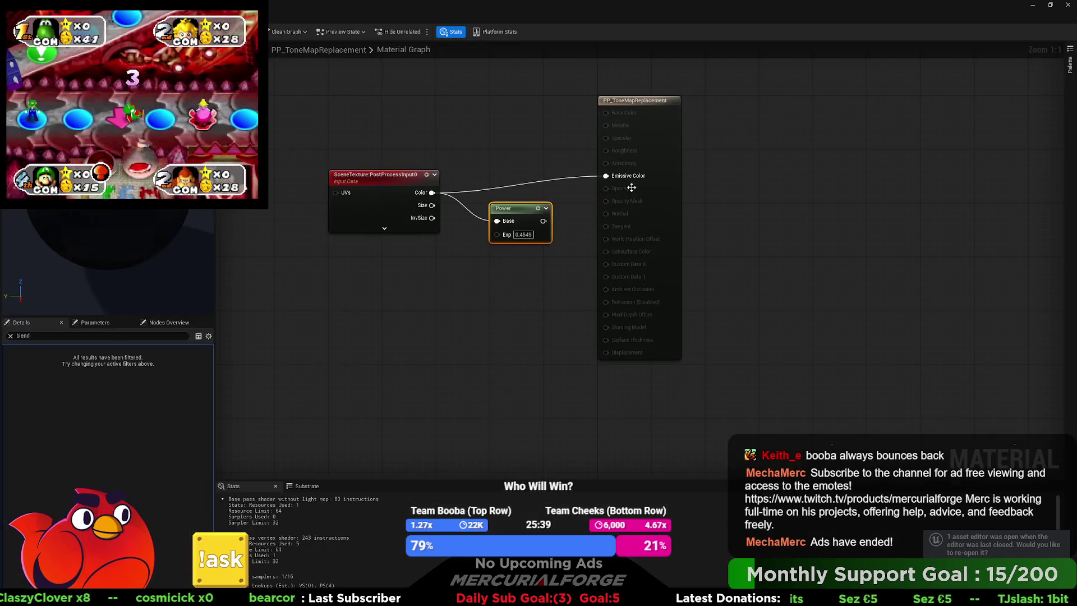
drag(543, 220, 606, 176)
drag(525, 217, 524, 197)
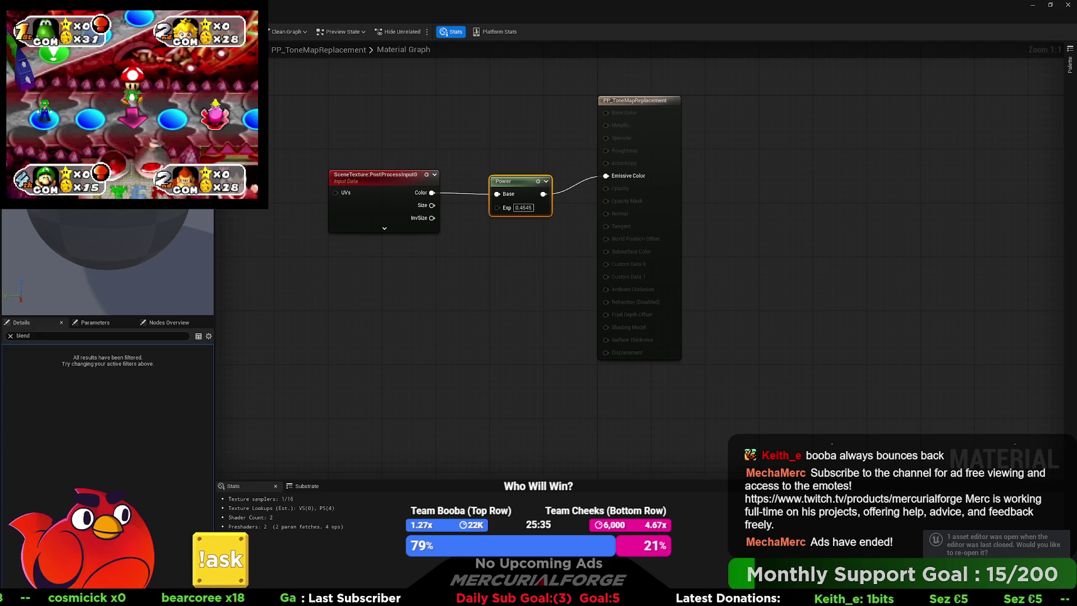
key(alt+Tab)
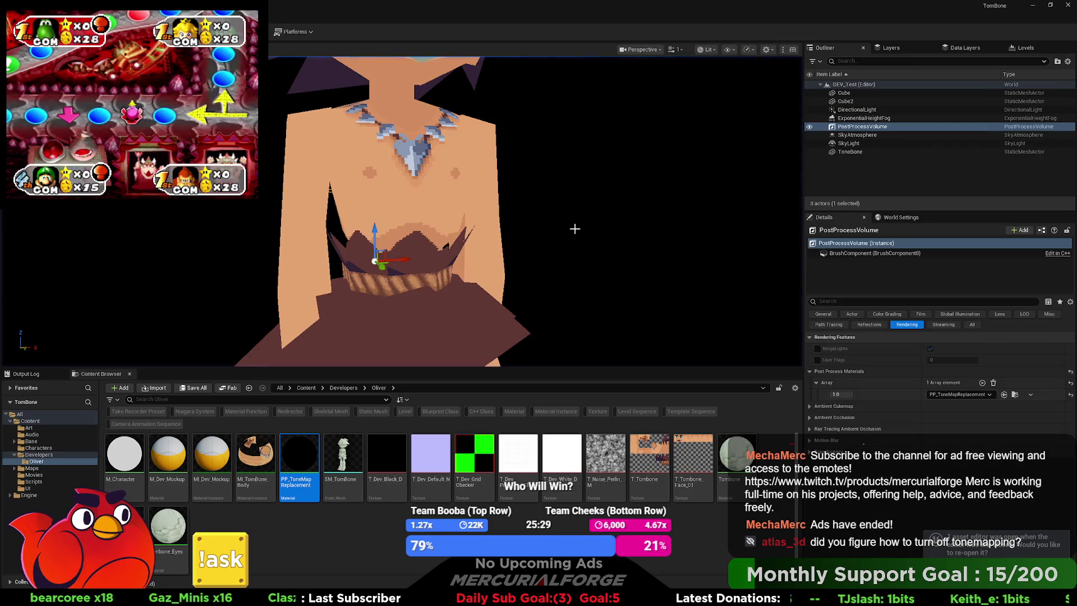
key(f)
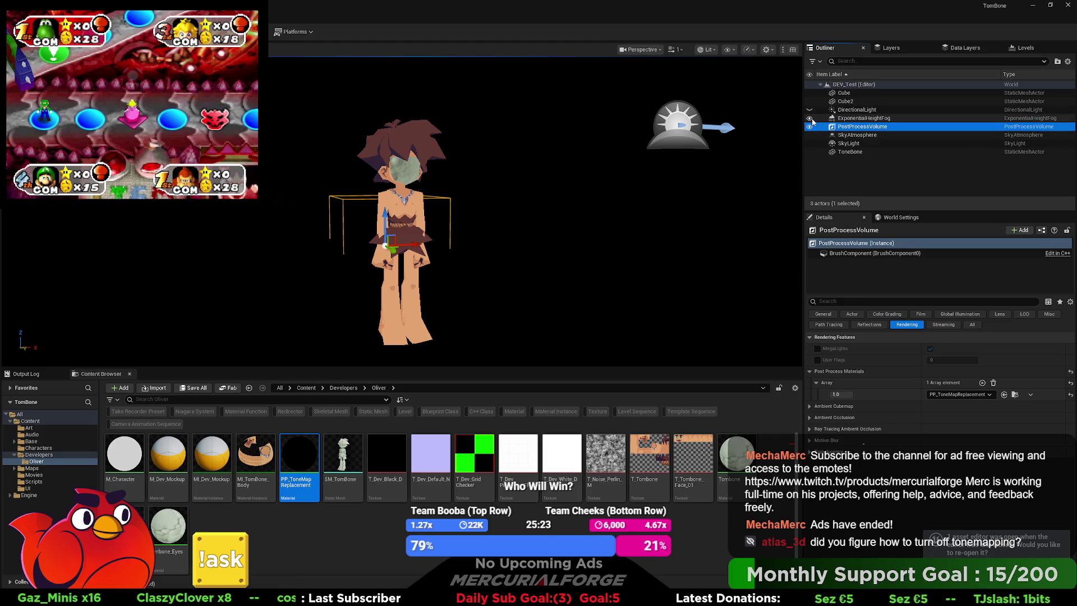
click(835, 110)
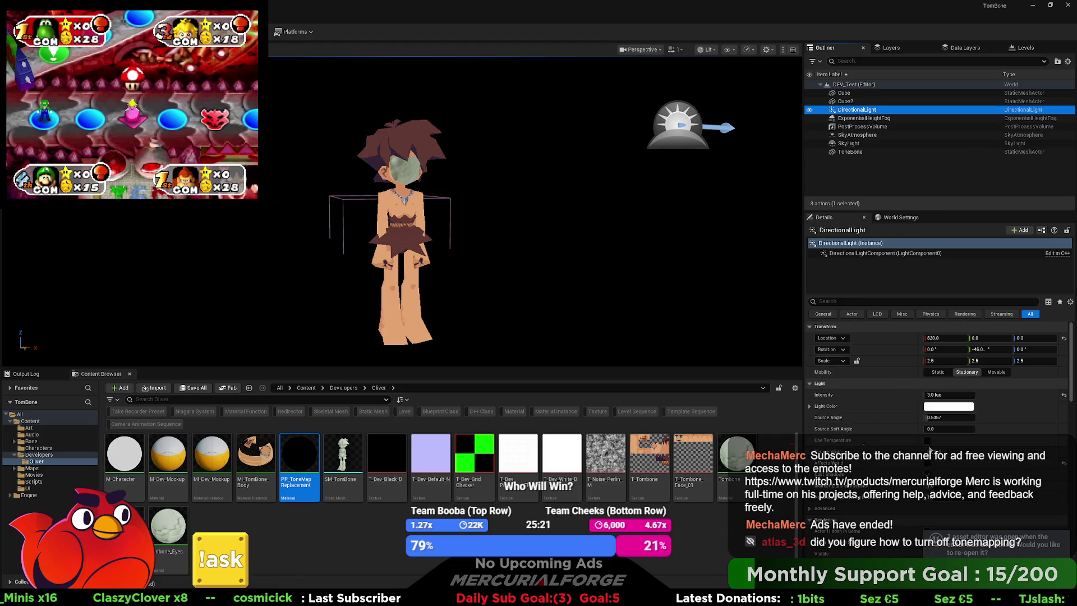
Toggle a DirectionalLight setting and step between SkyAtmosphere and PostProcessVolume in the Outliner
click(928, 442)
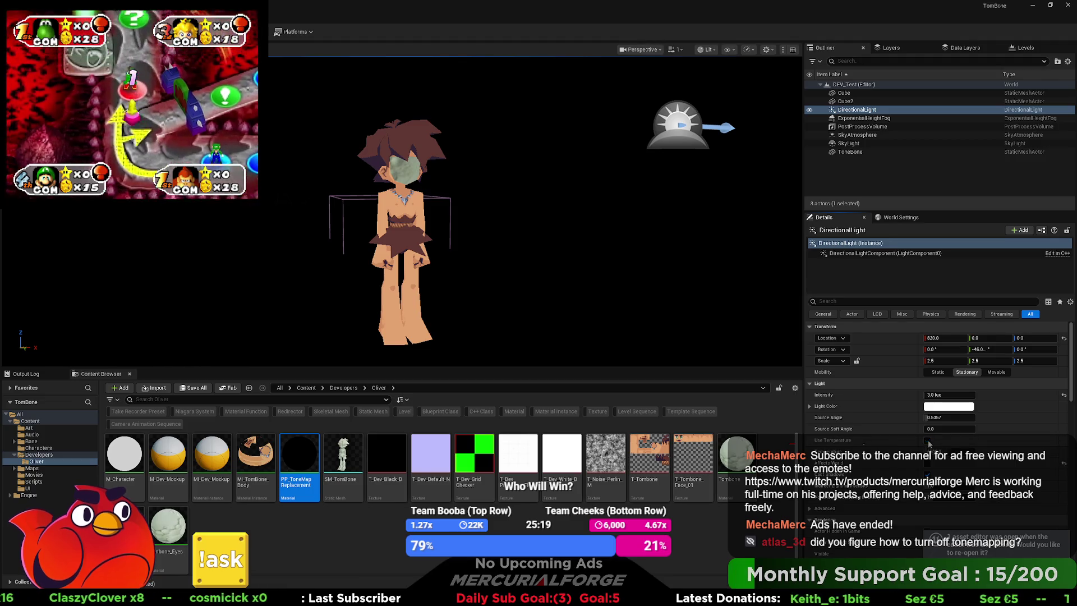
click(851, 135)
key(Up)
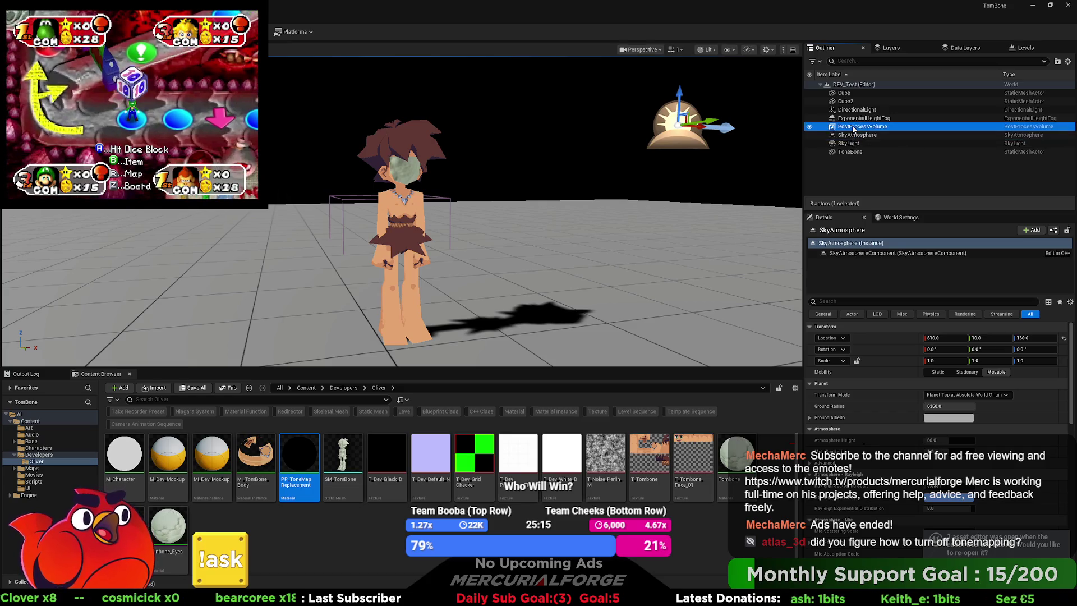
key(Down)
key(Up)
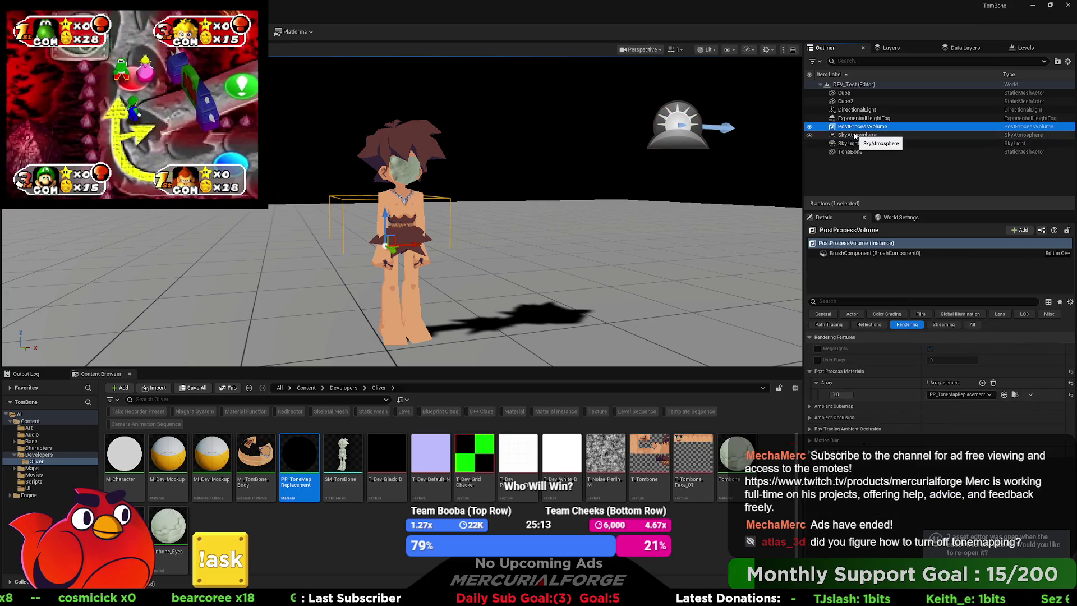
Reselect SkyAtmosphere and PostProcessVolume, then enable Cast Shadows on the SkyLight
click(854, 135)
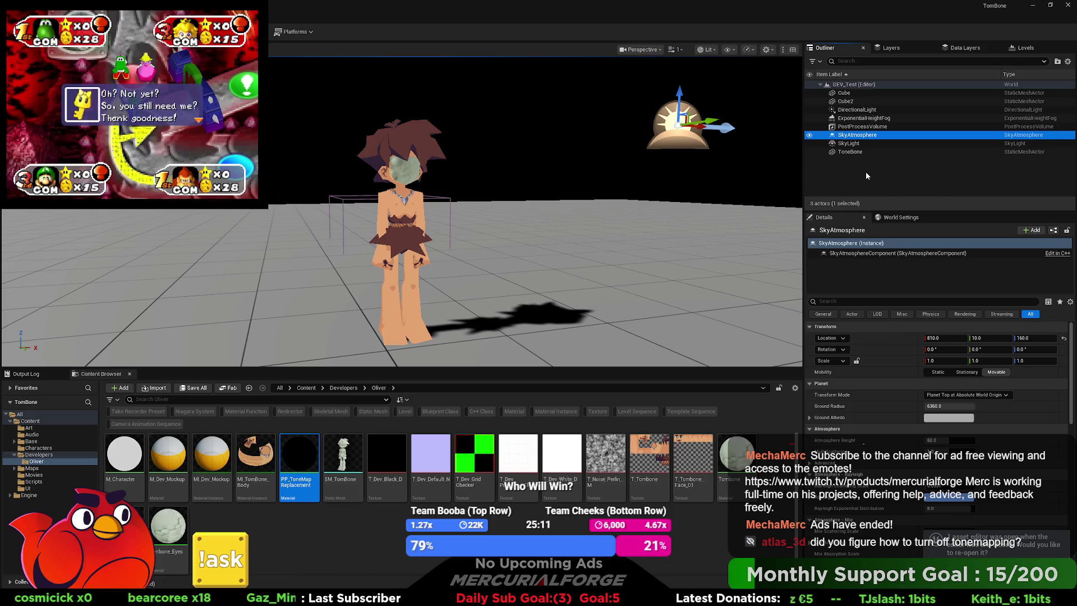
key(Up)
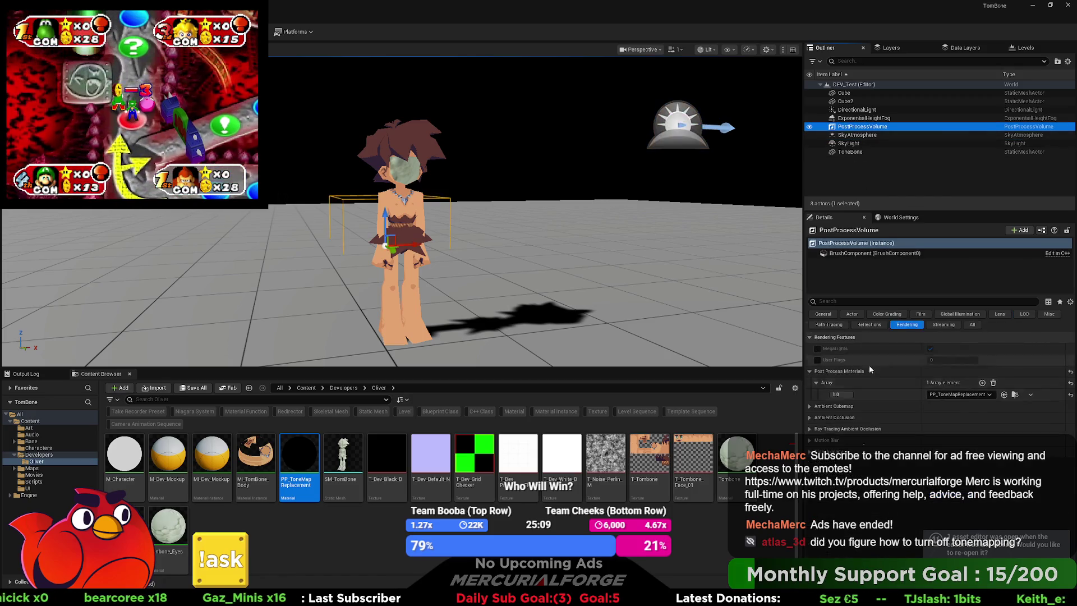
click(886, 143)
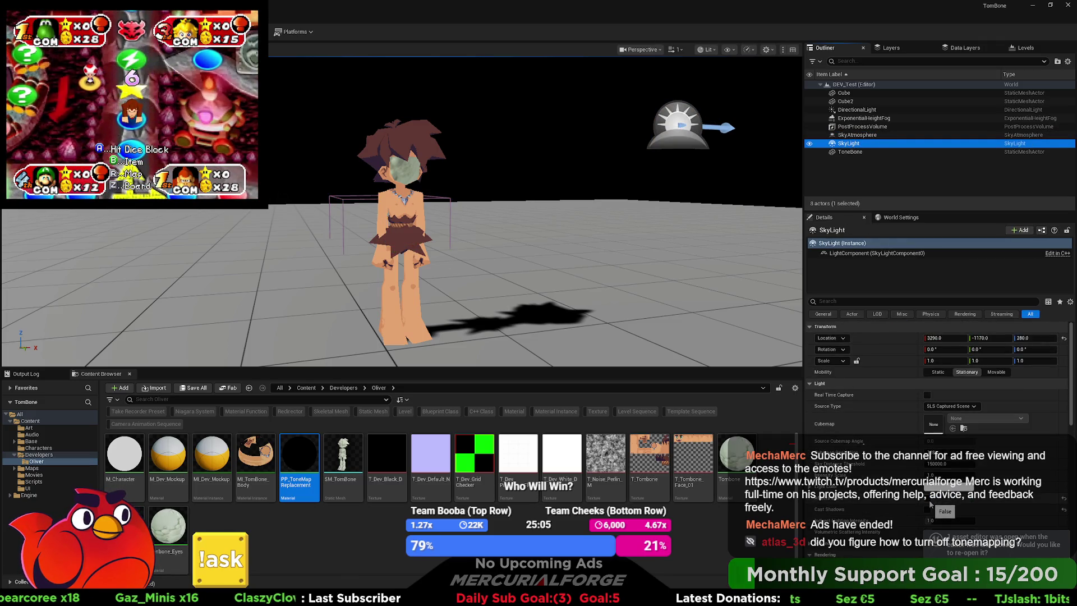
click(927, 508)
Fly close to a dark cube, turn off SkyLight Real Time Capture and adjust one numeric value
mouse_move(547, 209)
mouse_down()
mouse_move(448, 218)
mouse_move(583, 221)
mouse_up()
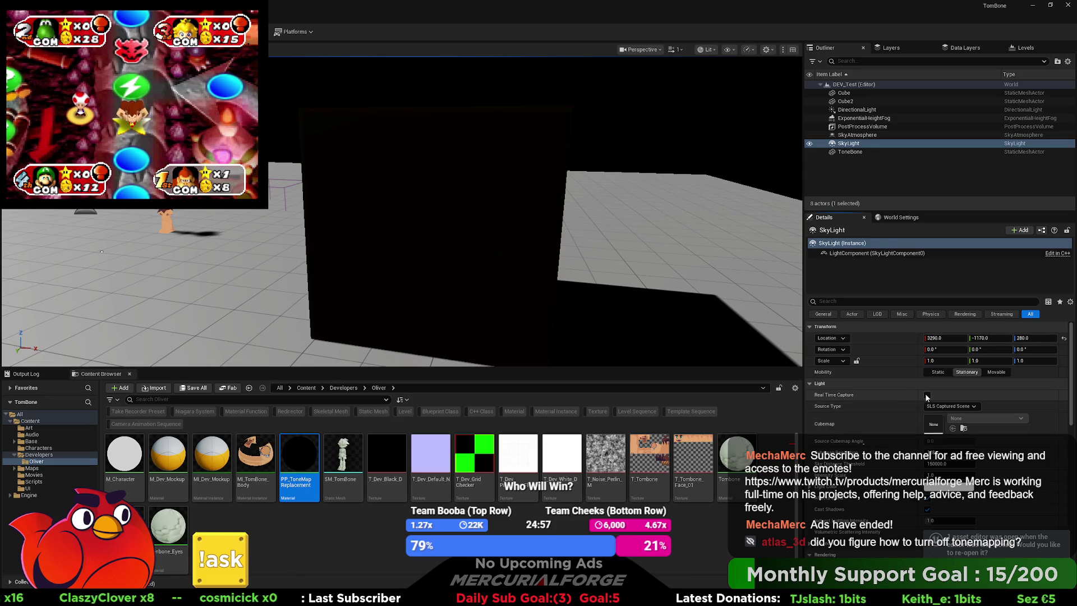
click(927, 395)
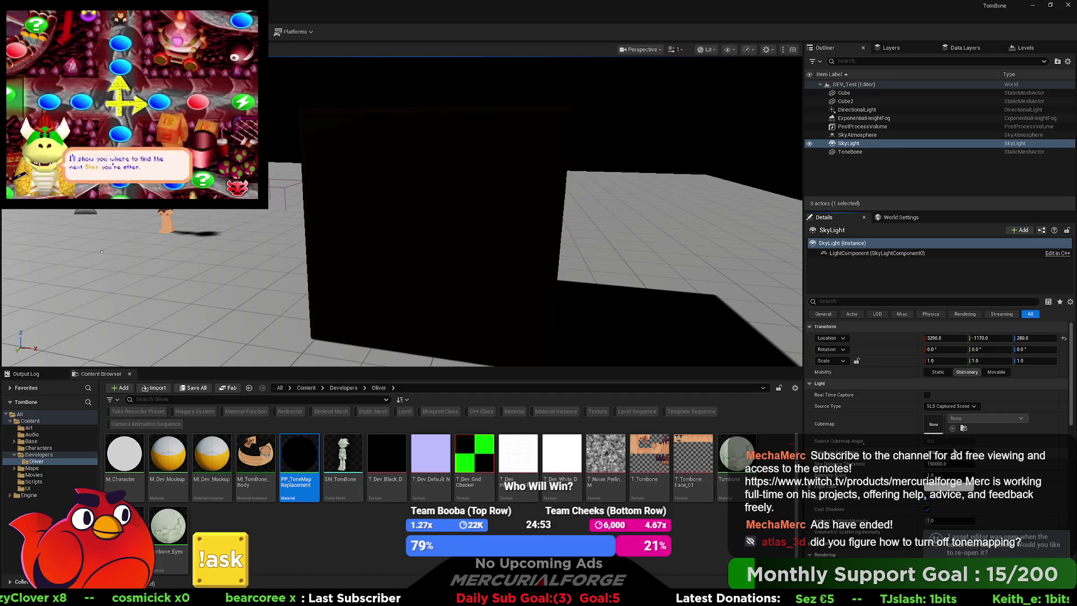
drag(934, 475, 948, 476)
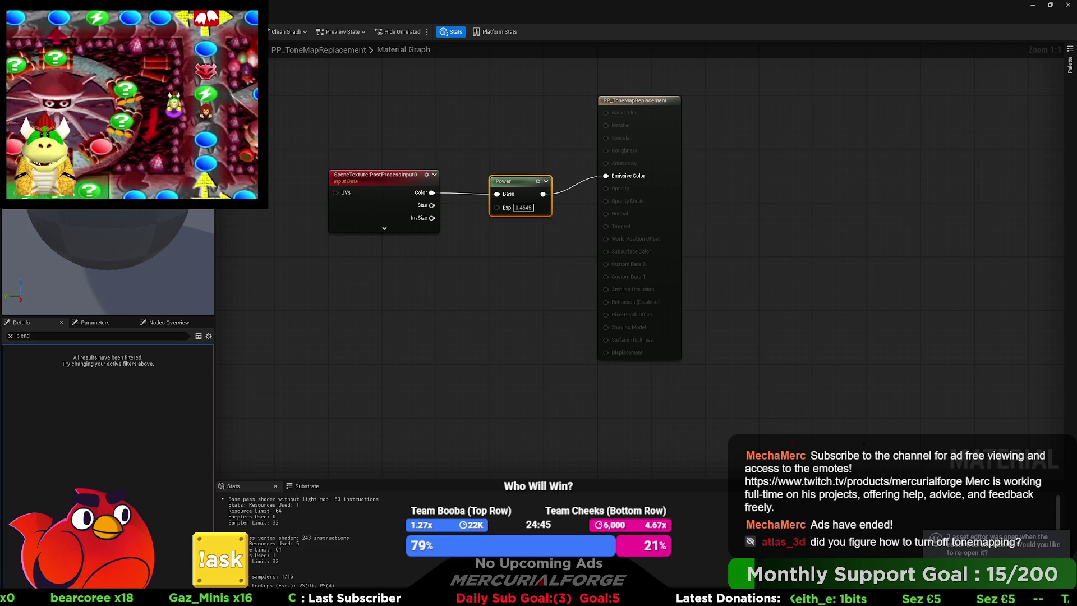
Try the PostProcessVolume's post process material weight at 0.0
key(alt+Tab)
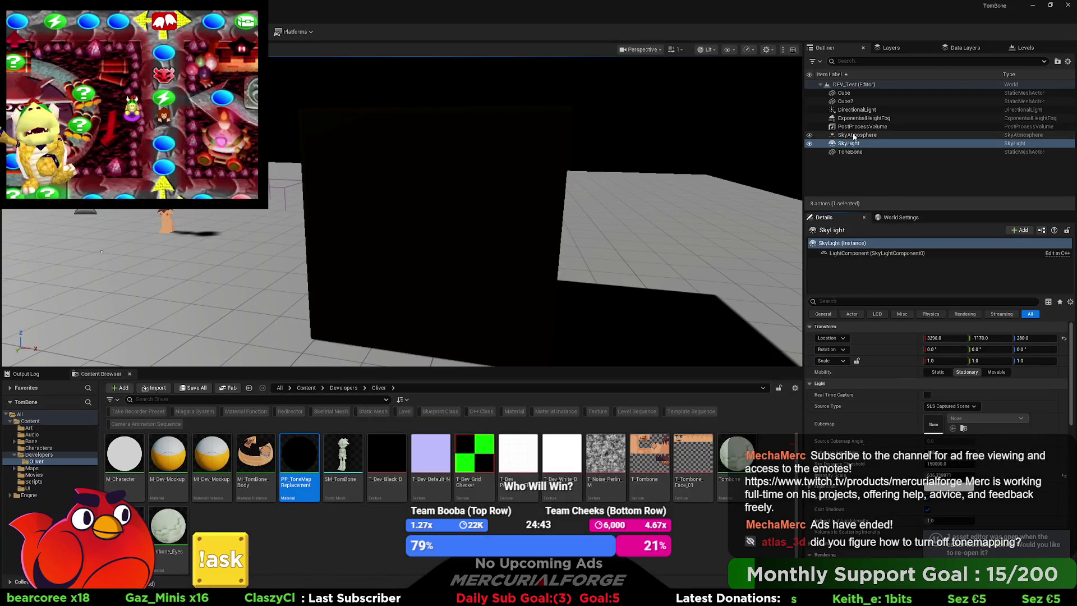
click(857, 126)
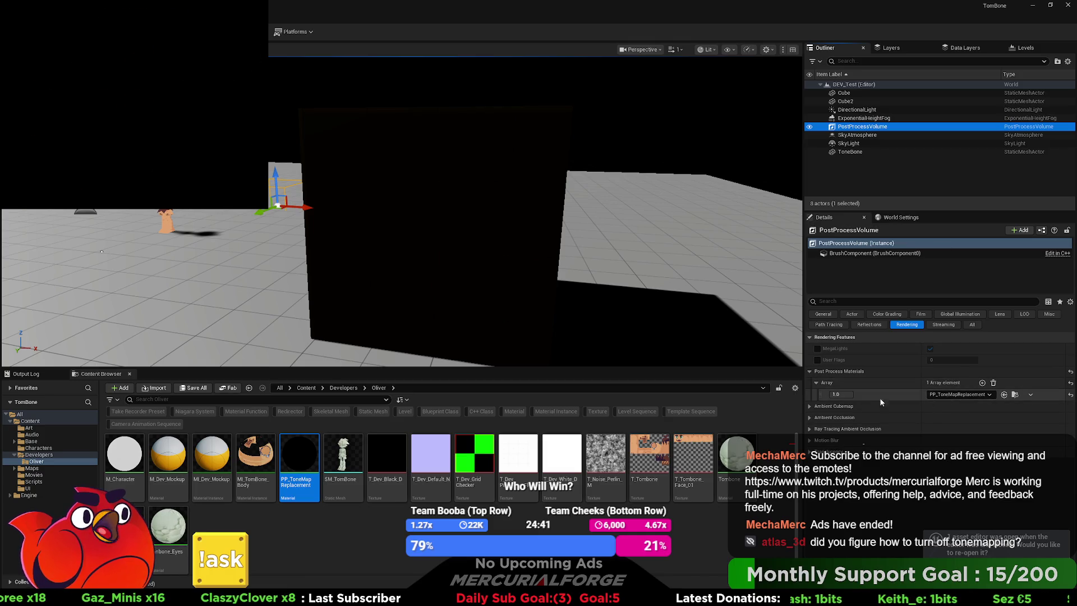
click(838, 395)
text(0.0)
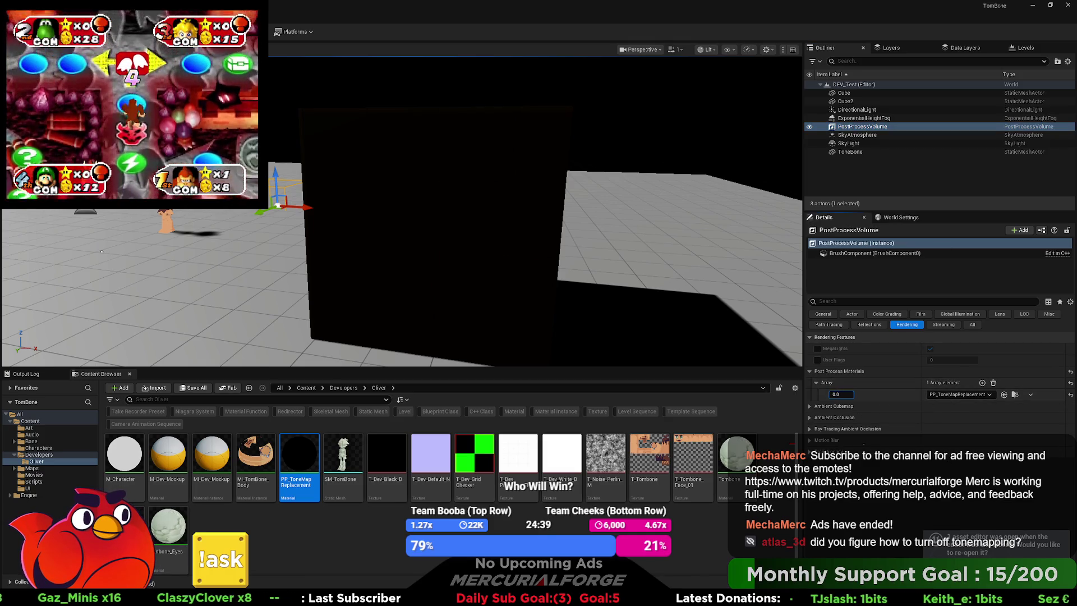
text(1)
key(Return)
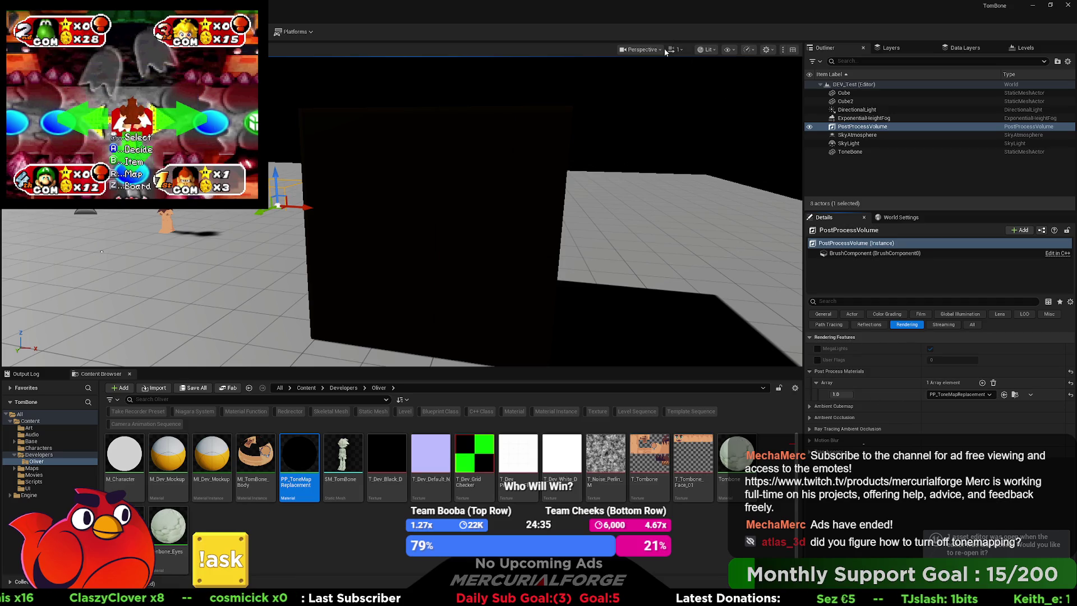
Re-enable the Tonemapper show flag under the viewport's Post Processing flags
click(716, 49)
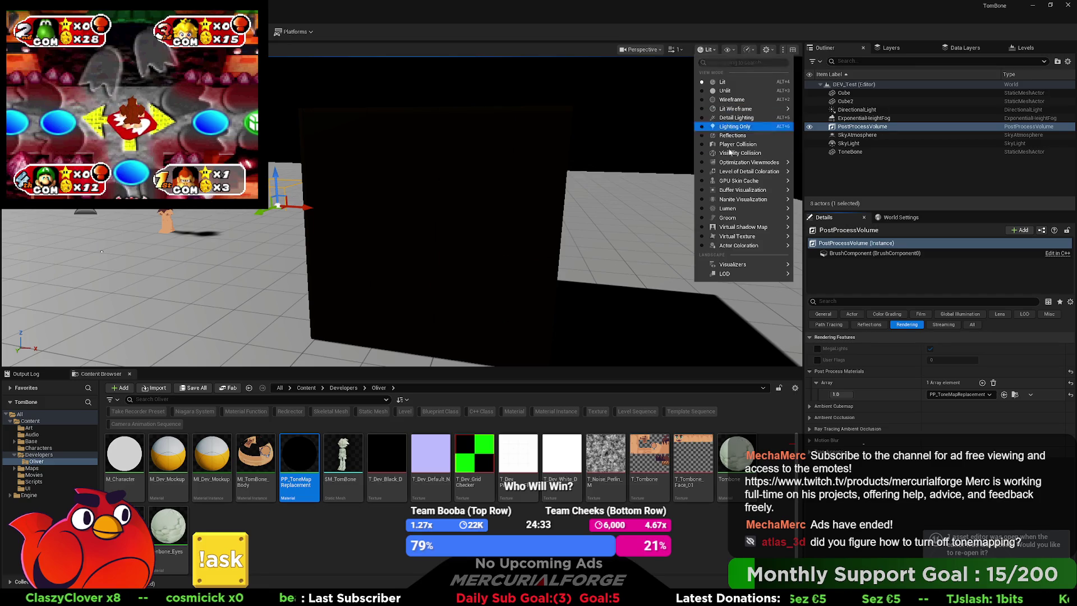
click(734, 49)
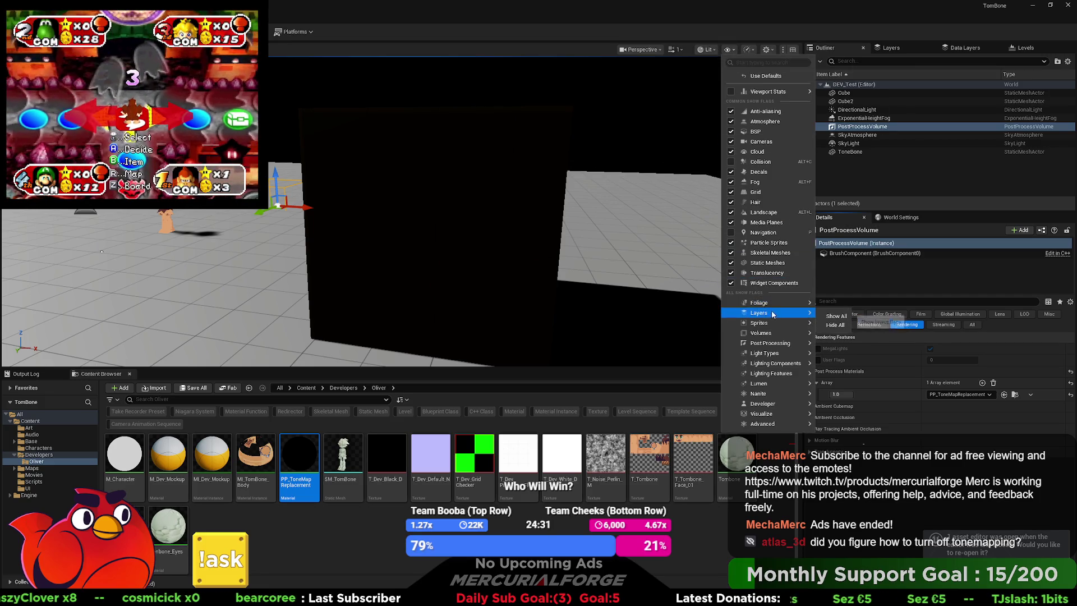
mouse_move(775, 378)
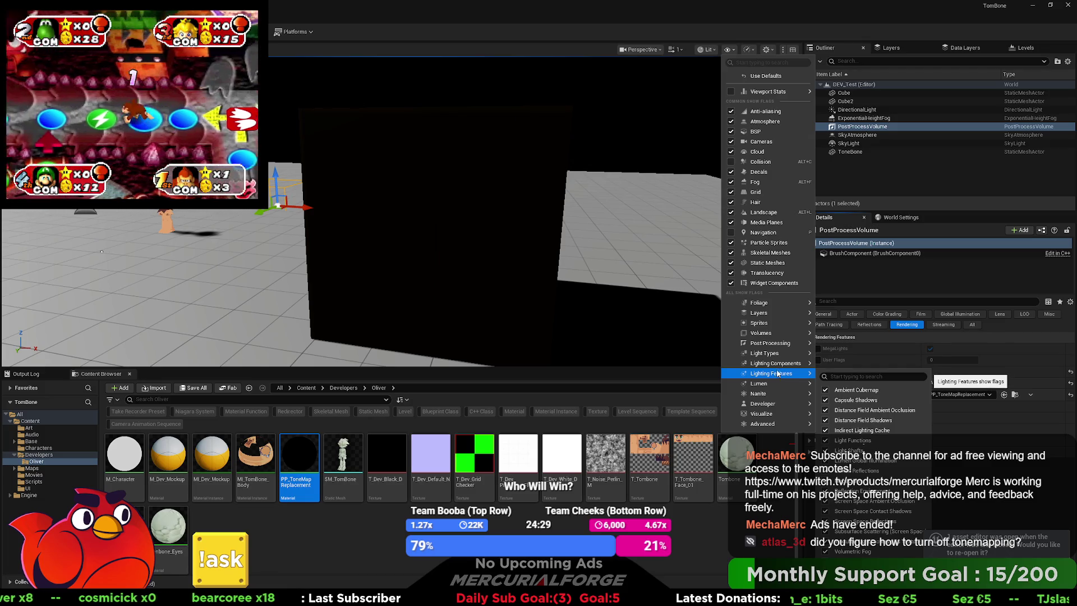
mouse_move(806, 348)
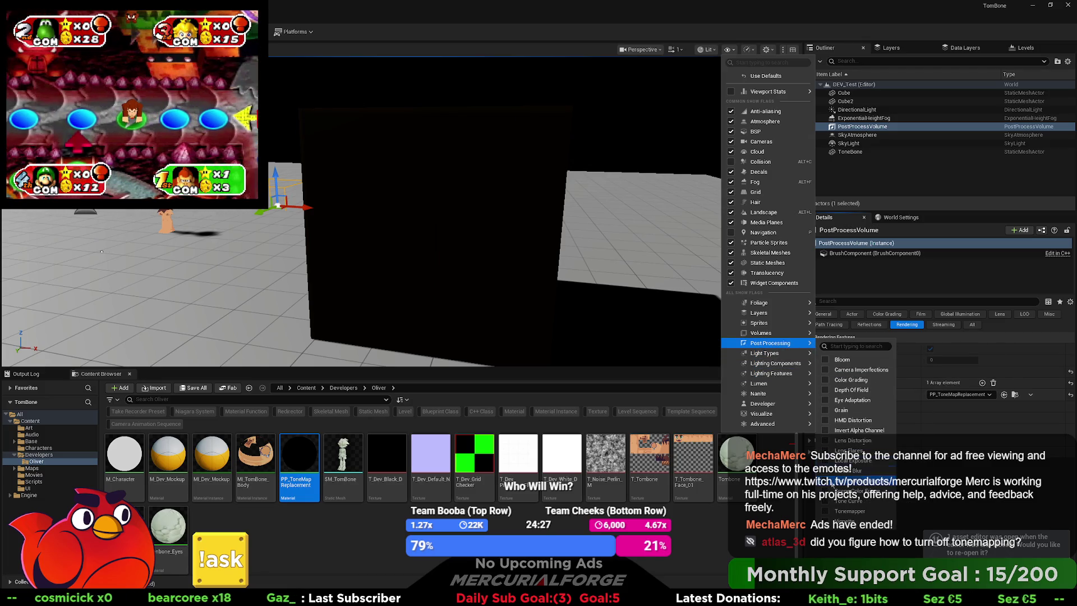
click(841, 511)
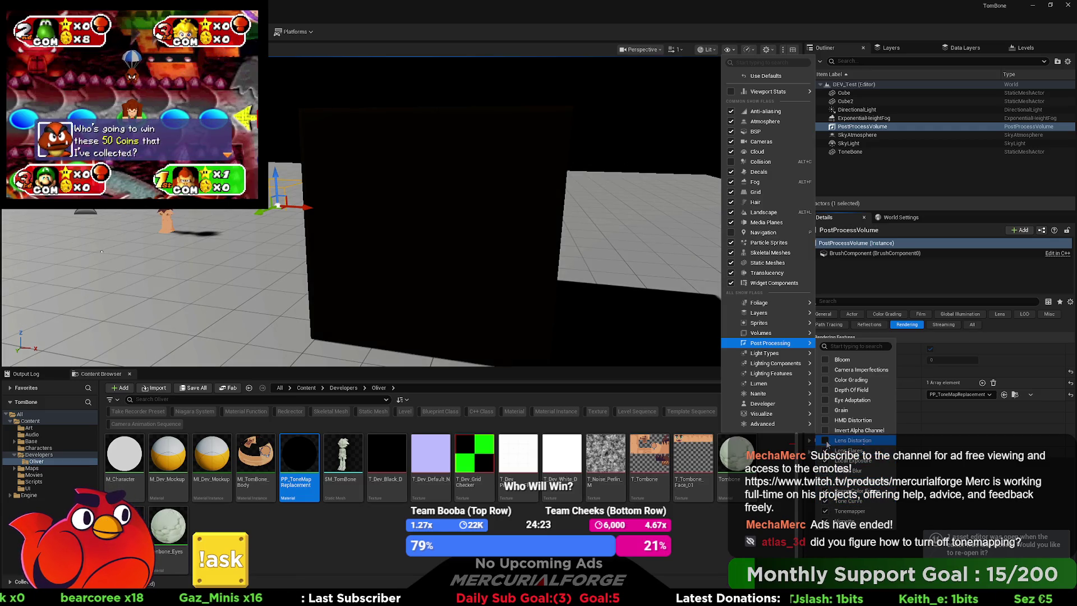
key(Escape)
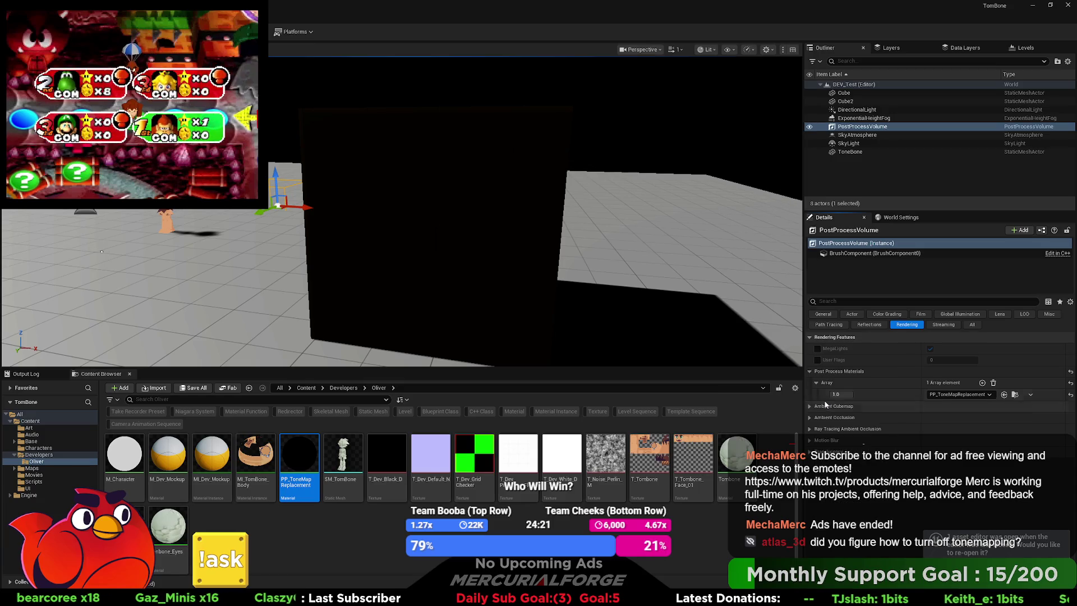
Re-enable Camera Imperfections and Color Grading, then nudge the view toward the orange wall
click(729, 50)
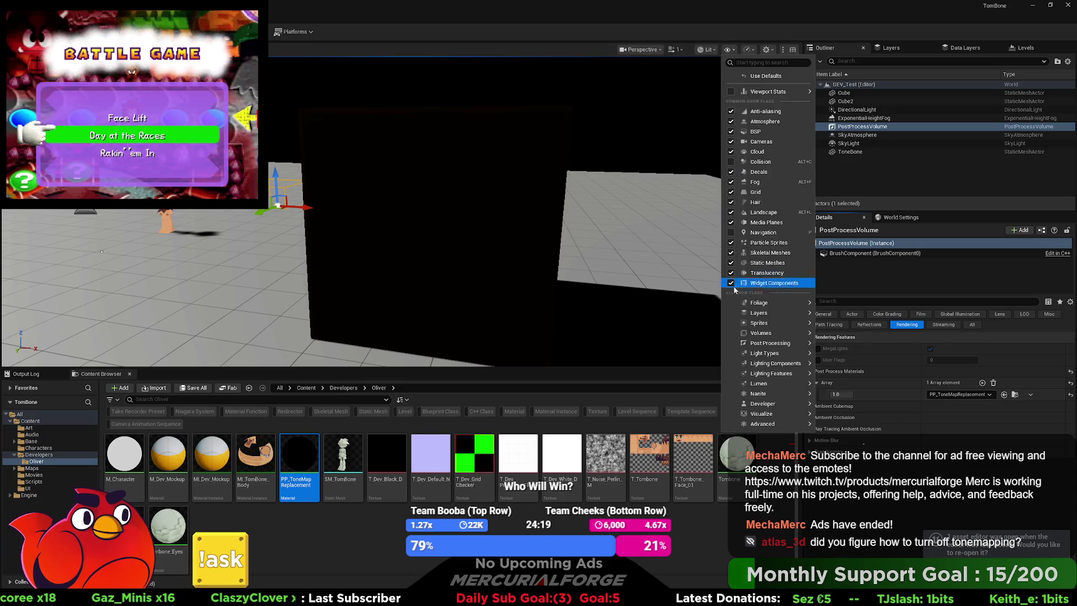
mouse_move(788, 335)
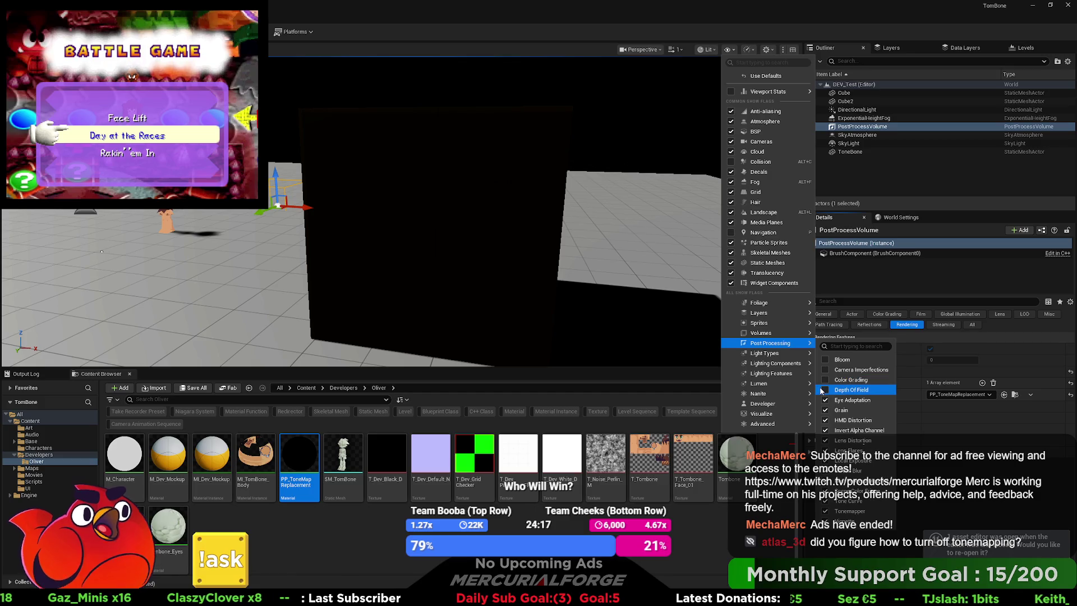
click(825, 380)
click(825, 369)
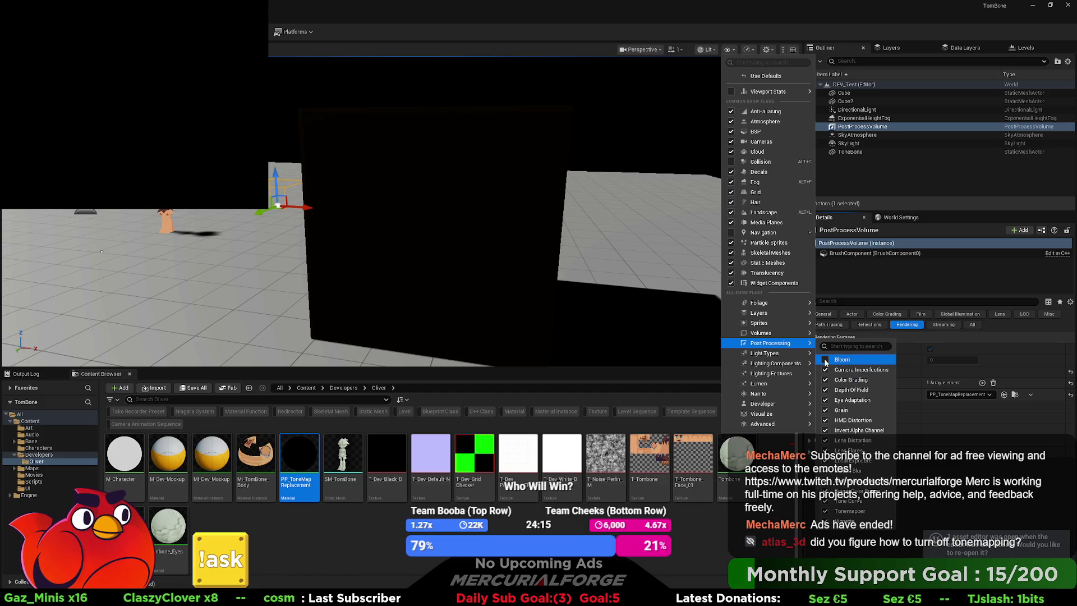
mouse_move(449, 225)
mouse_down()
mouse_move(404, 235)
mouse_move(443, 218)
mouse_up()
Play-test the level, stop it, and frame the view on the PostProcessVolume around the caveman
key(alt+p)
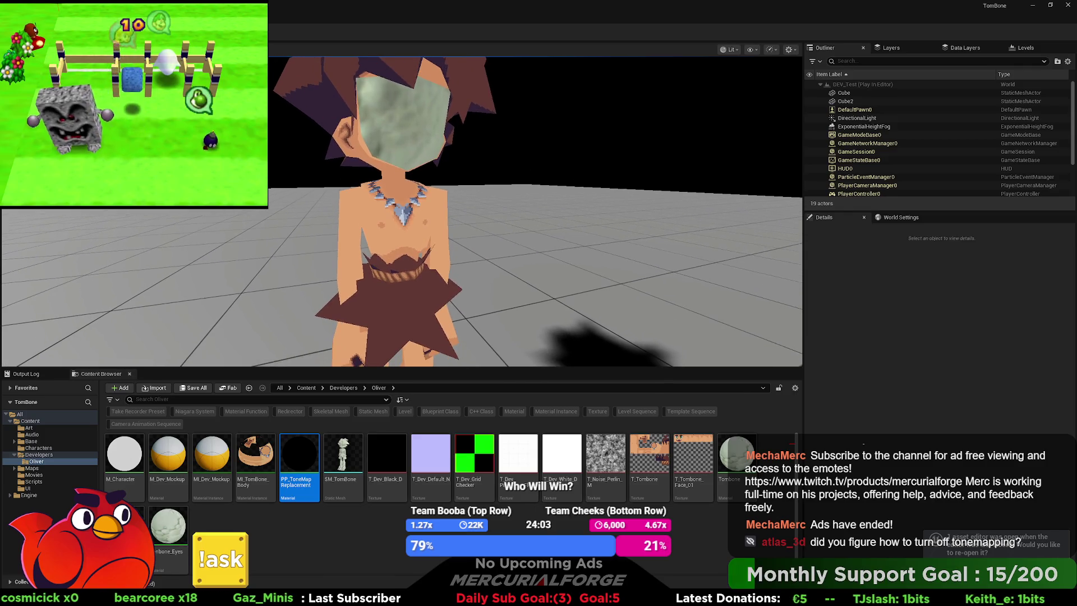
key(Escape)
key(f)
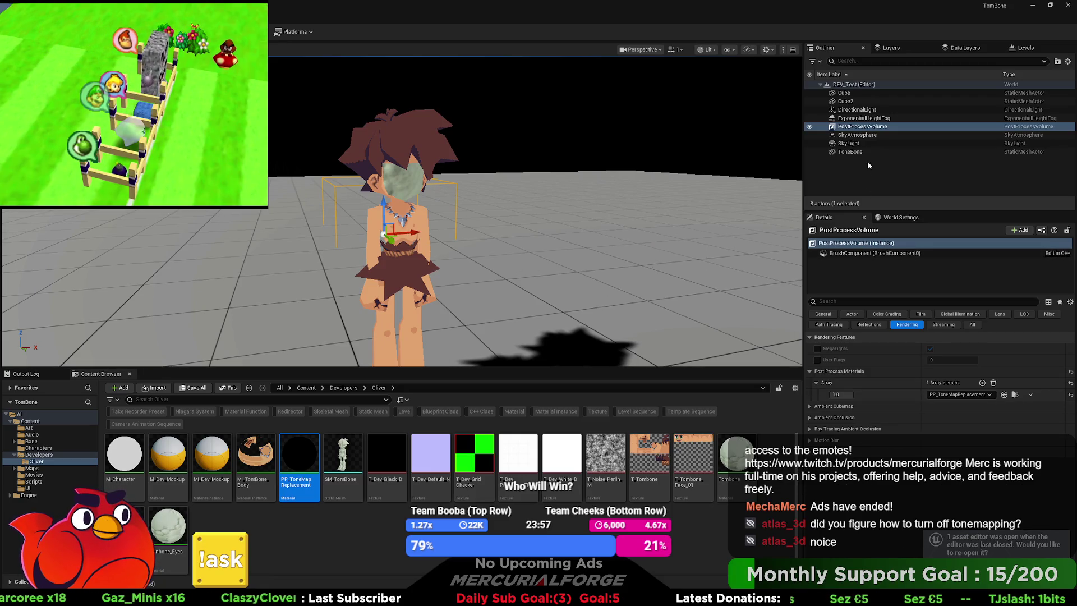
Inspect the viewport's Post Processing show flags and the Buffer Visualization view modes
click(709, 50)
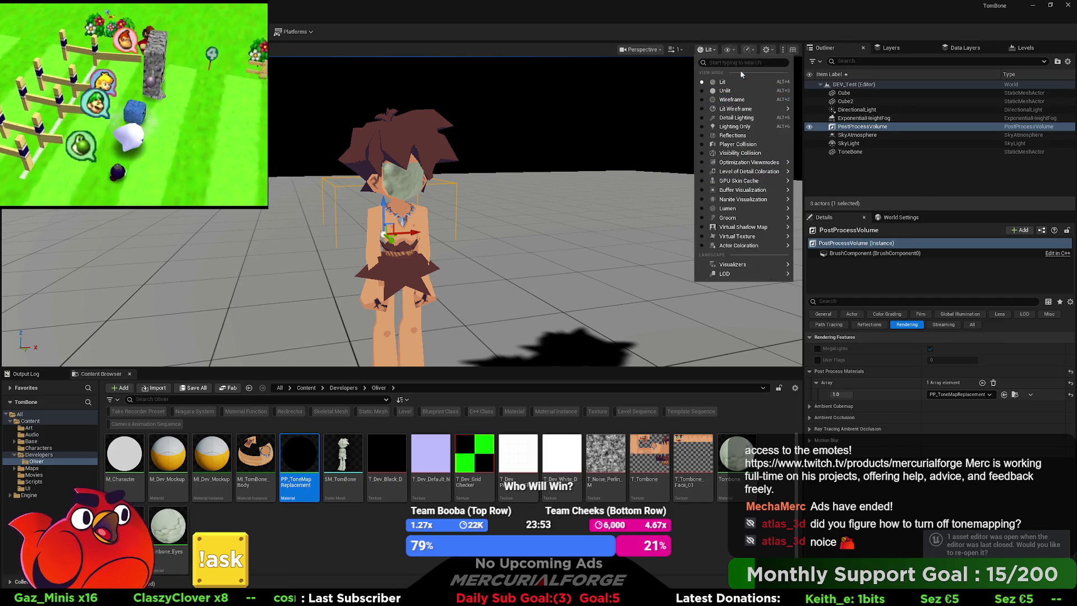
click(727, 50)
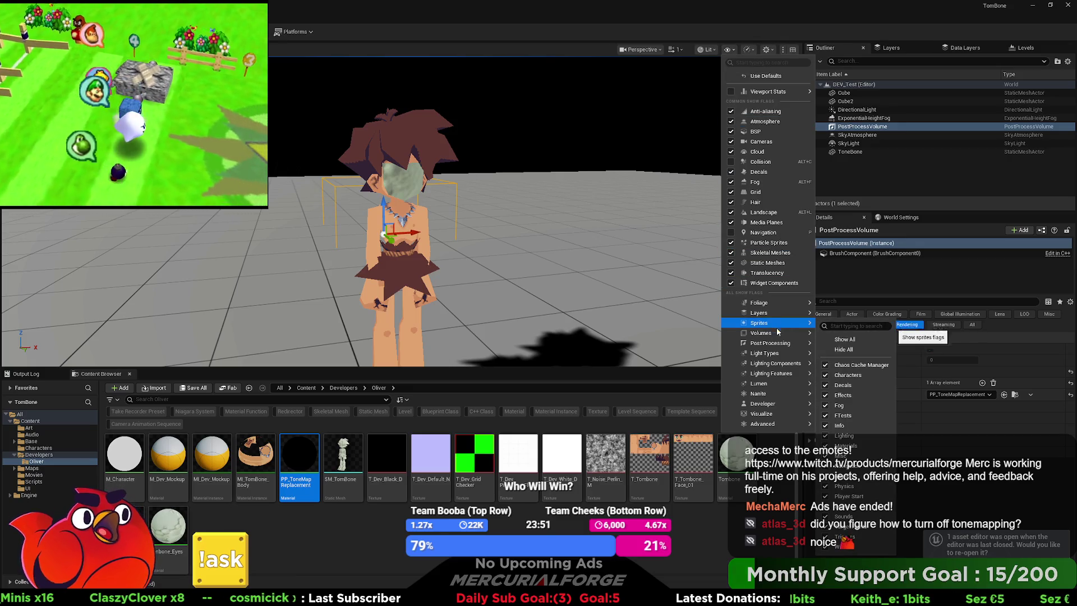
mouse_move(784, 348)
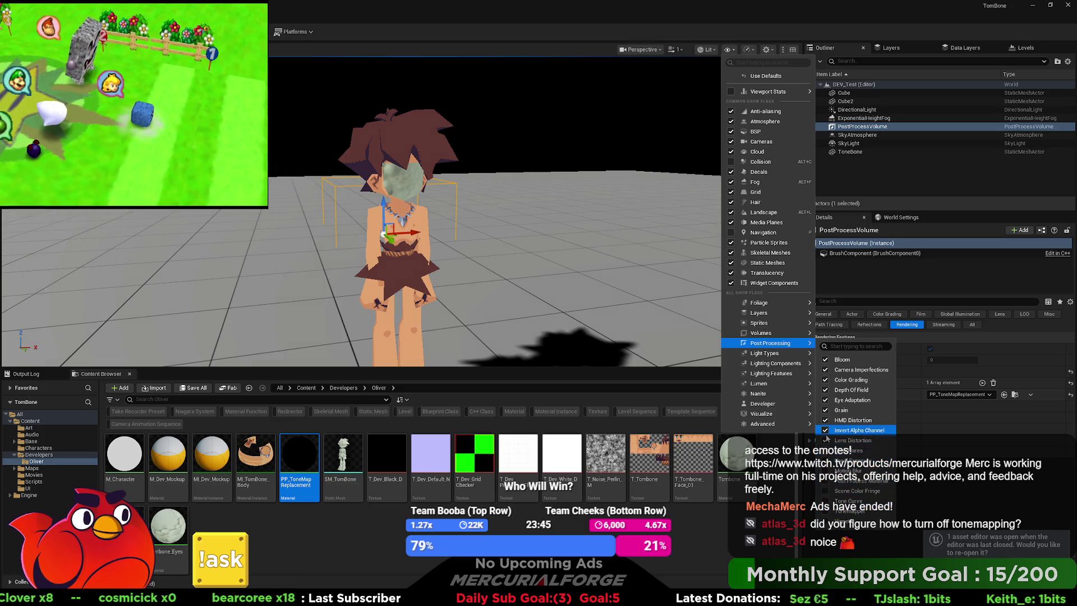
click(827, 438)
click(731, 51)
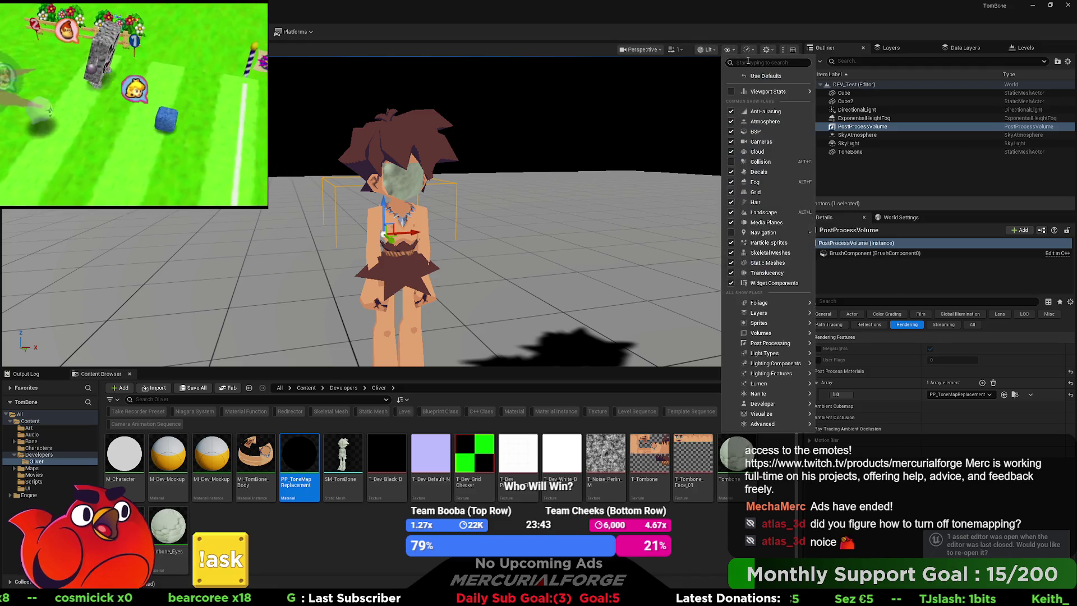
mouse_move(776, 345)
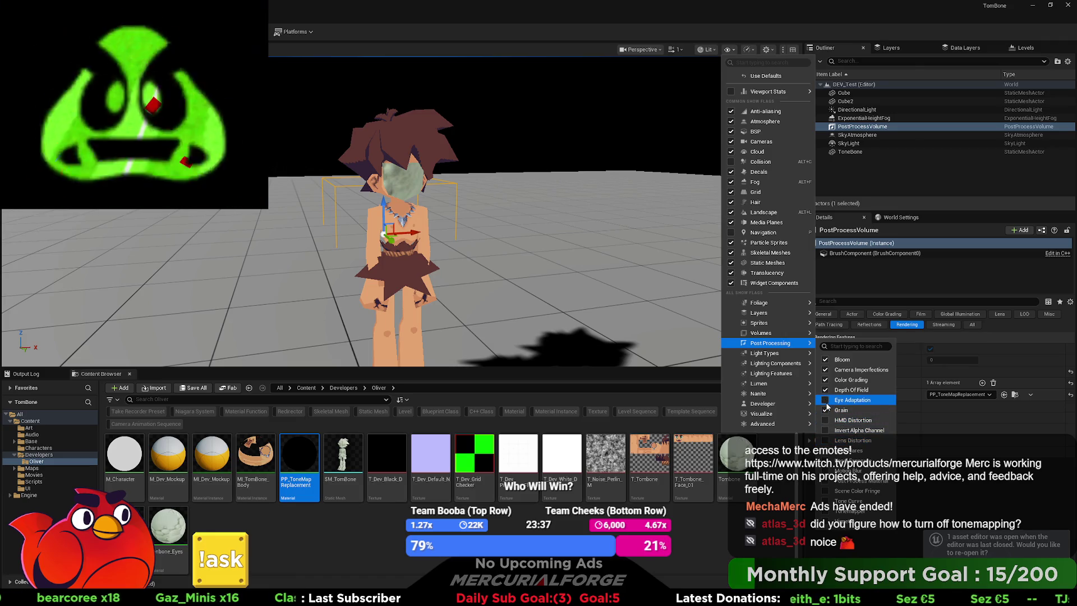
click(826, 377)
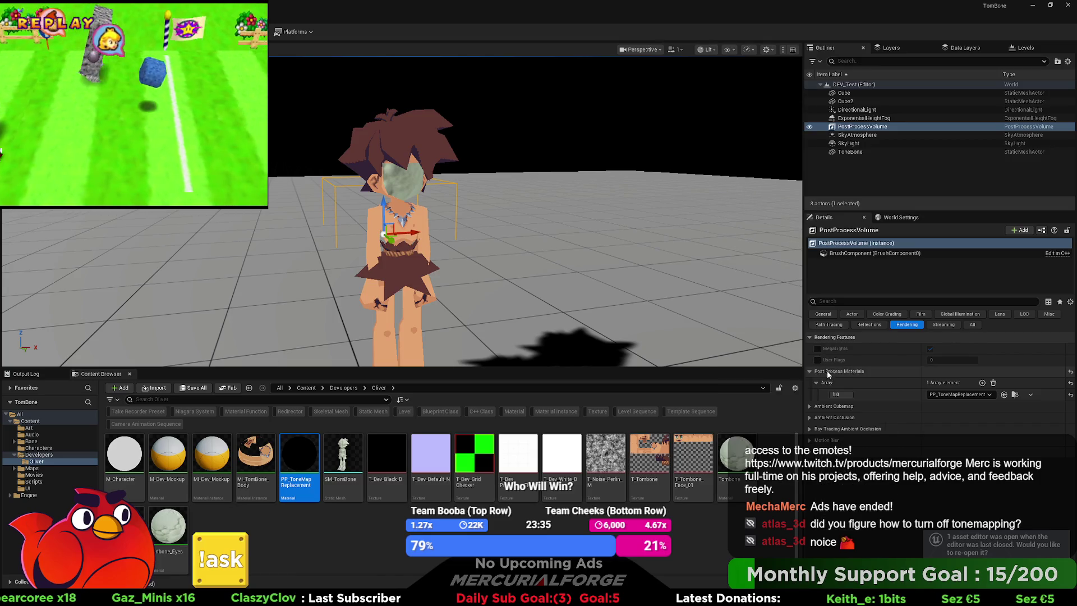
click(735, 51)
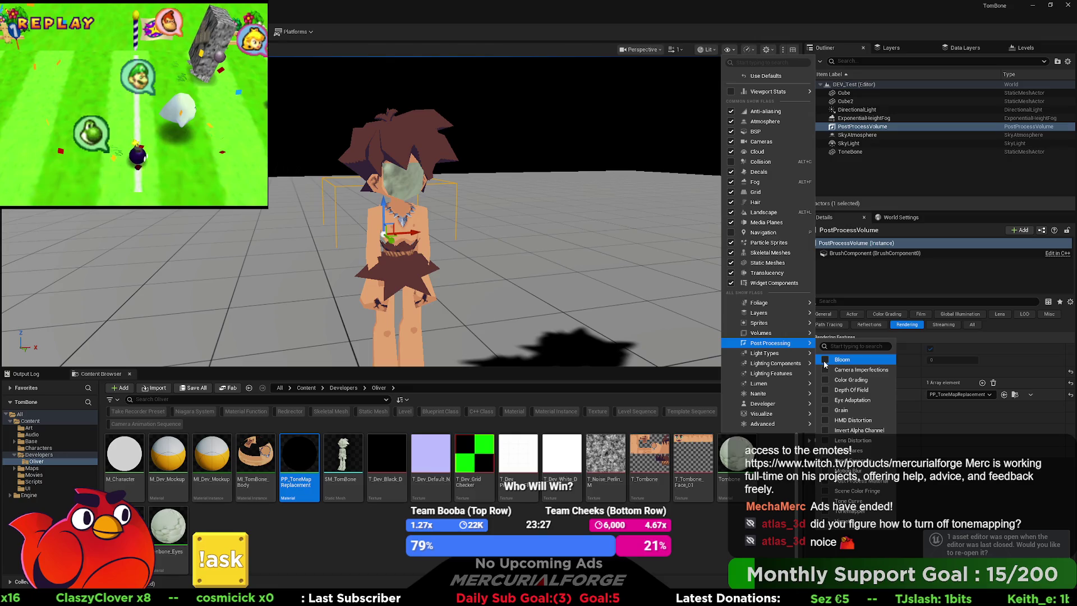
click(826, 516)
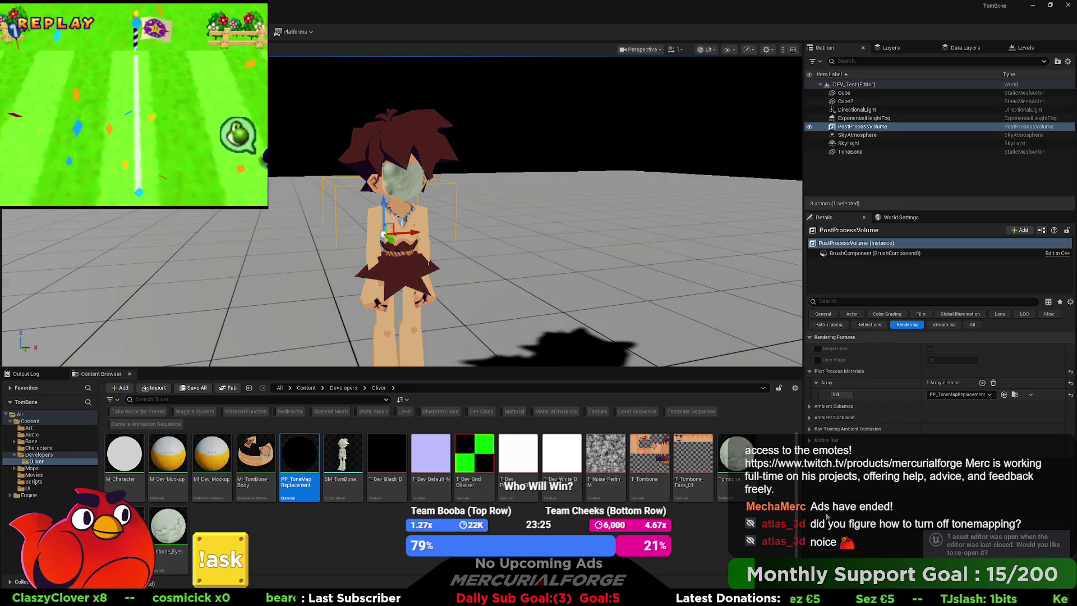
click(706, 49)
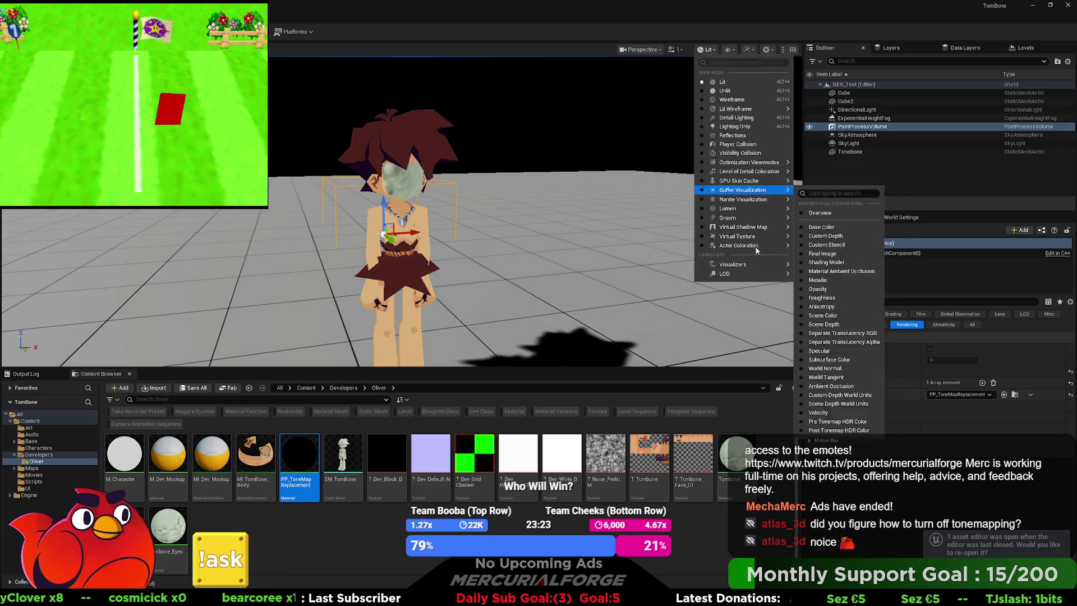
mouse_move(742, 190)
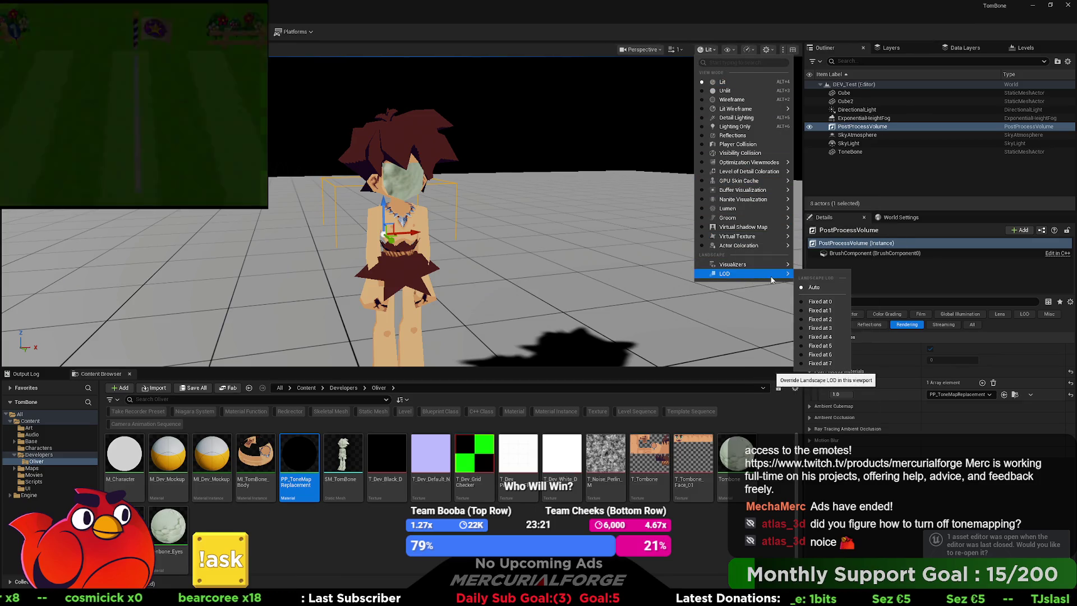
mouse_move(772, 270)
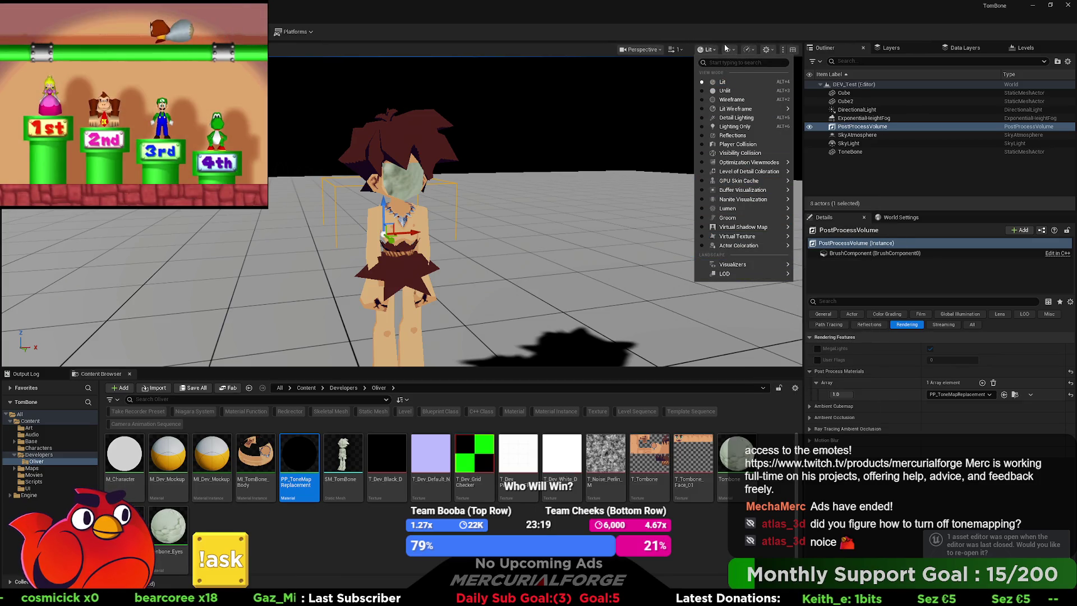
Toggle Post Process Material, re-enable Grain, Eye Adaptation, Color Grading and Bloom, then open PP_ToneMapReplacement
click(727, 50)
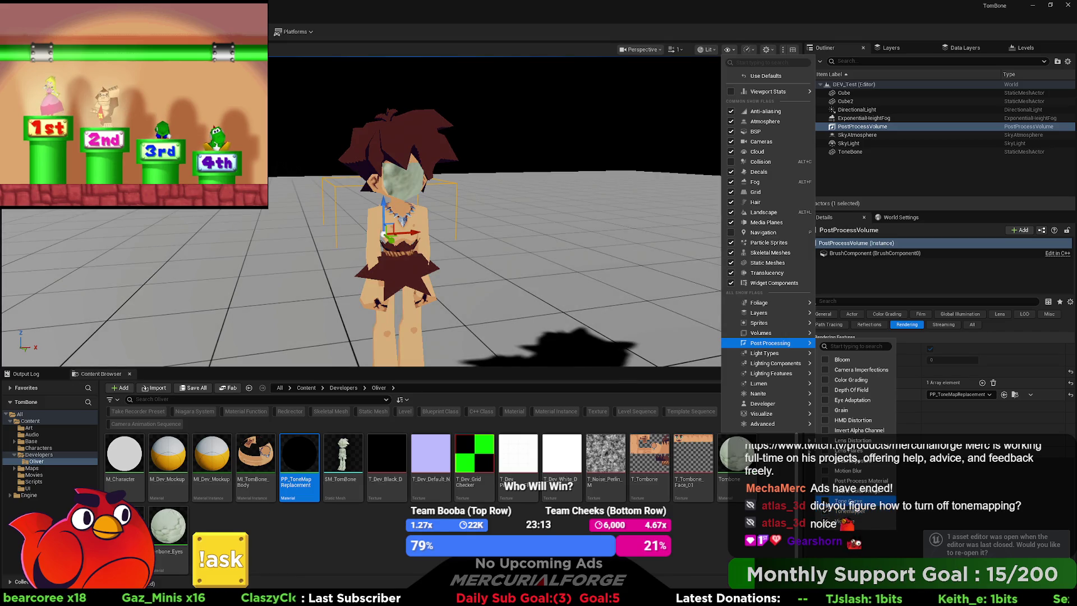
click(824, 481)
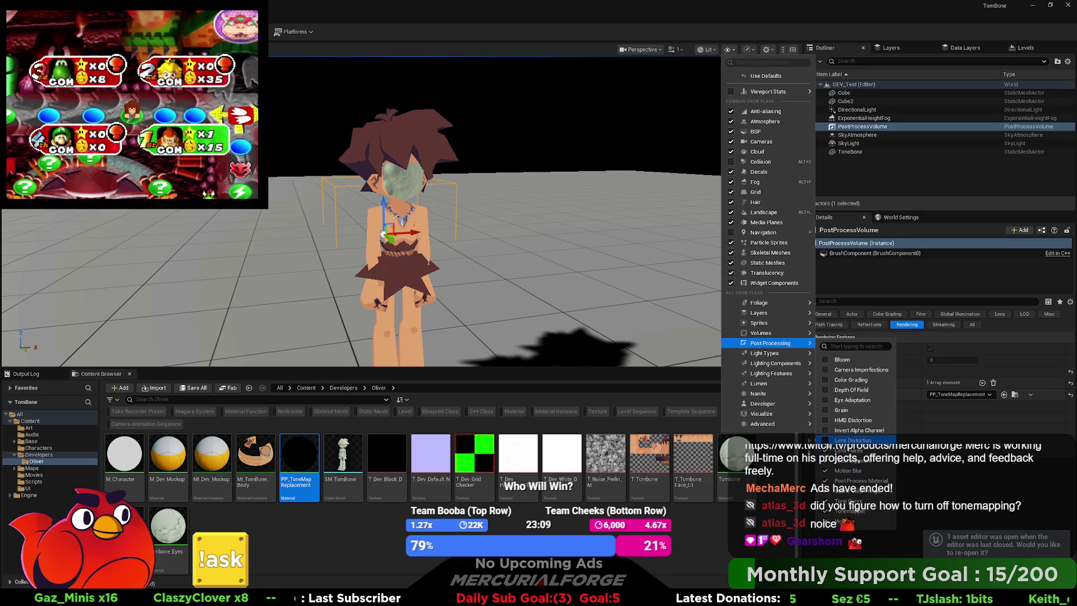
click(825, 409)
click(824, 399)
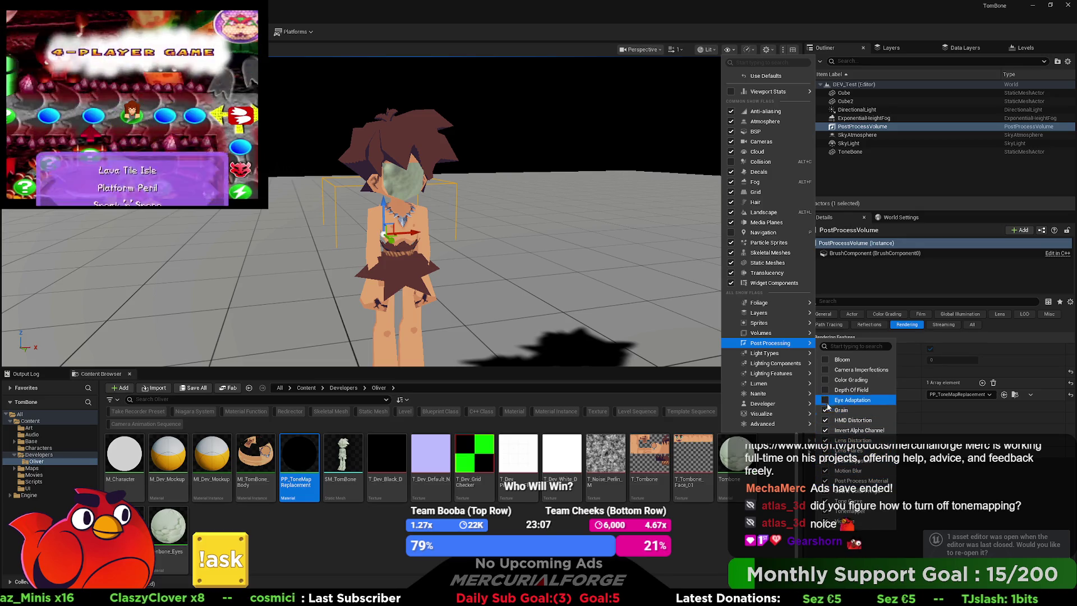
click(825, 380)
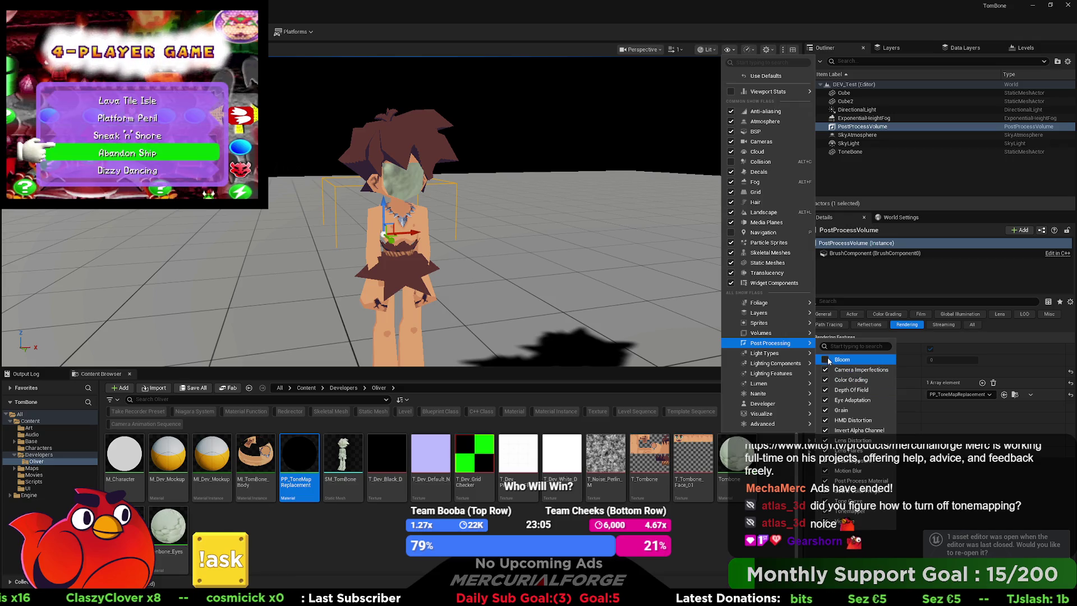
click(827, 360)
click(937, 479)
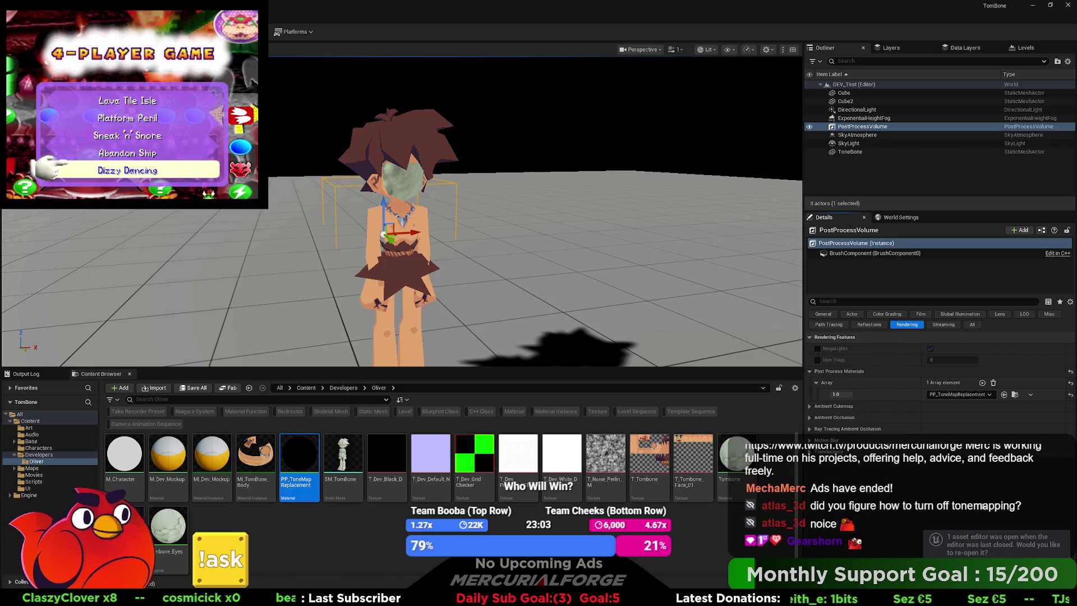
double_click(297, 460)
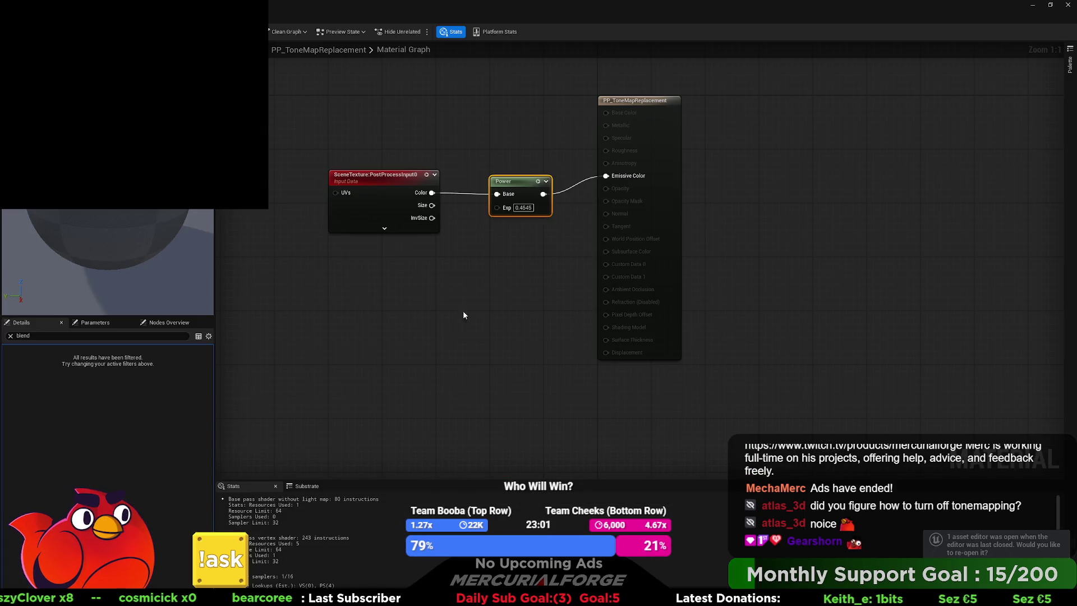
drag(485, 240, 524, 327)
drag(427, 267, 427, 254)
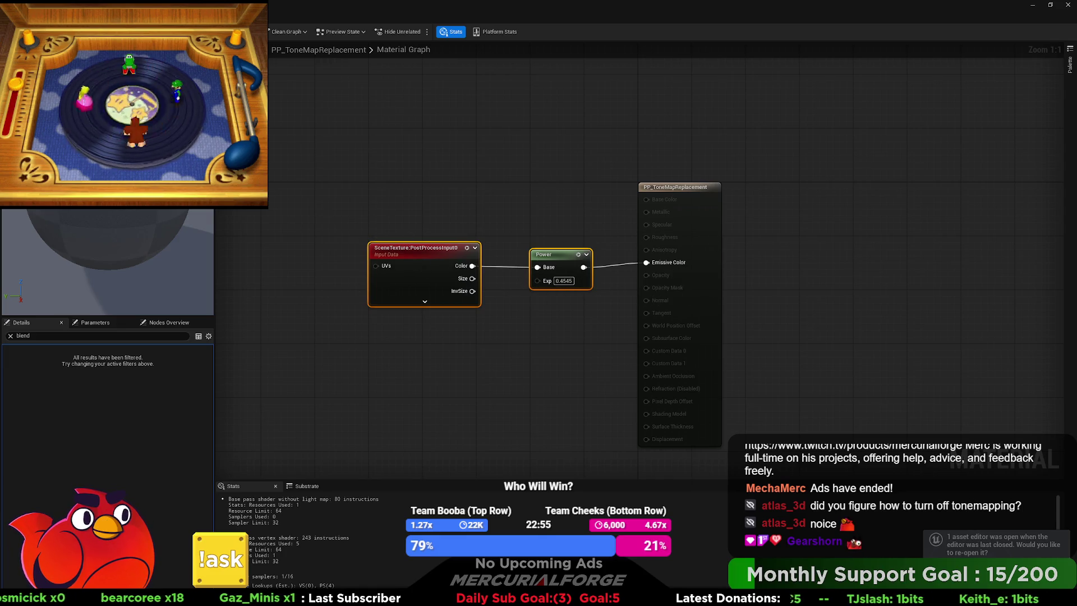
key(alt+Tab)
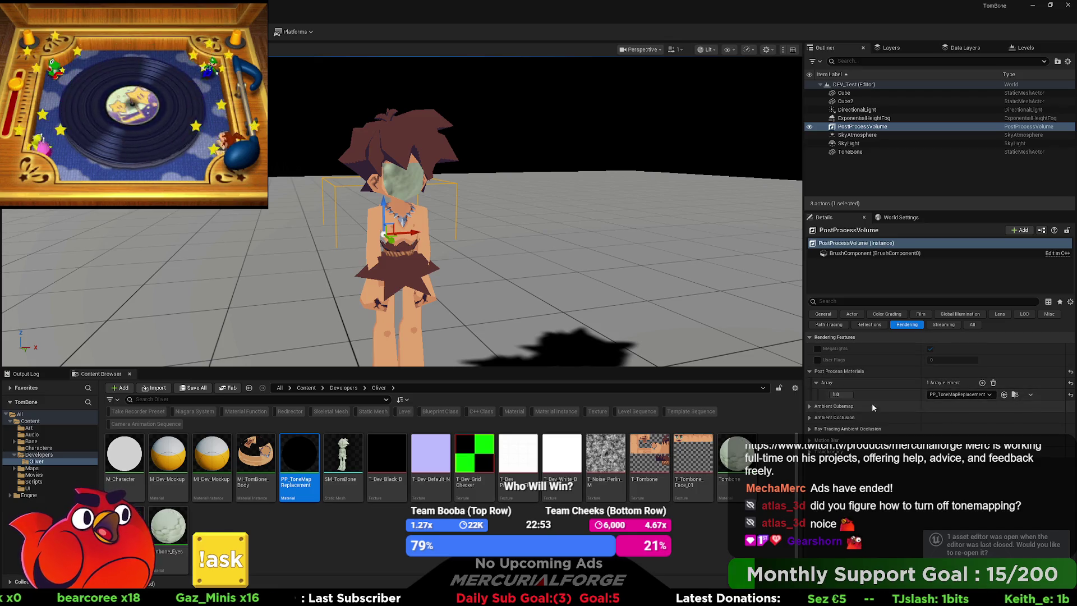
click(701, 50)
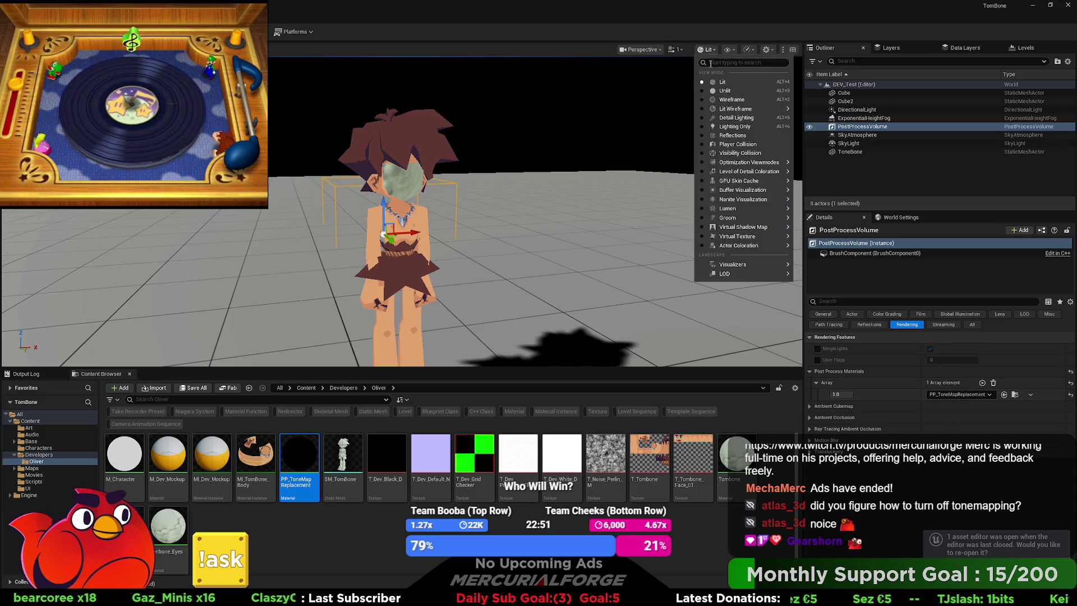
click(727, 49)
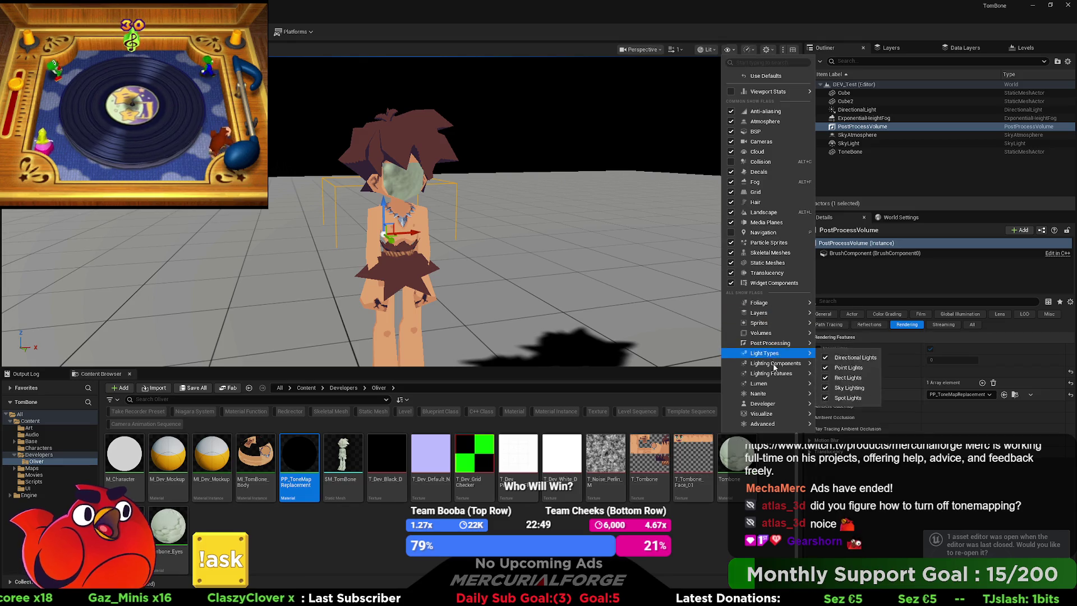
mouse_move(782, 376)
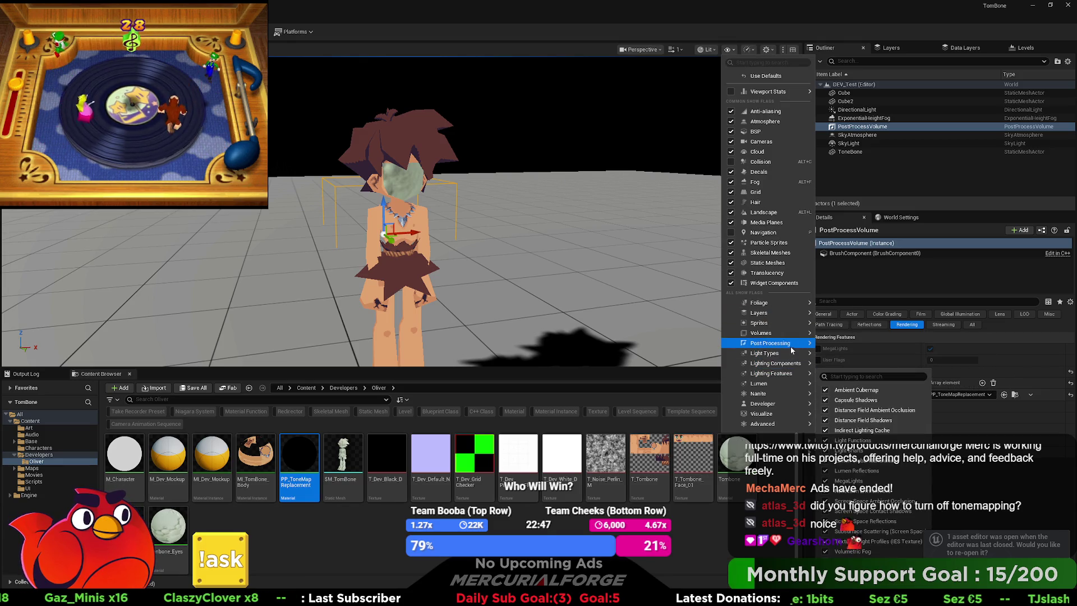
mouse_move(792, 348)
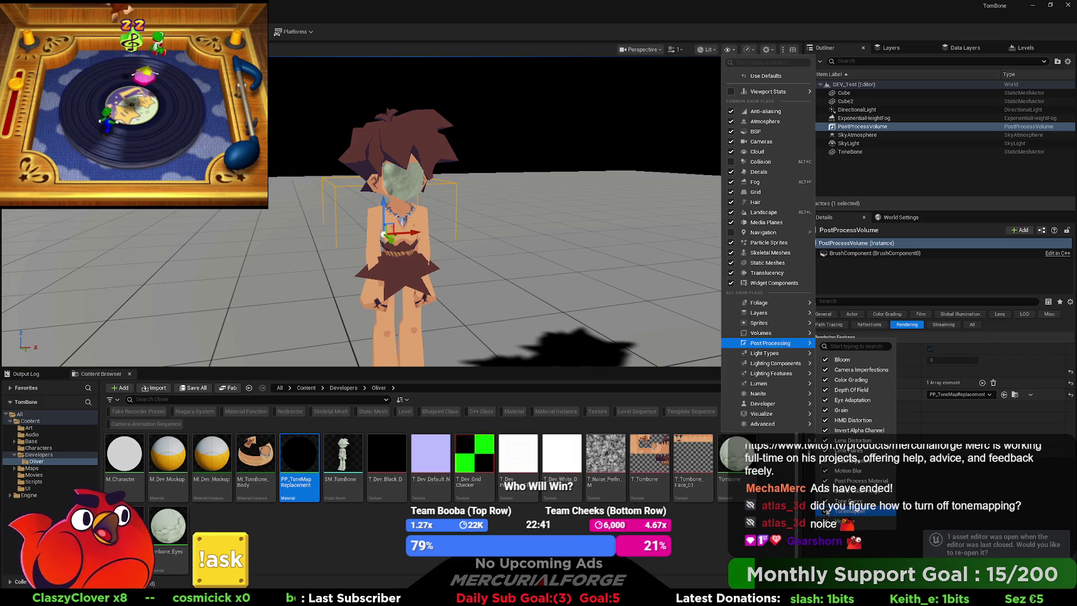
click(967, 497)
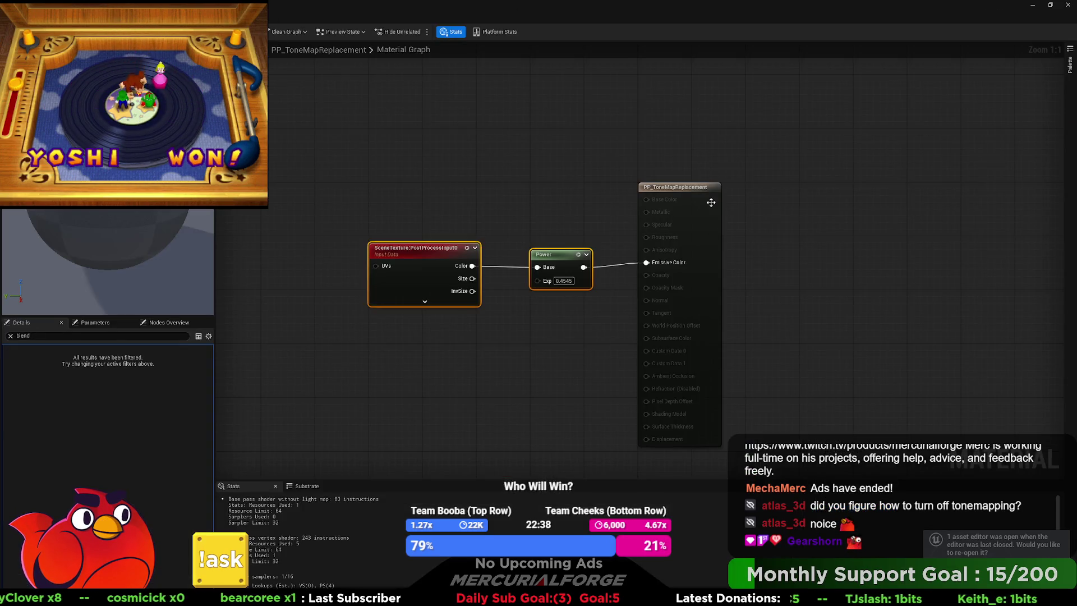
click(710, 202)
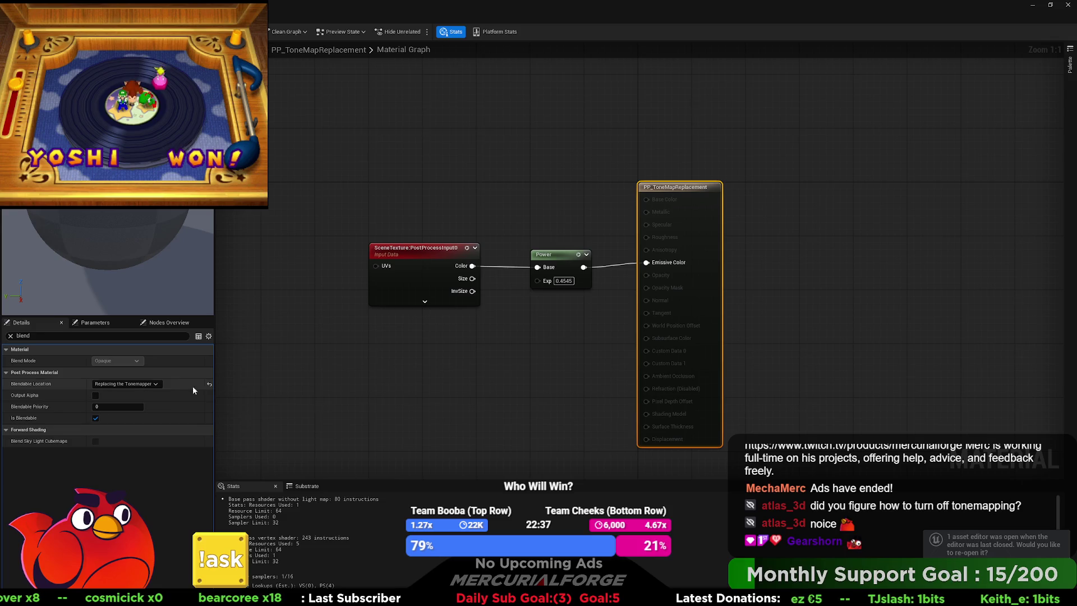
click(127, 384)
click(583, 354)
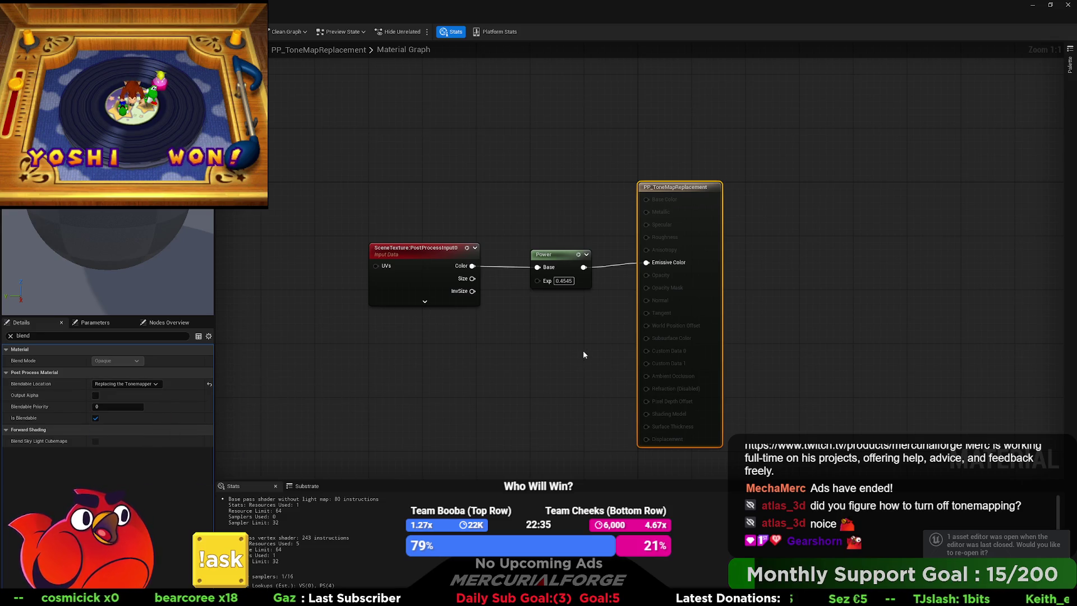
click(168, 11)
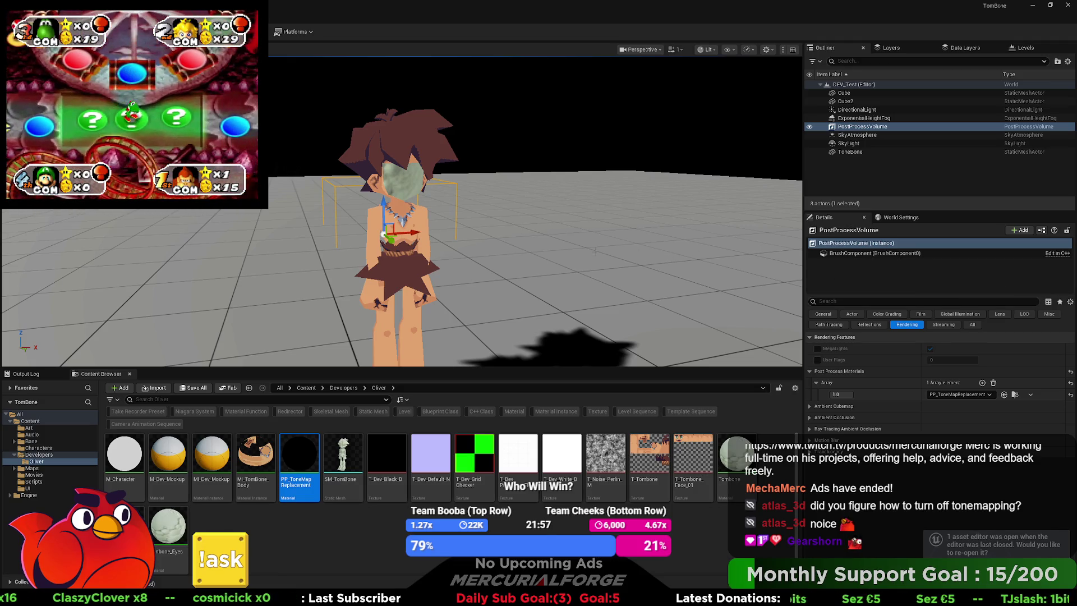
Open M_Character and wire its texture RGB straight into Emissive Color, applying the change
drag(595, 251, 561, 222)
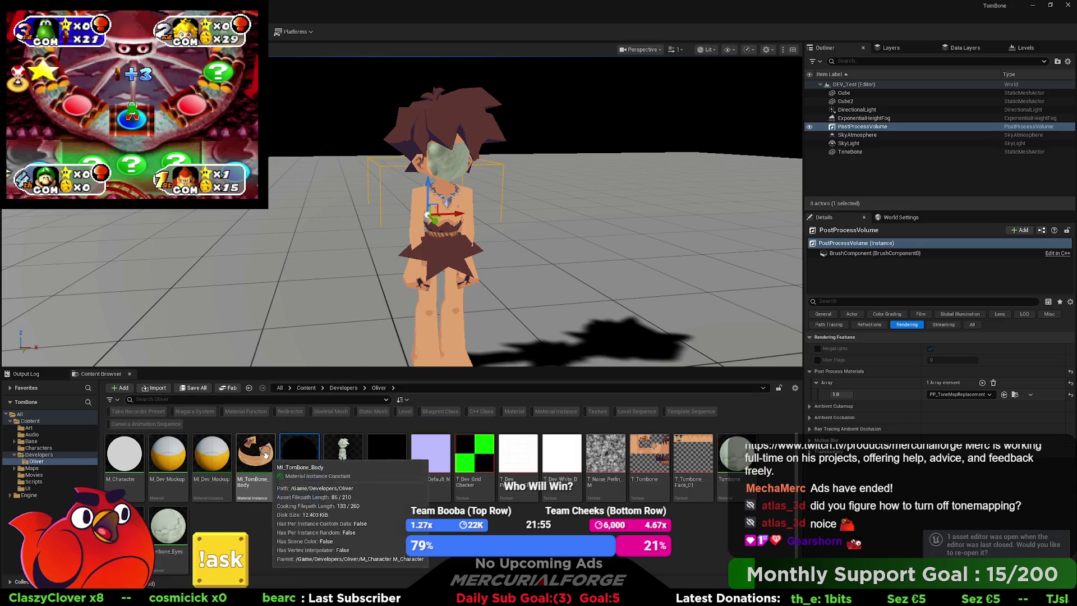
click(125, 451)
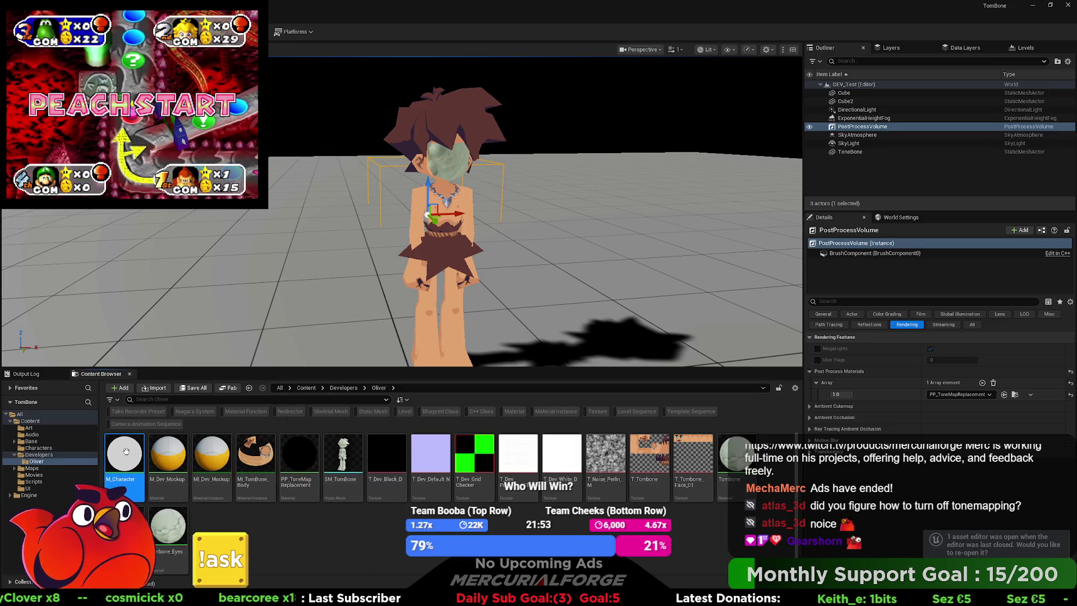
double_click(125, 451)
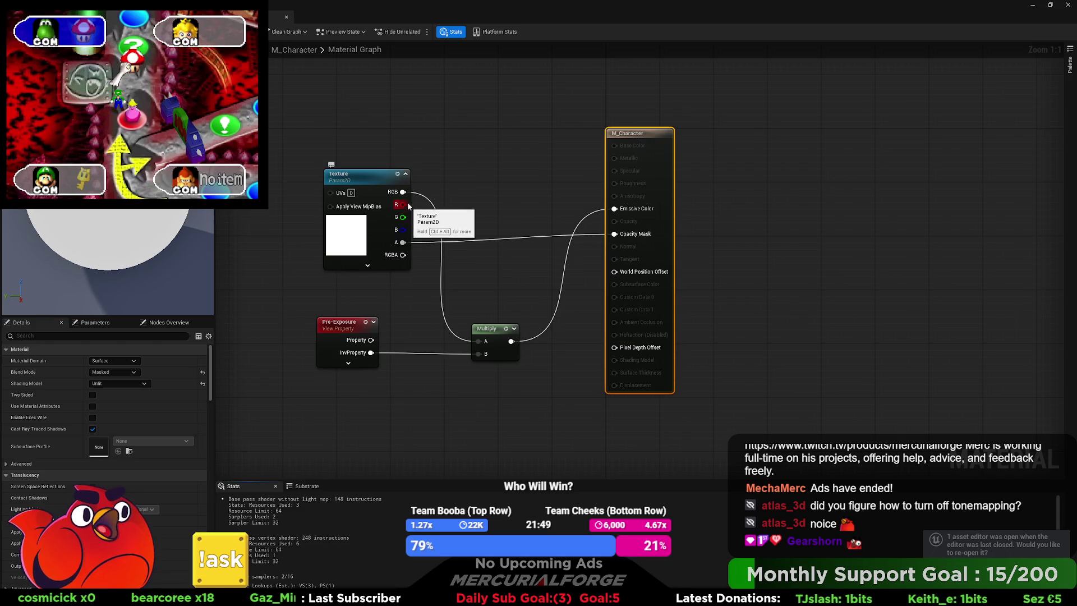
mouse_move(402, 191)
mouse_down()
mouse_move(442, 206)
mouse_move(635, 212)
mouse_up()
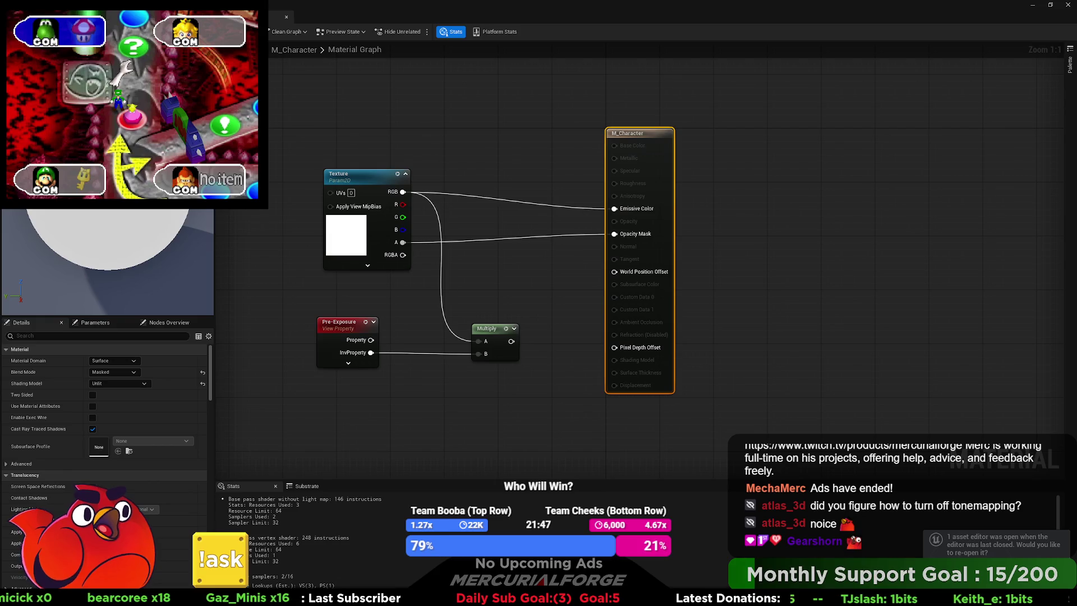
key(ctrl+s)
Float the M_Character editor beside the character, save the material and close the editor
key(alt+Tab)
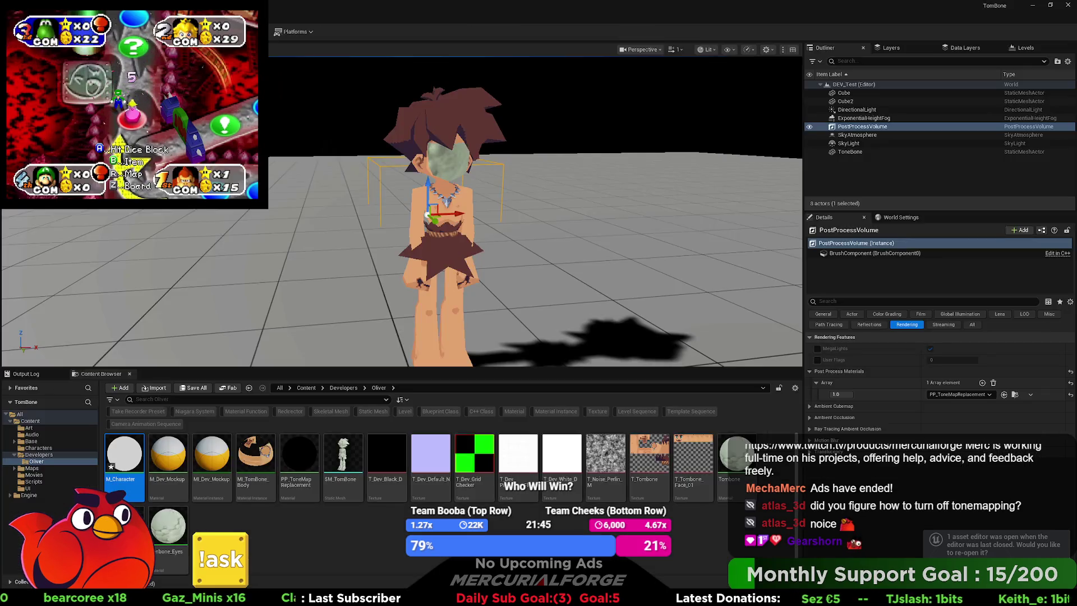
key(alt+Tab)
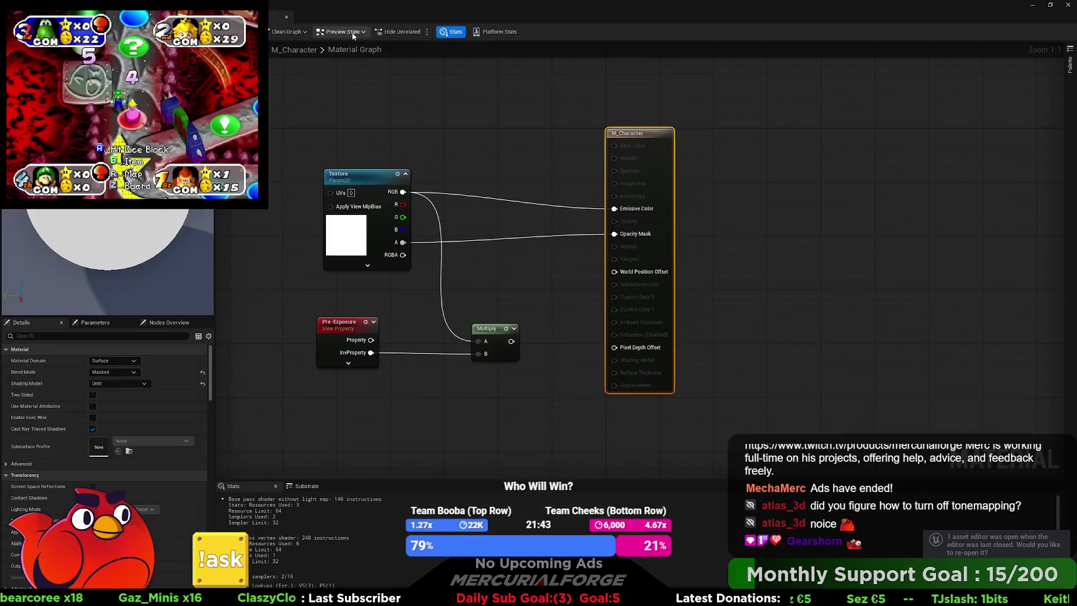
key(super+Down)
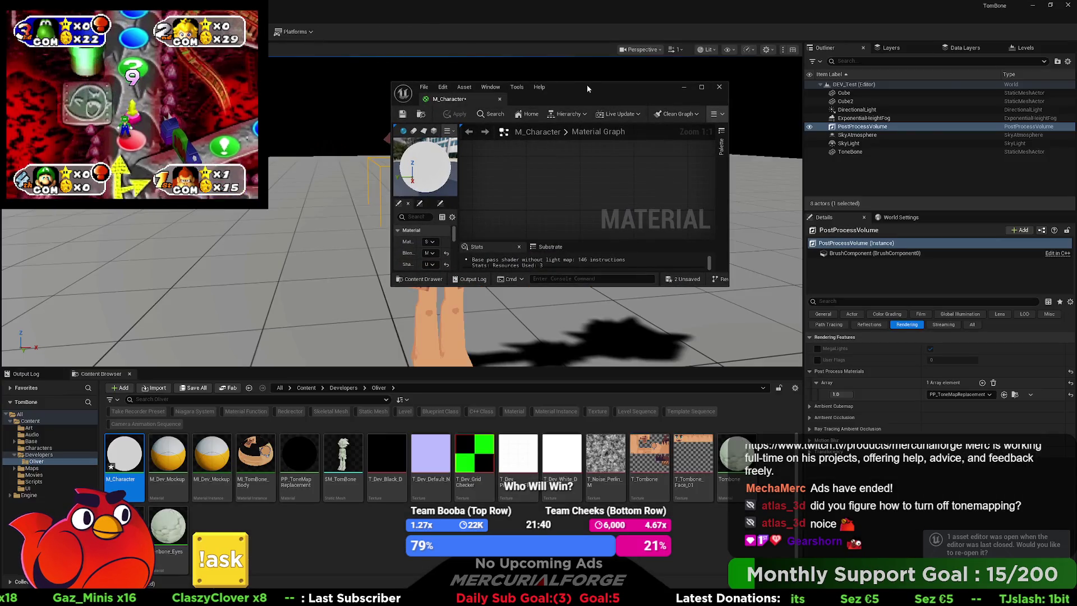
drag(587, 85, 877, 90)
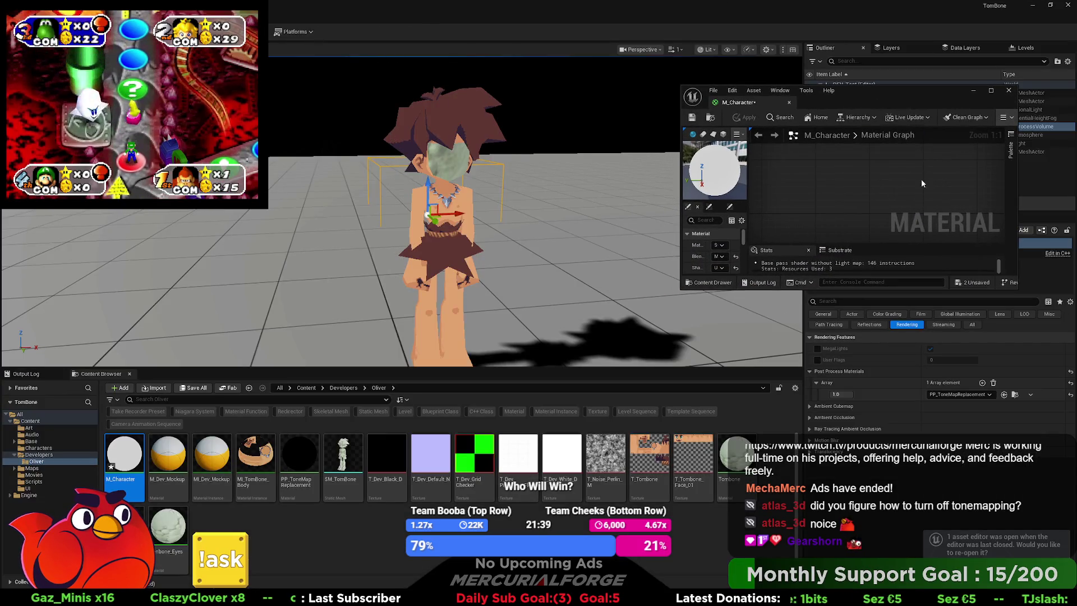
mouse_move(921, 180)
mouse_down()
mouse_move(840, 186)
mouse_move(863, 227)
mouse_up()
scroll(840, 186, down, 4)
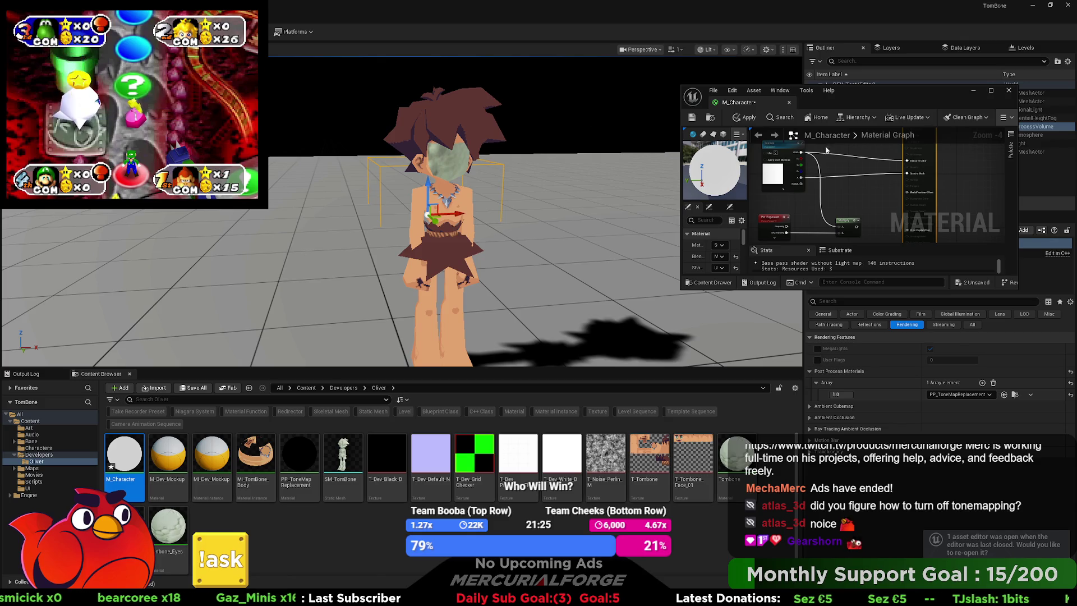
click(693, 117)
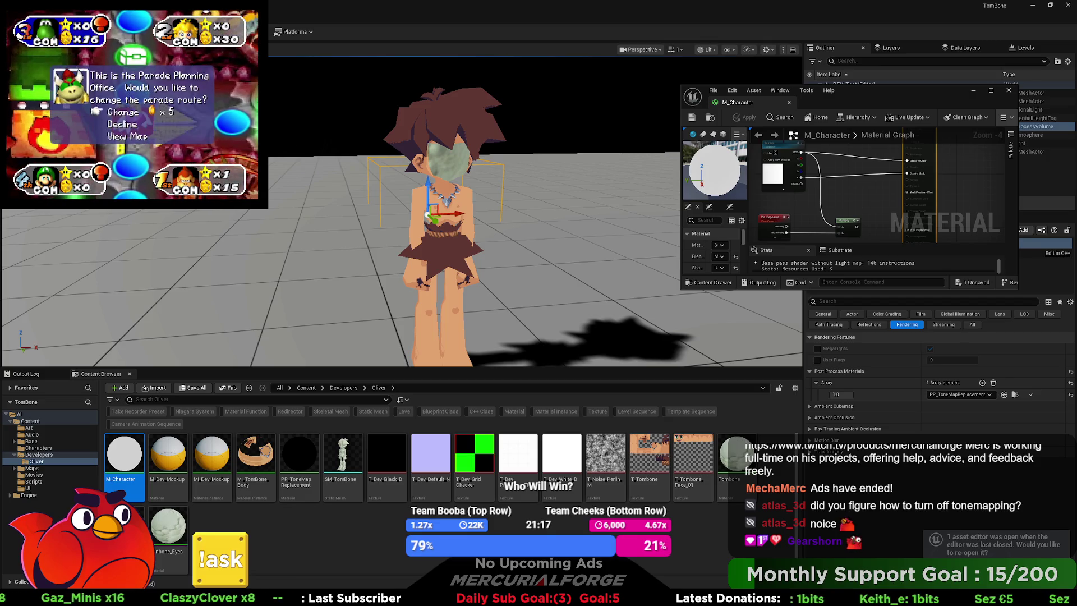
drag(877, 105, 664, 111)
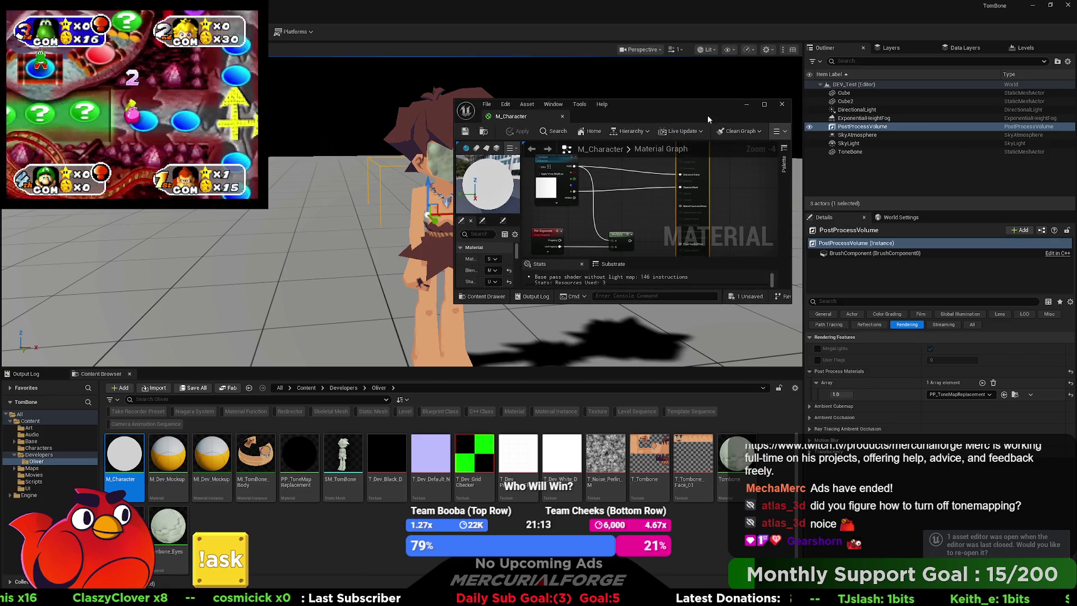
click(782, 105)
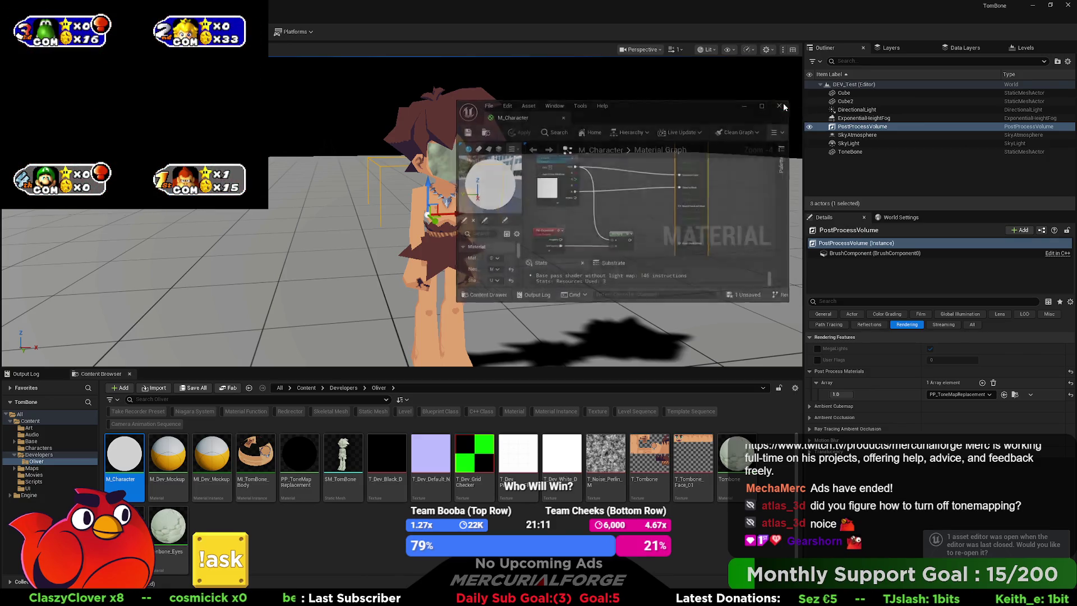
scroll(535, 211, down, 3)
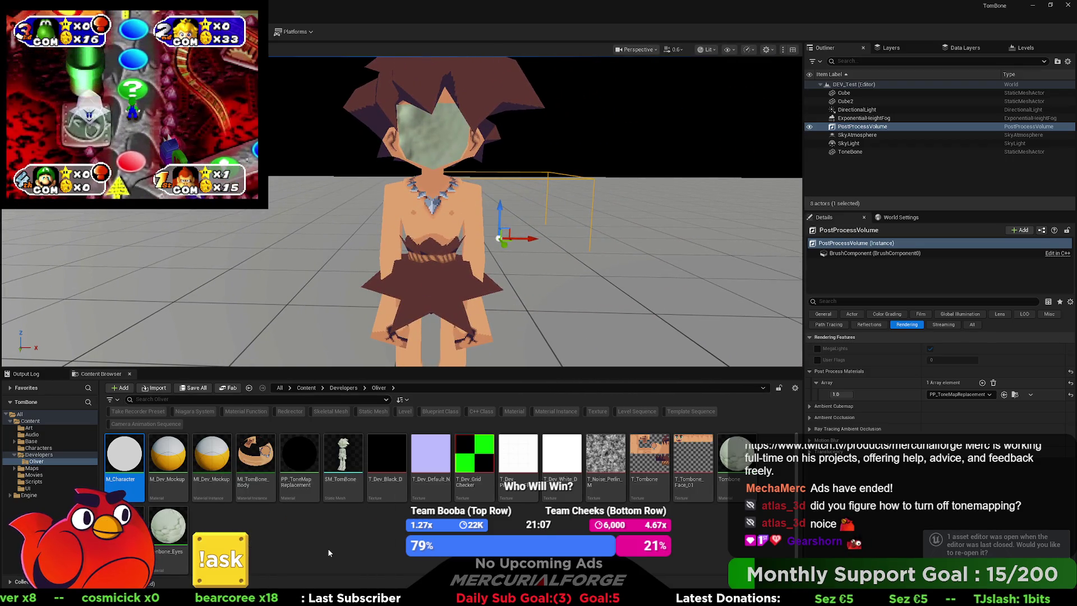
Create a MI_TomBone_Body_Inst material instance, then delete it again
right_click(257, 465)
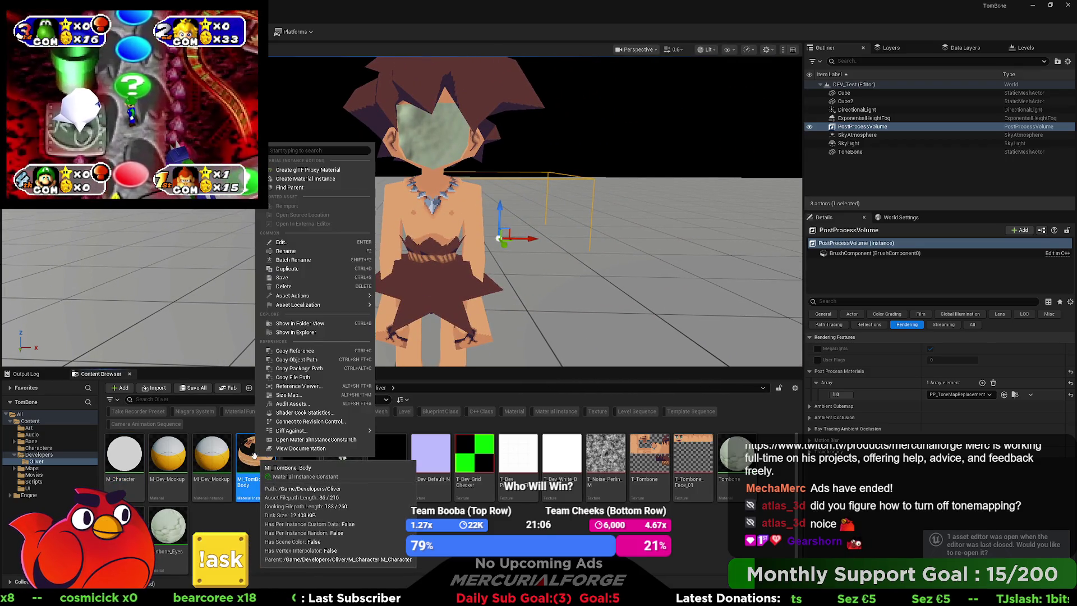
click(305, 178)
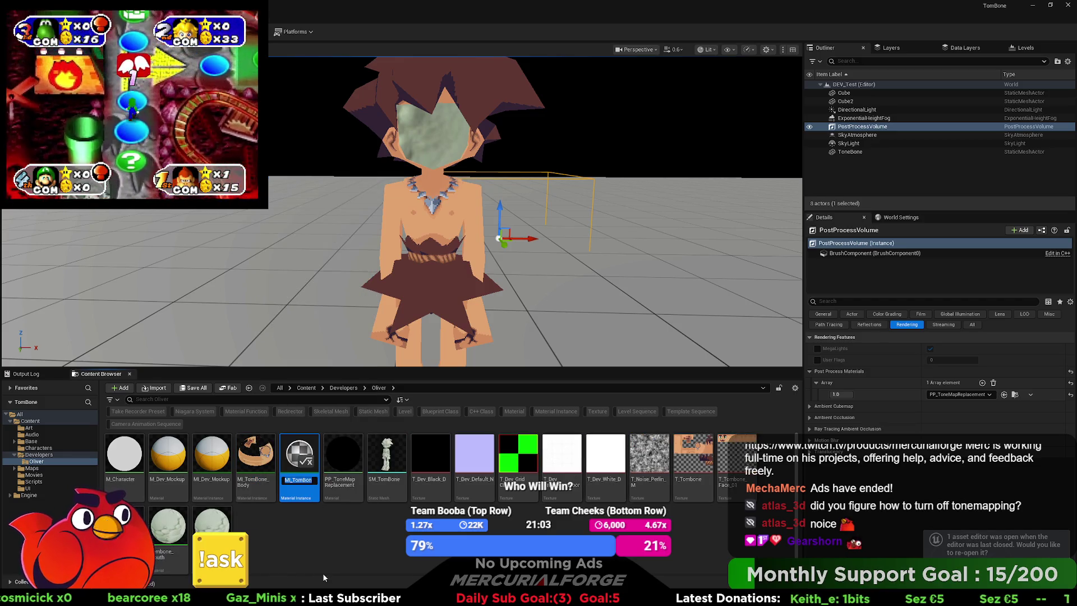
key(Return)
key(Delete)
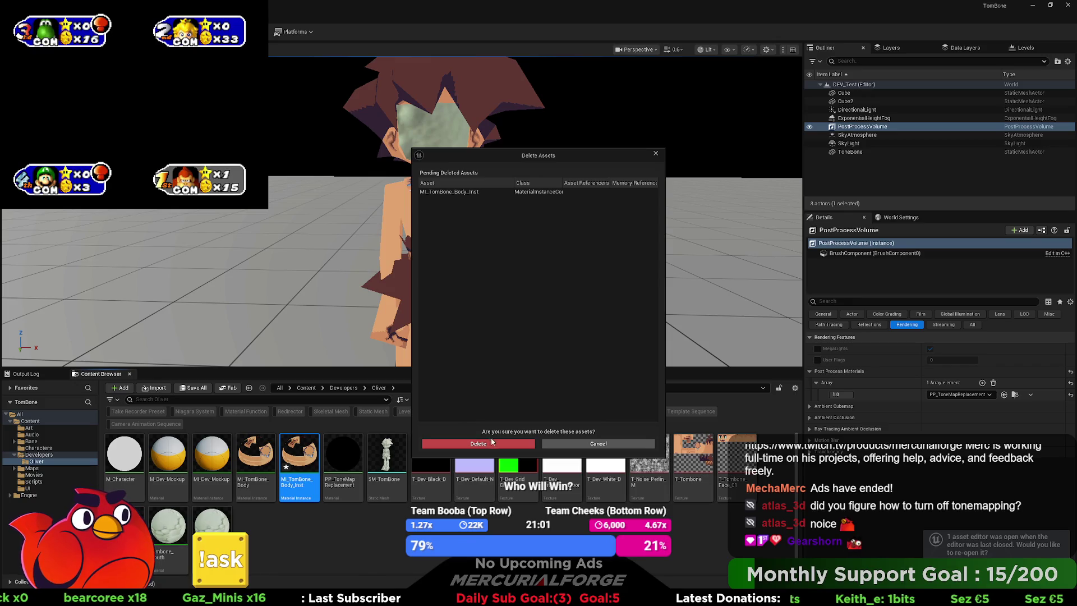
click(489, 443)
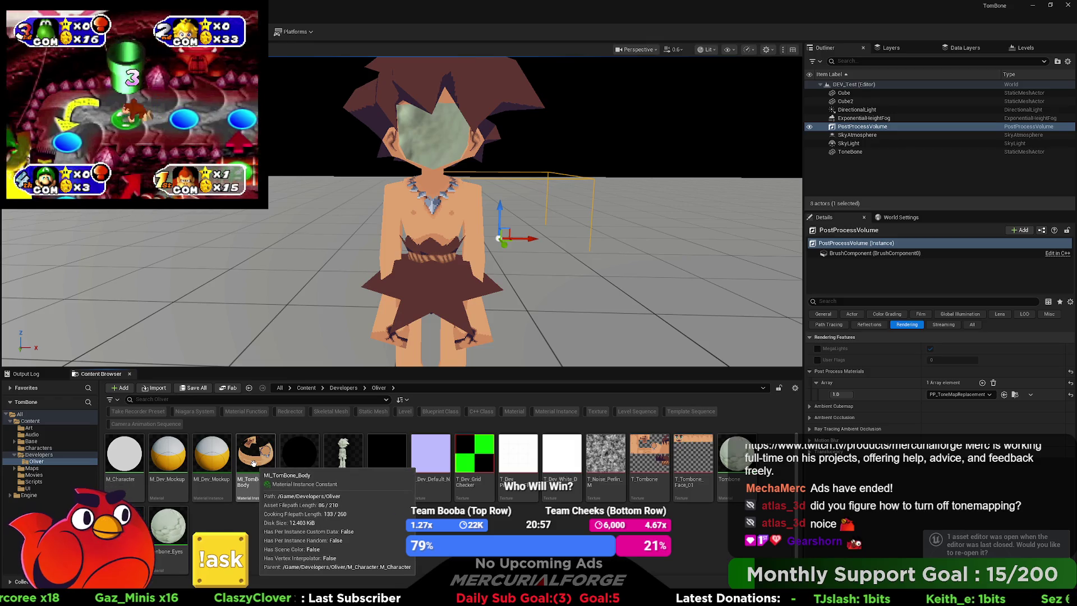
Duplicate MI_TomBone_Body as MI_TomBone_Face
right_click(255, 470)
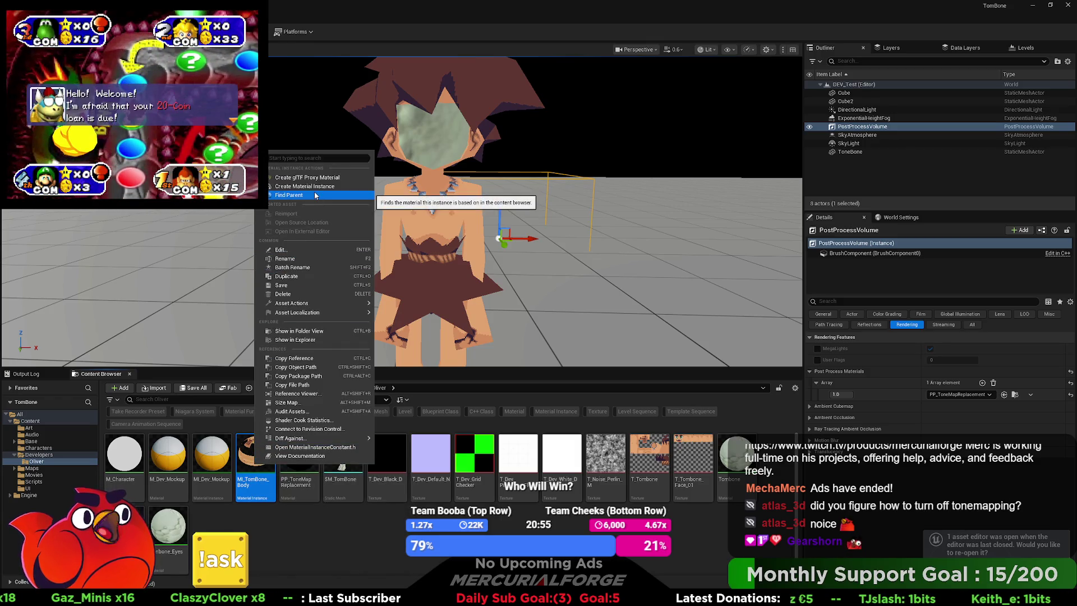
right_click(133, 447)
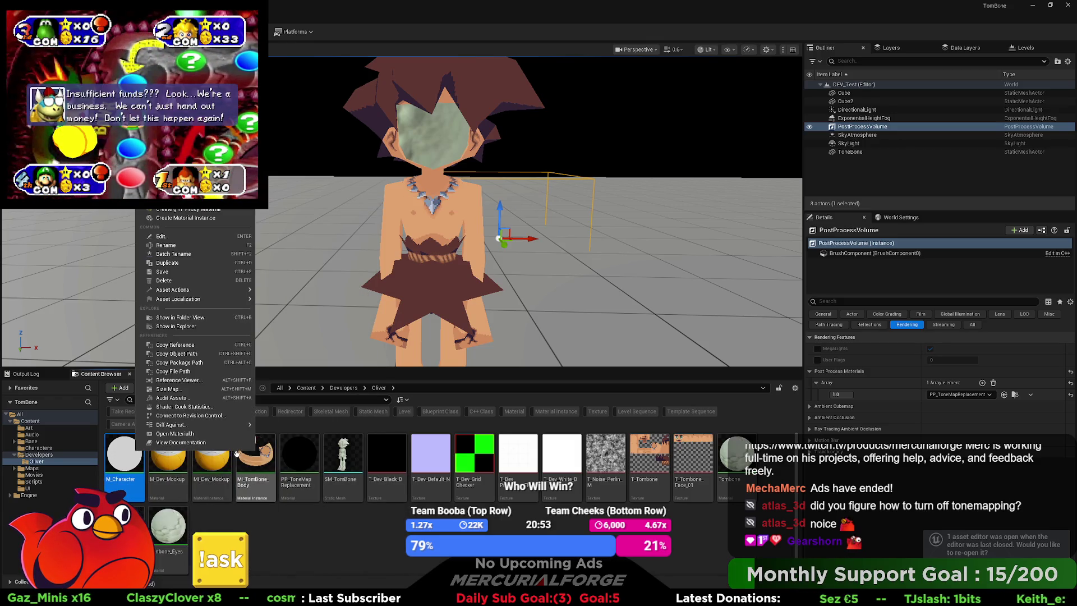
right_click(258, 468)
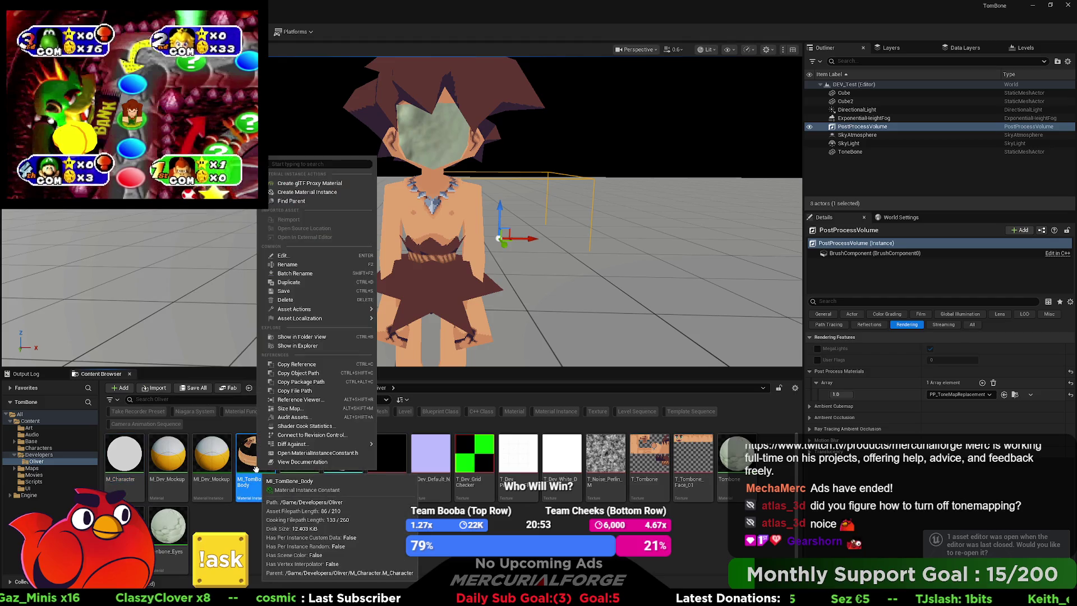
click(311, 281)
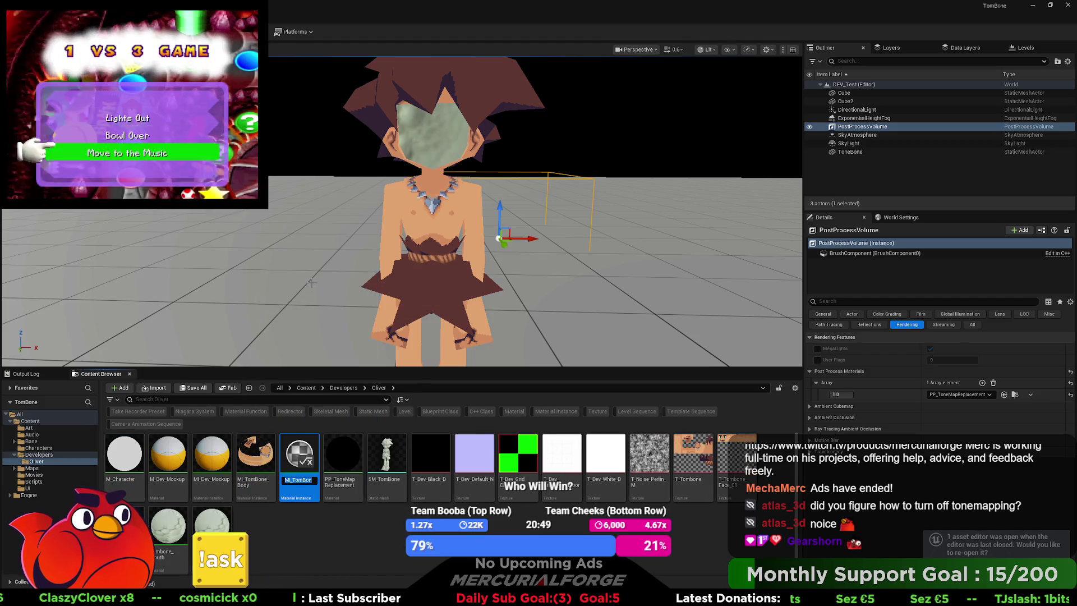
text(MI_TomBone_Bod)
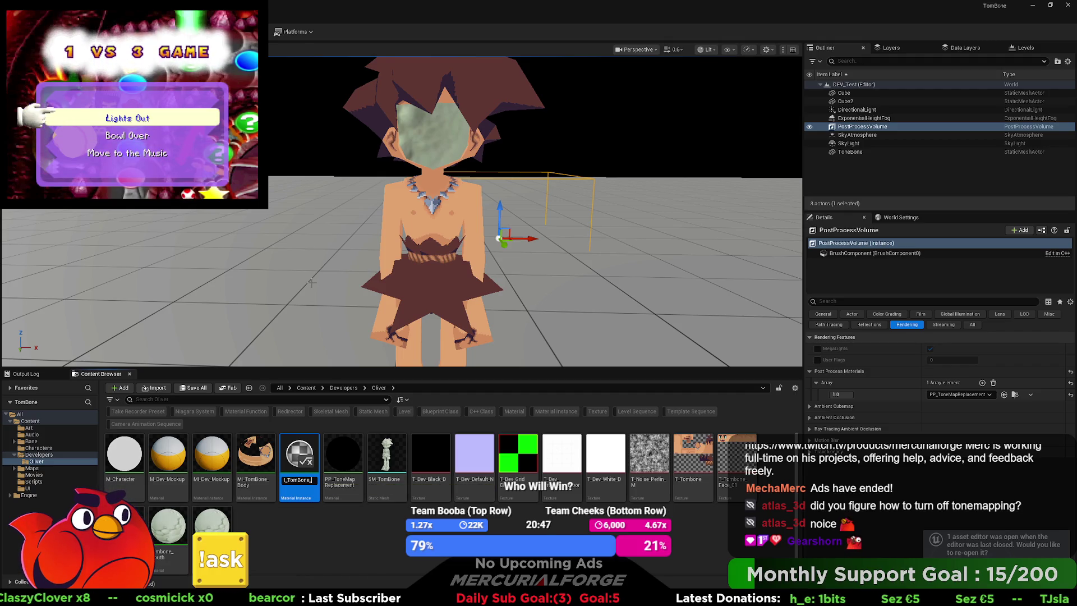
text(Face)
key(Return)
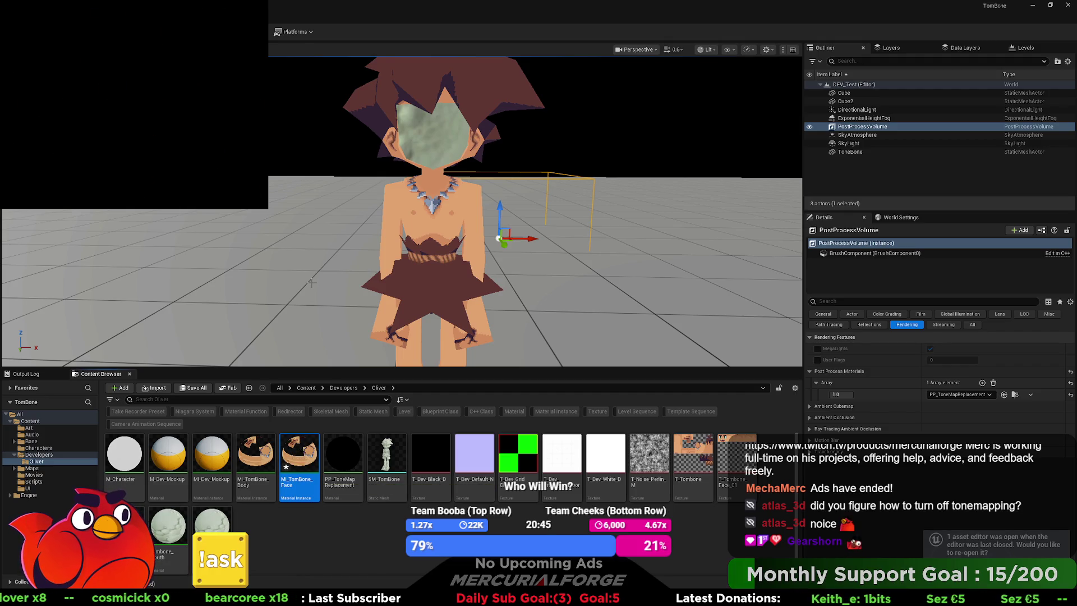
Duplicate MI_TomBone_Face as MI_TomBone_Mouth
right_click(298, 452)
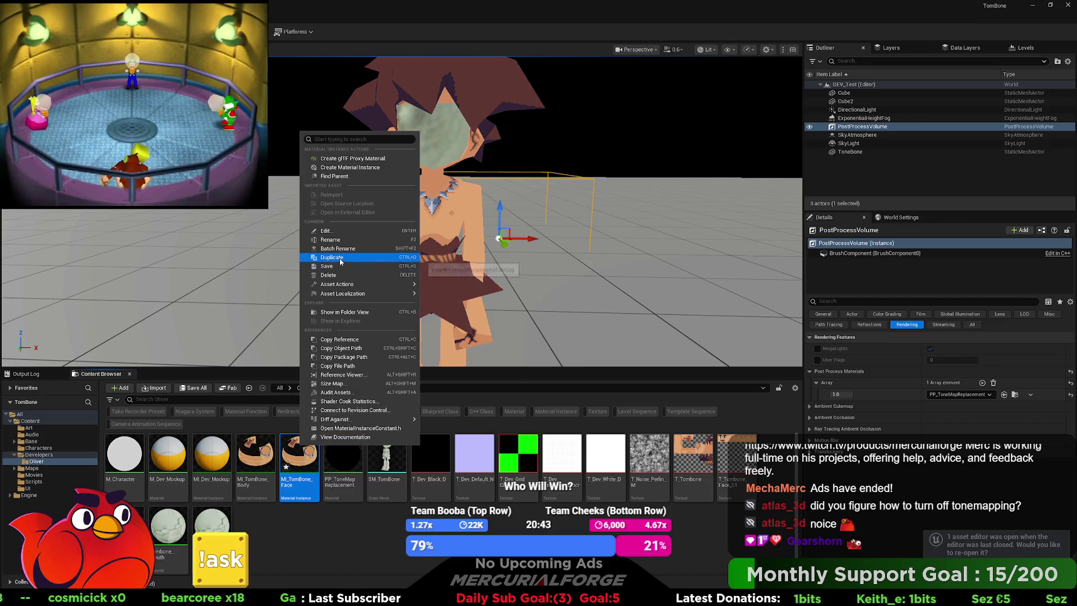
click(350, 281)
text(MI_TomBone_F)
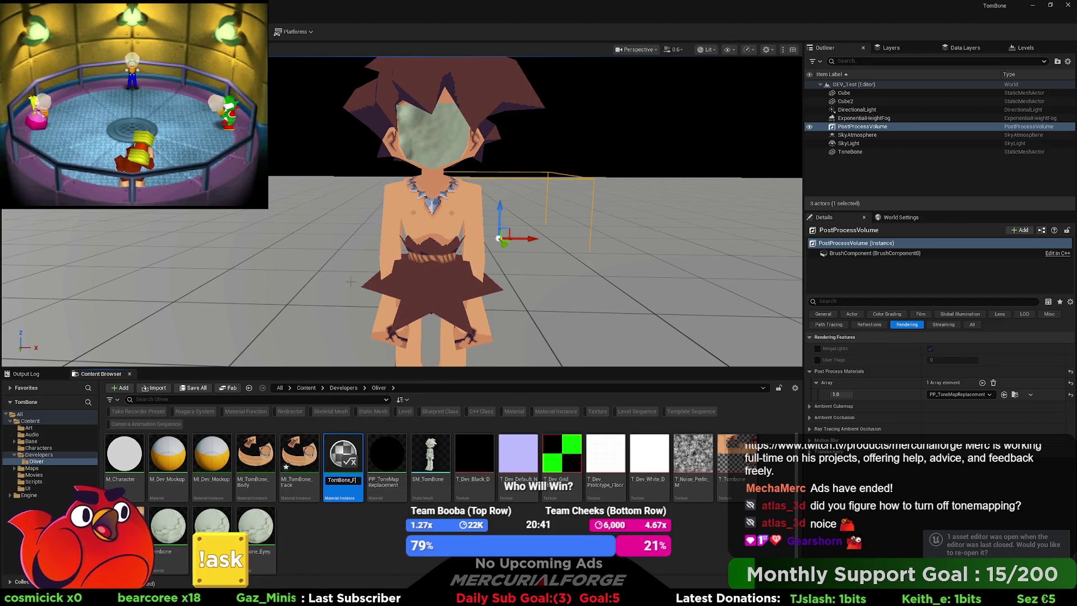
key(Return)
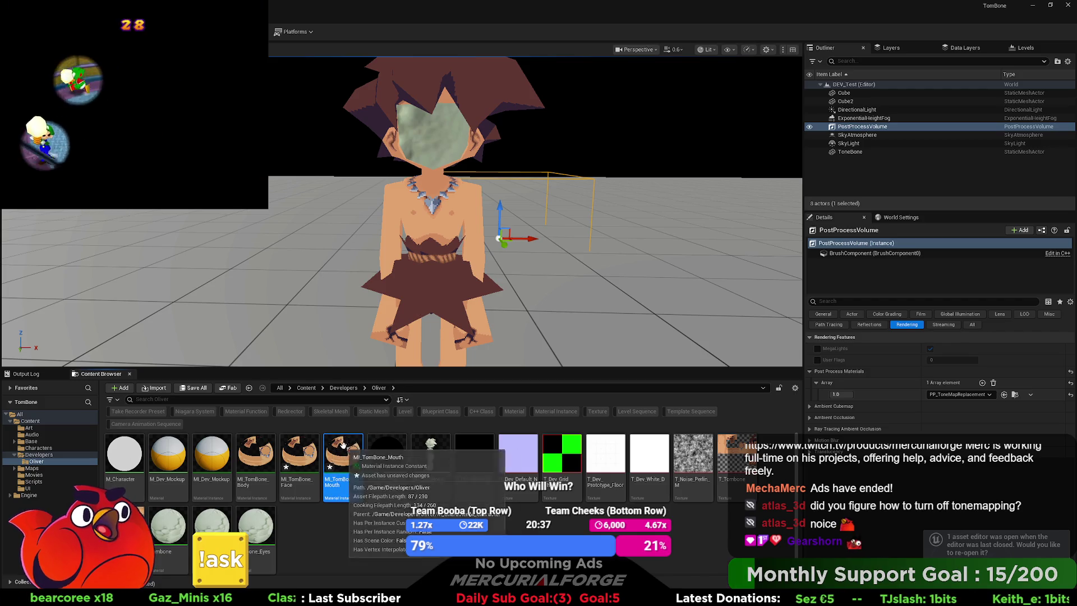
Assign MI_TomBone_Face and MI_TomBone_Mouth to the ToneBone character's material slots
click(418, 297)
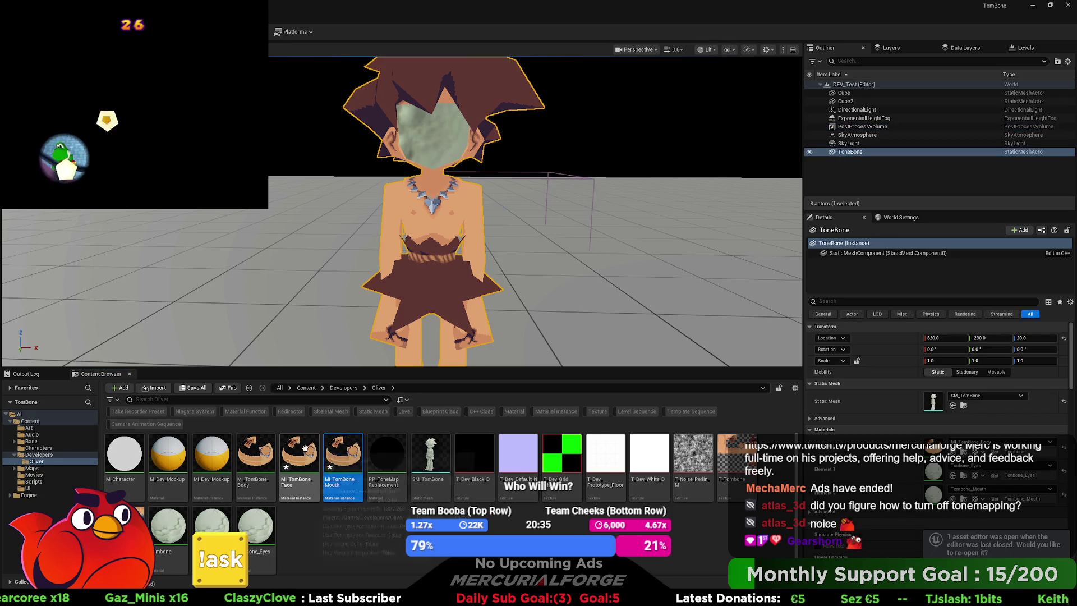
mouse_move(300, 457)
mouse_down()
mouse_move(933, 493)
mouse_move(935, 512)
mouse_move(933, 492)
mouse_up()
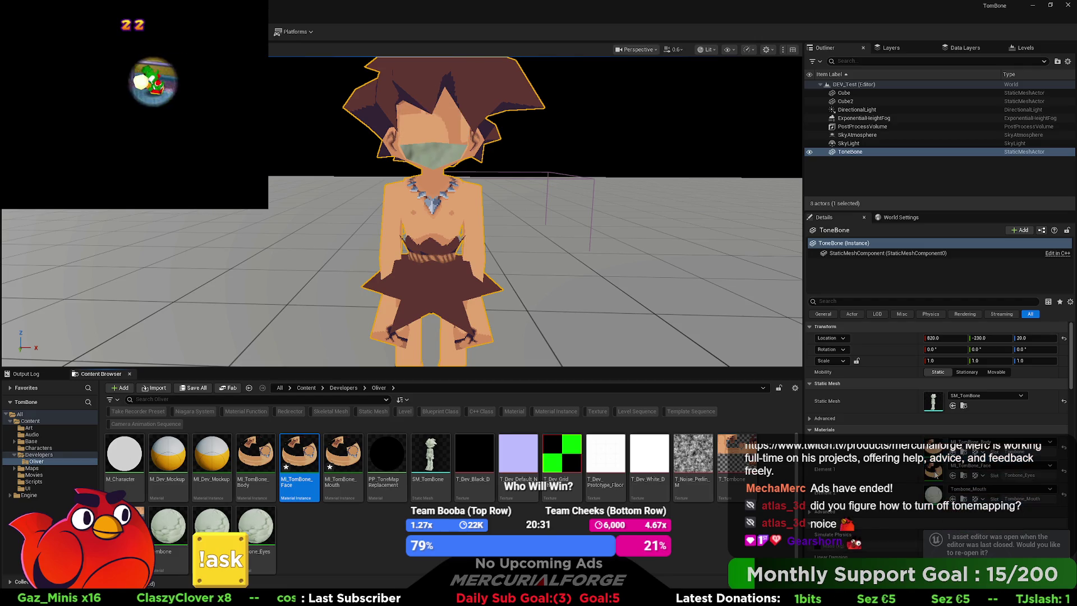
drag(347, 454, 942, 497)
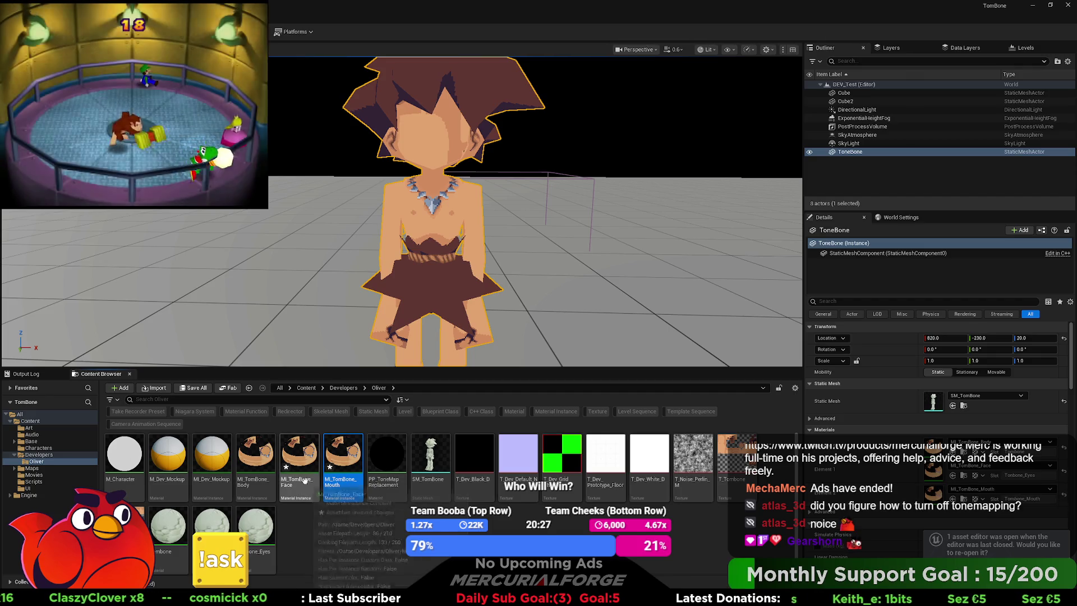
Open MI_TomBone_Face in a floating editor and close PP_ToneMapReplacement, applying its changes
double_click(306, 458)
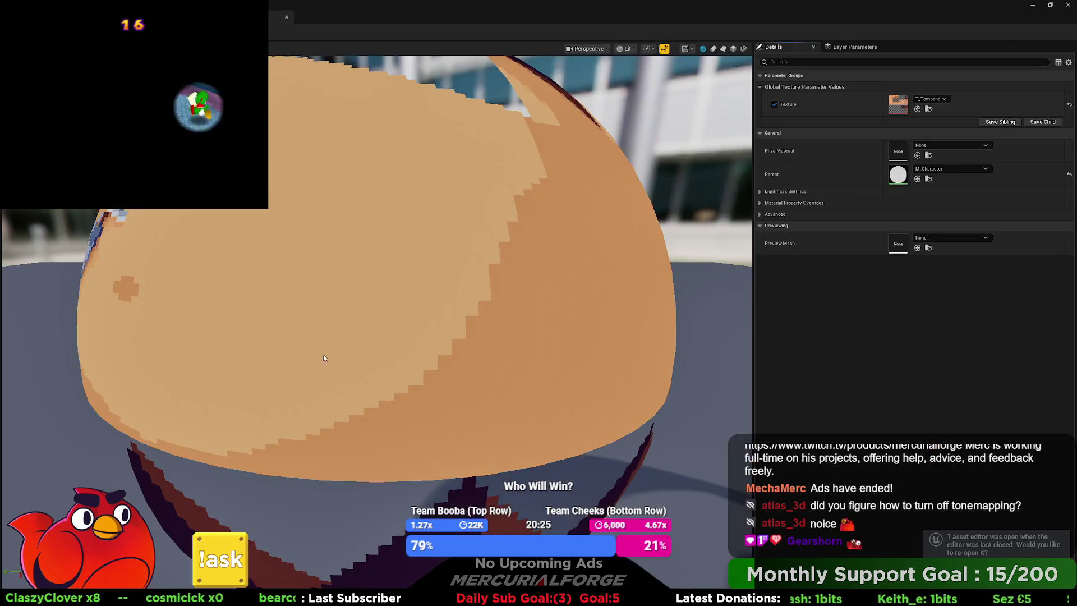
mouse_move(314, 7)
mouse_down()
mouse_move(364, 131)
mouse_move(326, 136)
mouse_up()
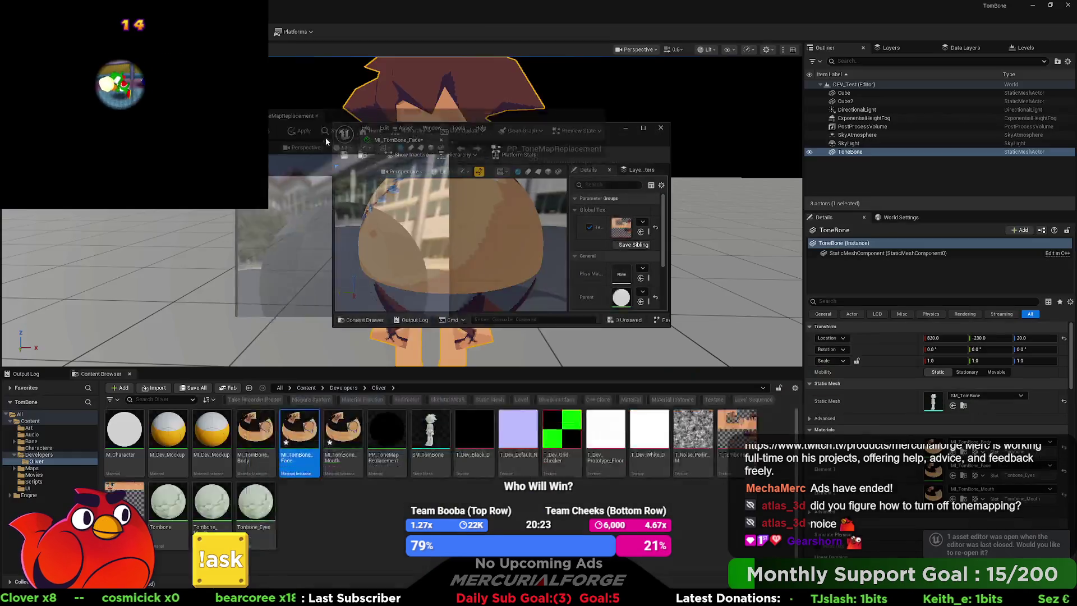
click(618, 128)
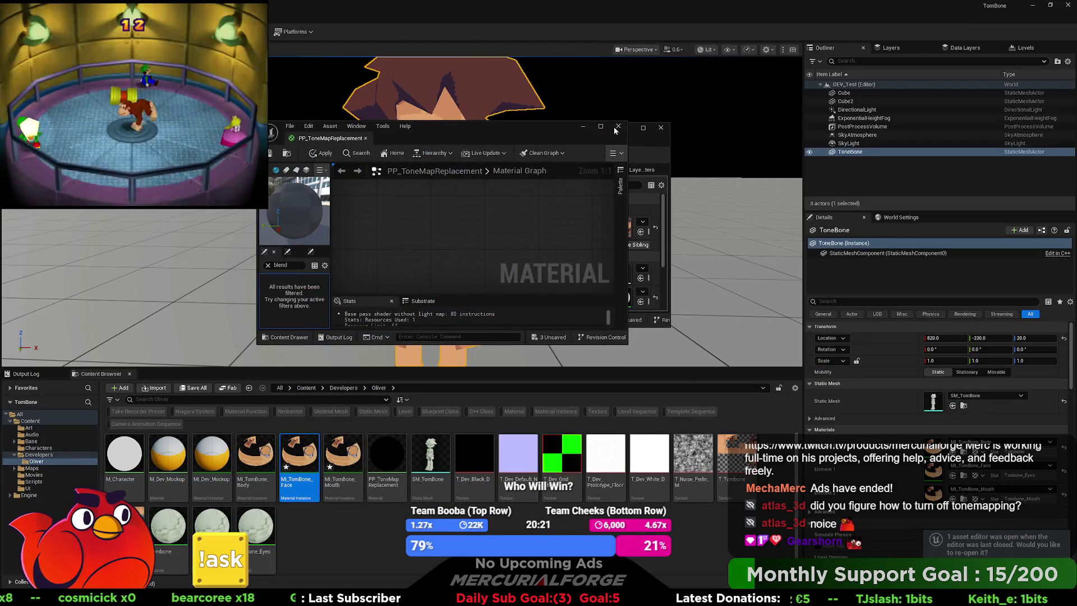
click(572, 325)
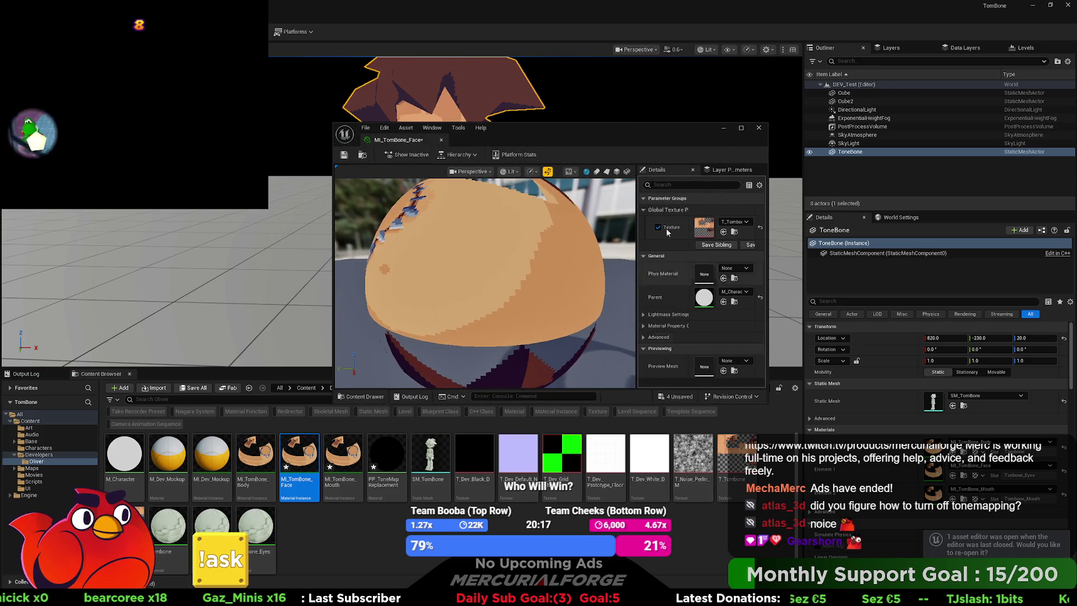
drag(628, 127, 868, 83)
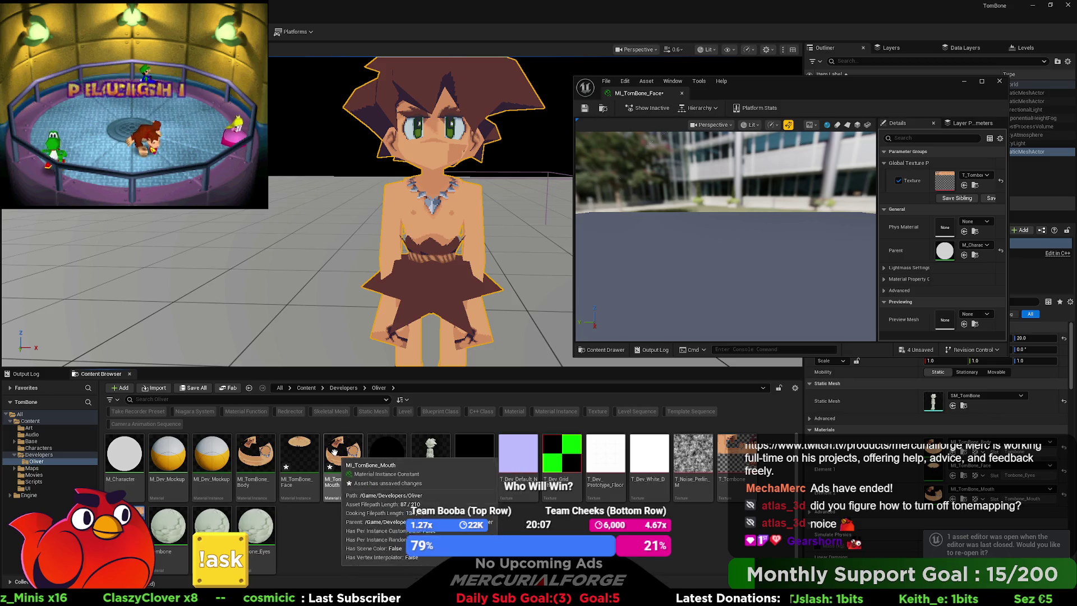
Open MI_TomBone_Mouth and bring the camera to a close front view of the torso
double_click(328, 451)
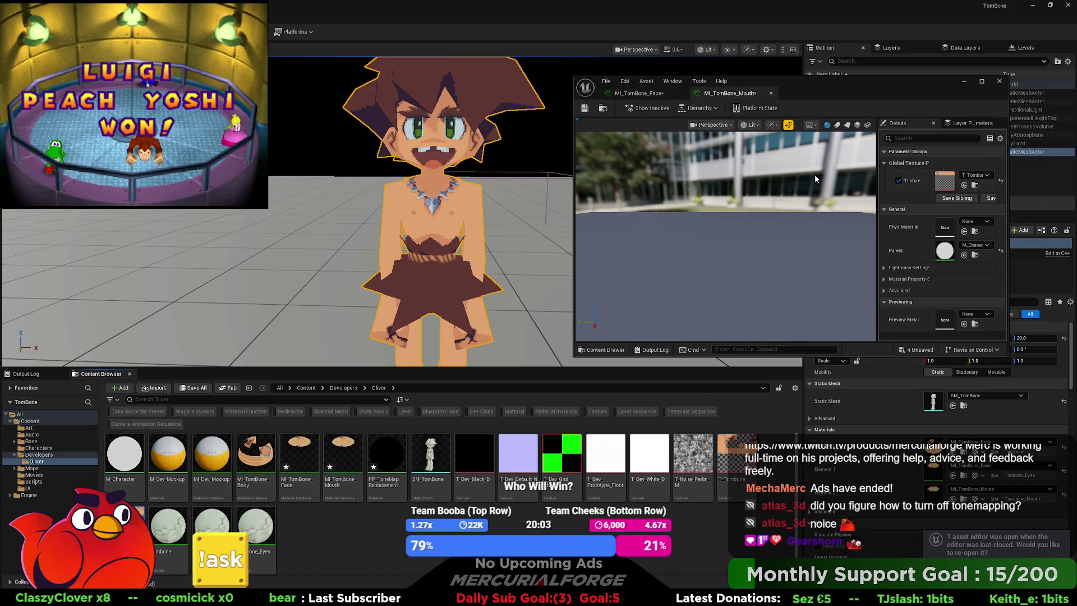
mouse_move(393, 225)
mouse_down()
mouse_move(443, 193)
mouse_move(398, 255)
mouse_move(353, 232)
mouse_up()
drag(449, 195, 450, 194)
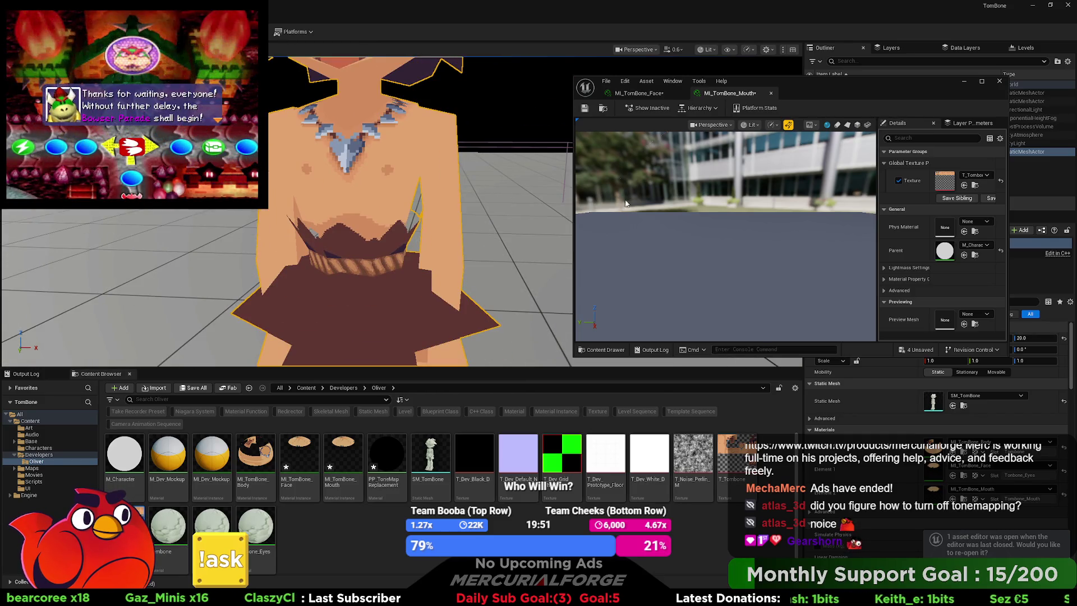
Tick Two Sided on M_Character and apply it, then view the character's head up close
double_click(133, 455)
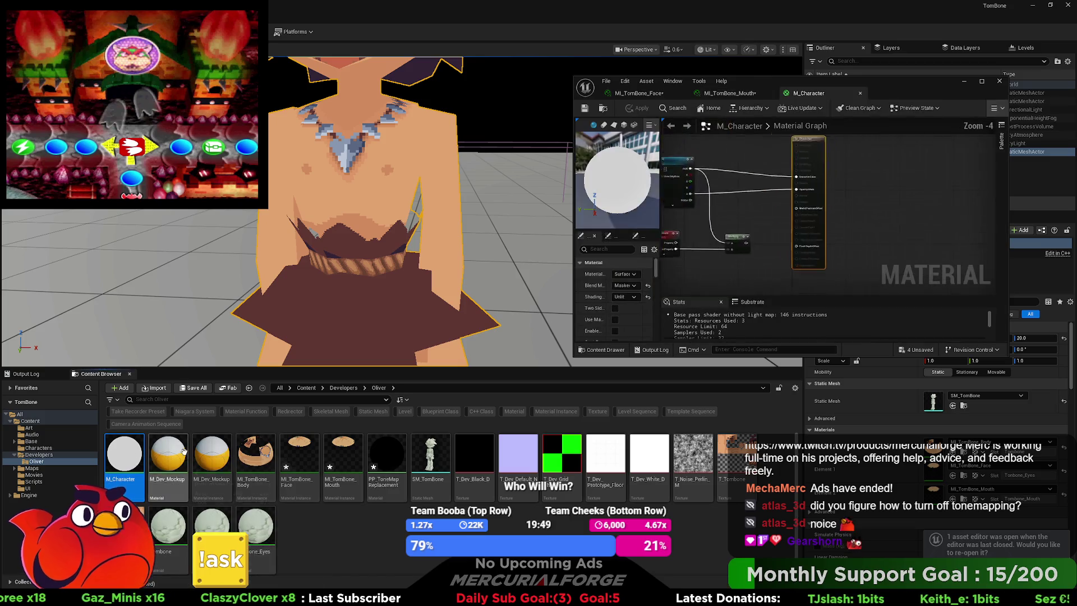
click(615, 307)
click(642, 109)
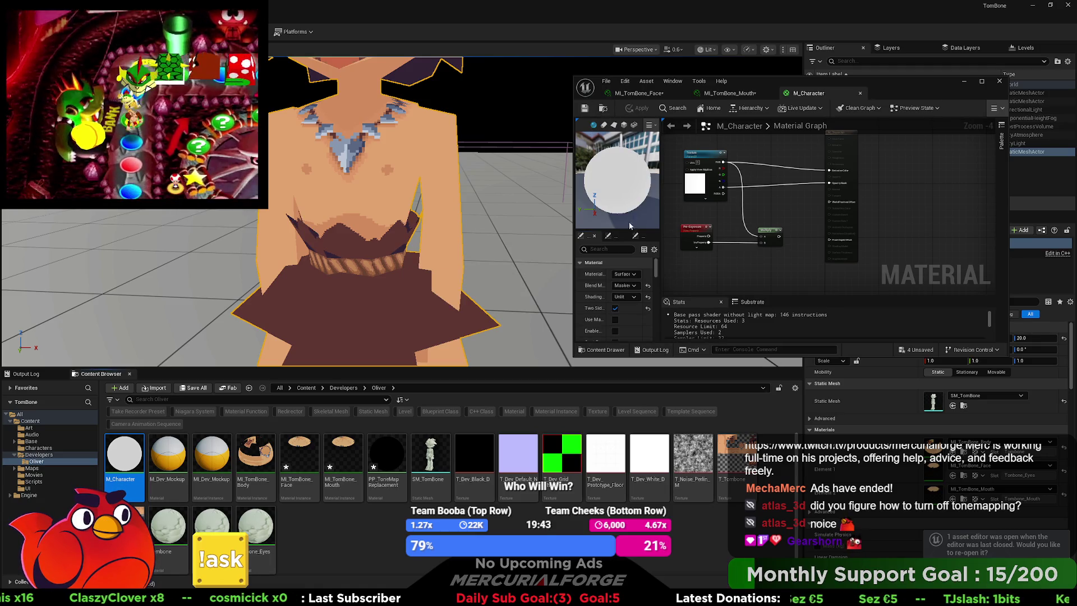
click(494, 123)
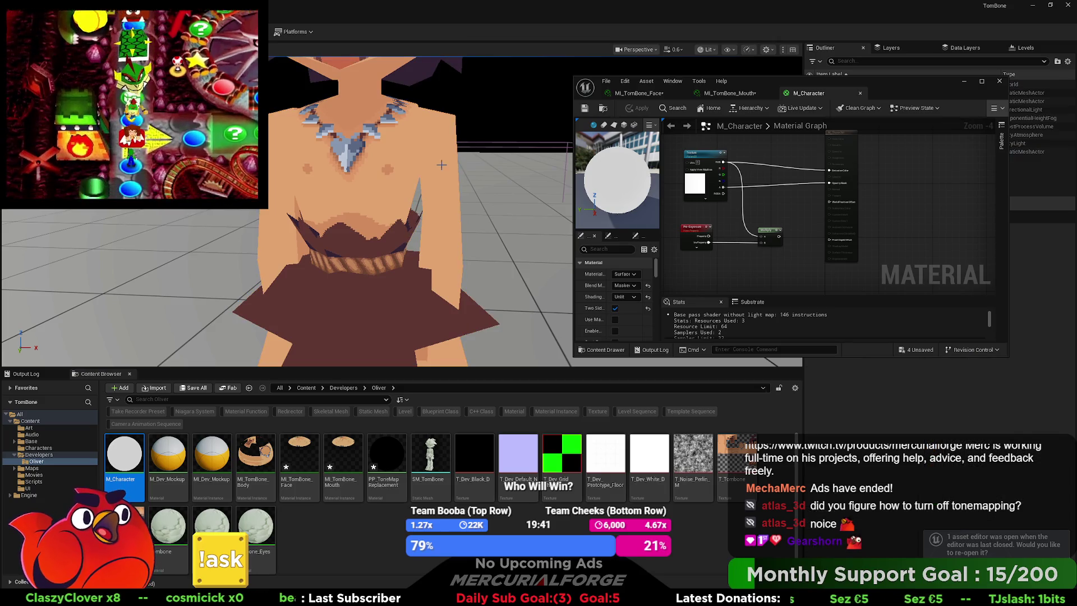
scroll(441, 164, down, 2)
key(e)
mouse_move(286, 213)
mouse_down()
mouse_move(336, 210)
mouse_move(263, 219)
mouse_move(263, 246)
mouse_move(261, 233)
mouse_move(280, 231)
mouse_up()
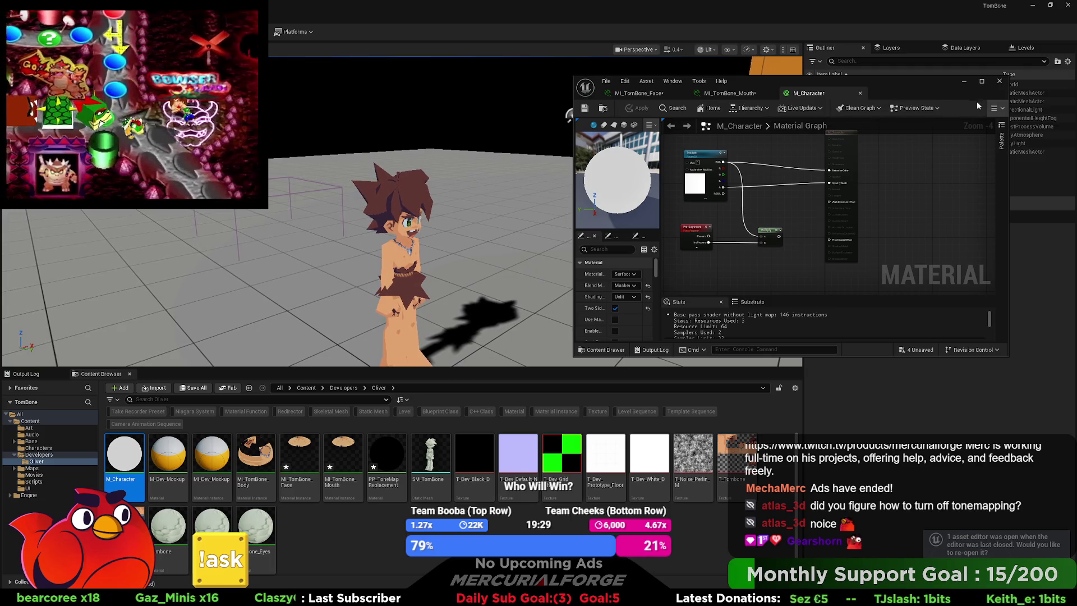
mouse_move(923, 91)
mouse_down()
mouse_move(883, 89)
mouse_move(859, 114)
mouse_move(897, 101)
mouse_move(589, 91)
mouse_move(785, 106)
mouse_up()
Inspect the SkyLight settings and focus the view on SkyAtmosphere
mouse_move(535, 213)
mouse_down()
mouse_move(634, 207)
mouse_move(623, 196)
mouse_move(437, 208)
mouse_move(459, 205)
mouse_up()
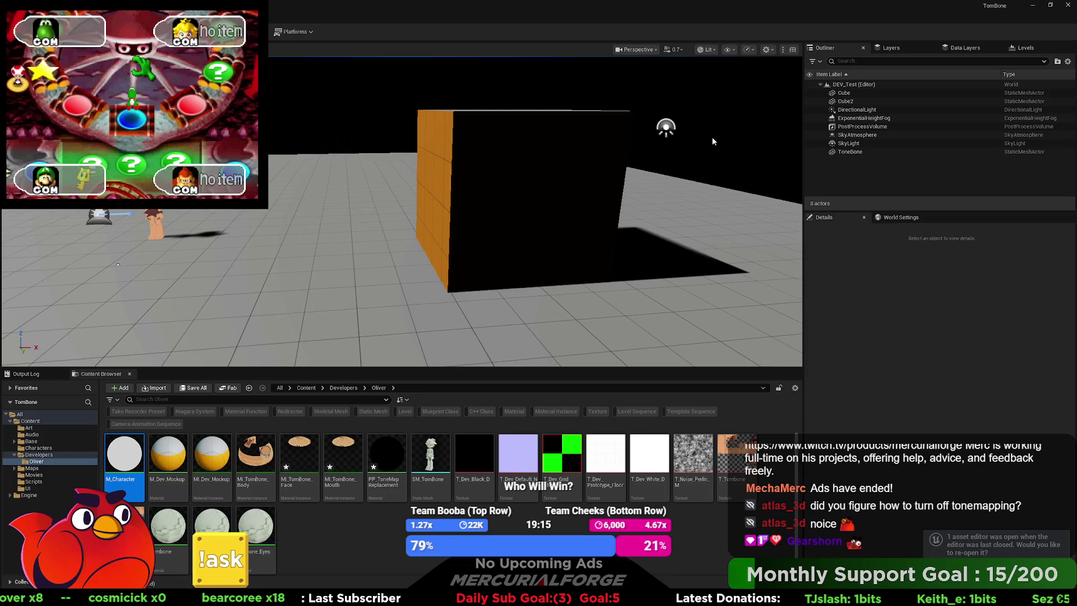
click(847, 144)
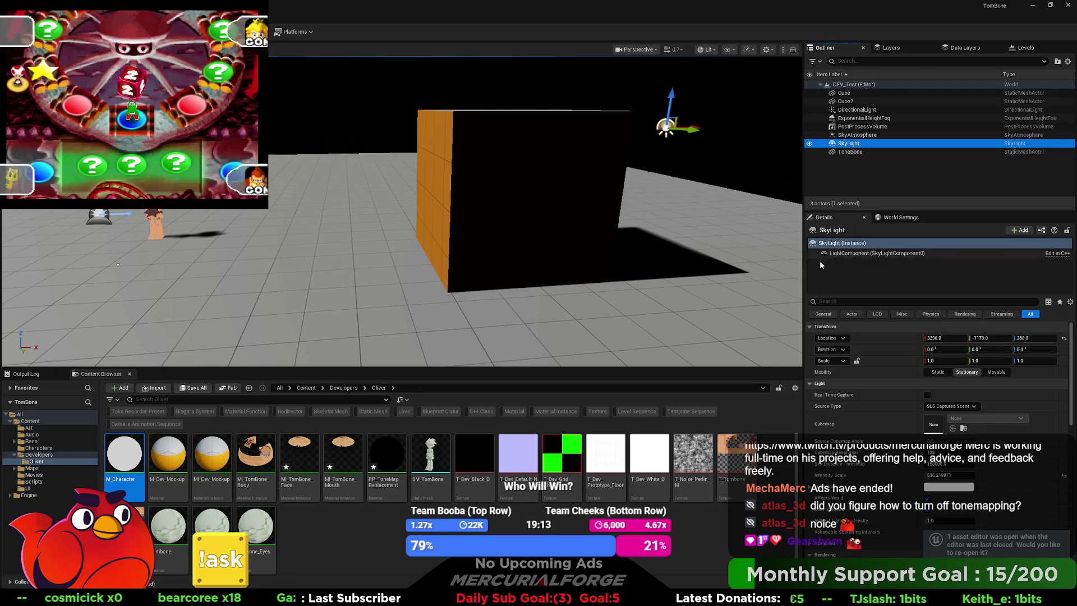
click(928, 408)
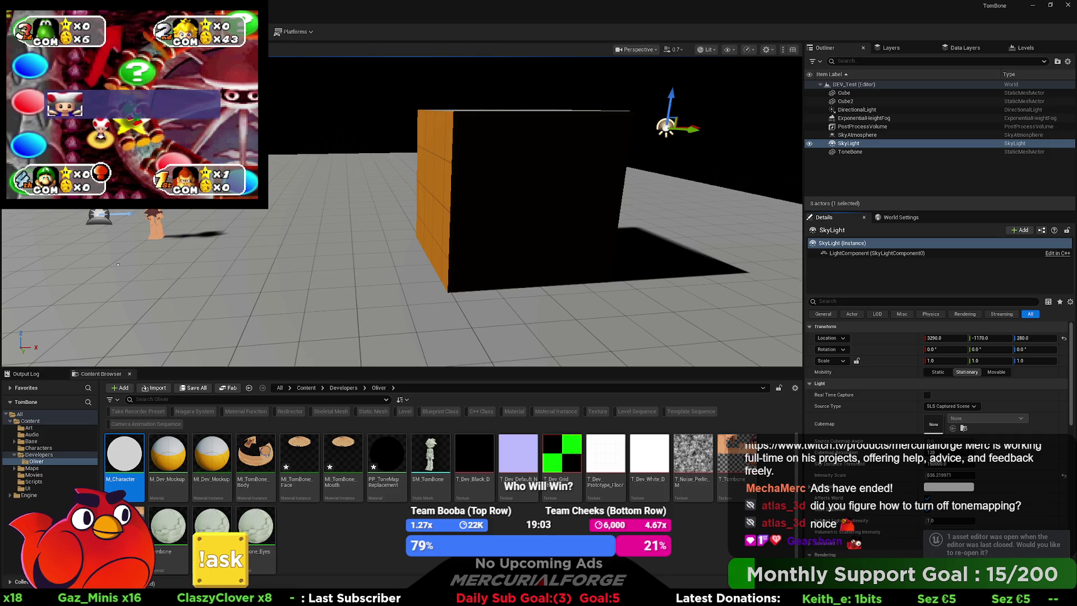
key(Up)
key(f)
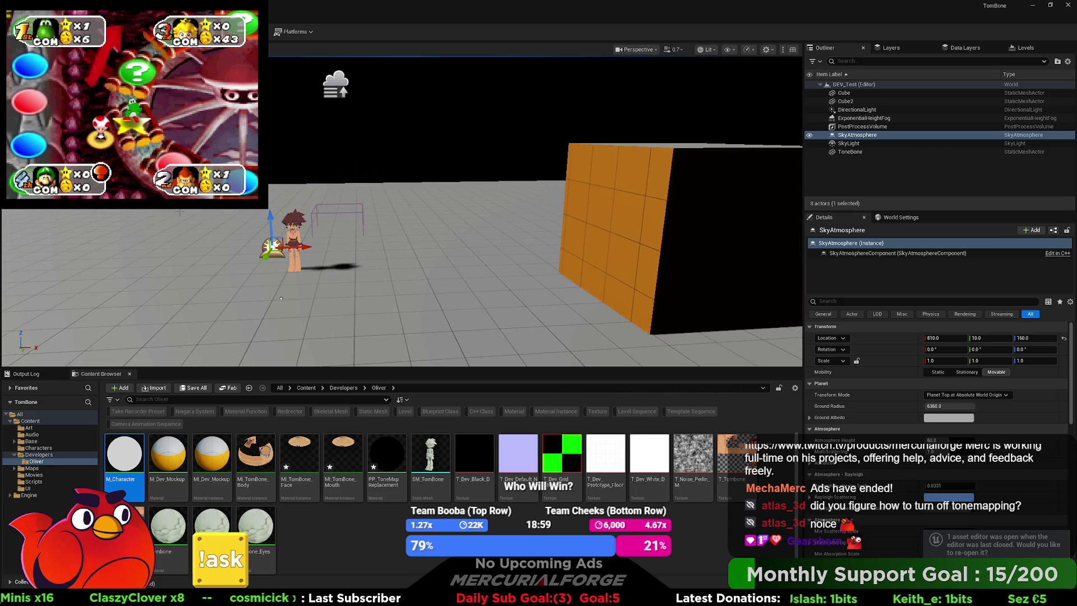
Raise DirectionalLight to Z 430 and Alt-drag a copy, DirectionalLight2, to X 1040
click(864, 110)
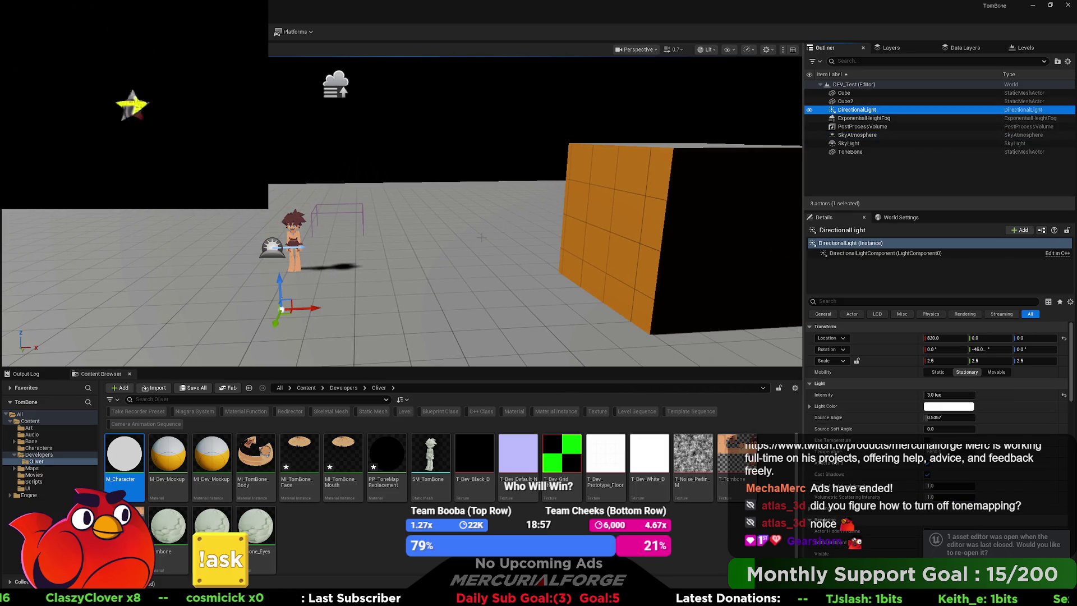
mouse_move(278, 283)
mouse_down()
mouse_move(288, 89)
mouse_move(297, 127)
mouse_move(349, 130)
mouse_up()
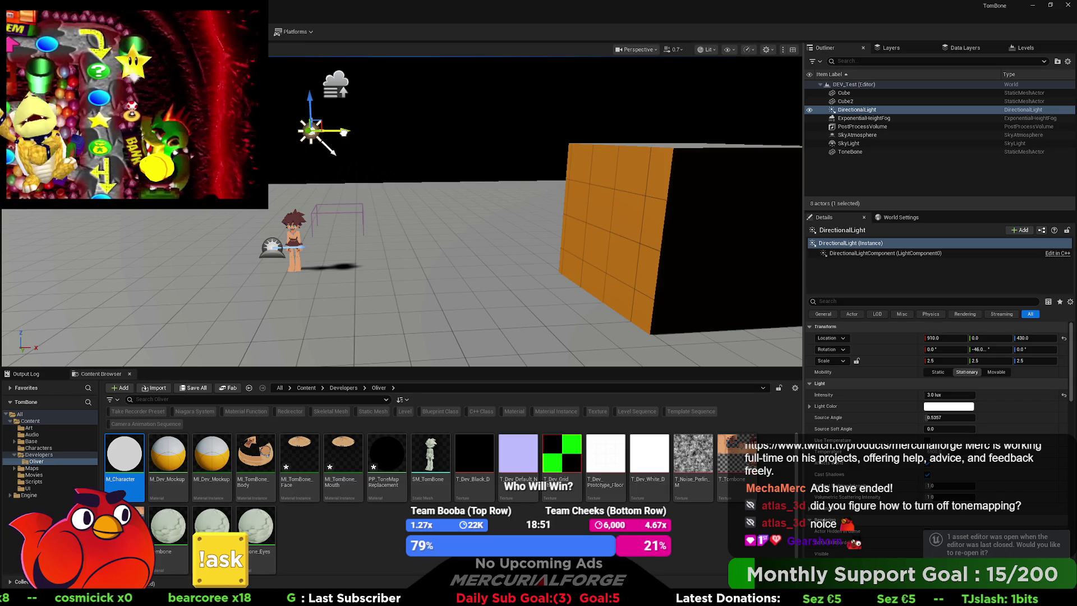
alt+drag(340, 131, 399, 130)
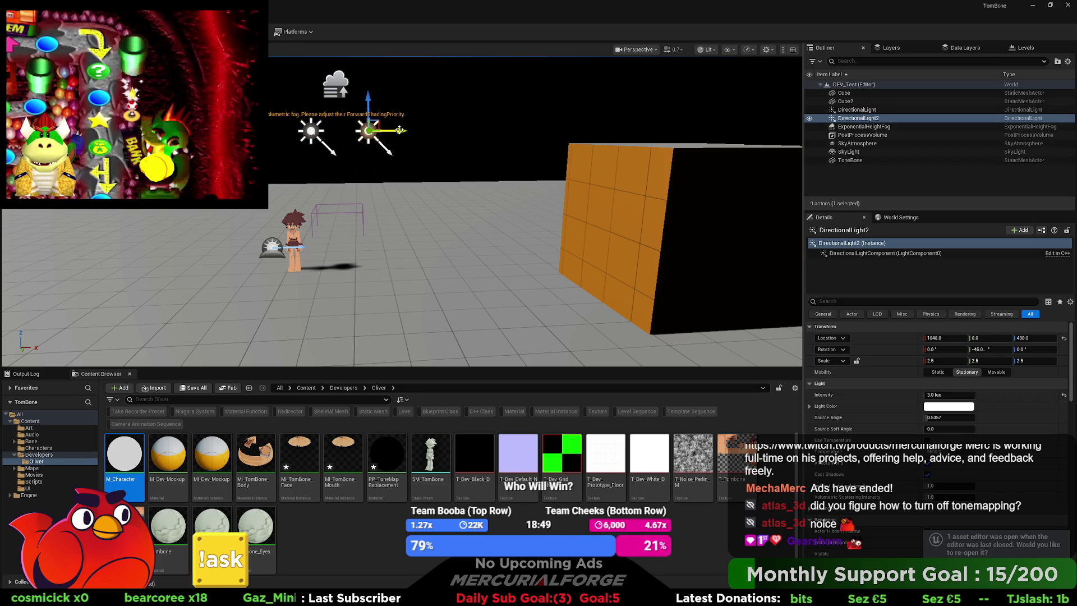
Rotate DirectionalLight2 by -100 degrees and turn off its Cast Shadows
key(e)
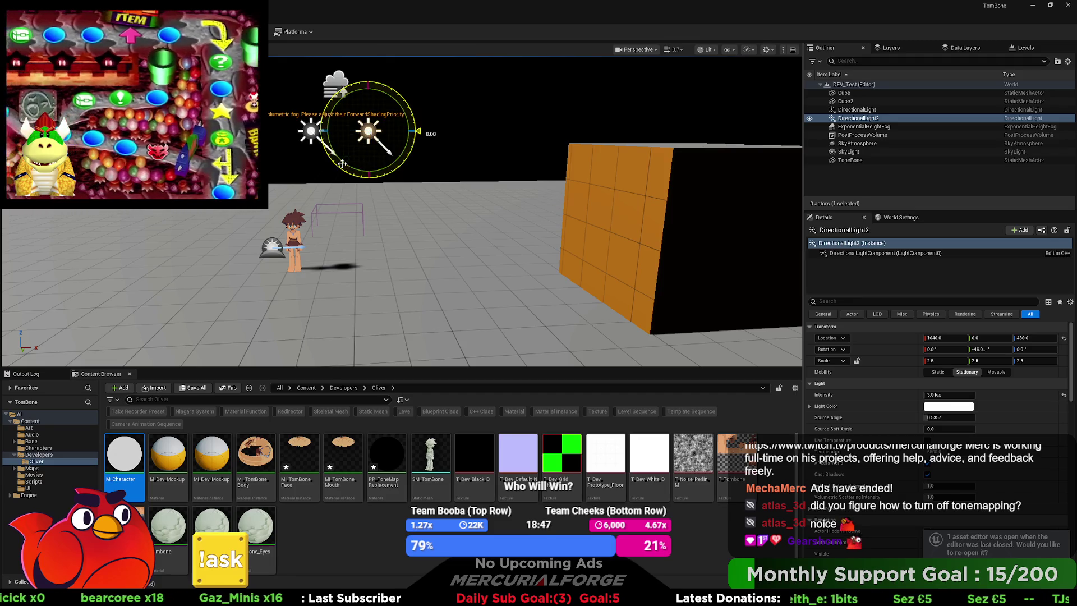
mouse_move(417, 130)
mouse_down()
mouse_move(406, 163)
mouse_move(361, 180)
mouse_move(399, 168)
mouse_move(415, 149)
mouse_move(387, 178)
mouse_move(465, 206)
mouse_up()
click(926, 475)
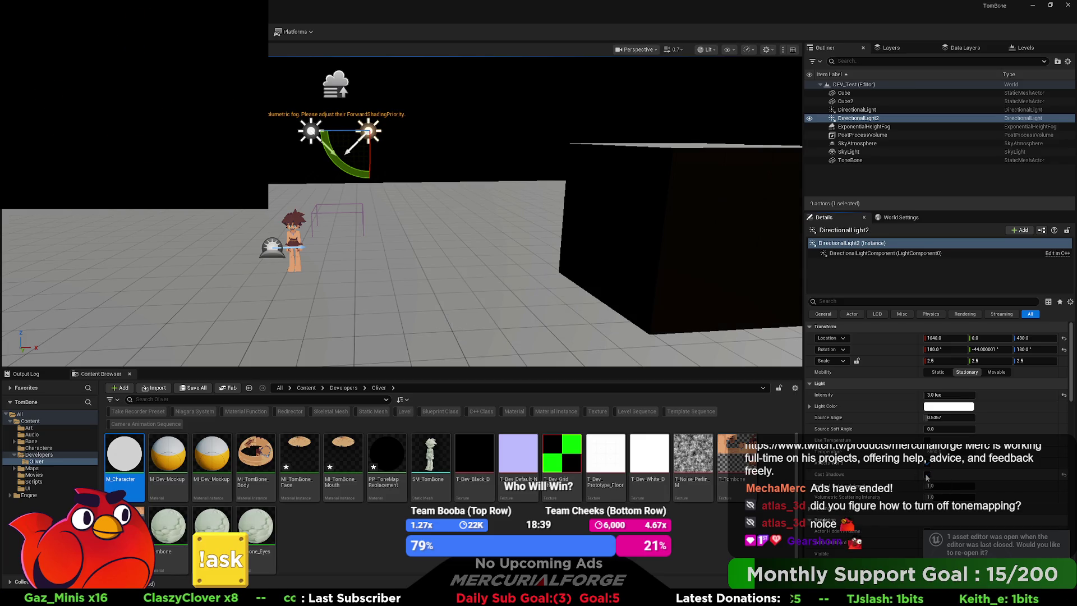
Compare Cast Shadows on the original DirectionalLight, then swing DirectionalLight2 around 190 degrees
click(856, 109)
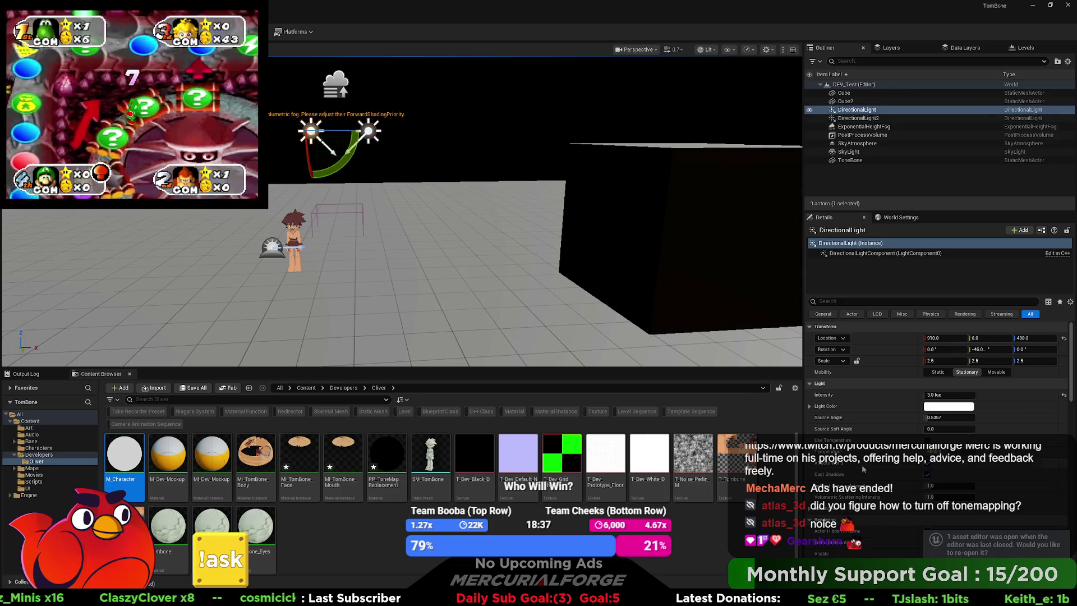
click(926, 474)
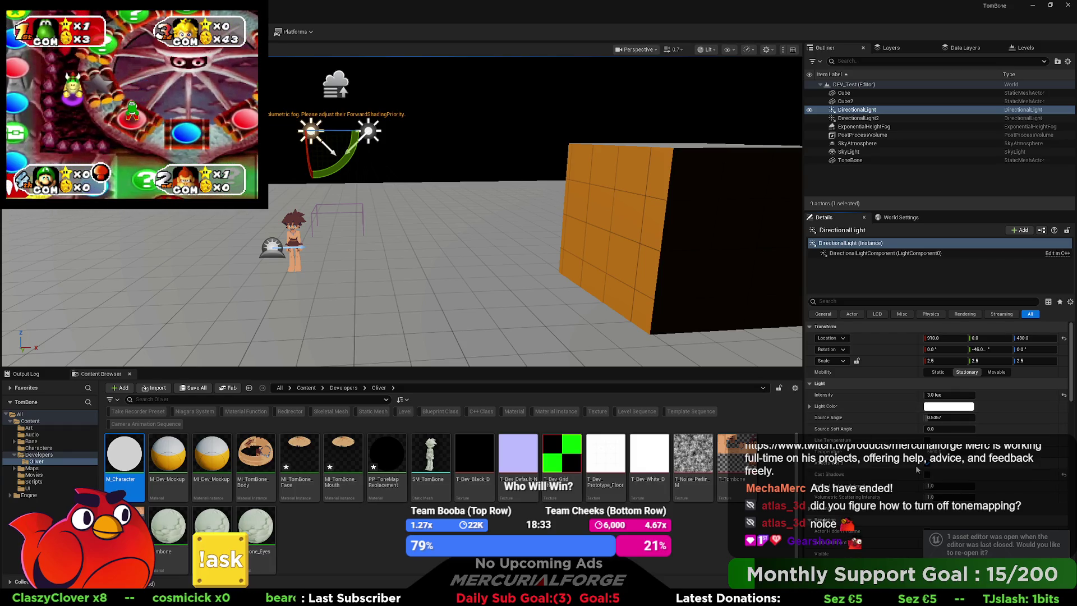
click(926, 474)
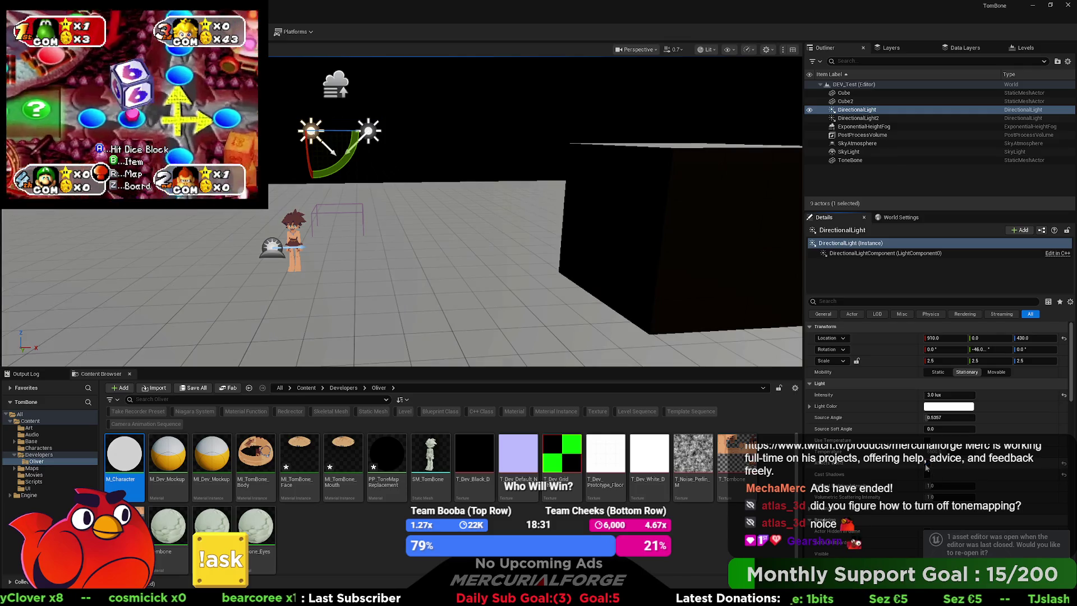
click(926, 475)
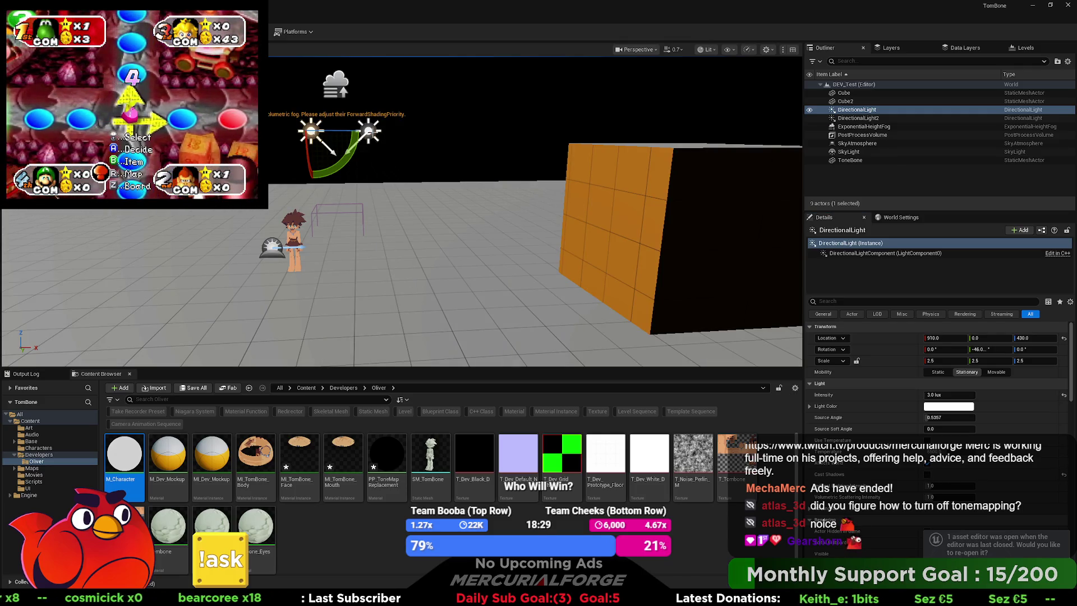
click(371, 135)
mouse_move(359, 125)
mouse_down()
mouse_move(404, 135)
mouse_move(394, 139)
mouse_up()
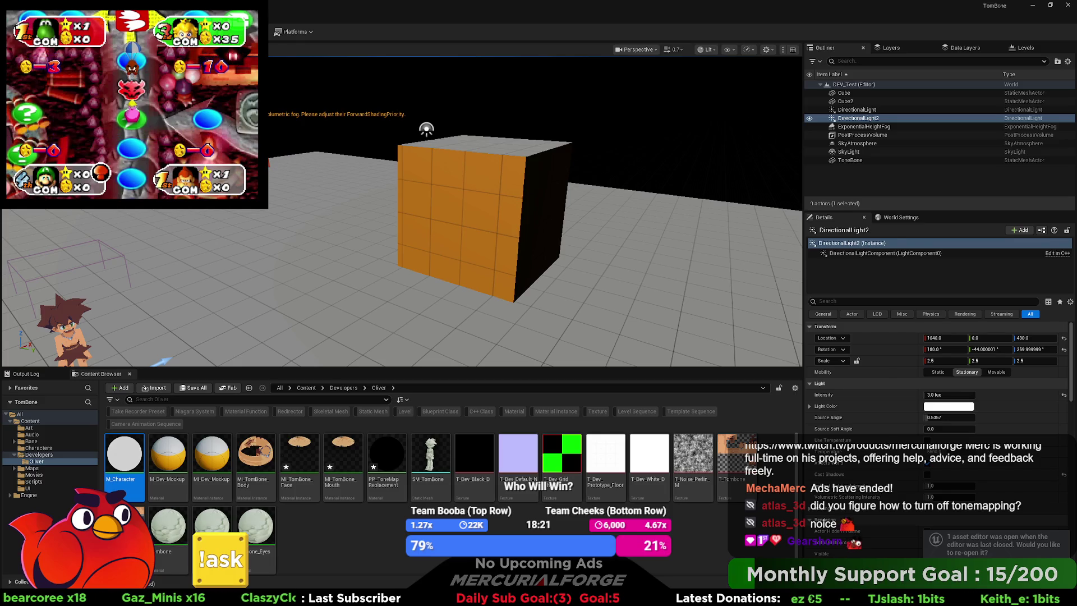
Delete the ExponentialHeightFog and SkyAtmosphere from the level, then reselect DirectionalLight2
click(863, 126)
key(Delete)
drag(277, 142, 281, 132)
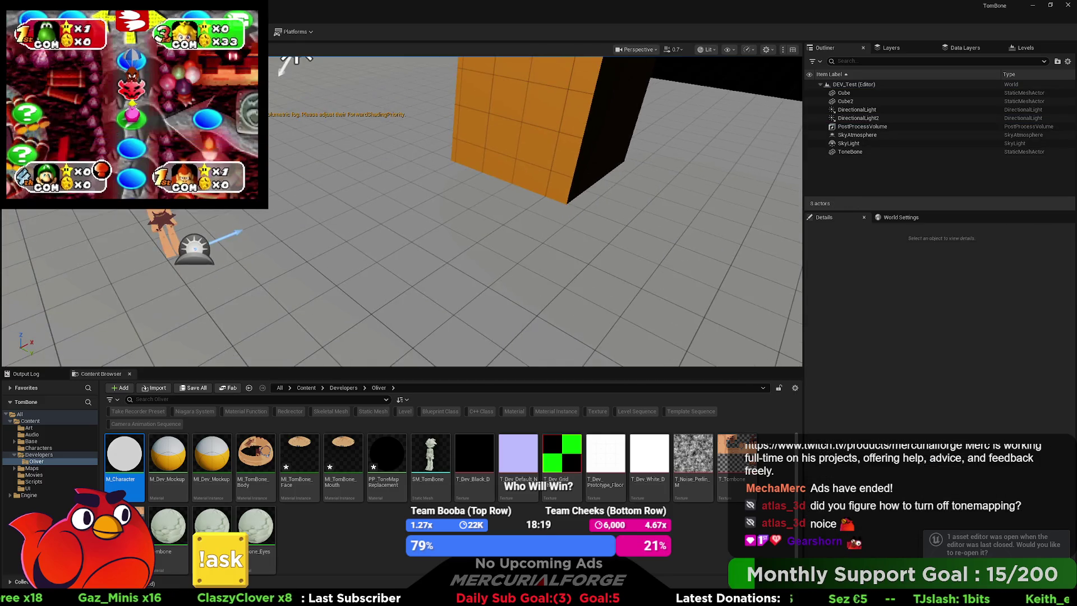
click(857, 135)
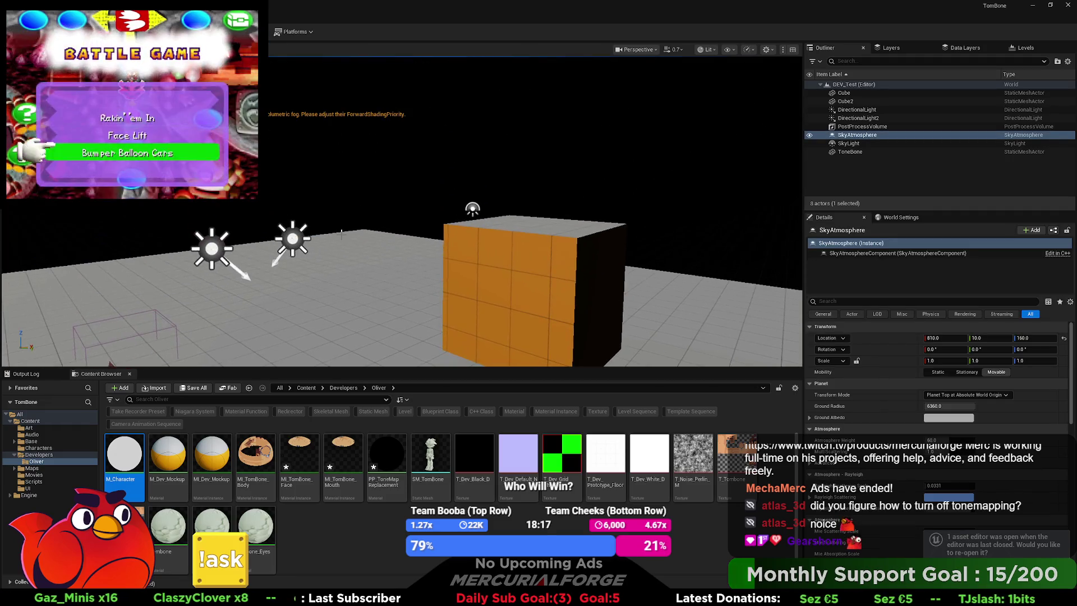
key(Delete)
click(293, 236)
Delete DirectionalLight2 and then DirectionalLight, leaving the level dark
drag(311, 209, 310, 214)
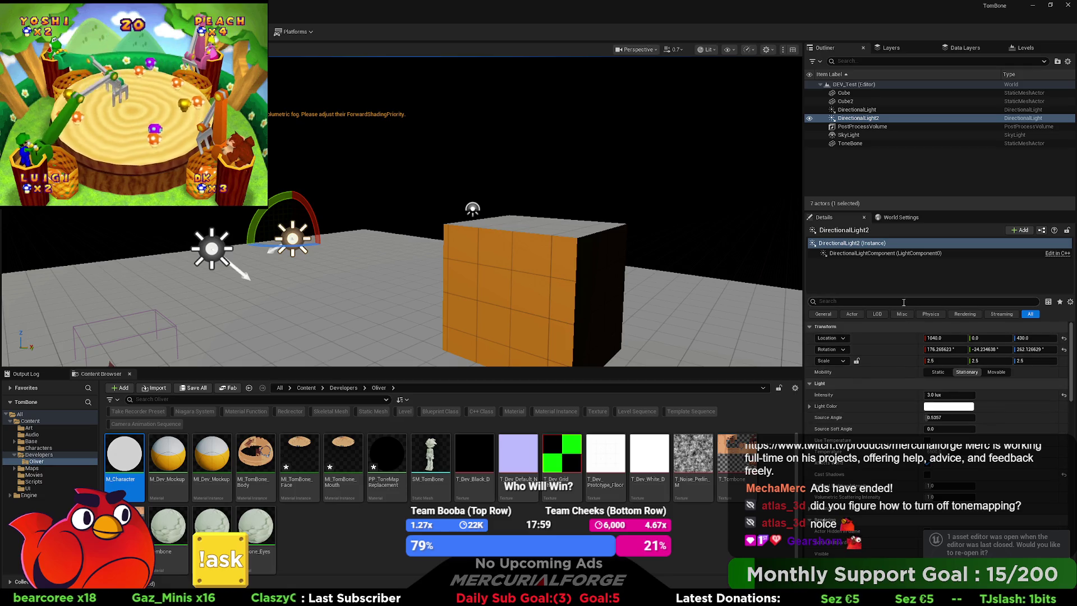
text(foward)
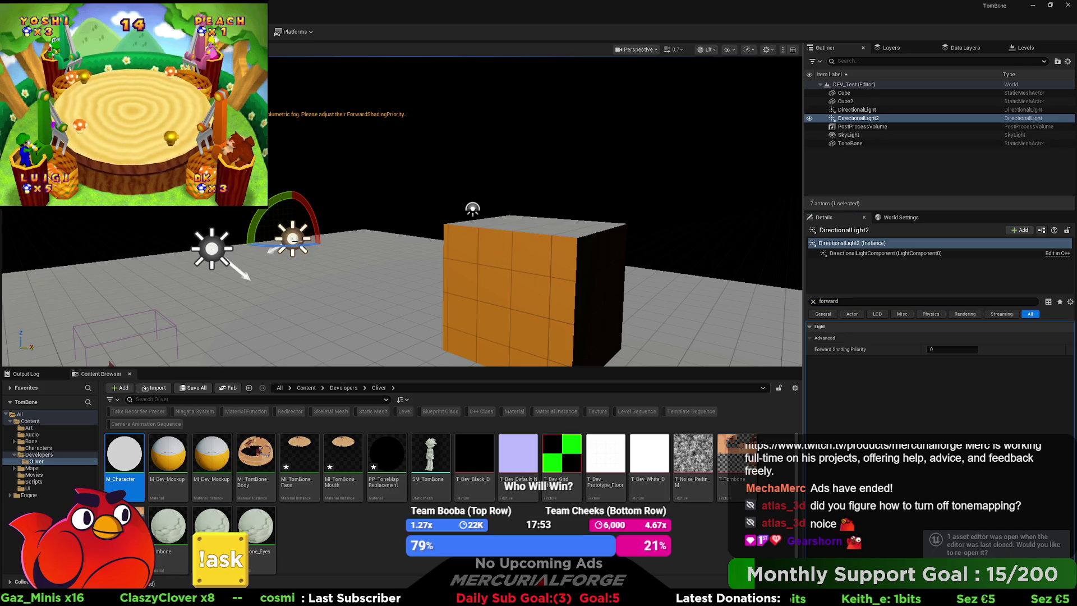
key(Delete)
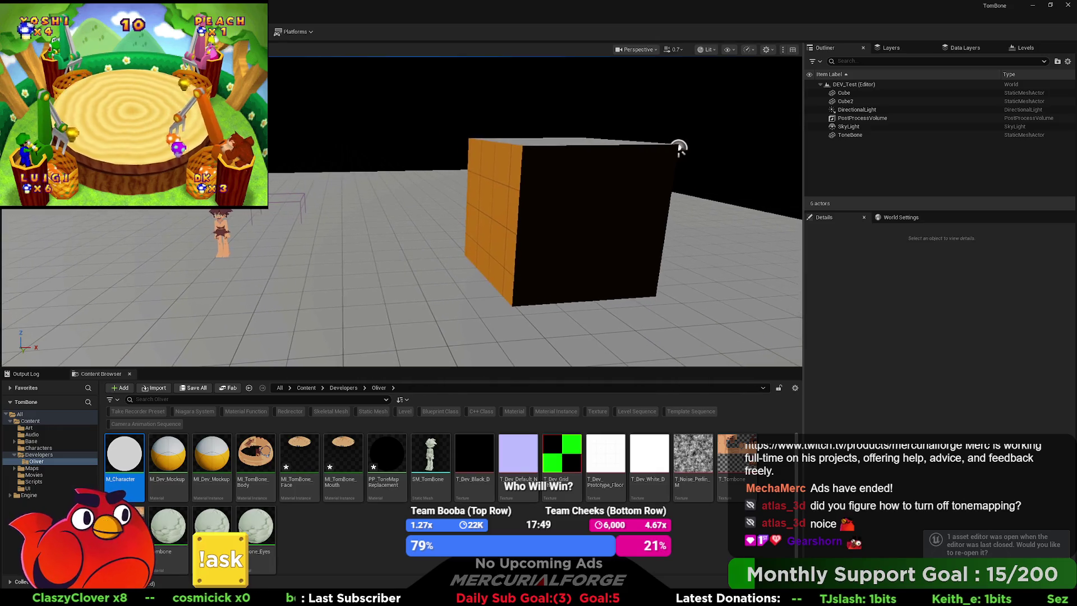
click(308, 120)
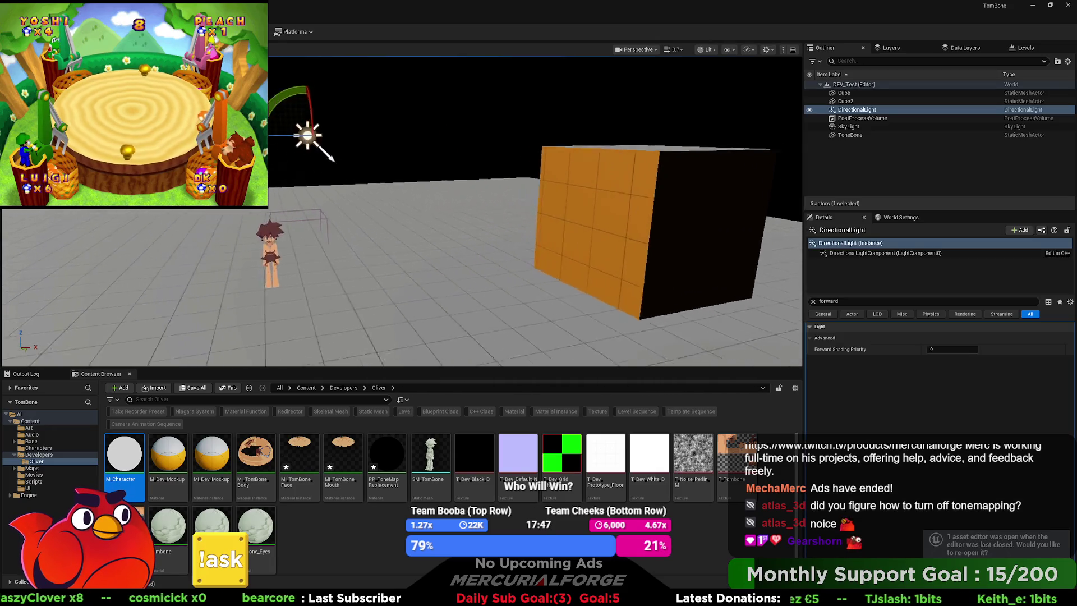
key(Delete)
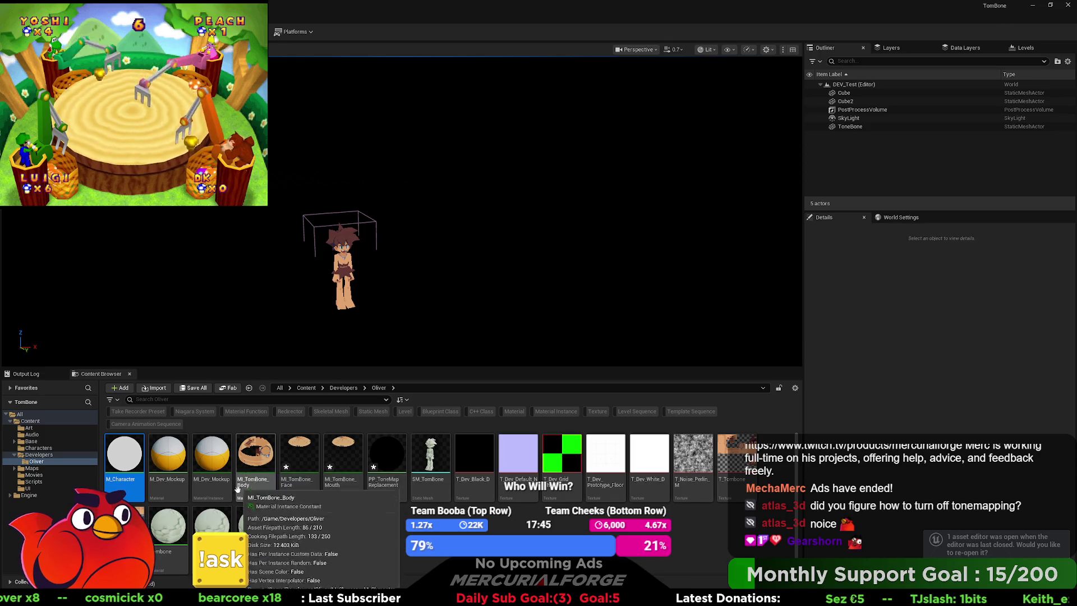
In M_Dev_Mockup, paste Pre-Exposure and Multiply nodes and wire the top Multiply into them and Emissive Color
double_click(168, 464)
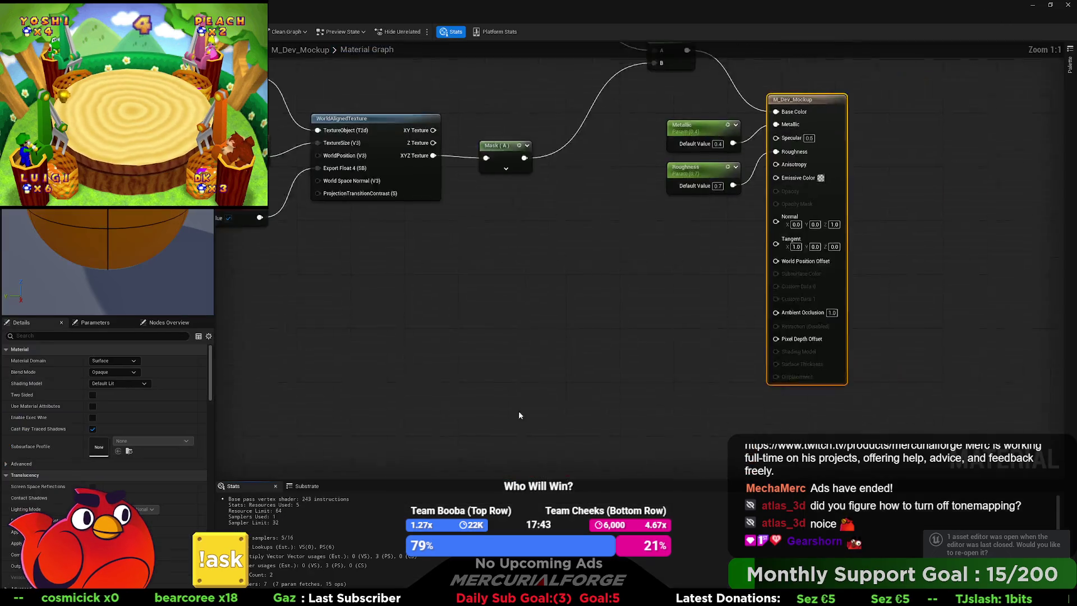
drag(580, 343, 656, 341)
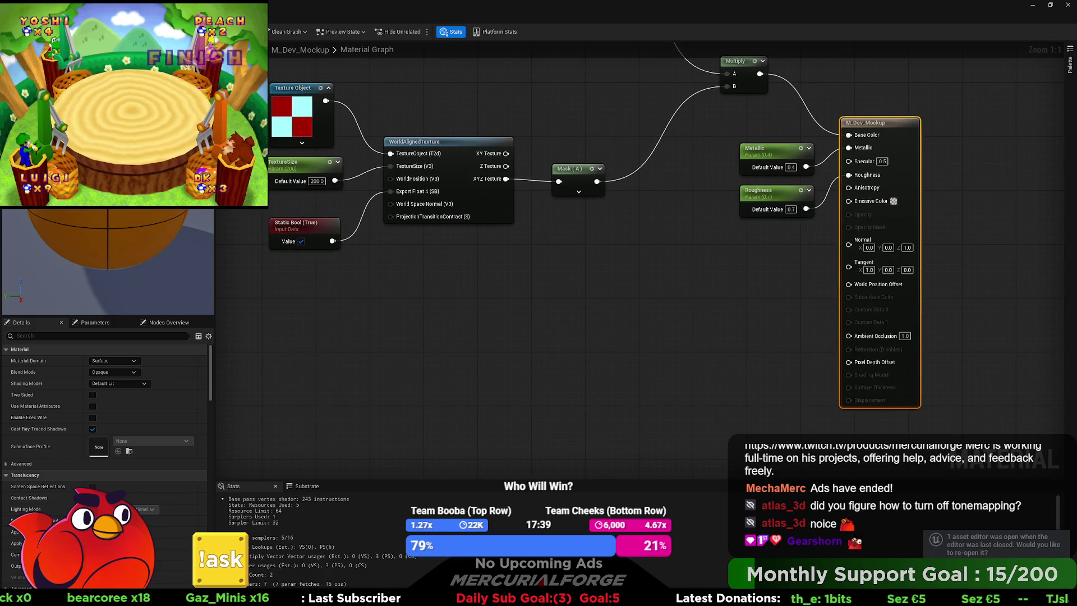
click(578, 290)
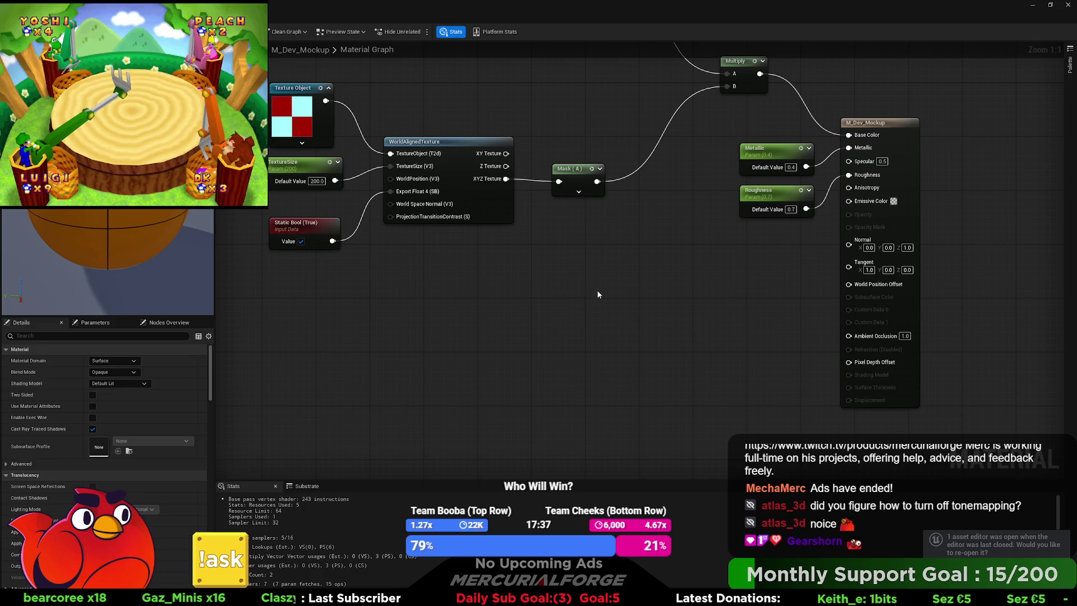
key(ctrl+v)
drag(719, 247, 594, 321)
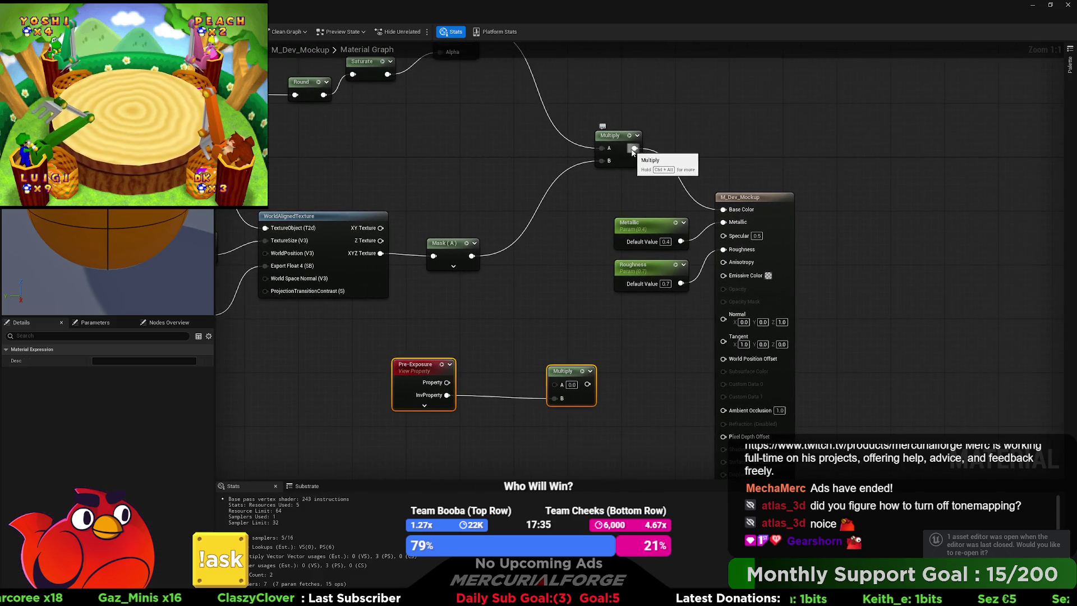
mouse_move(567, 375)
mouse_down()
mouse_move(555, 384)
mouse_move(640, 404)
mouse_move(720, 300)
mouse_up()
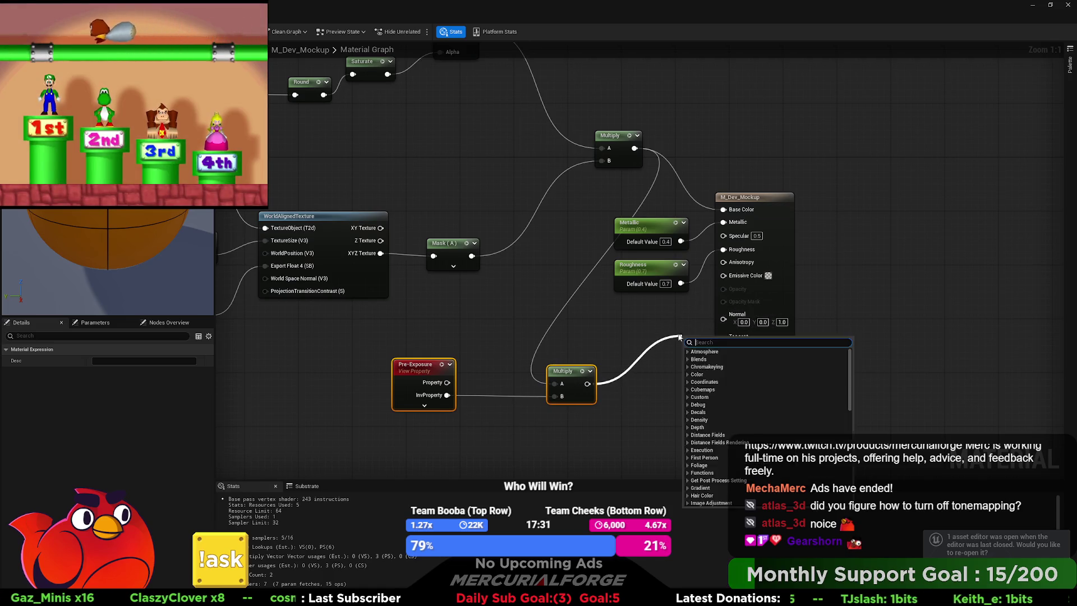
click(701, 314)
mouse_move(634, 148)
mouse_down()
mouse_move(741, 330)
mouse_move(702, 352)
mouse_move(723, 275)
mouse_up()
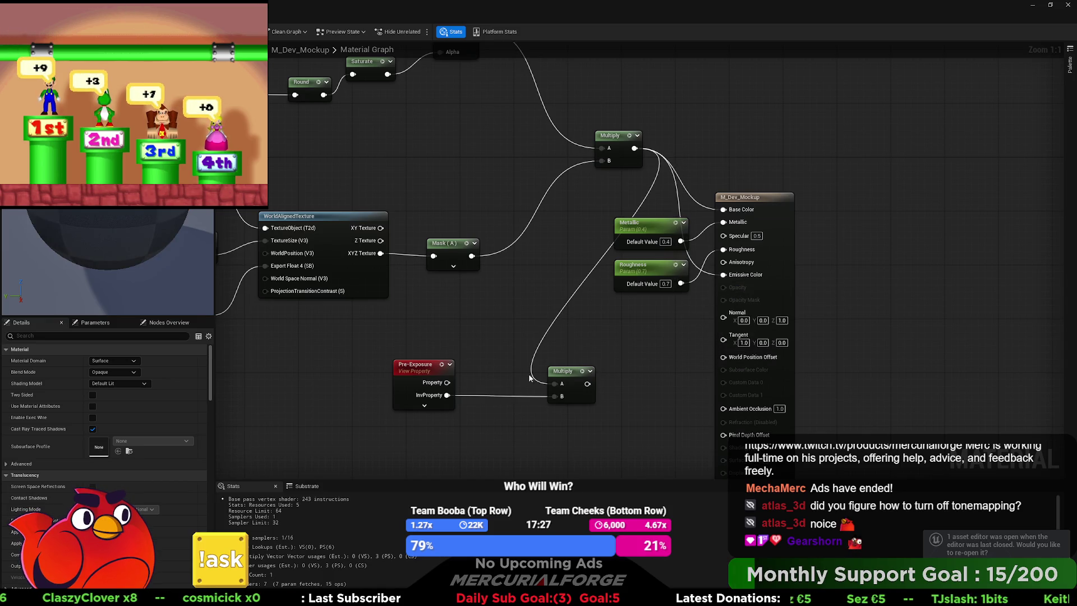
mouse_move(421, 379)
mouse_down()
mouse_move(455, 405)
mouse_move(441, 379)
mouse_up()
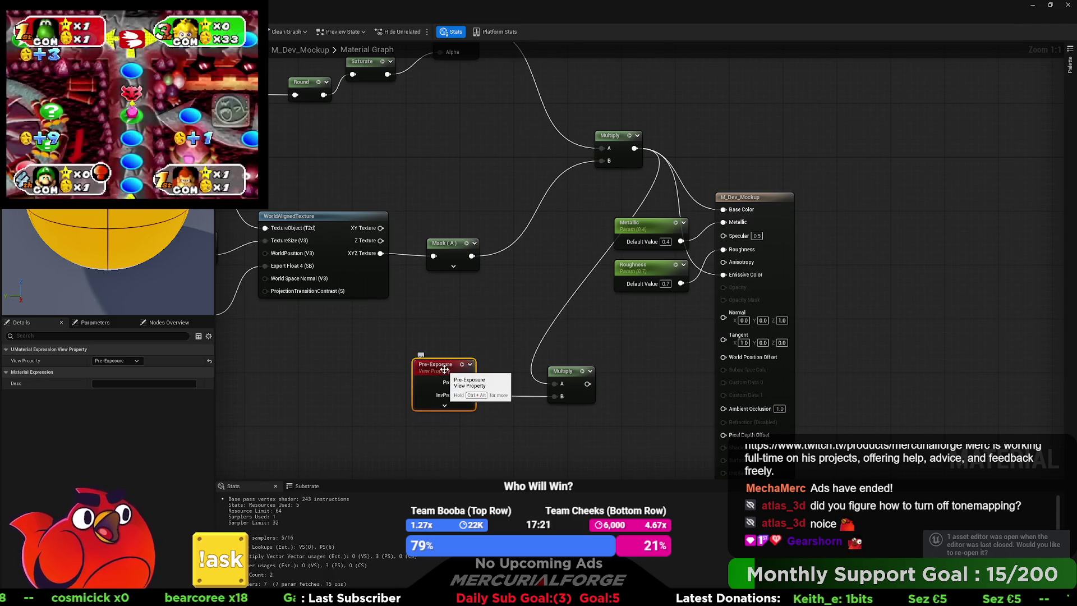
mouse_move(444, 369)
mouse_down()
mouse_move(464, 378)
mouse_move(454, 357)
mouse_up()
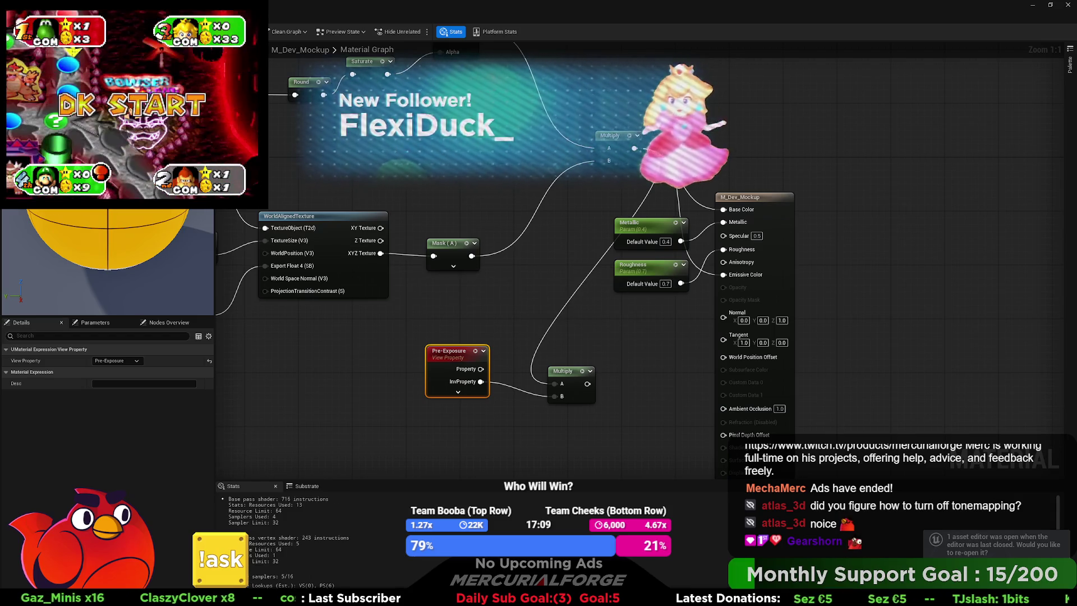
Raise the orange cube Cube2 higher along Z in the level
key(ctrl+Tab)
scroll(402, 211, up, 2)
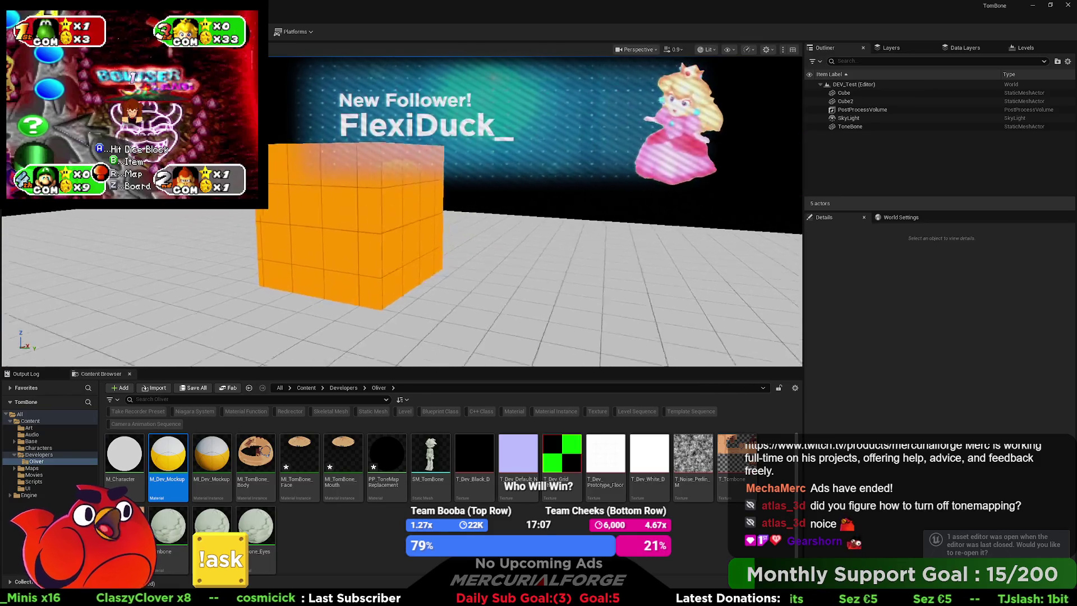
drag(494, 242, 443, 242)
click(443, 242)
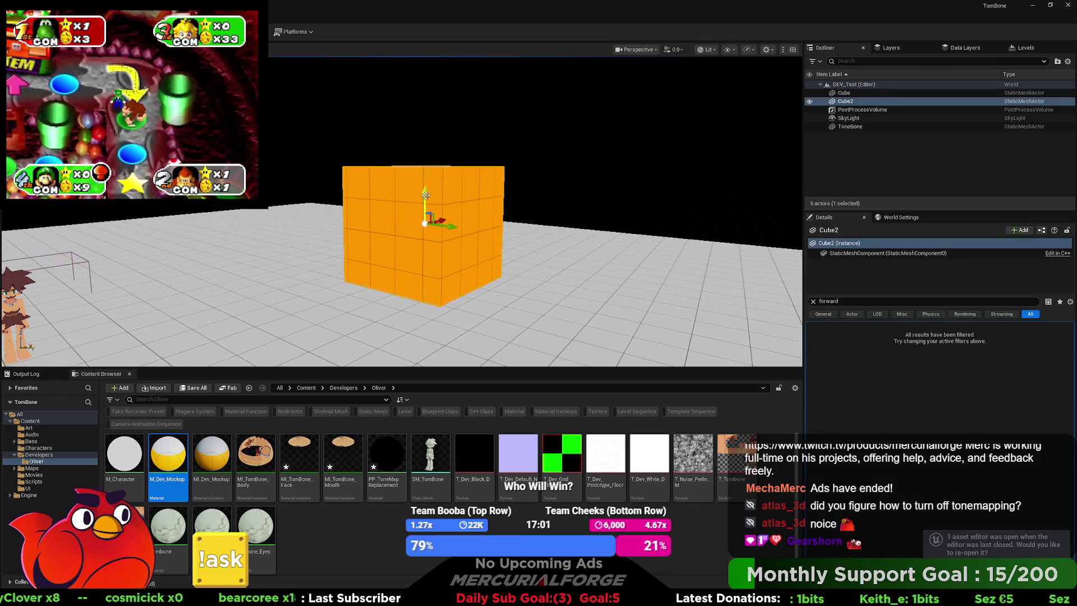
drag(425, 194, 435, 135)
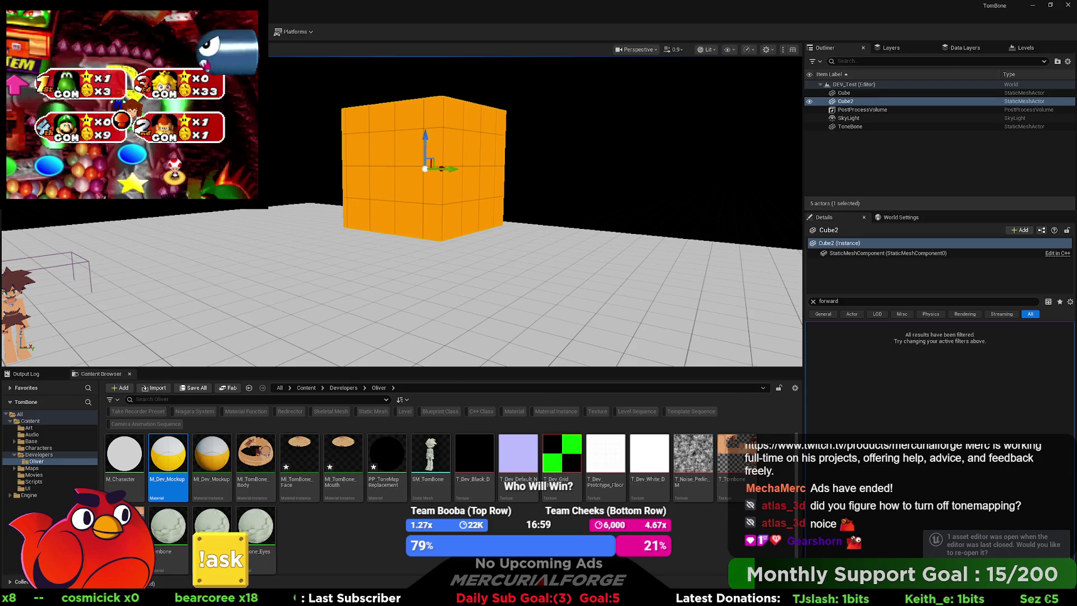
key(alt+Tab)
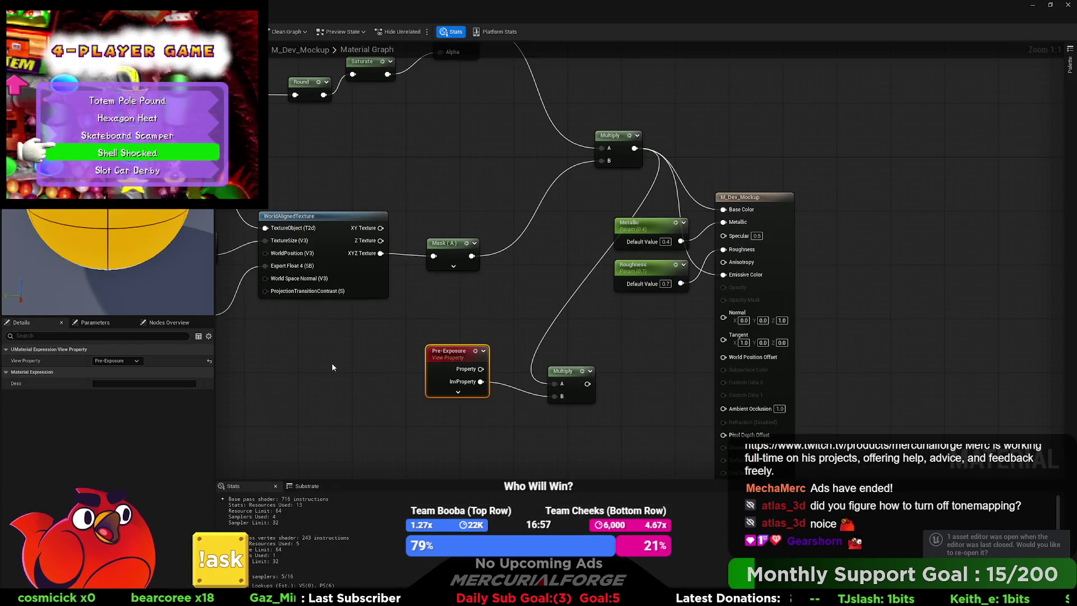
Add a Vertex Color node, delete the Pre-Exposure and Multiply nodes, and set Shading Model to Unlit
right_click(332, 367)
text(vertex color)
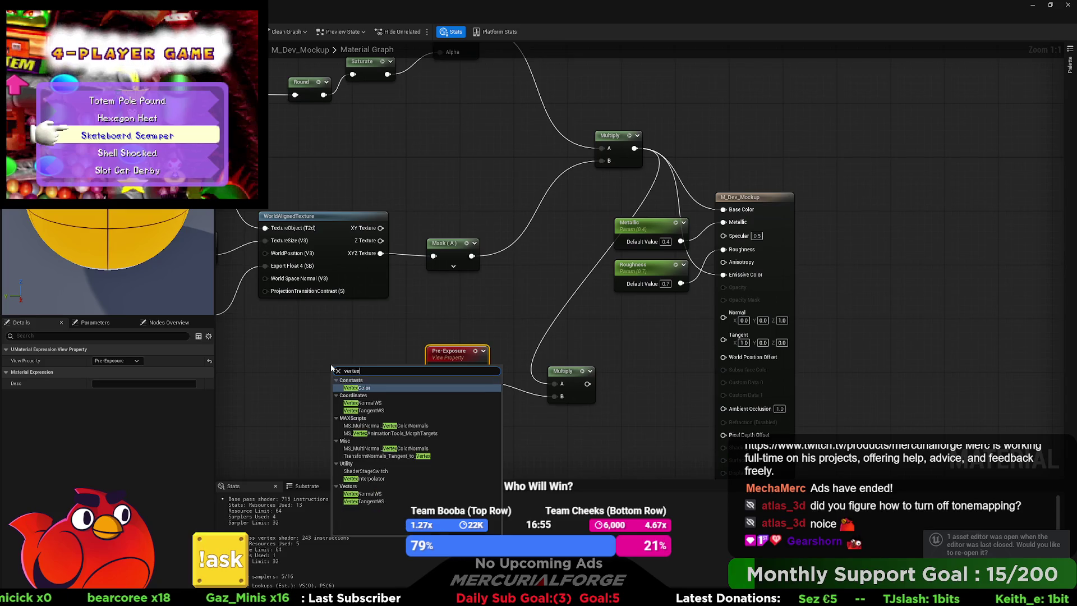
key(Return)
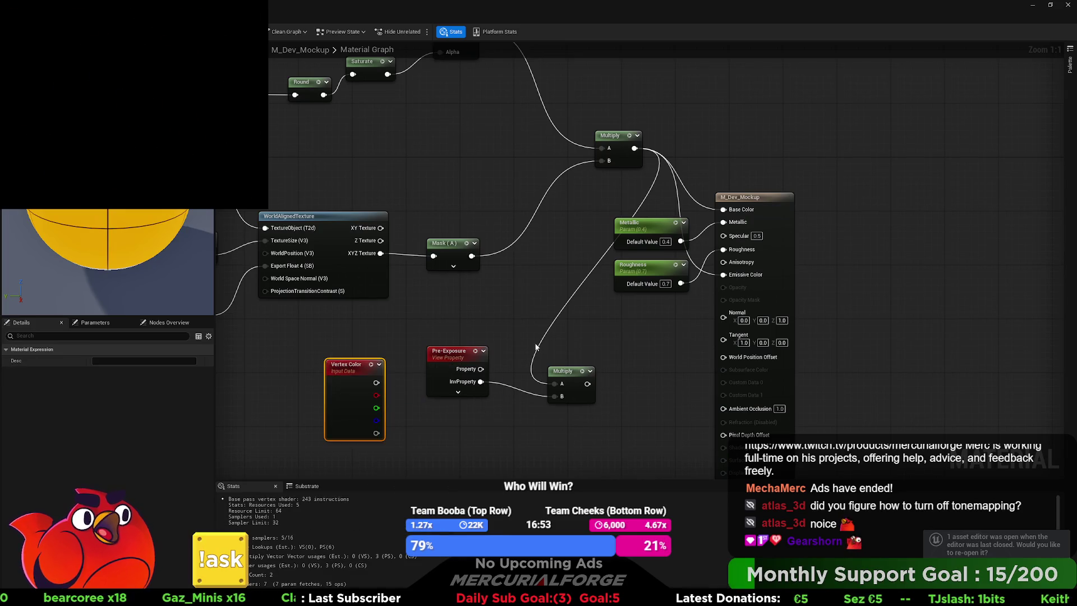
key(Delete)
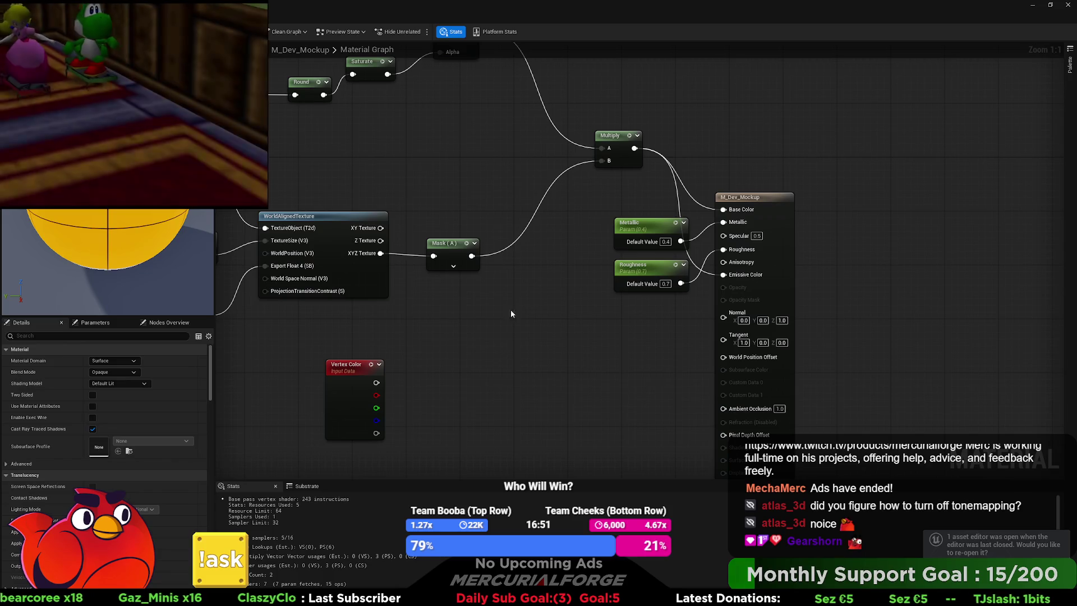
mouse_move(606, 149)
mouse_down()
mouse_move(535, 142)
mouse_move(531, 176)
mouse_up()
click(121, 383)
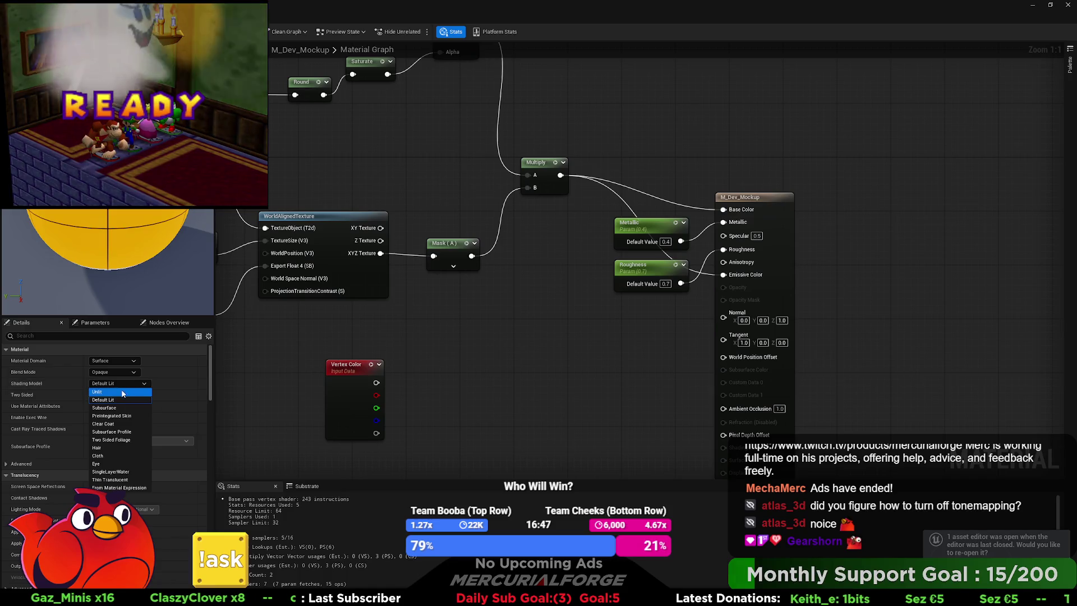
click(105, 392)
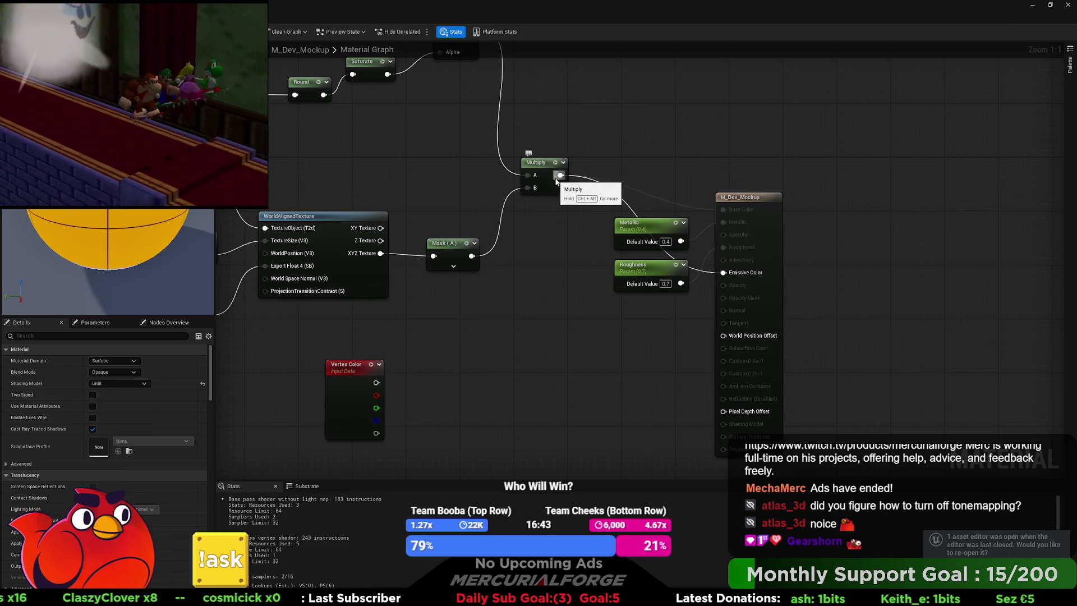
Multiply the material colour by Vertex Color through a new Multiply node
drag(560, 175, 575, 333)
text(mul)
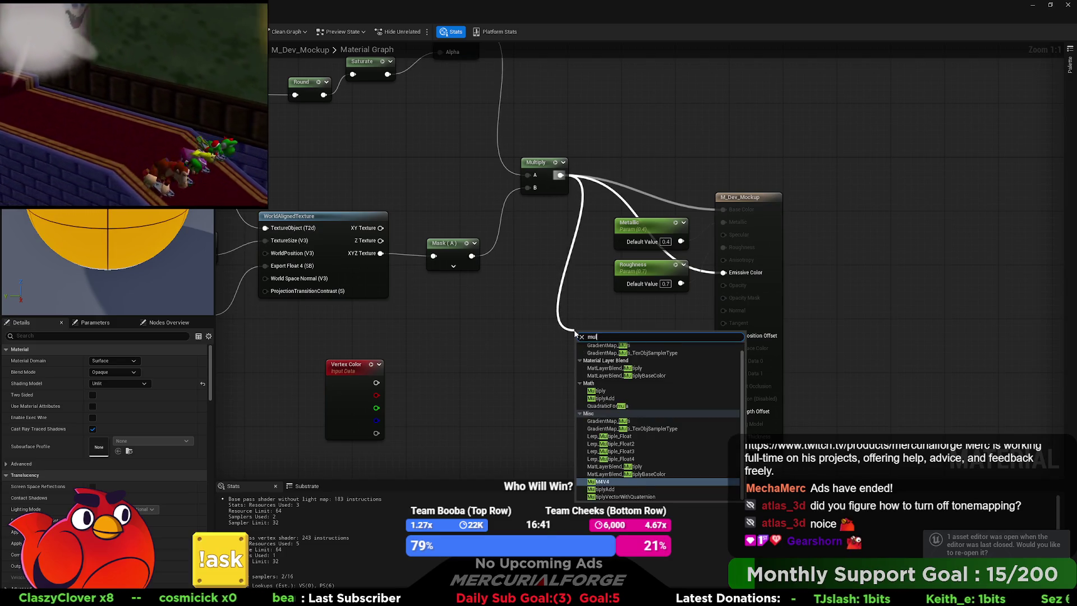
click(596, 390)
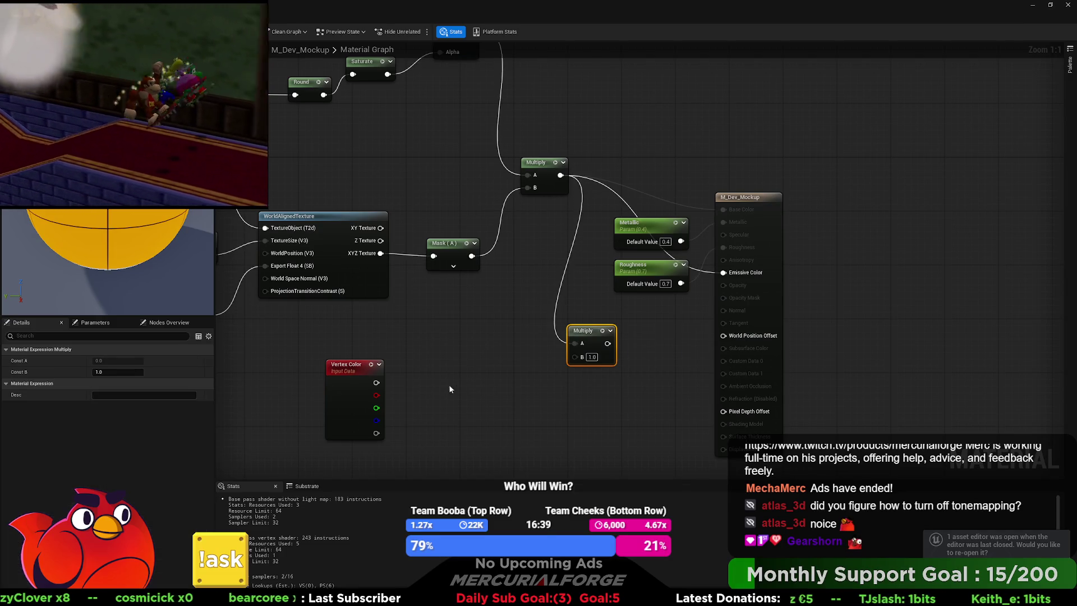
mouse_move(379, 382)
mouse_down()
mouse_move(561, 372)
mouse_move(723, 272)
mouse_up()
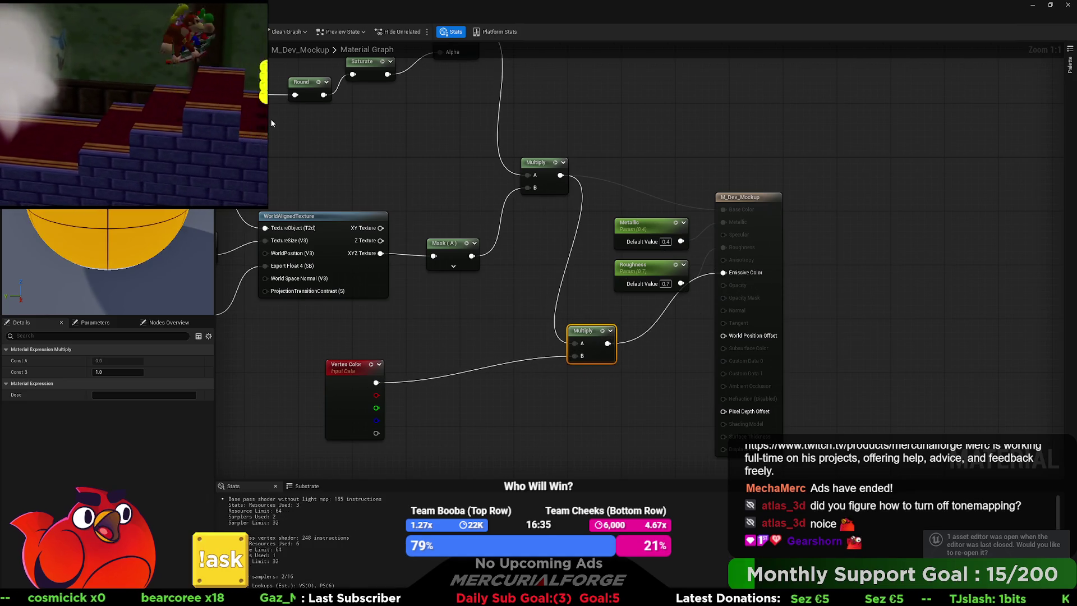
drag(651, 305, 647, 109)
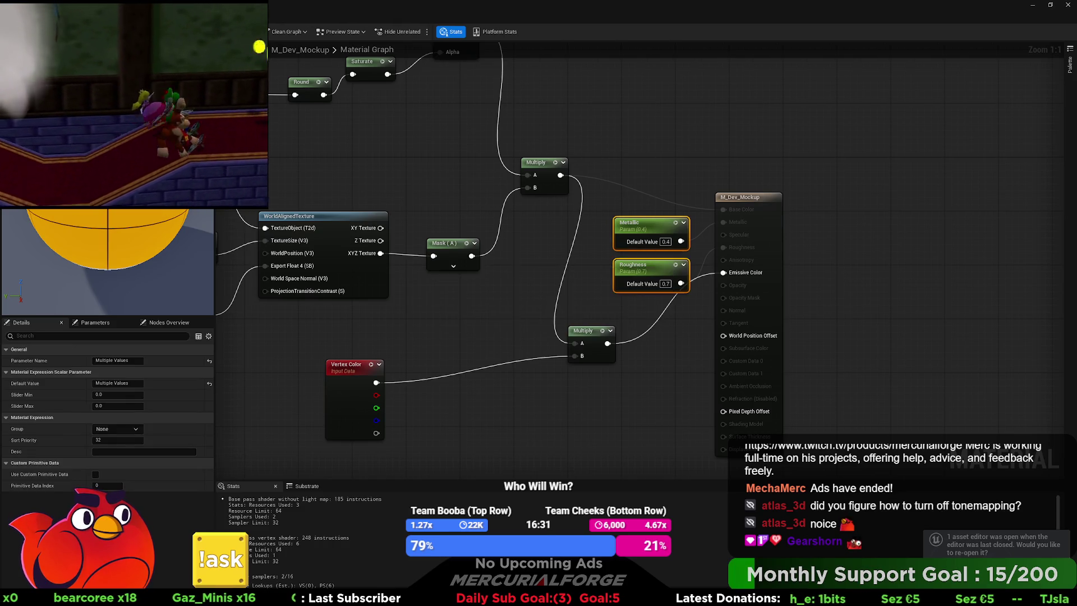
key(alt+Tab)
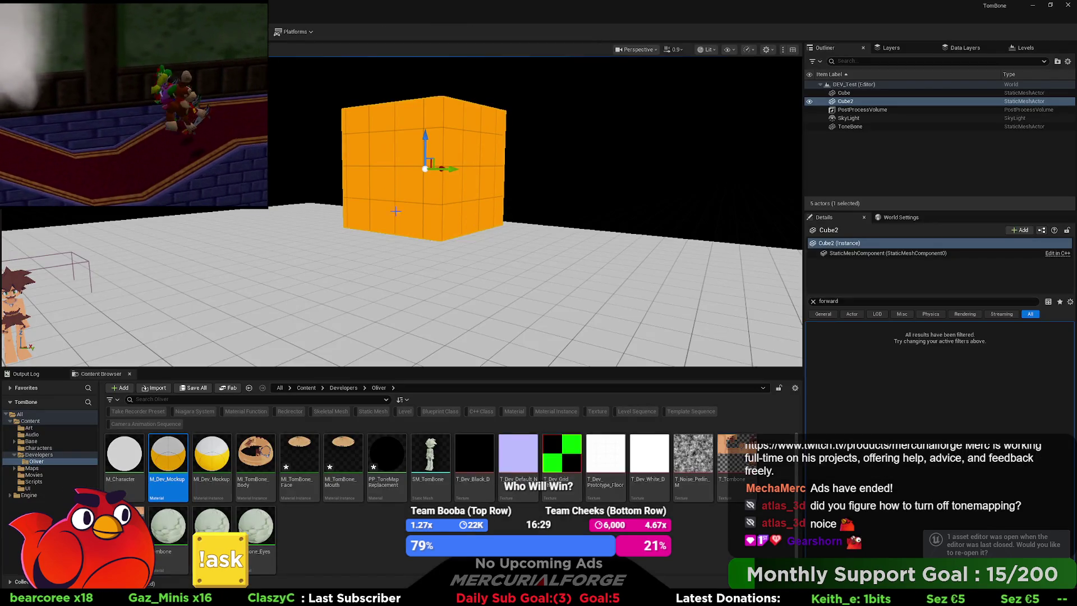
Enter vertex paint mode and pick a pale brown paint colour
key(Tab)
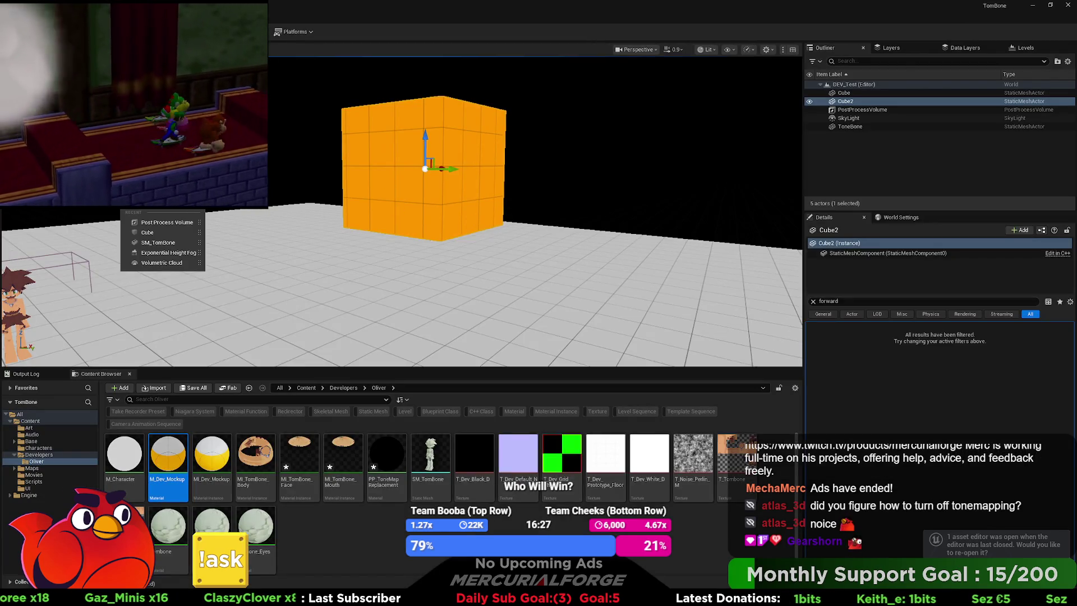
key(Escape)
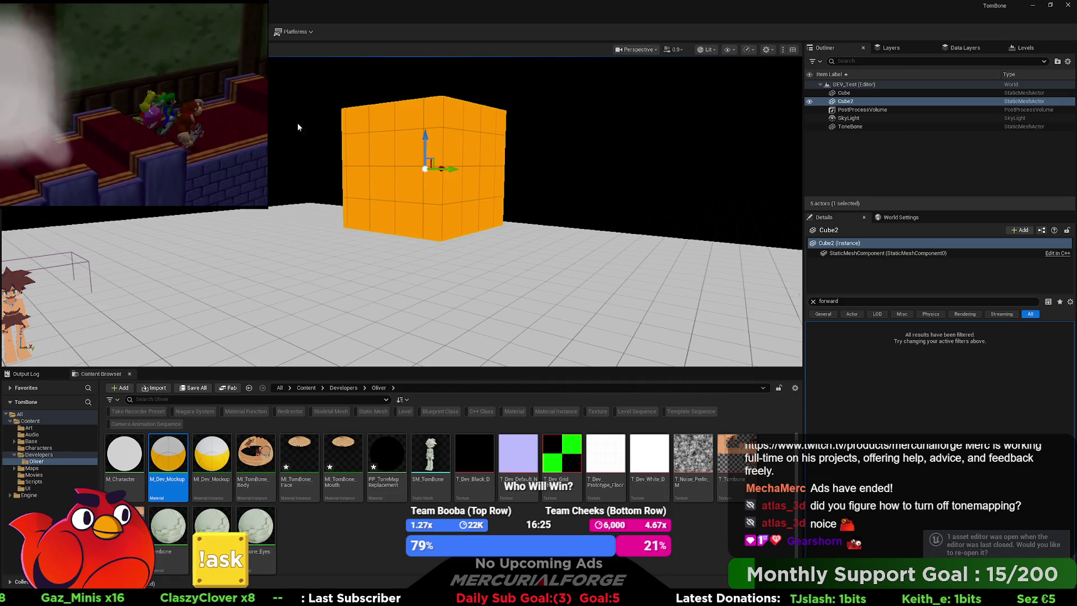
key(shift+2)
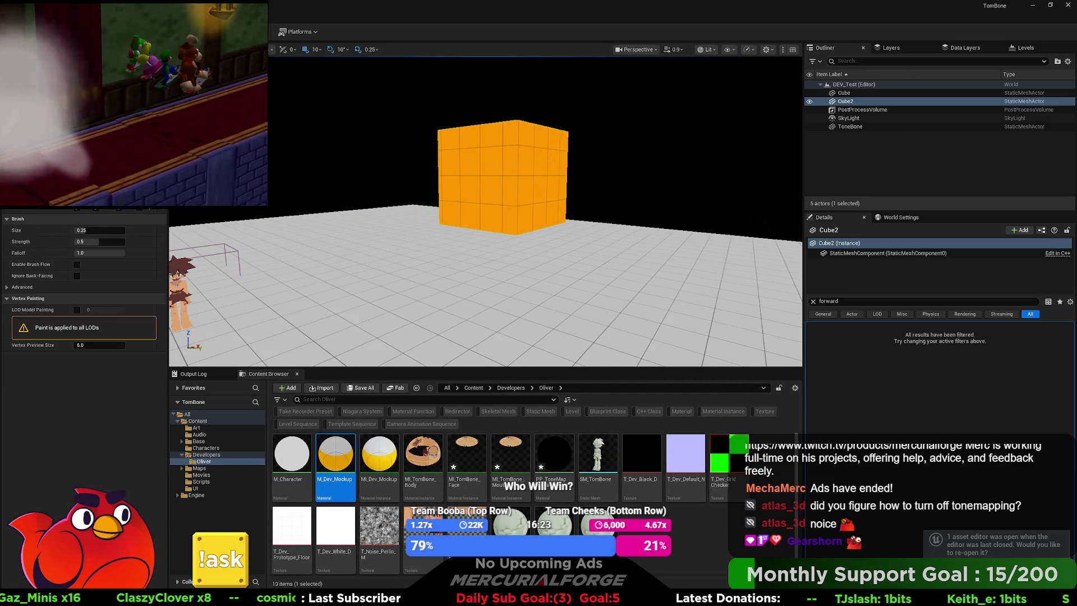
drag(171, 257, 175, 254)
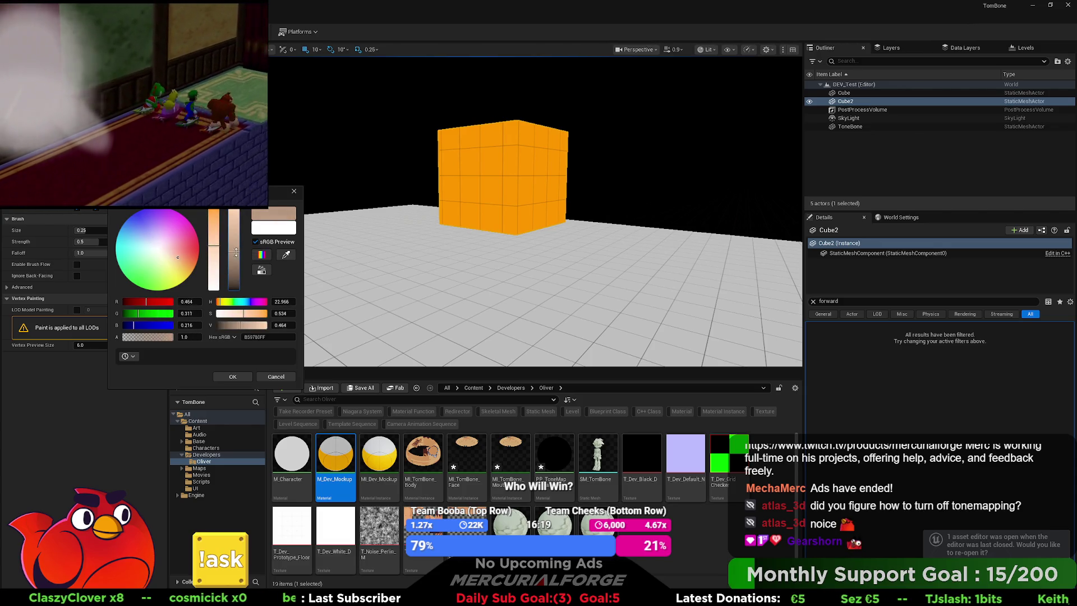
click(233, 376)
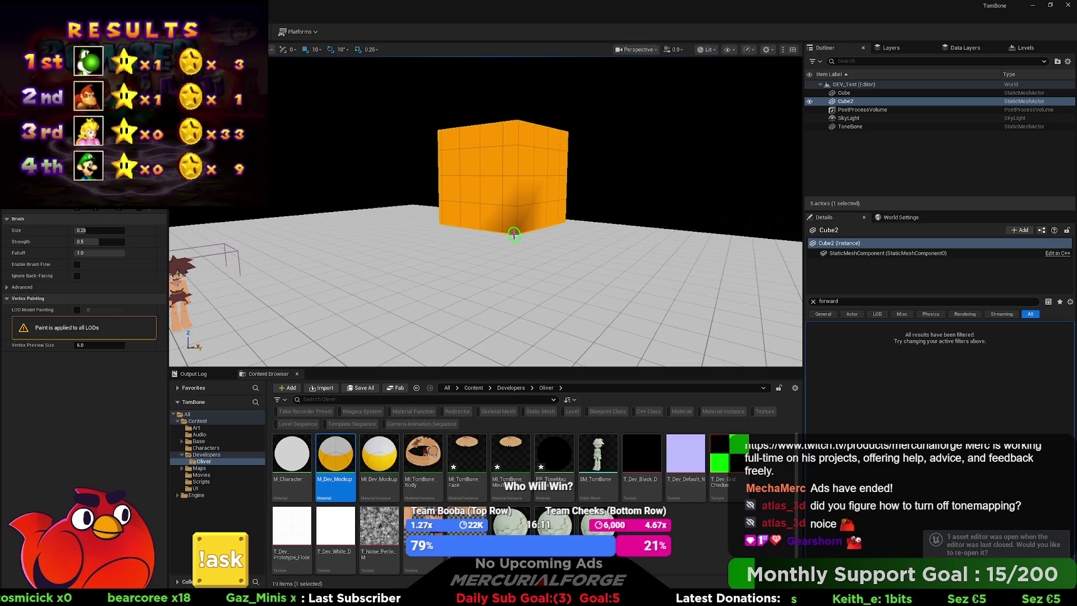
Raise the brush size to 1.0 and paint darker colour across the cube's lower band
key(bracketright)
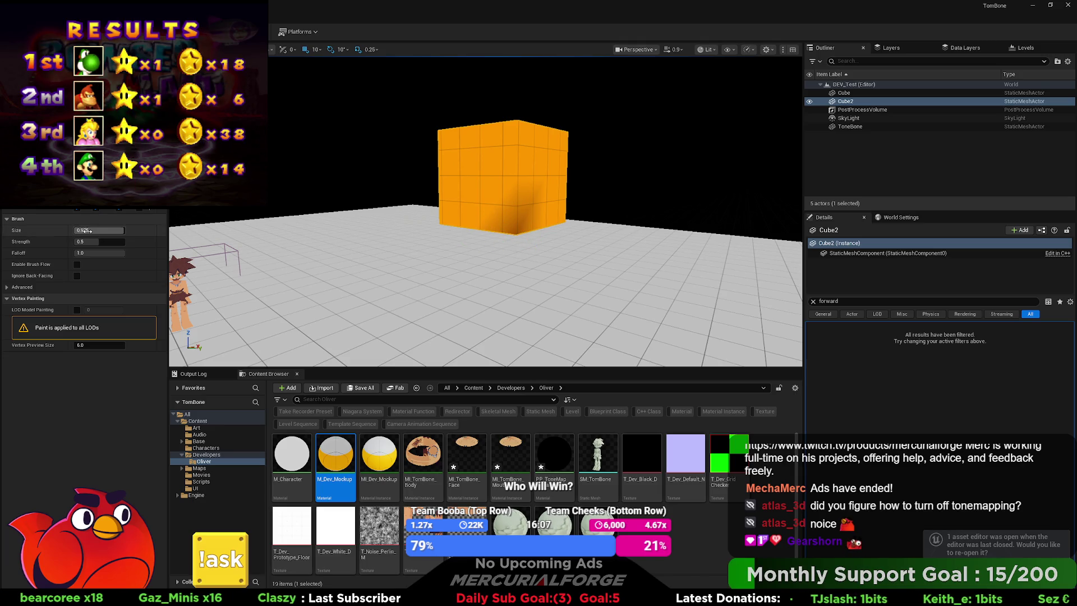
drag(90, 230, 98, 231)
scroll(497, 216, up, 3)
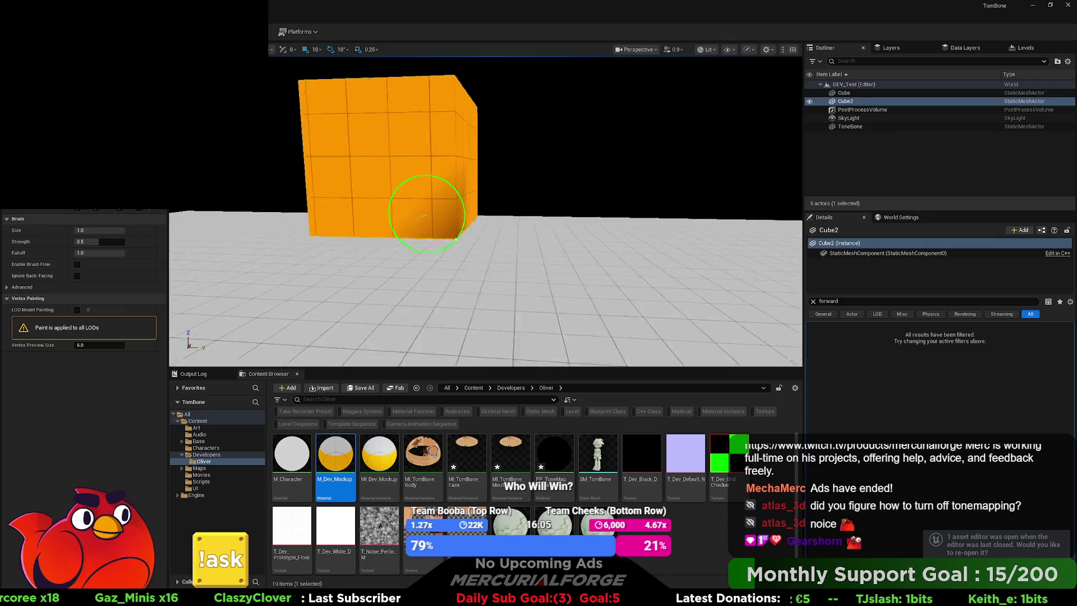
scroll(426, 214, up, 3)
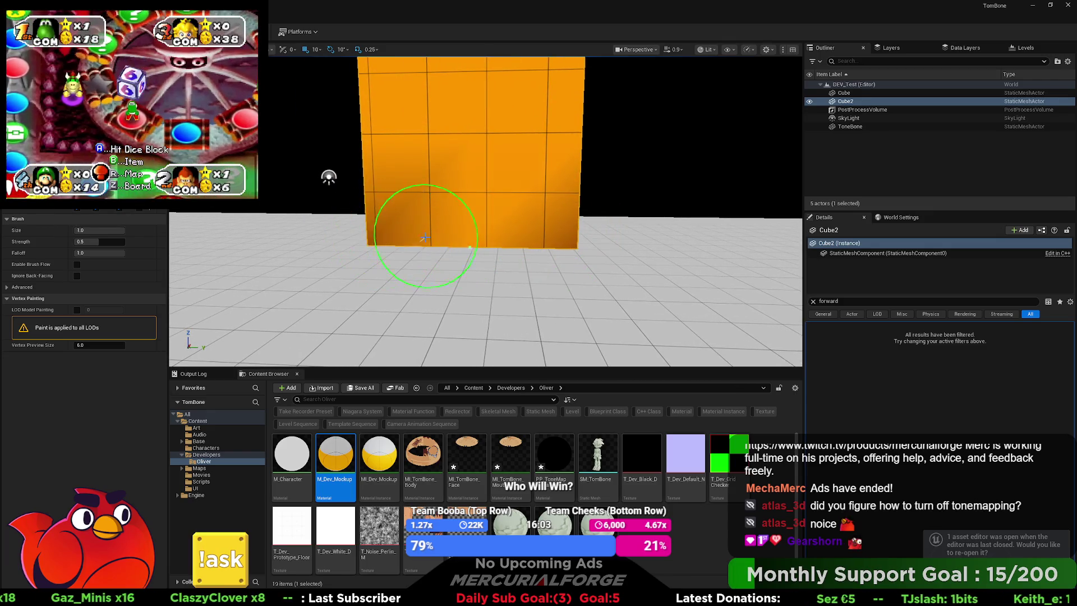
drag(424, 238, 477, 235)
scroll(459, 241, up, 3)
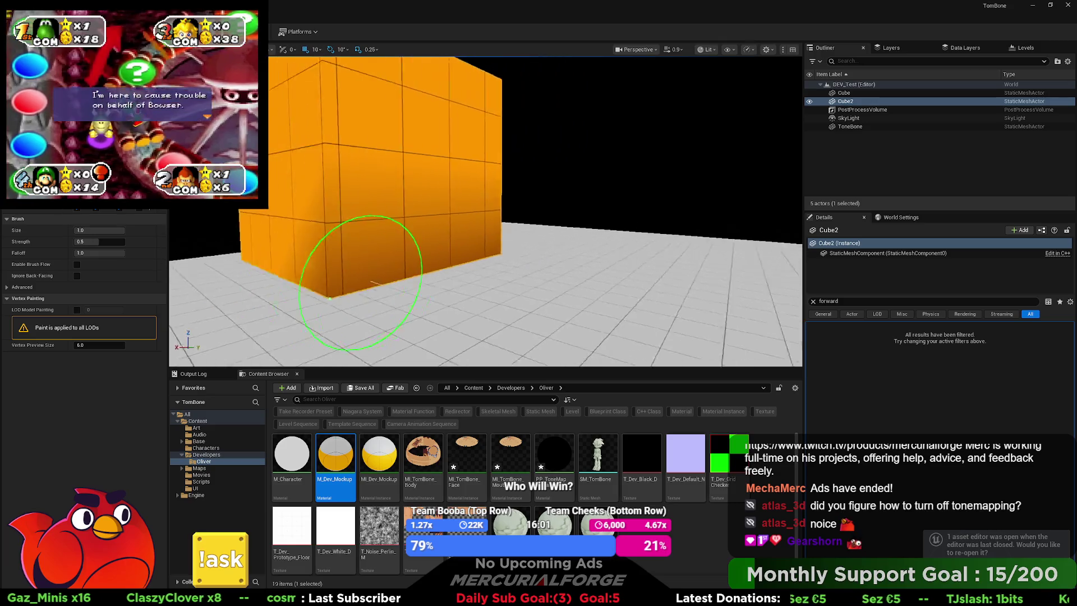
mouse_move(385, 276)
mouse_down()
mouse_move(303, 241)
mouse_move(314, 247)
mouse_up()
Inspect the cube's front and underside, then return to Select mode
drag(424, 297, 421, 246)
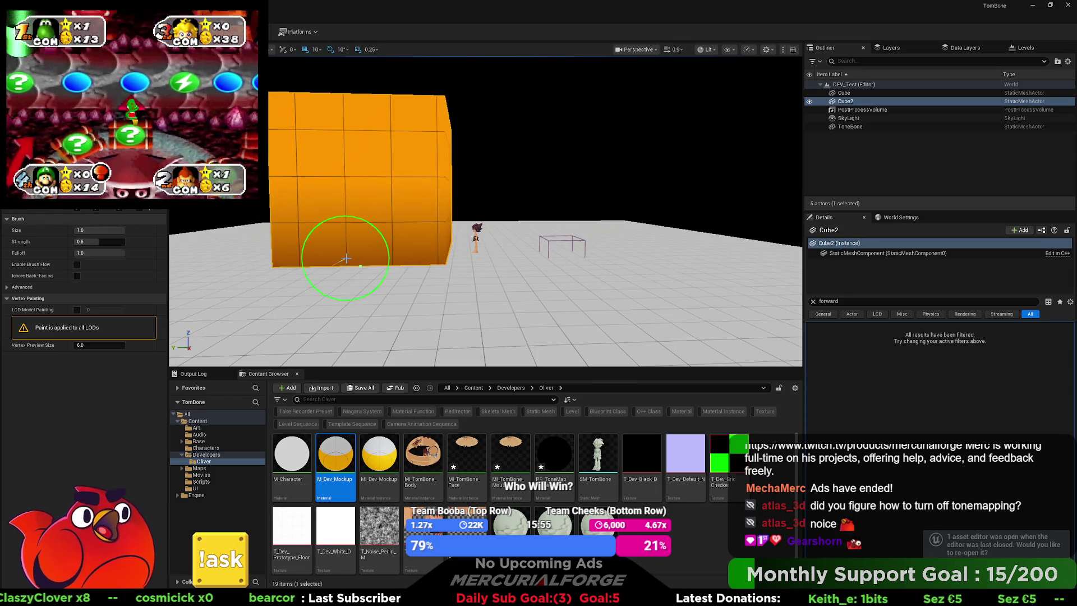
mouse_move(341, 245)
mouse_down()
mouse_move(379, 264)
mouse_move(578, 275)
mouse_move(456, 264)
mouse_move(392, 284)
mouse_move(362, 240)
mouse_move(473, 247)
mouse_up()
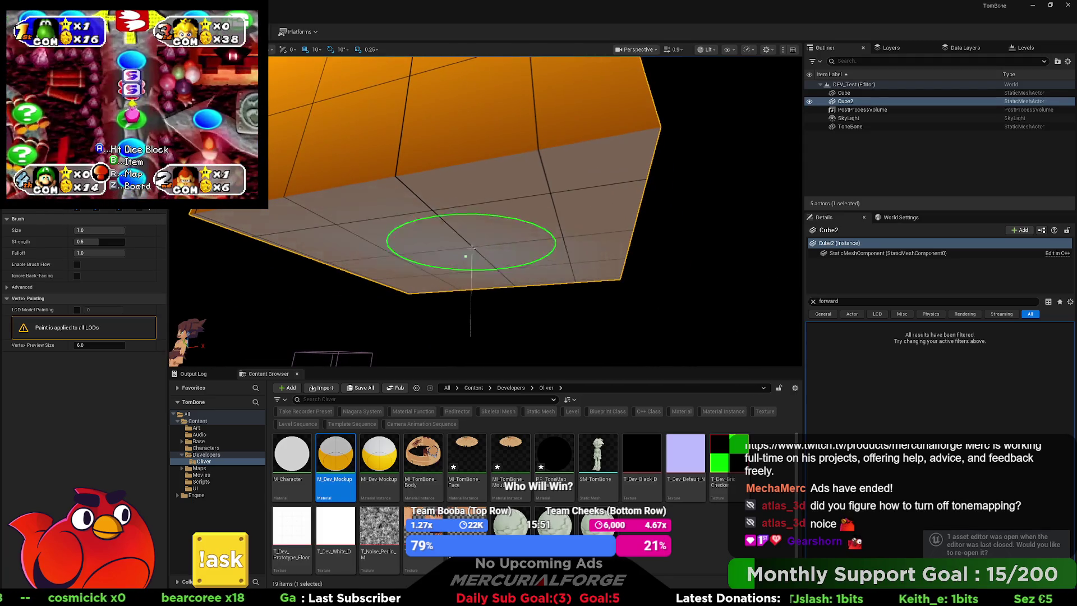
mouse_move(396, 234)
mouse_down()
mouse_move(681, 284)
mouse_move(498, 242)
mouse_move(466, 181)
mouse_up()
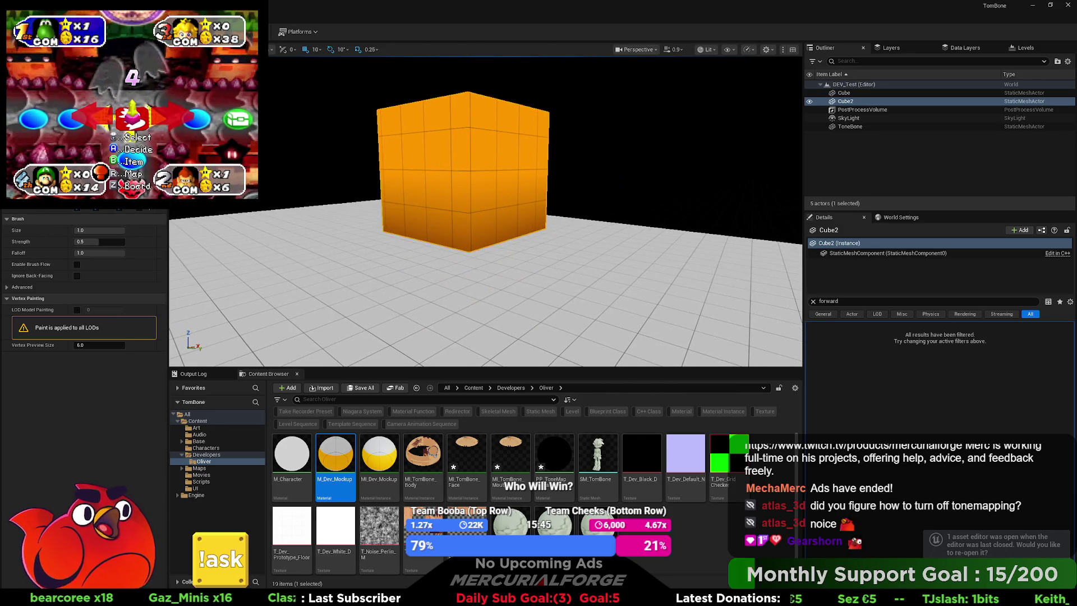
key(shift+1)
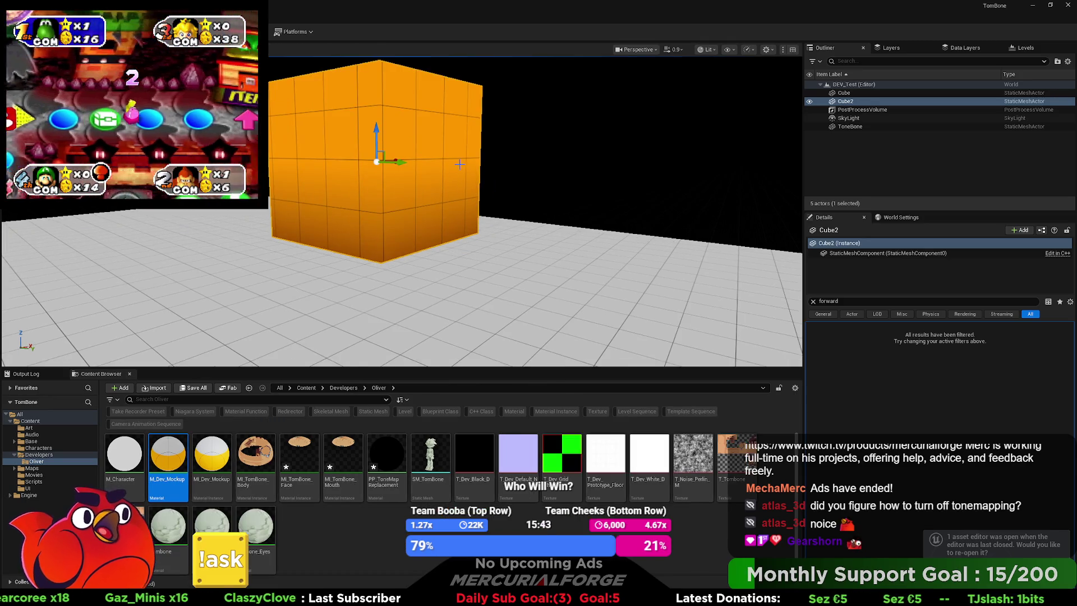
Lower the orange cube onto the floor with its Z arrow
drag(376, 129, 382, 203)
click(577, 184)
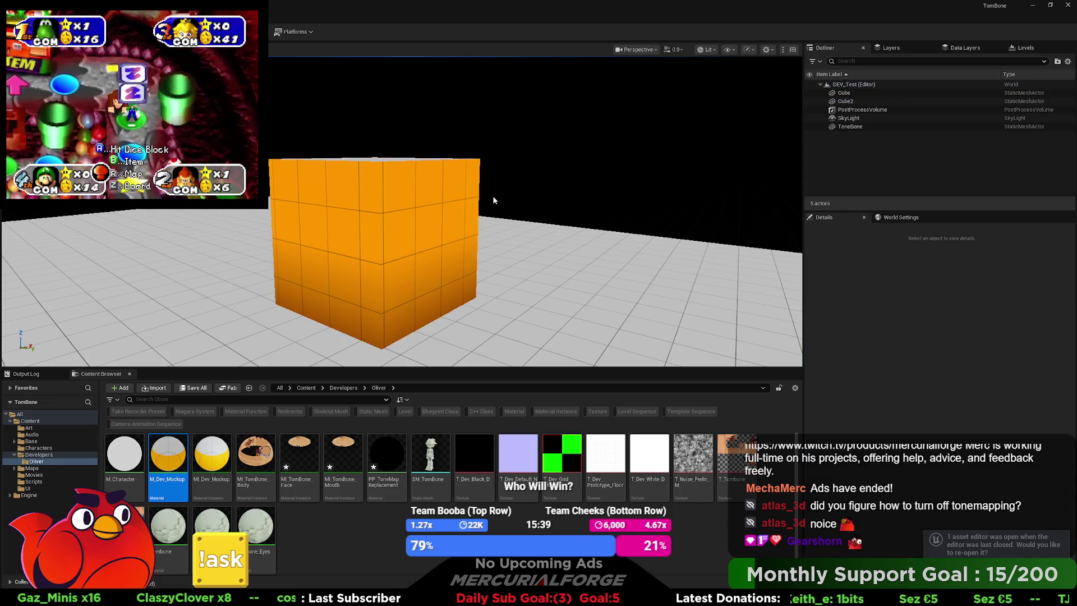
mouse_move(577, 184)
mouse_down()
mouse_move(623, 140)
mouse_move(651, 154)
mouse_move(659, 180)
mouse_up()
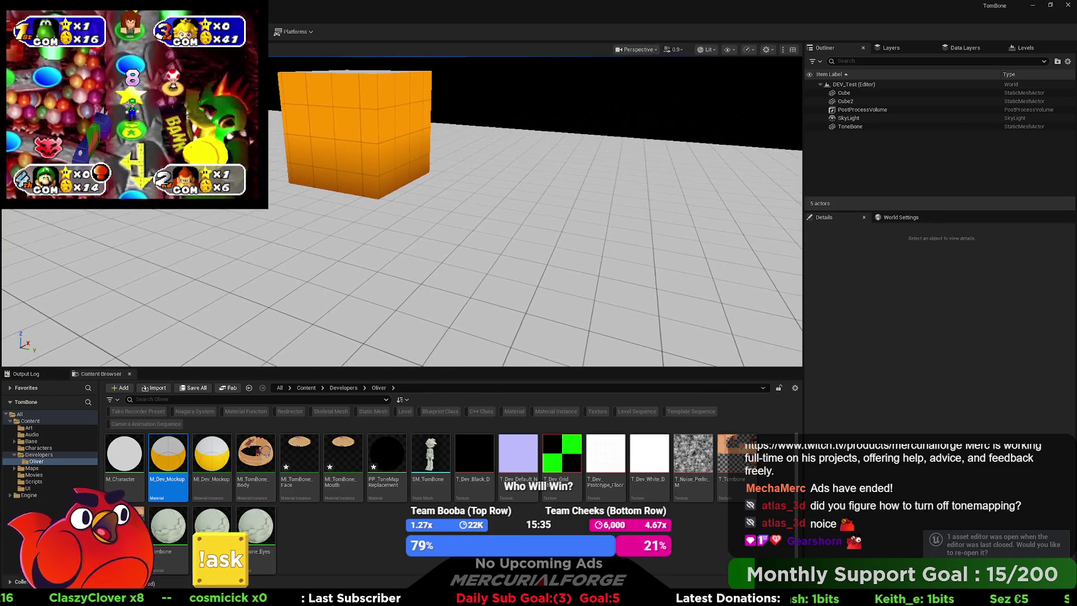
Reselect Cube2 and bring up the viewport view-mode list
click(359, 140)
mouse_move(509, 207)
mouse_down()
mouse_move(510, 219)
mouse_move(509, 207)
mouse_up()
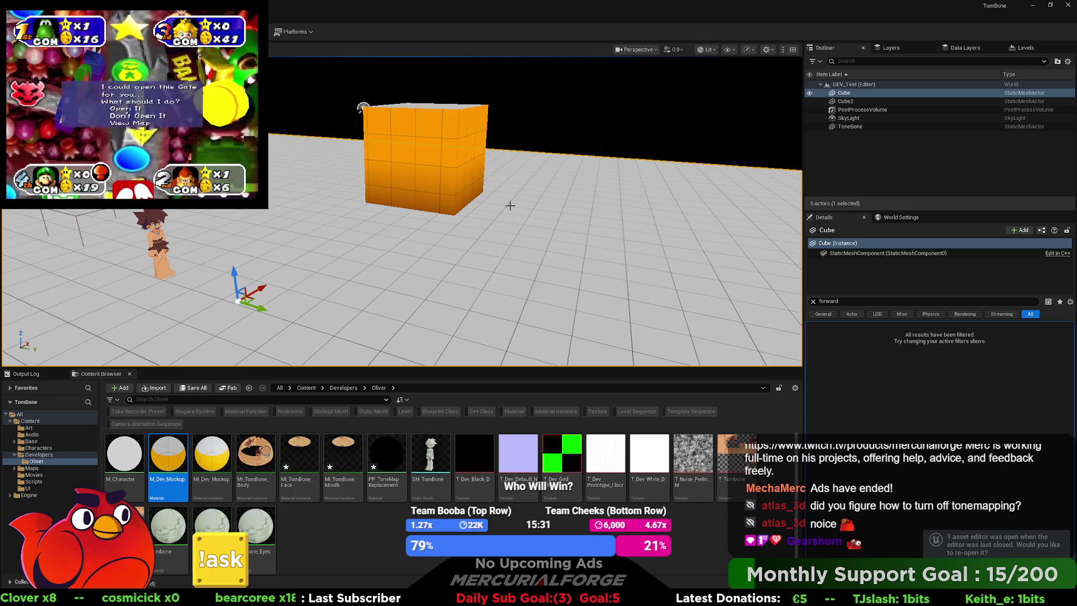
key(F2)
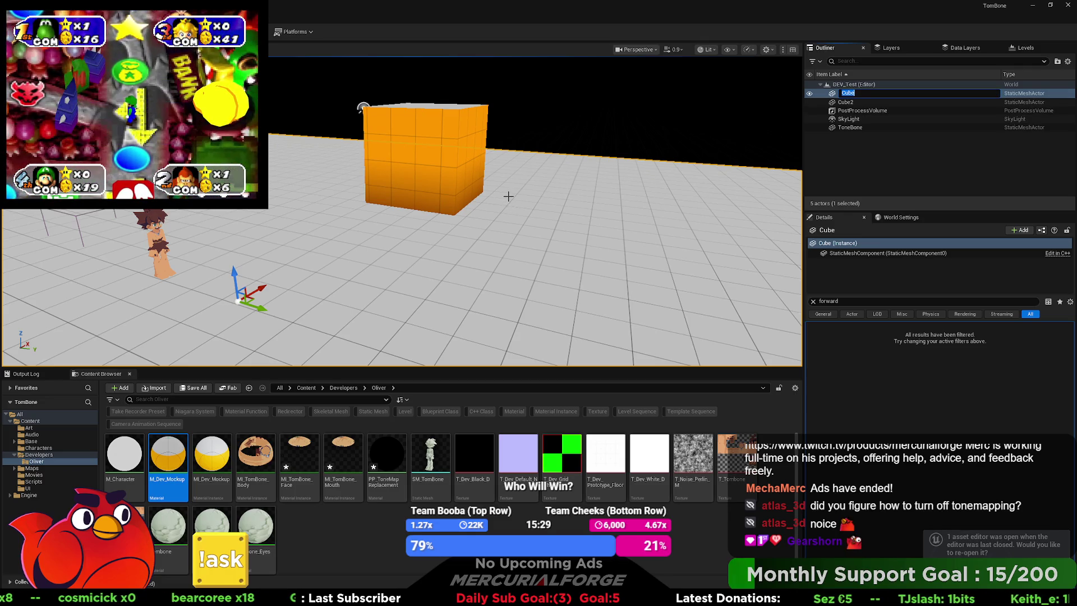
click(457, 180)
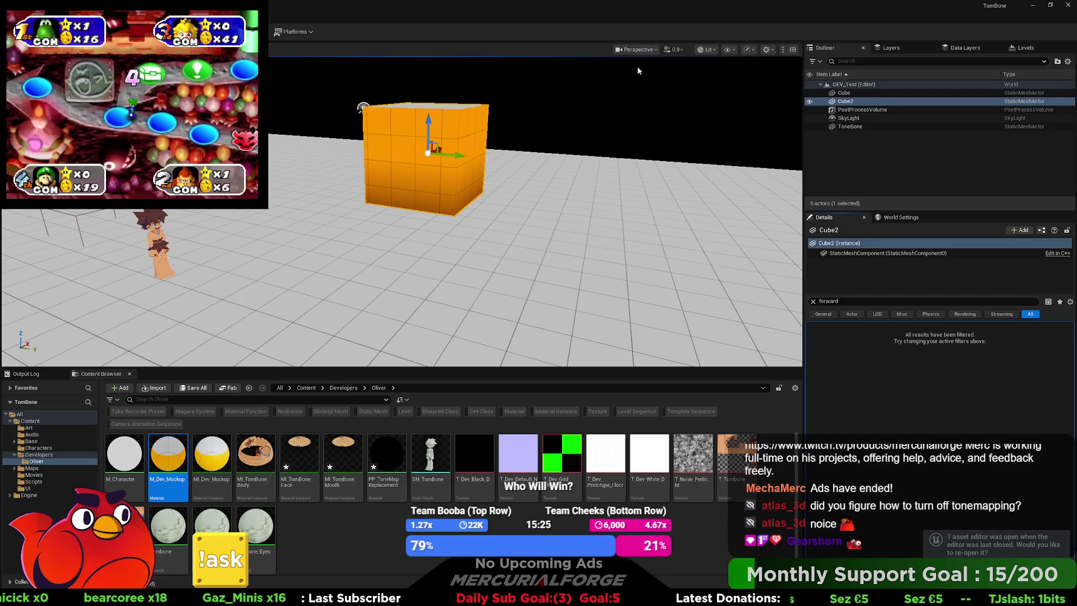
click(708, 50)
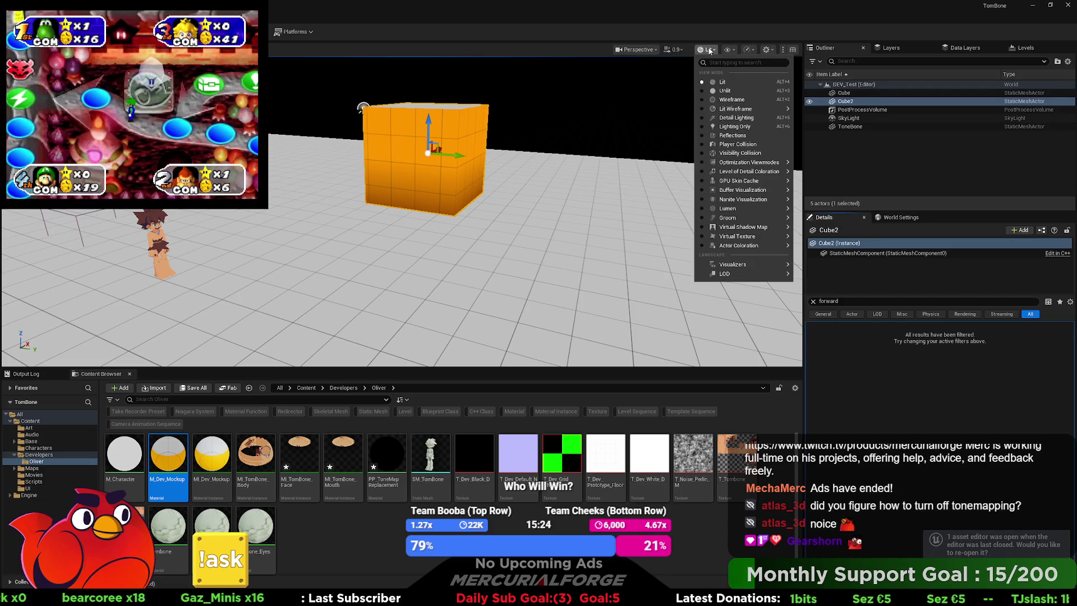
Switch the viewport to Wireframe and place a new cube from the recent-actors list
click(731, 99)
mouse_move(535, 210)
mouse_down()
mouse_move(491, 219)
mouse_move(479, 196)
mouse_move(504, 169)
mouse_move(485, 157)
mouse_up()
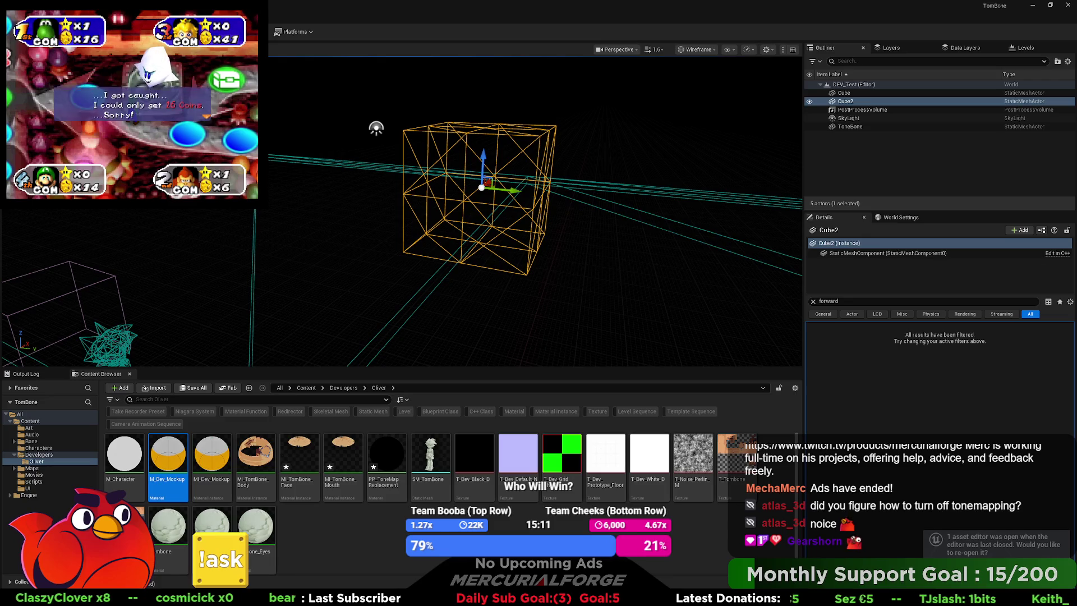
key(Tab)
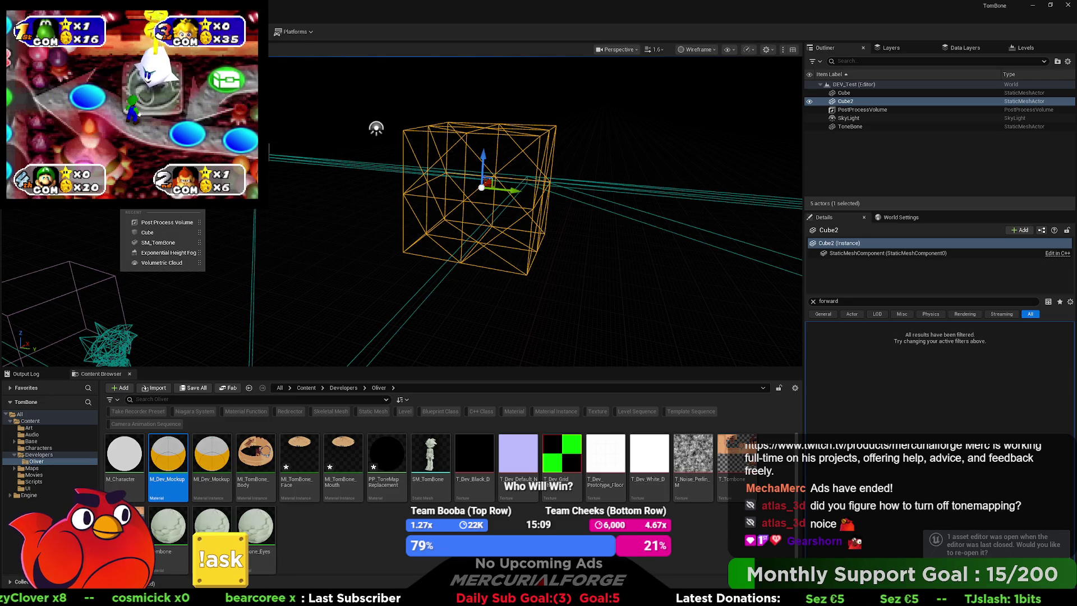
key(Down)
key(Return)
scroll(337, 135, up, 5)
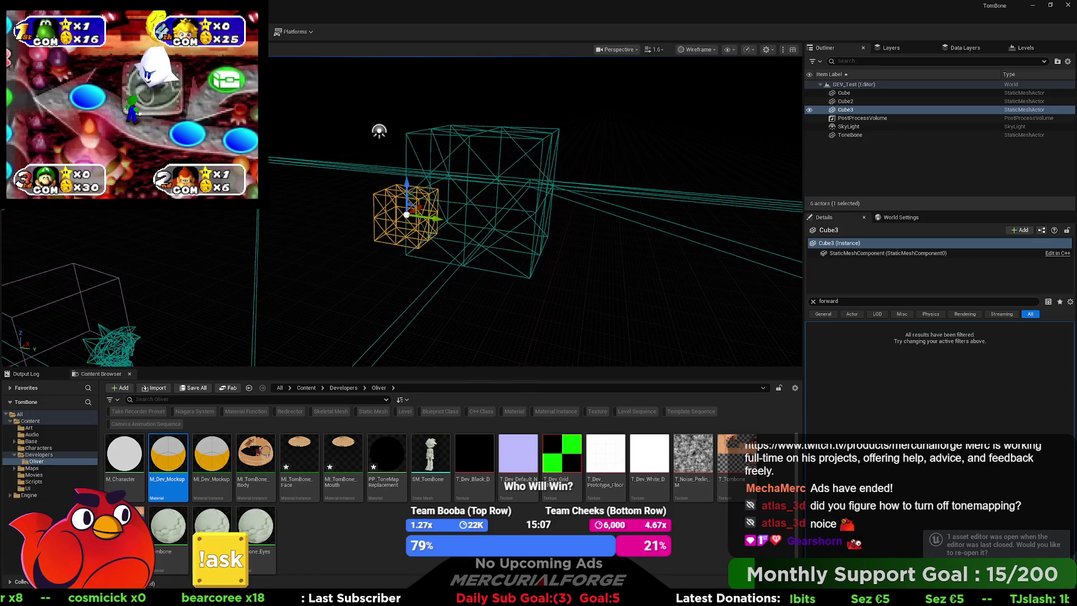
scroll(381, 119, down, 5)
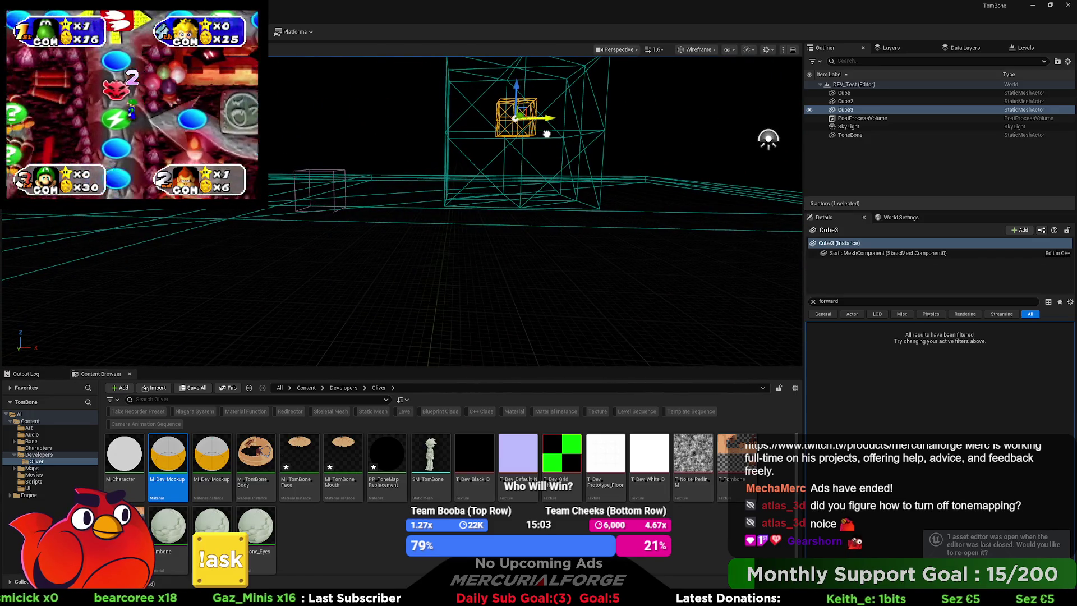
Frame Cube3, lower it inside the big cube, and bring up the view-mode list
key(f)
mouse_move(407, 144)
mouse_down()
mouse_move(298, 137)
mouse_move(503, 150)
mouse_up()
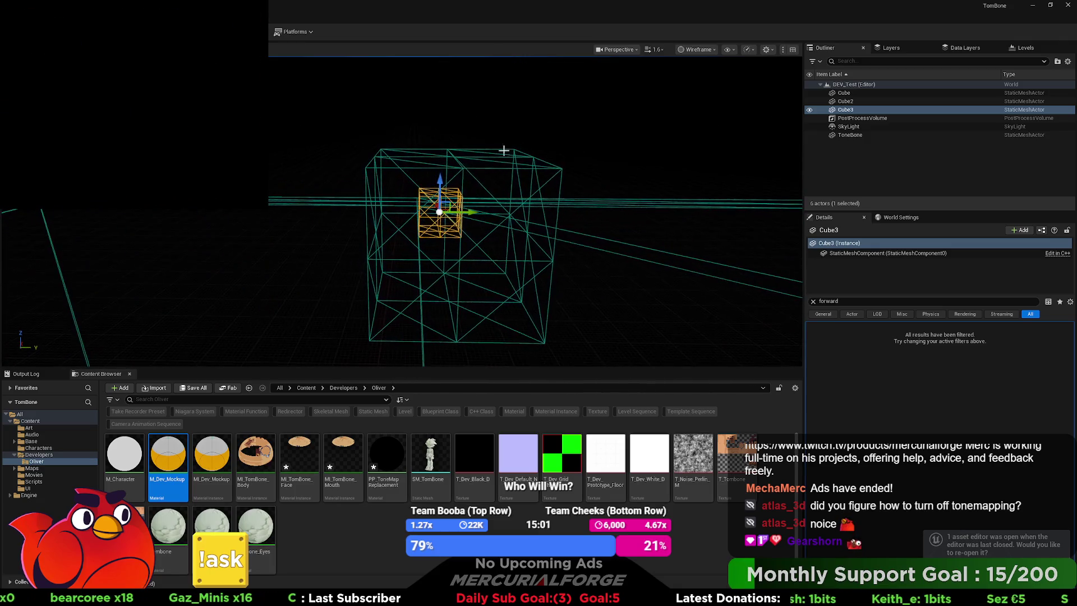
drag(443, 179, 441, 290)
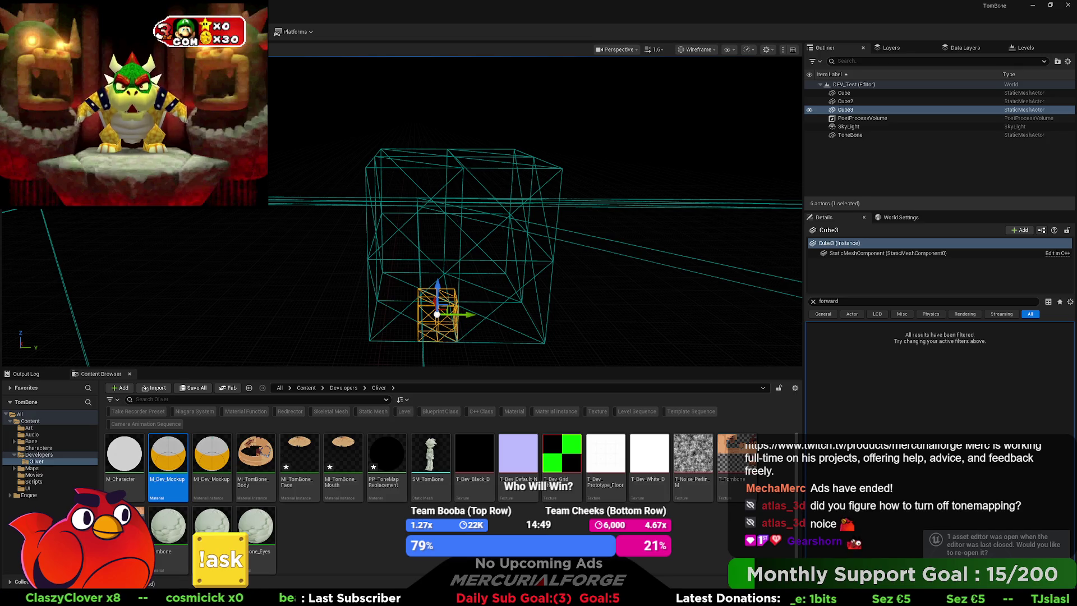
mouse_move(536, 213)
mouse_down()
mouse_move(519, 199)
mouse_move(507, 227)
mouse_up()
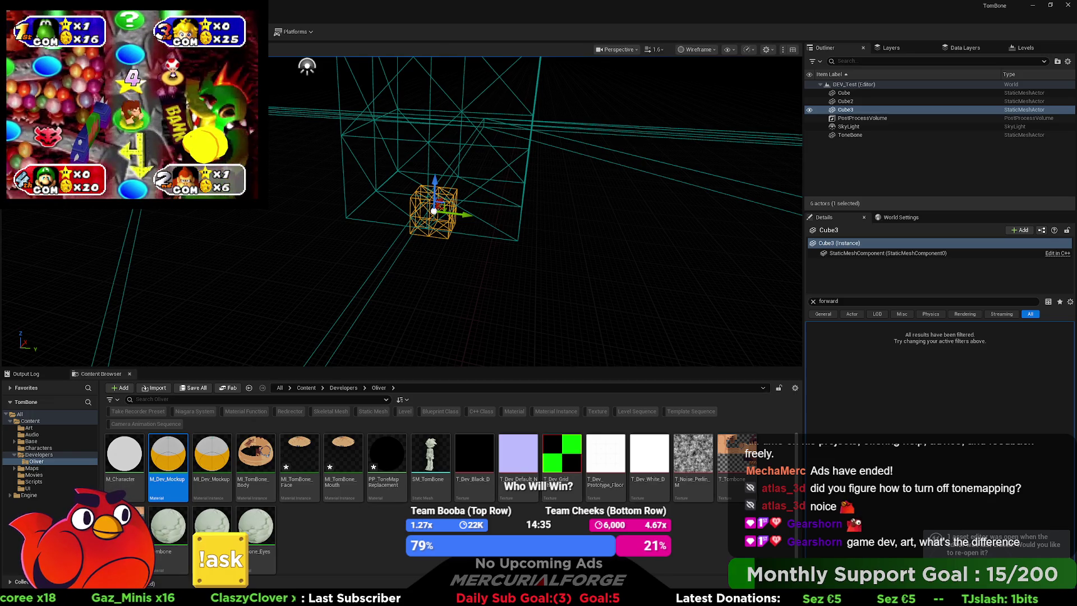
click(697, 49)
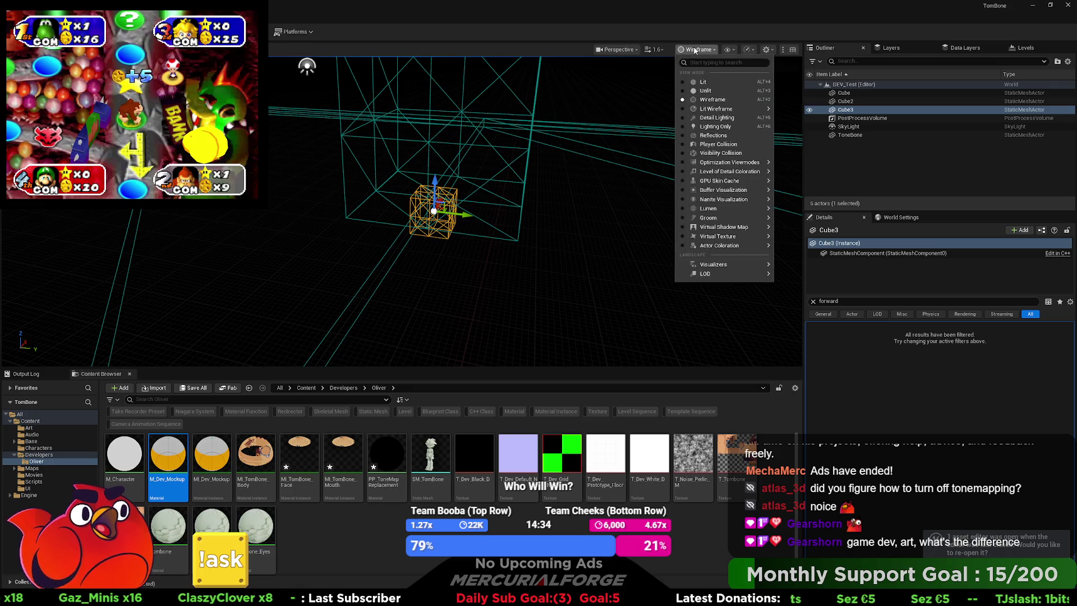
Return the viewport to Lit and frame Cube3 alongside the character
click(703, 84)
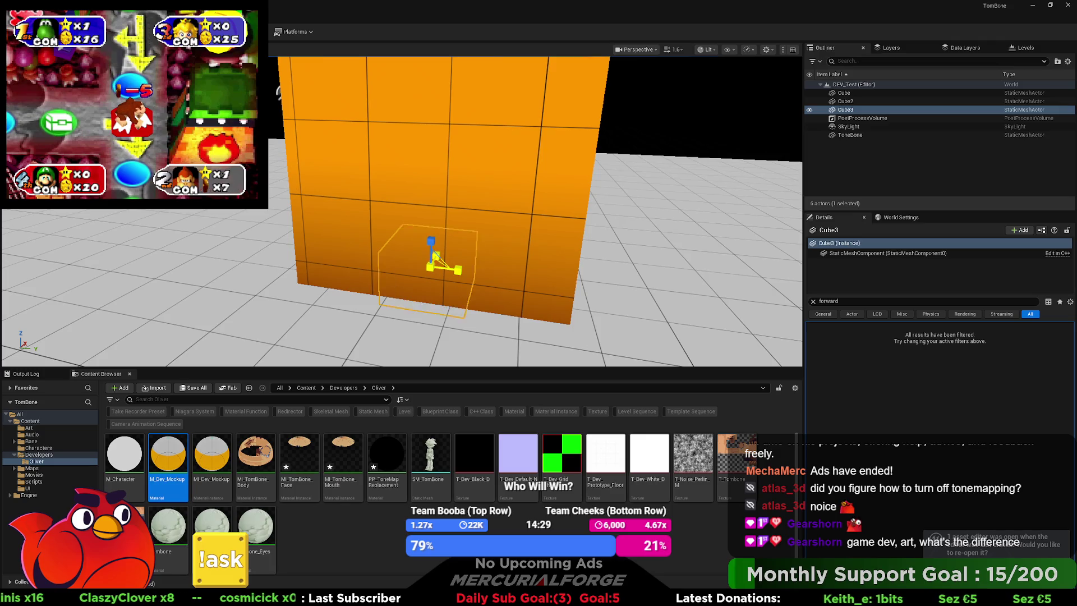
drag(692, 185, 692, 138)
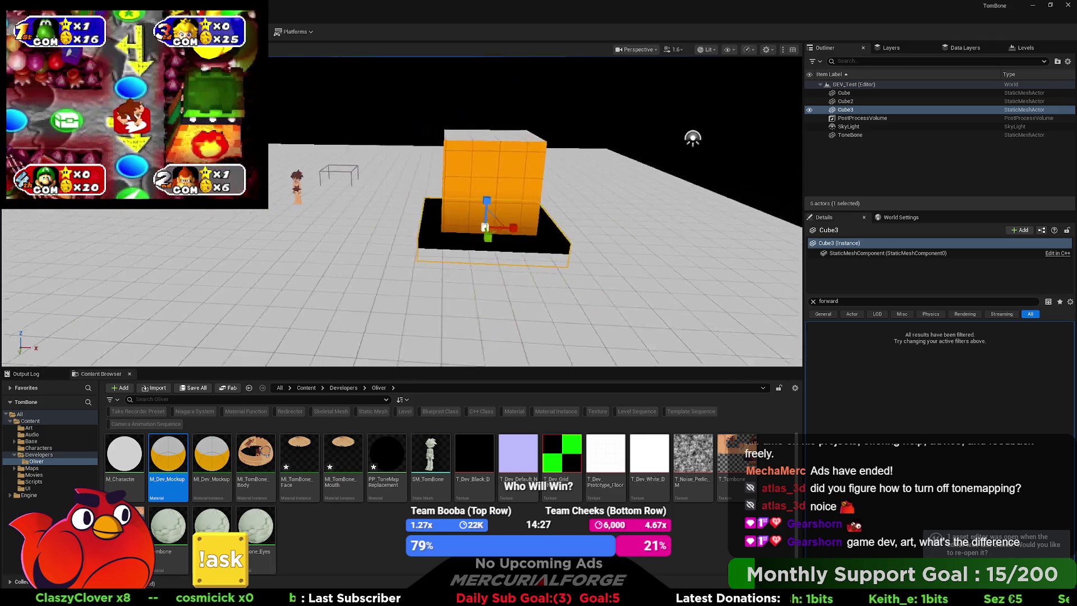
key(f)
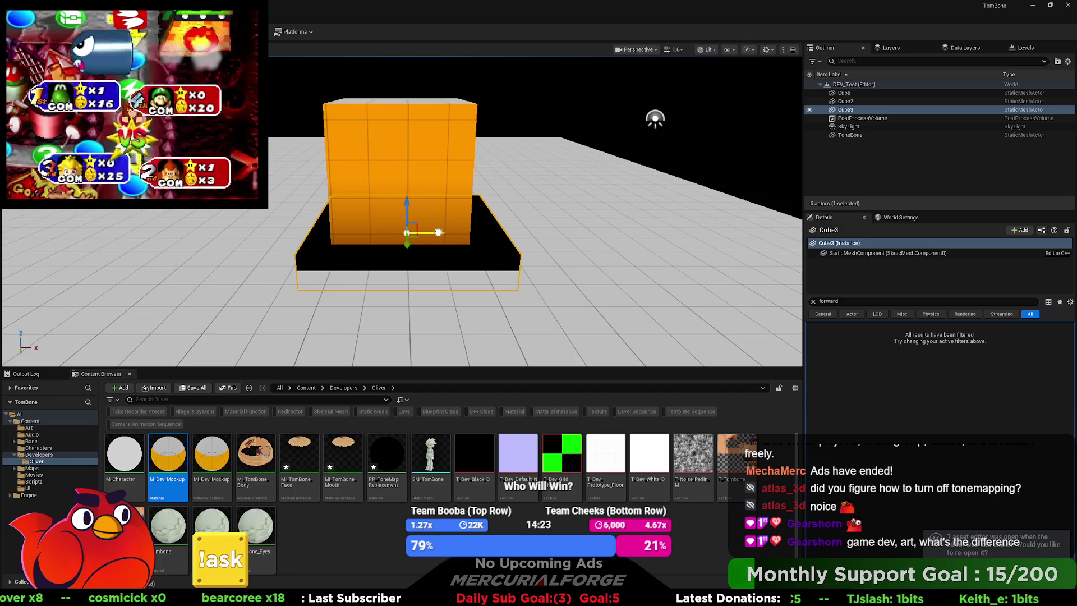
mouse_move(435, 233)
mouse_down()
mouse_move(465, 245)
mouse_move(471, 235)
mouse_move(419, 152)
mouse_move(413, 164)
mouse_move(412, 147)
mouse_up()
key(e)
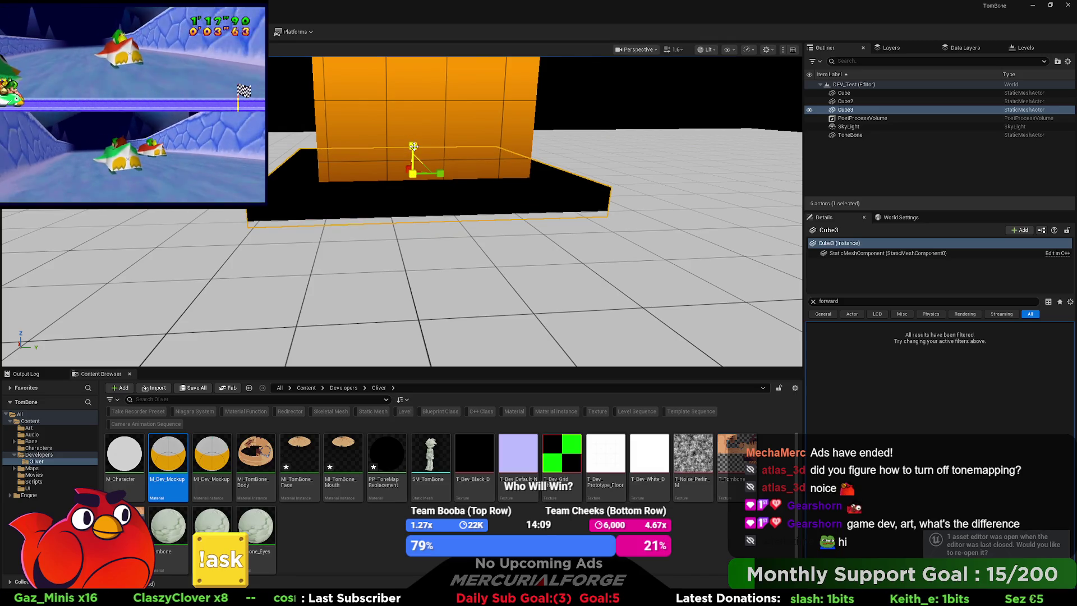
Apply MI_Dev_Mockup to the slab and stretch it wider and longer
mouse_move(214, 452)
mouse_down()
mouse_move(312, 247)
mouse_move(314, 216)
mouse_up()
scroll(426, 224, up, 3)
scroll(426, 225, up, 5)
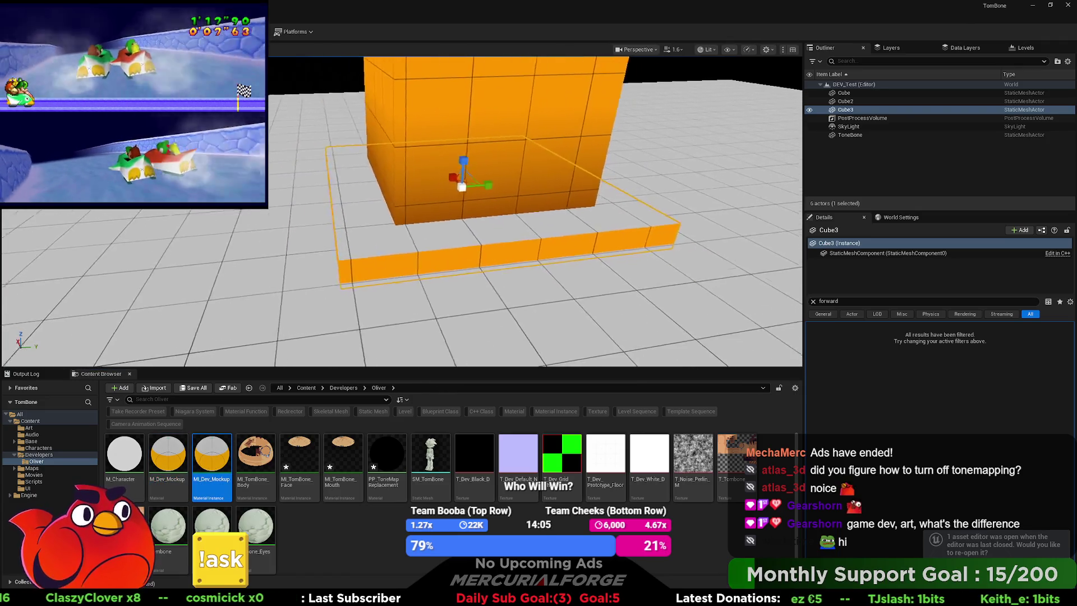
scroll(426, 224, down, 5)
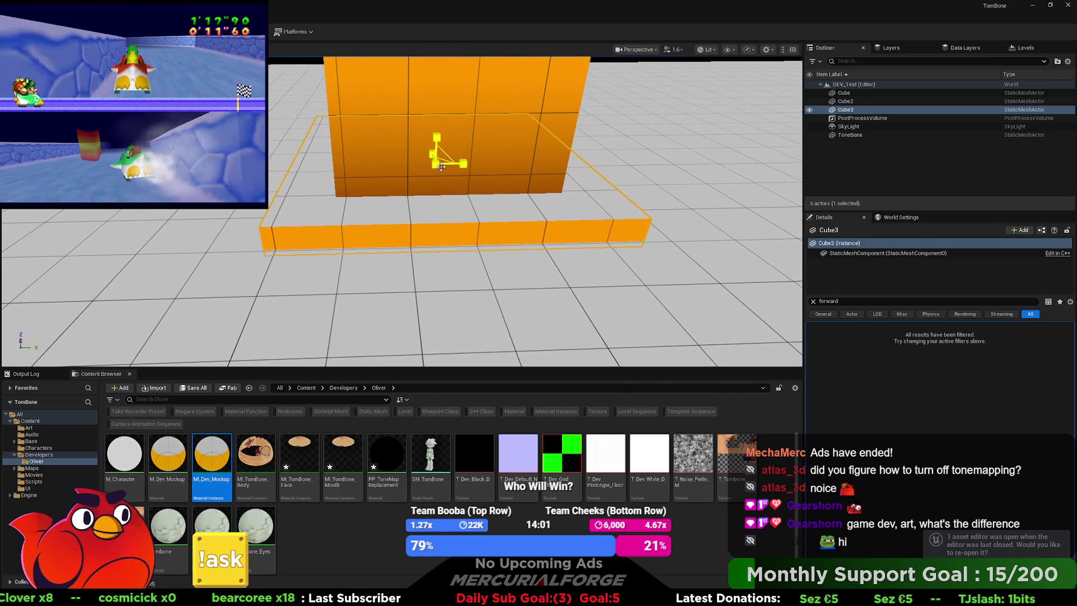
mouse_move(445, 159)
mouse_down()
mouse_move(447, 178)
mouse_move(481, 186)
mouse_up()
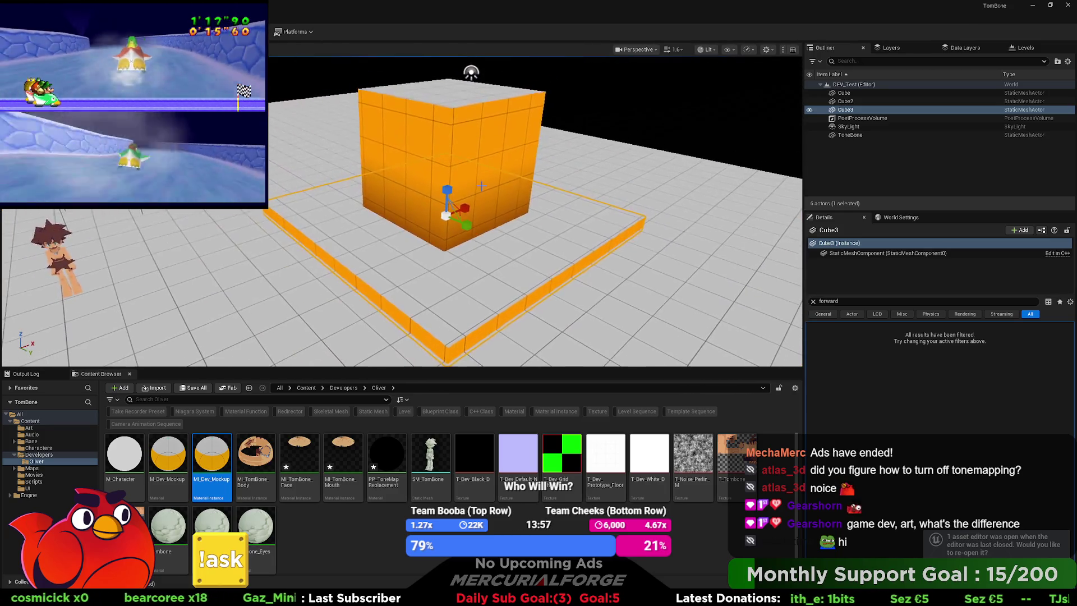
Hide the tall orange block, focus on Cube3, and enter mesh paint mode
key(h)
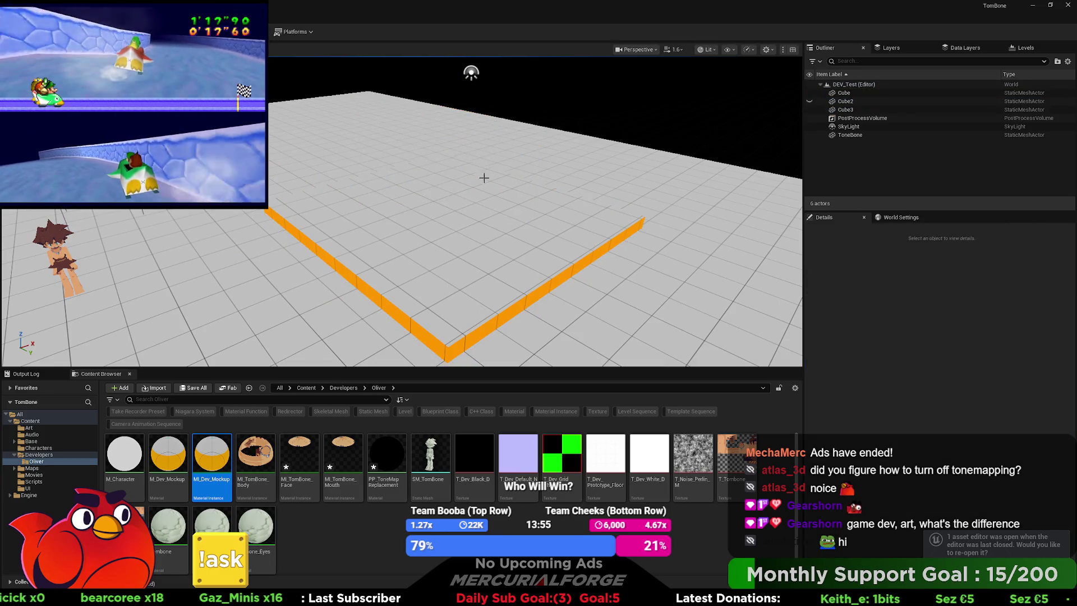
double_click(845, 109)
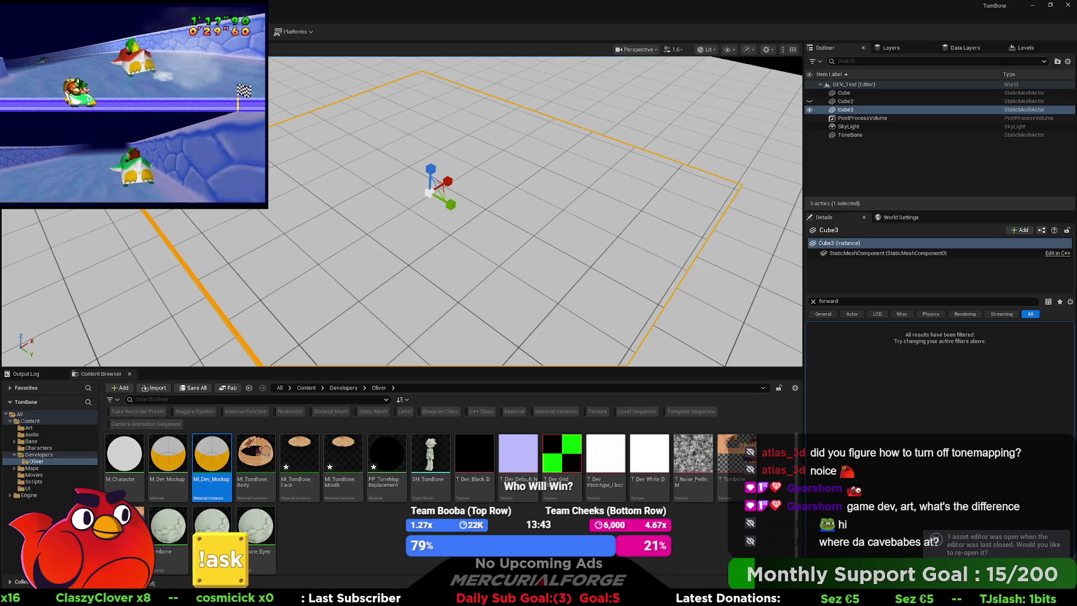
key(shift+1)
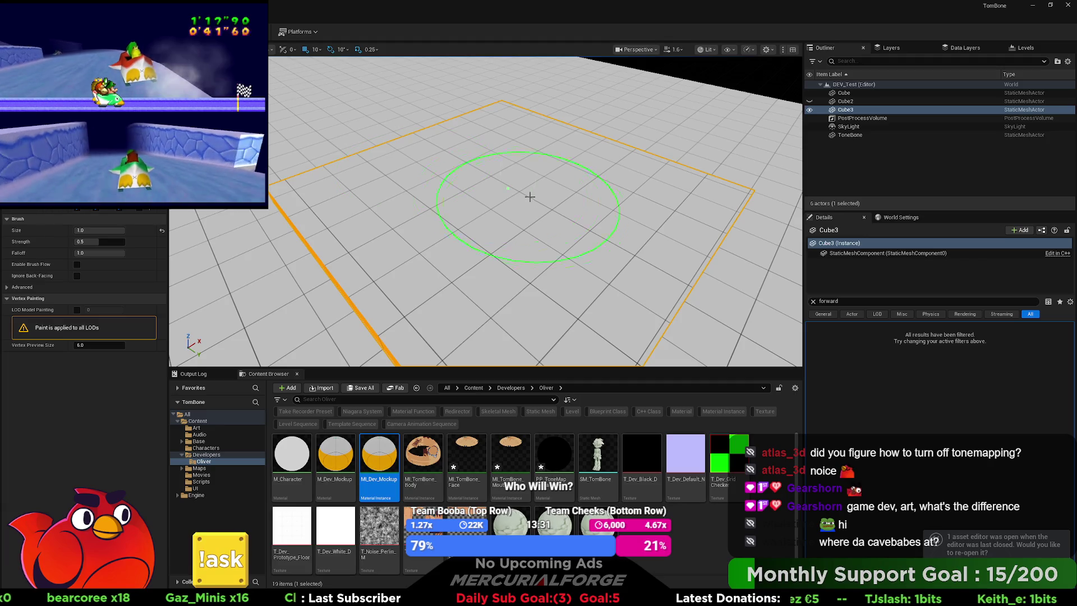
Shrink the brush to 0.25 and paint Cube3's entire top, edges included, an even brown
mouse_move(529, 197)
mouse_down()
mouse_move(512, 185)
mouse_move(505, 224)
mouse_move(510, 168)
mouse_move(548, 180)
mouse_move(444, 234)
mouse_up()
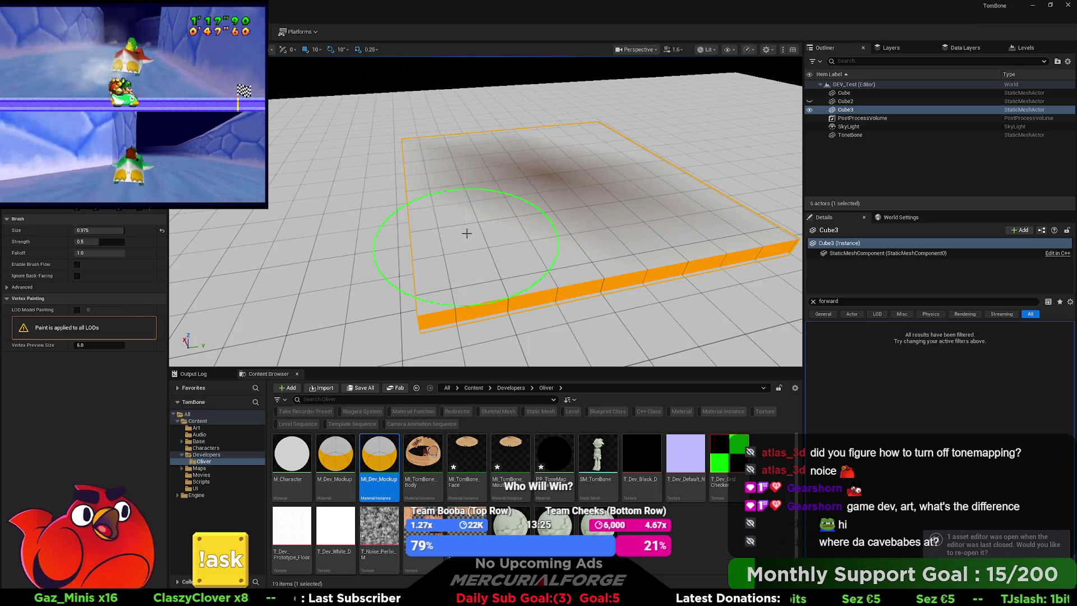
key(bracketleft)
key(bracketleft)
mouse_move(440, 272)
mouse_down()
mouse_move(428, 301)
mouse_move(516, 212)
mouse_up()
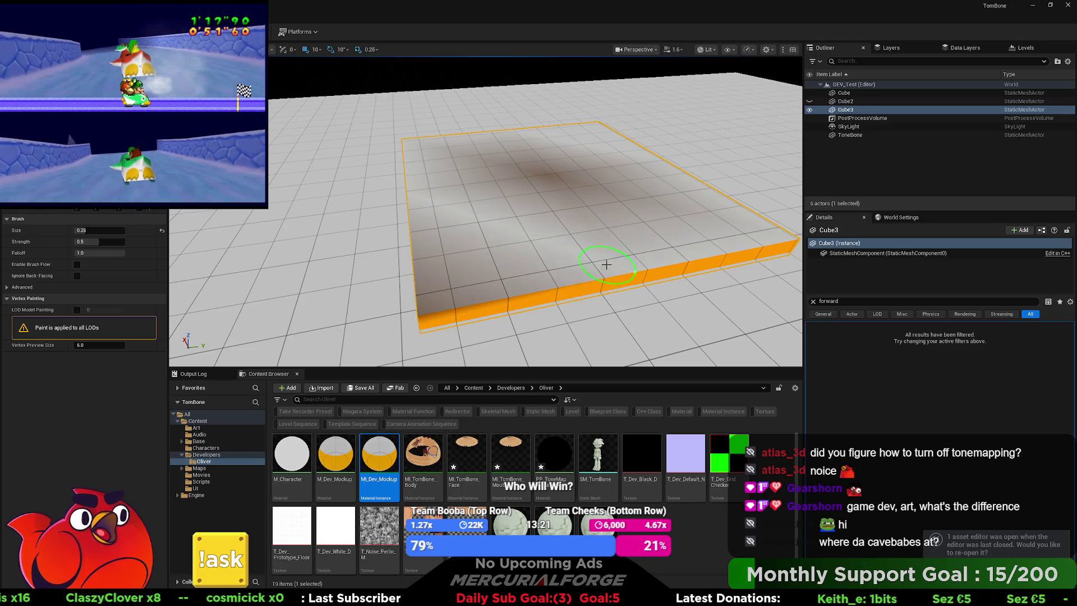
drag(606, 264, 637, 261)
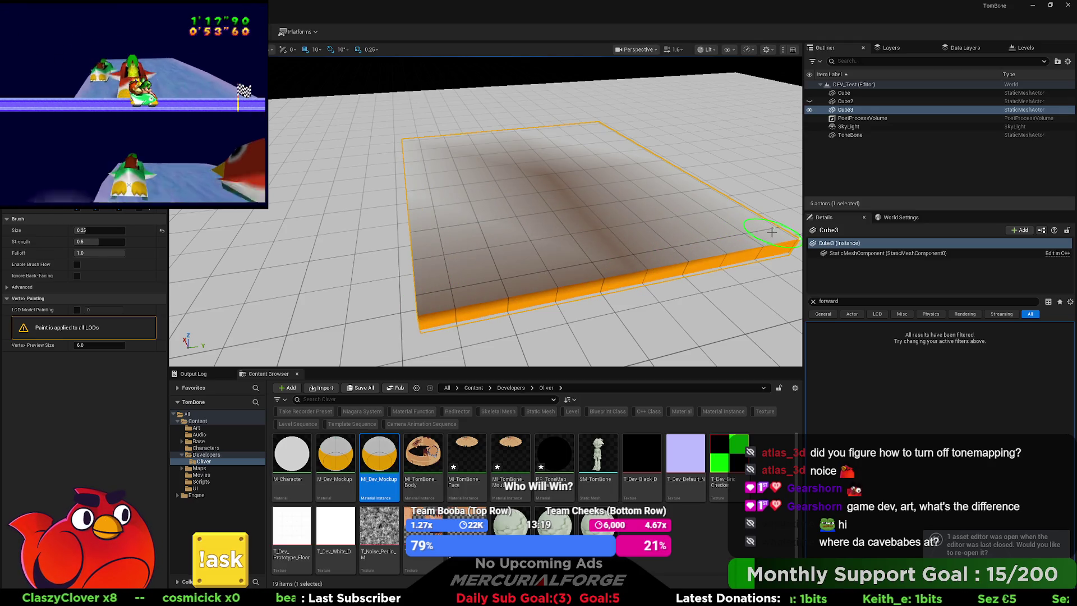
drag(771, 232, 730, 212)
drag(683, 177, 662, 163)
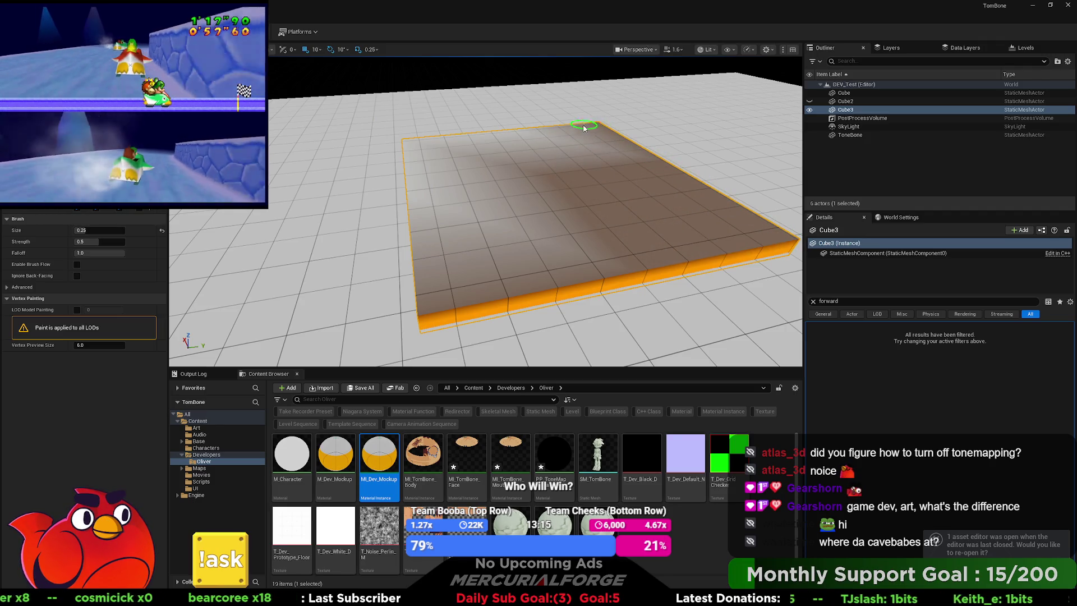
drag(517, 134, 506, 133)
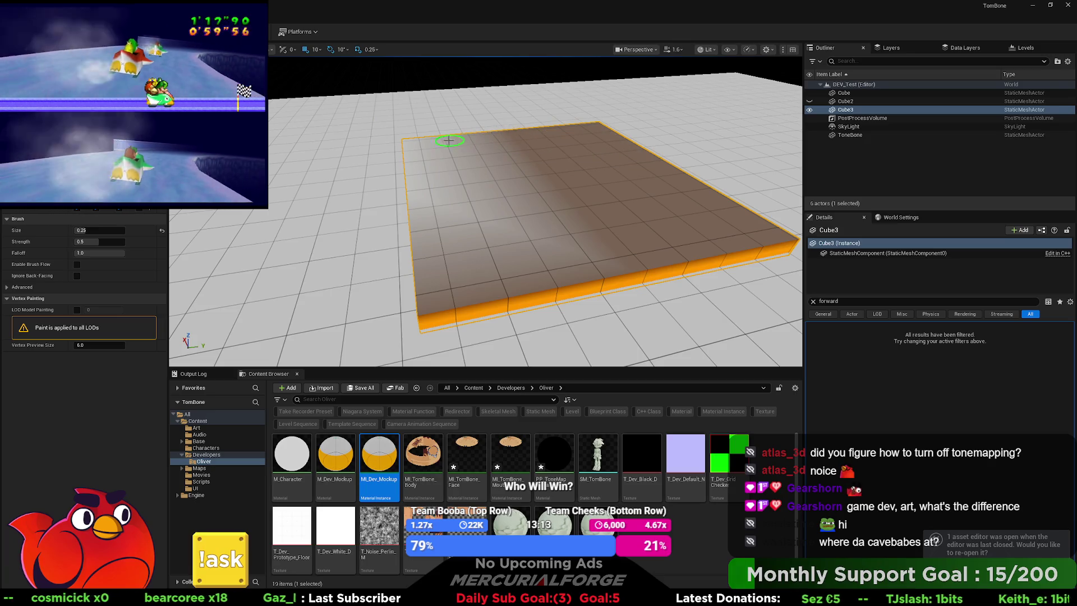
mouse_move(419, 141)
mouse_down()
mouse_move(408, 139)
mouse_move(418, 207)
mouse_up()
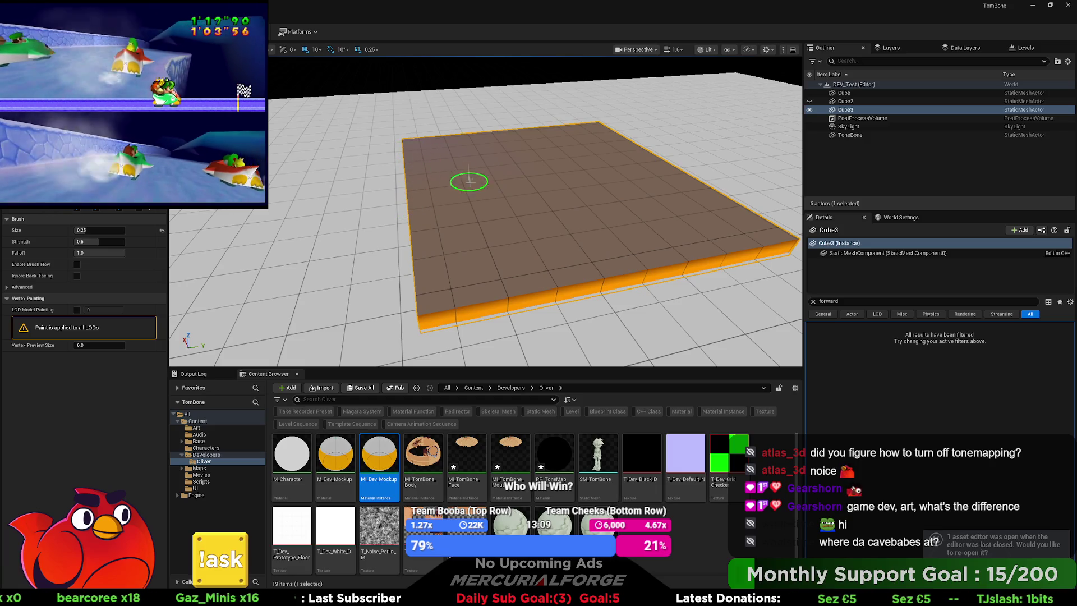
mouse_move(564, 223)
mouse_down()
mouse_move(550, 224)
mouse_move(558, 208)
mouse_move(540, 230)
mouse_move(447, 235)
mouse_up()
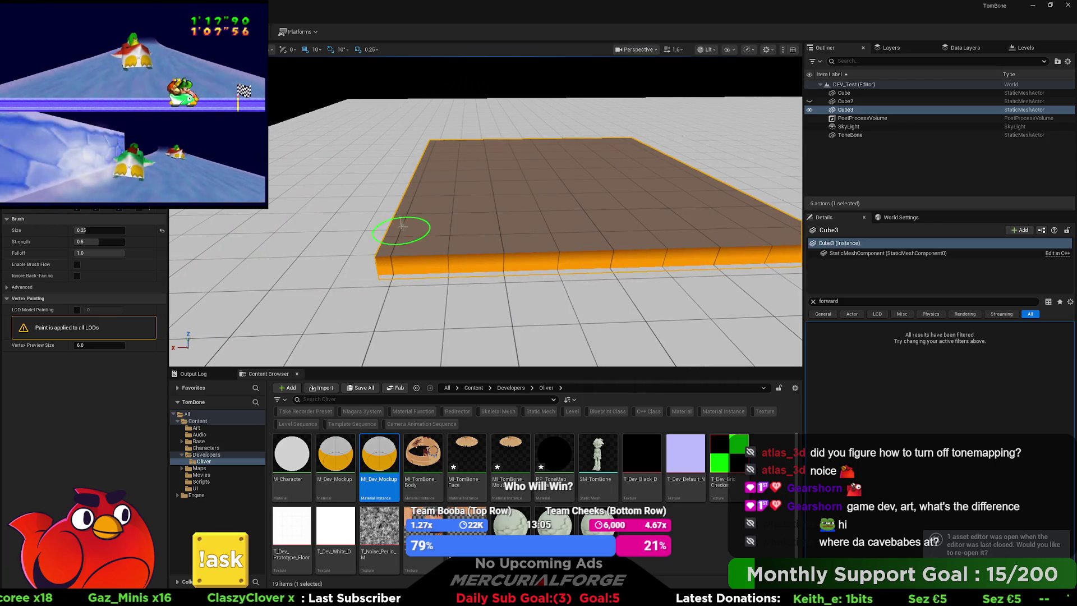
mouse_move(490, 165)
mouse_down()
mouse_move(457, 137)
mouse_move(551, 166)
mouse_move(447, 176)
mouse_move(502, 168)
mouse_move(484, 182)
mouse_up()
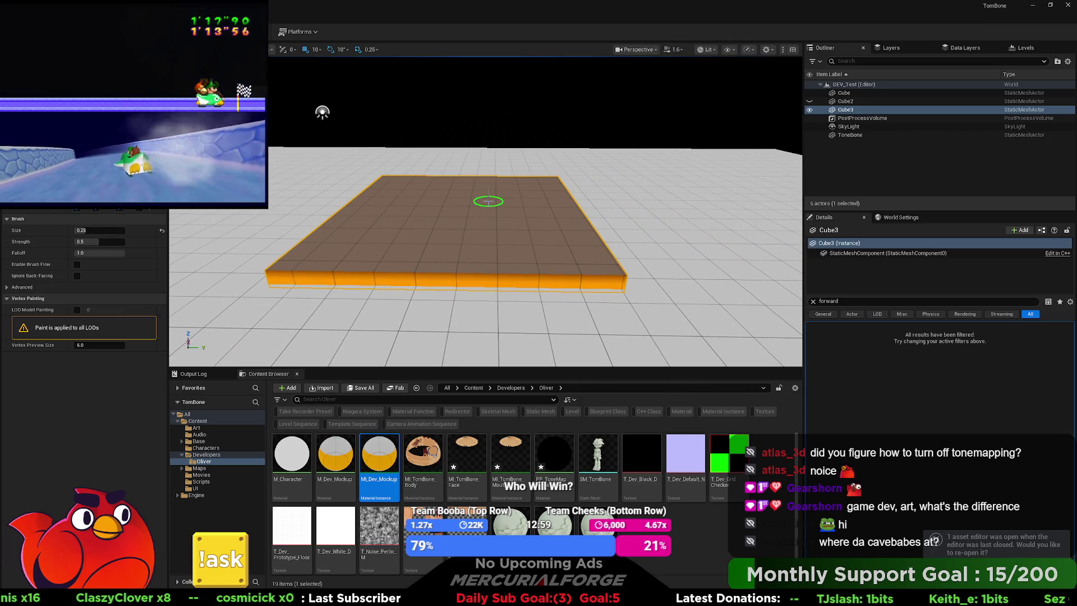
key(alt+h)
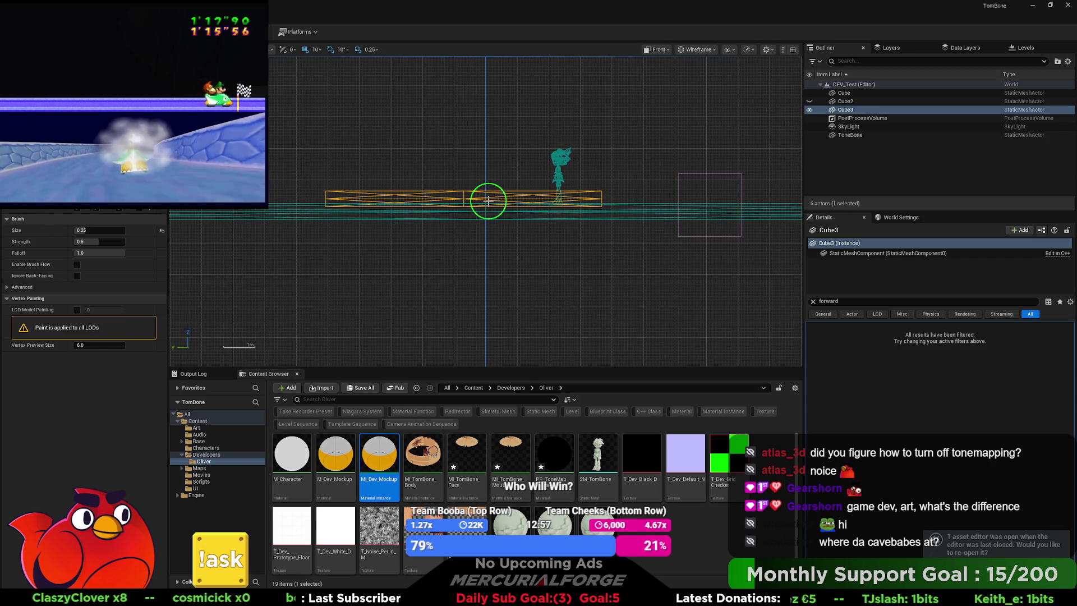
click(792, 49)
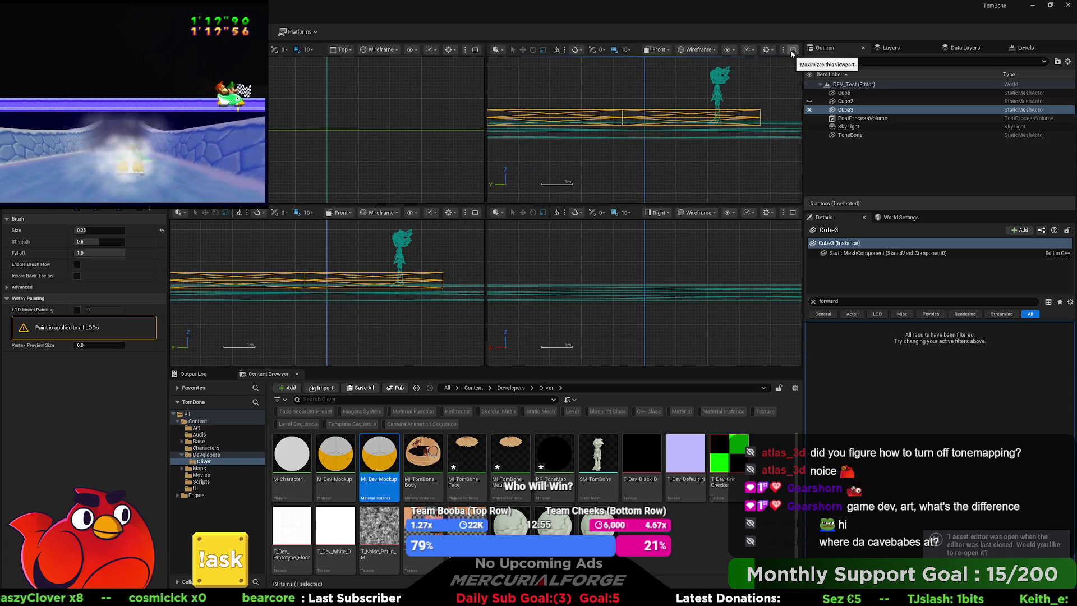
click(792, 50)
click(792, 49)
click(796, 50)
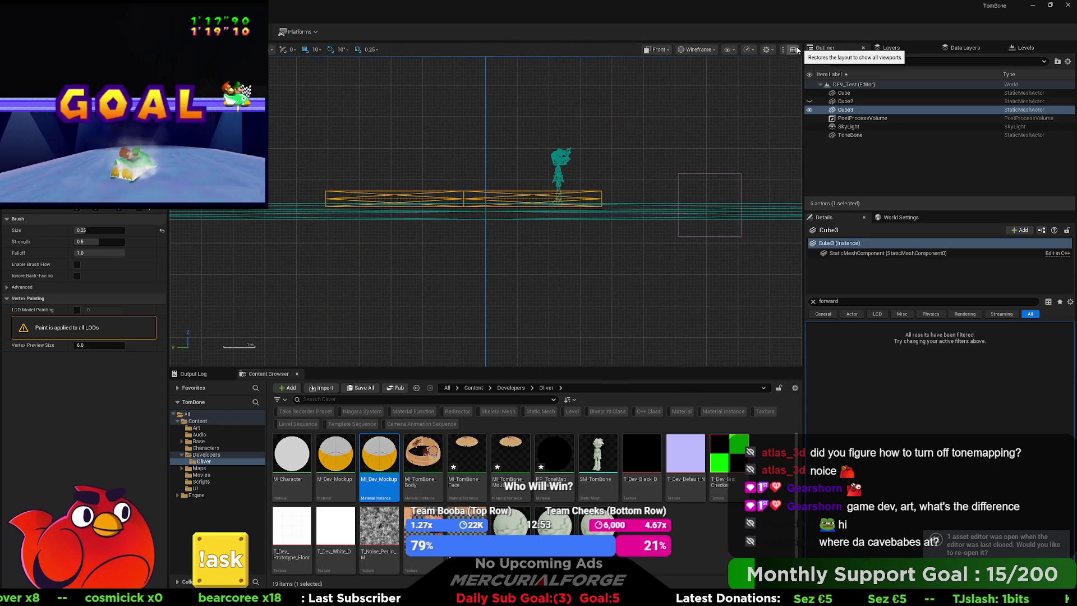
click(657, 50)
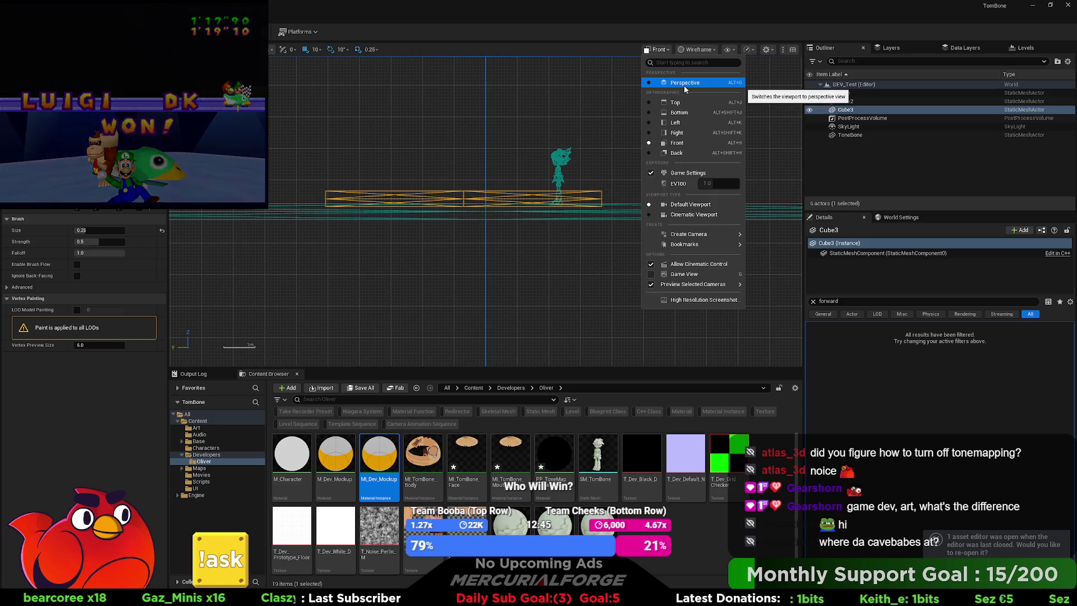
click(598, 140)
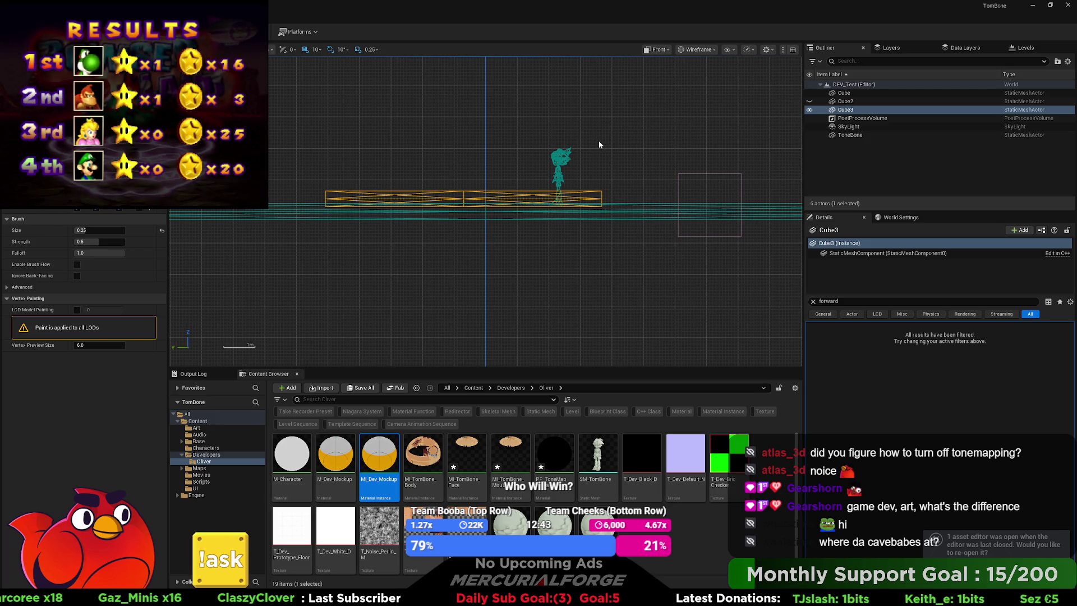
key(alt+g)
key(alt+h)
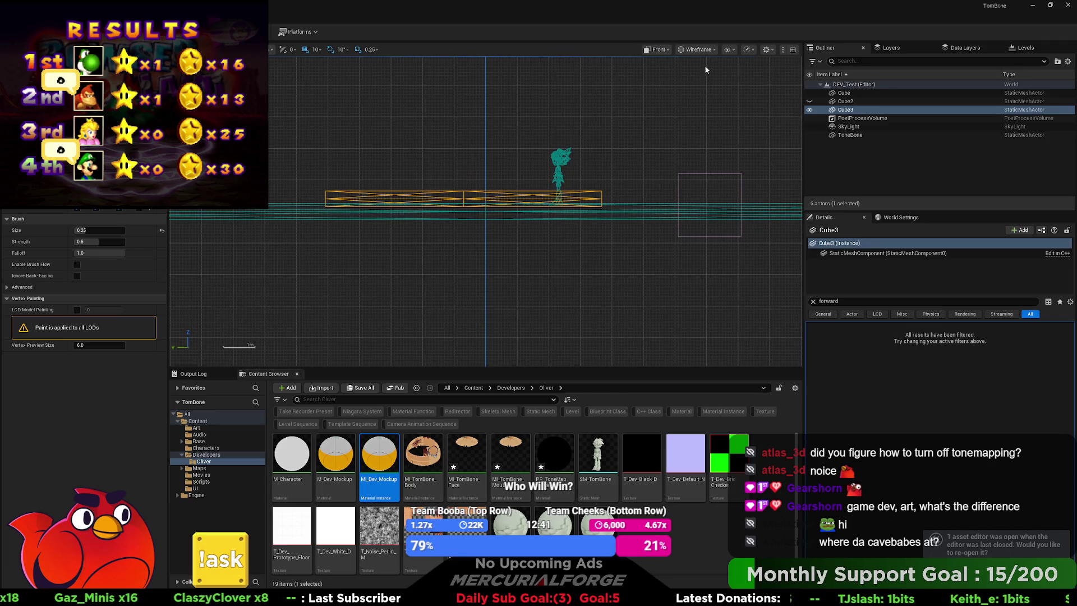
click(706, 52)
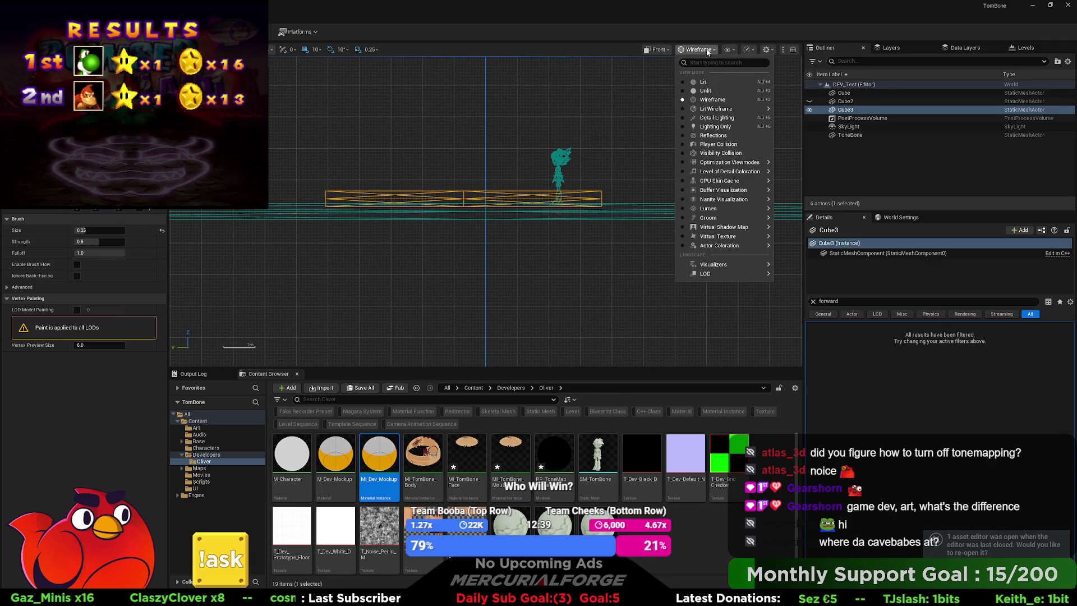
click(659, 51)
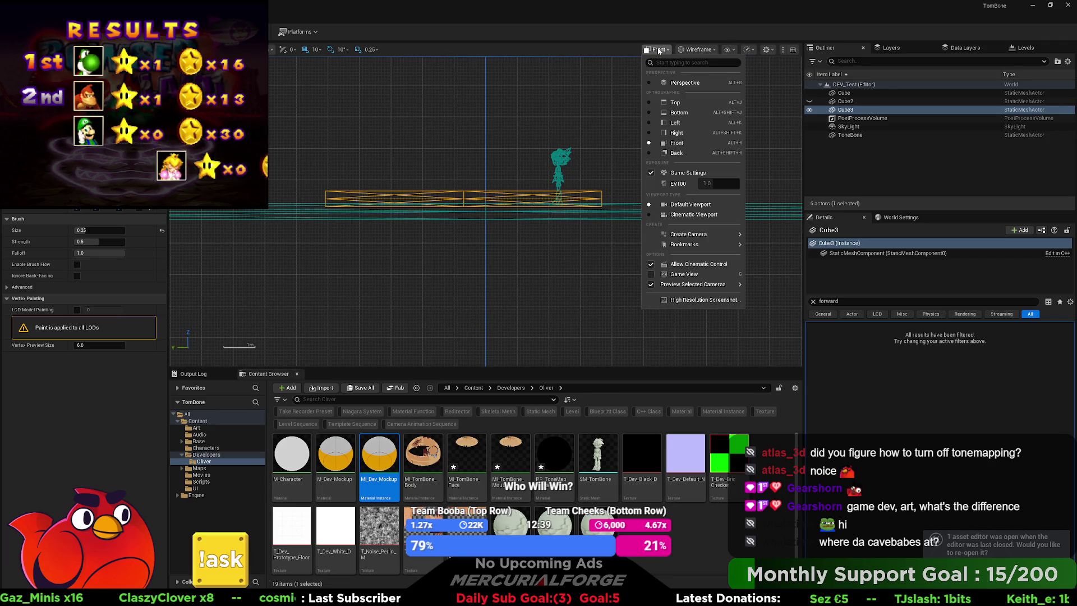
click(625, 130)
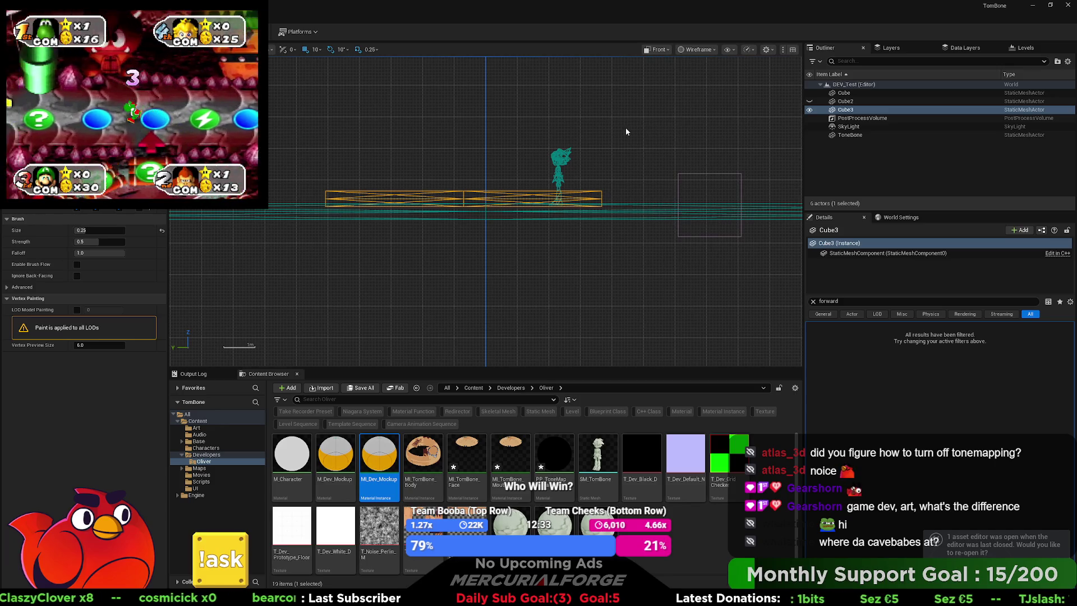
key(alt+g)
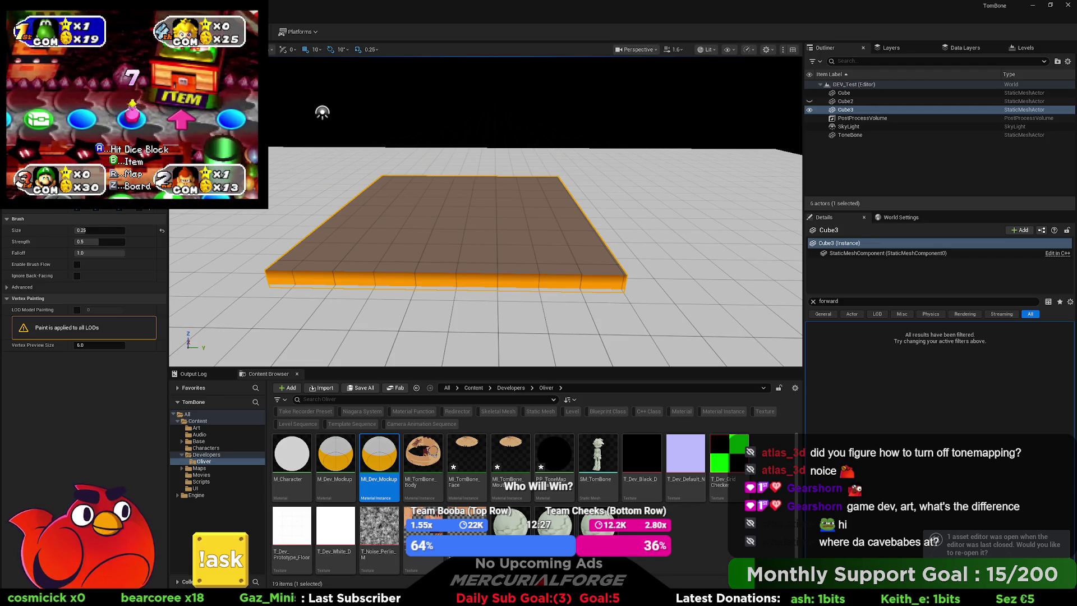
click(729, 50)
click(729, 50)
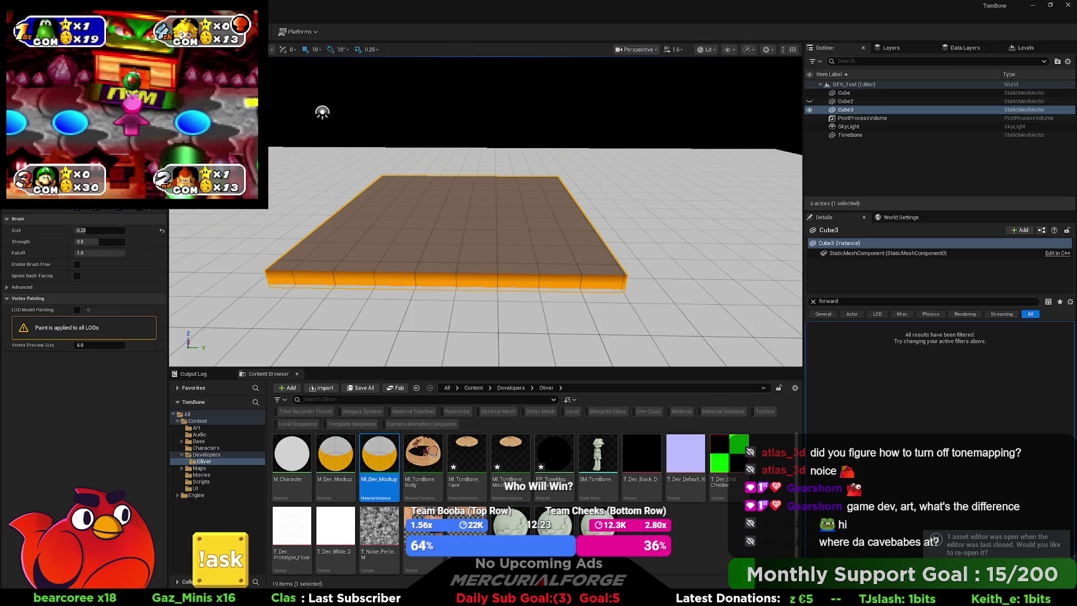
key(alt+f)
key(Escape)
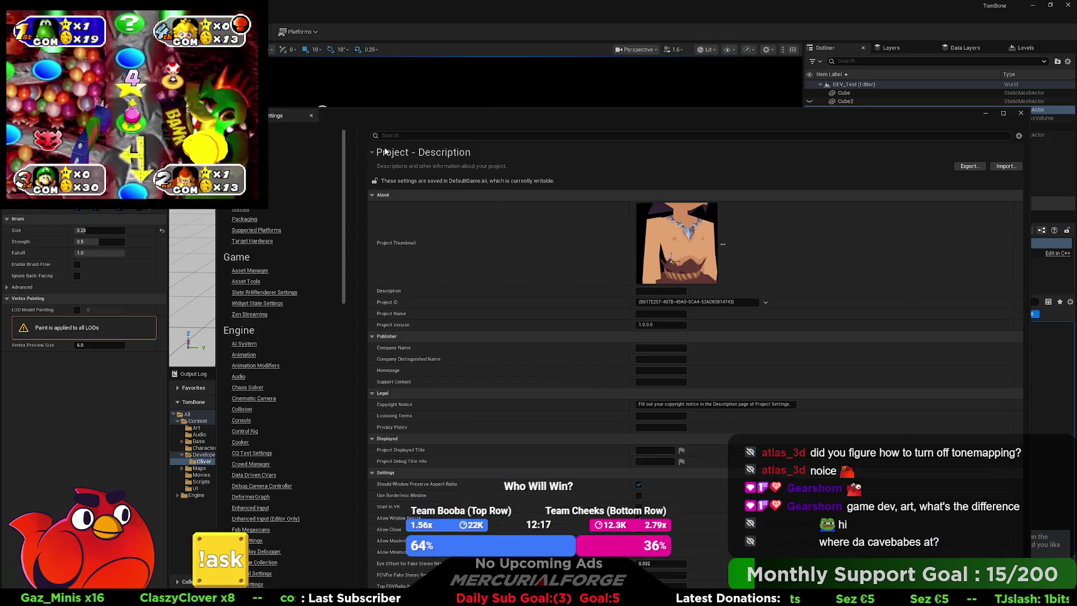
click(414, 135)
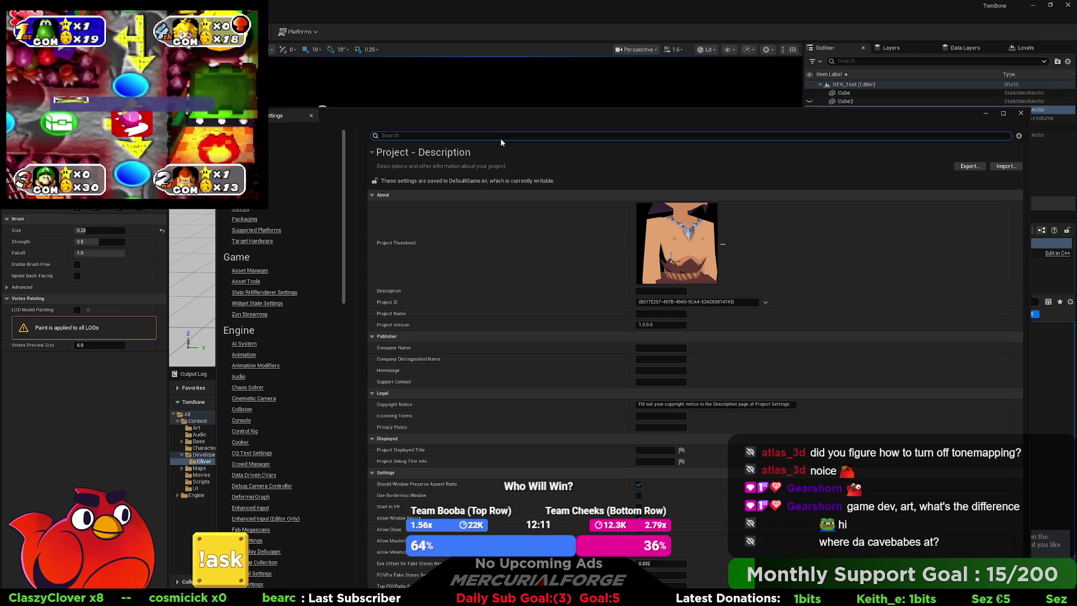
text(keymap)
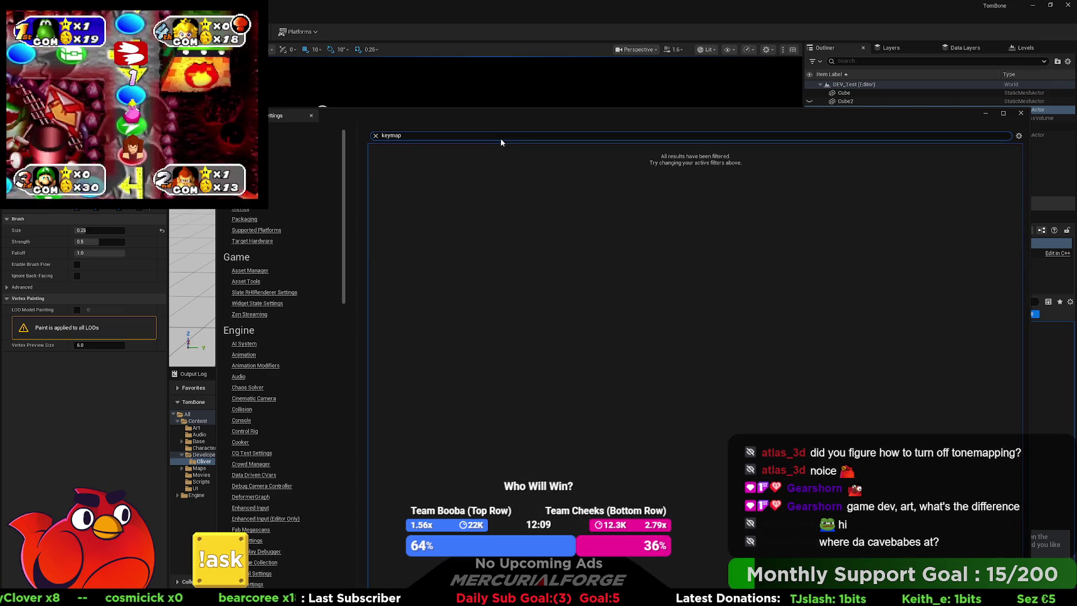
key(BackSpace)
key(BackSpace)
key(BackSpace)
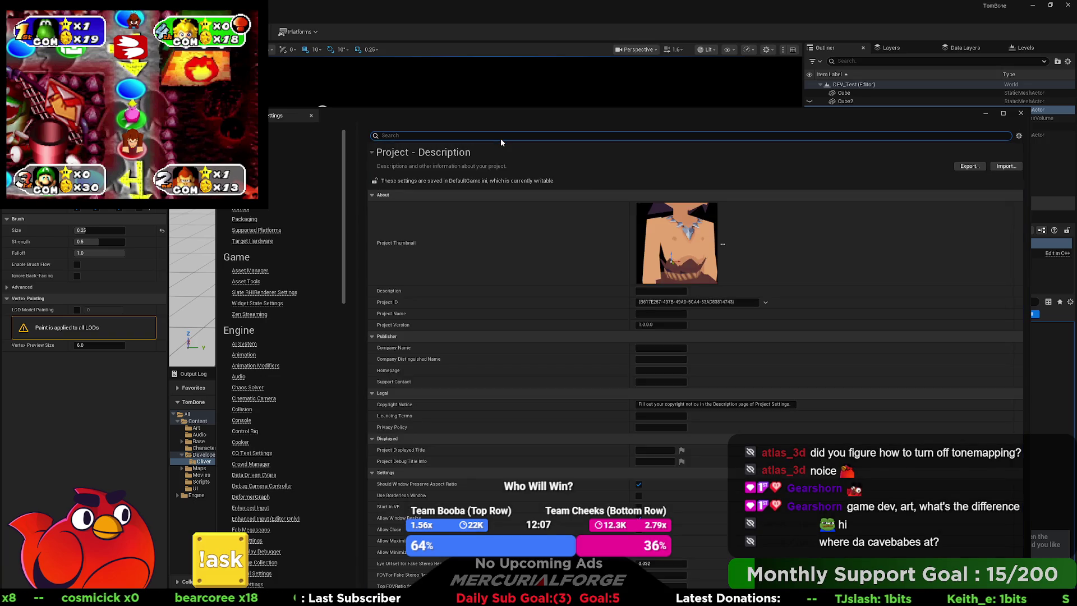
click(1020, 113)
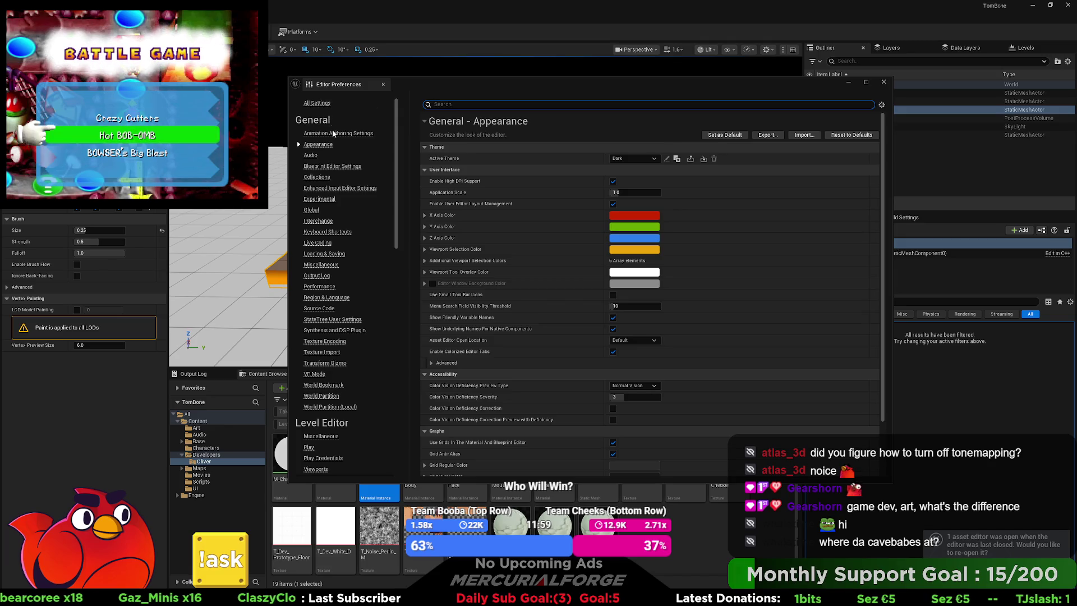
Search the Keyboard Shortcuts preferences for 'unhide'
click(343, 232)
text(hide)
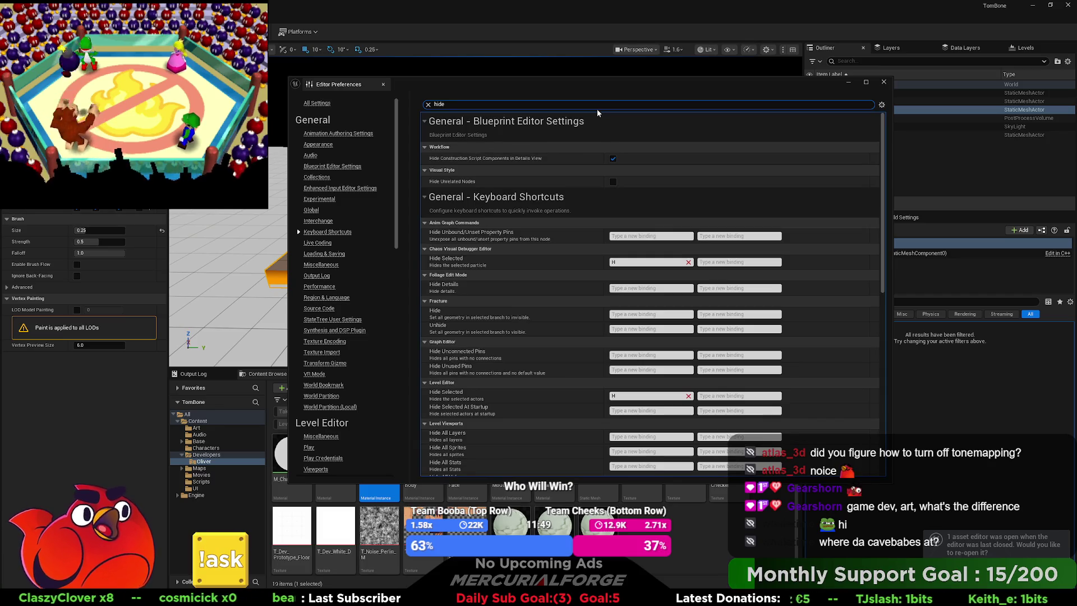
key(BackSpace)
key(BackSpace)
key(BackSpace)
text(unhide)
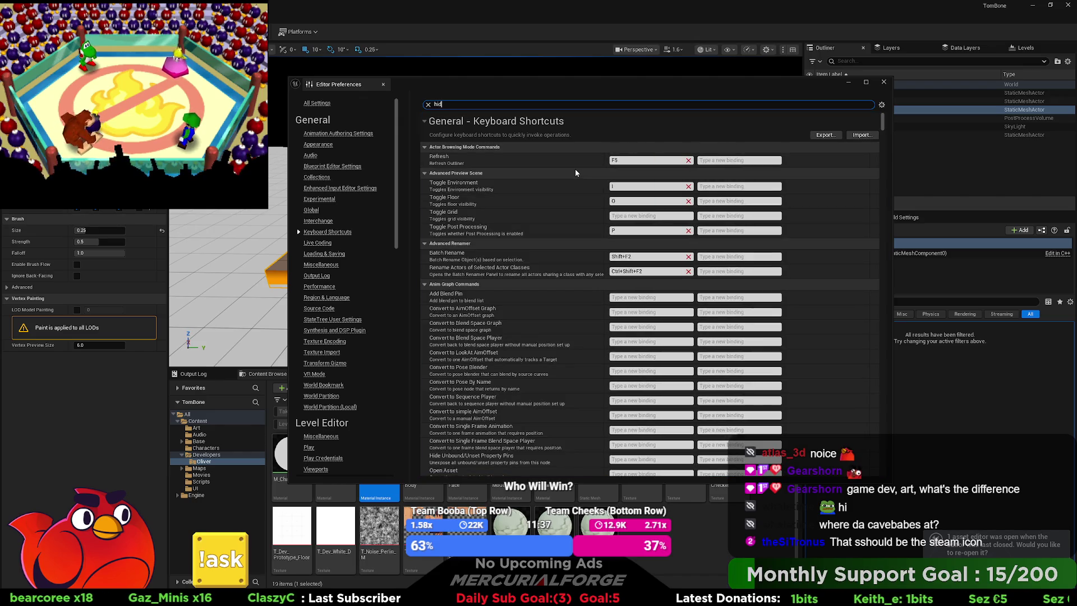
text(e)
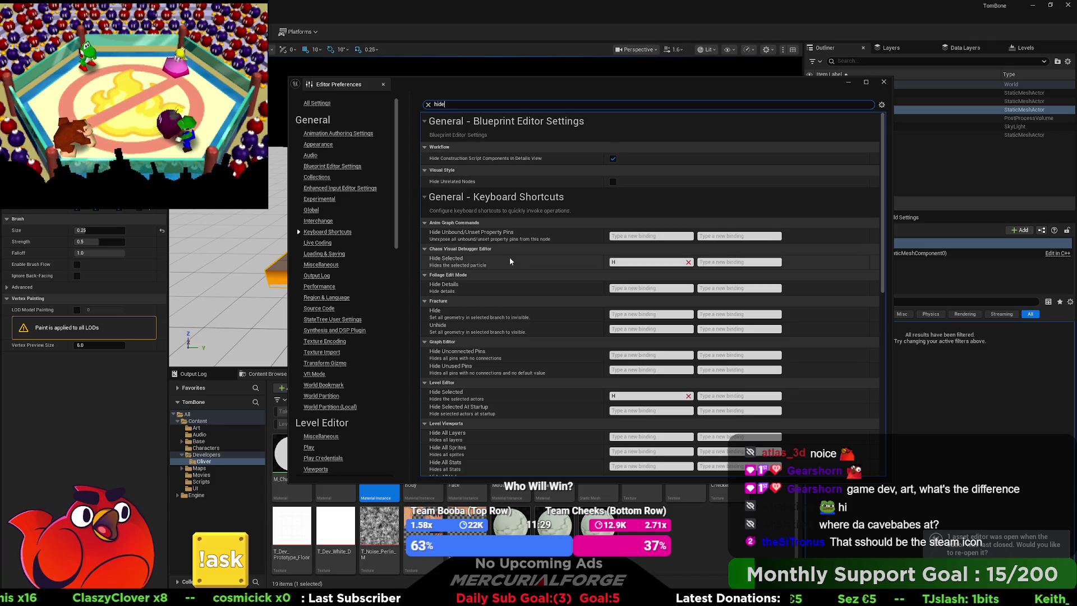
scroll(515, 259, down, 2)
scroll(517, 262, down, 3)
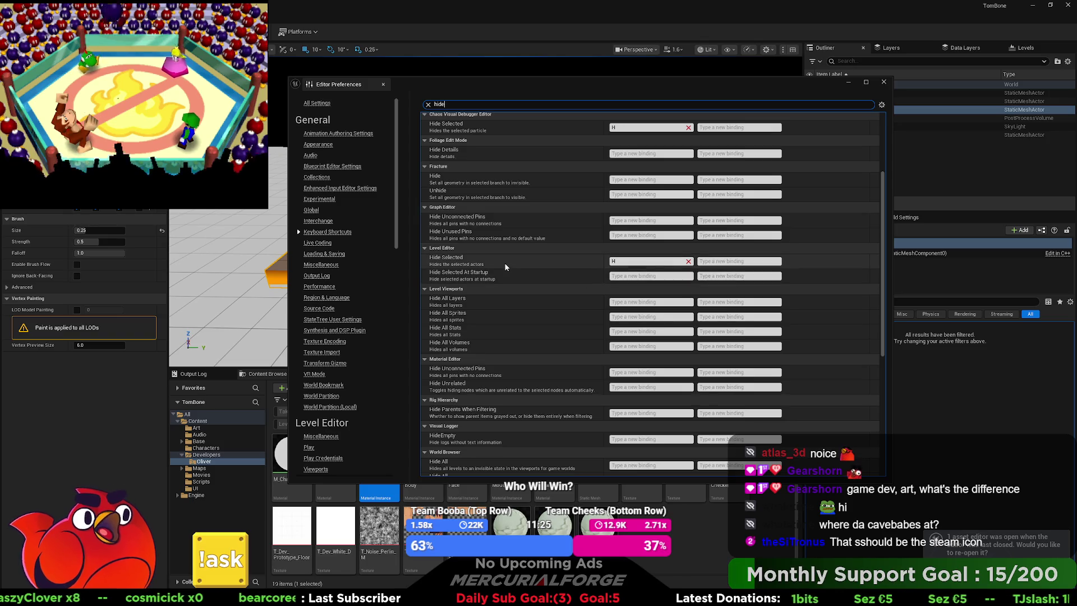
scroll(485, 157, up, 2)
scroll(486, 157, up, 2)
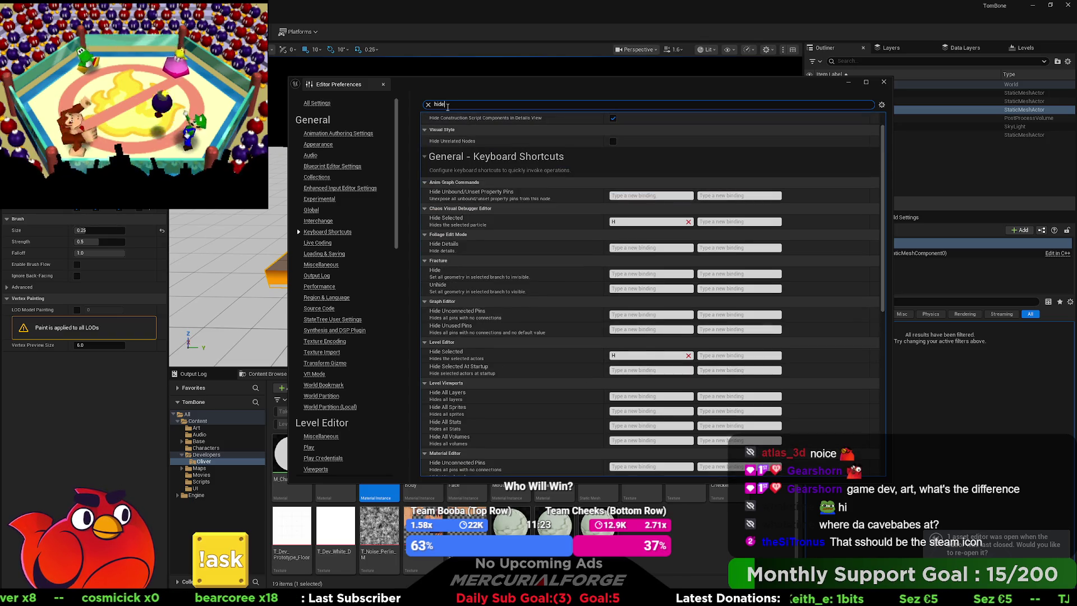
Clear the search, scroll through the Level Editor shortcuts, and close Editor Preferences
click(428, 105)
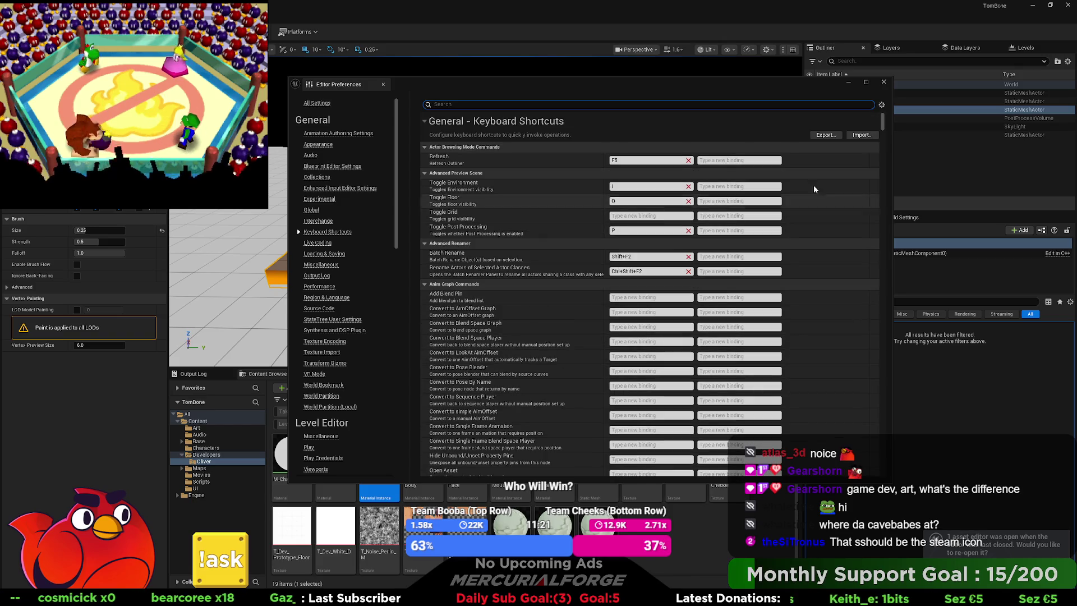
text(level editor)
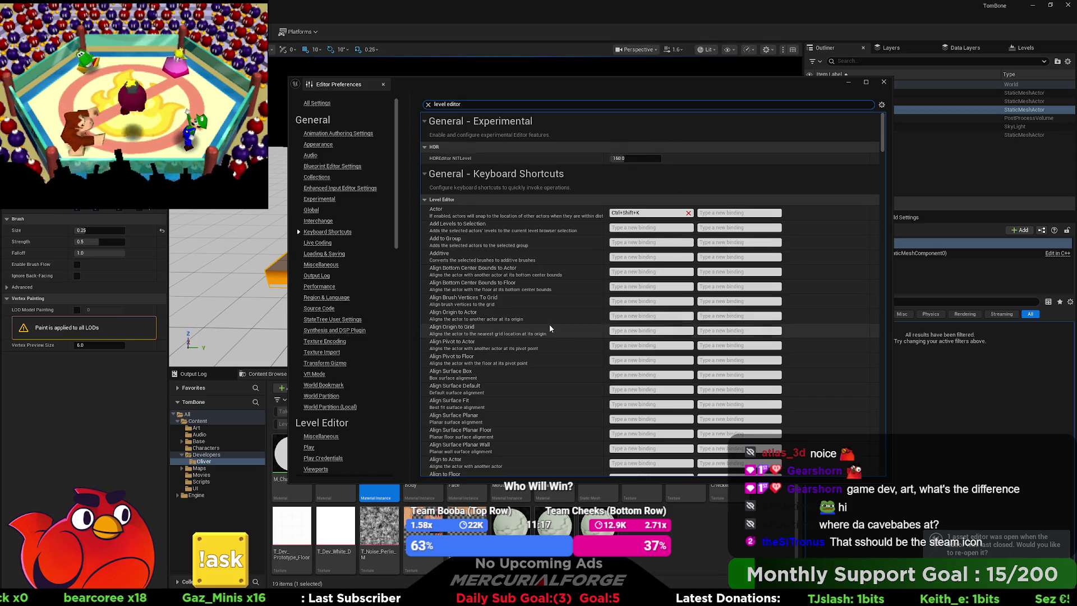
scroll(549, 329, down, 15)
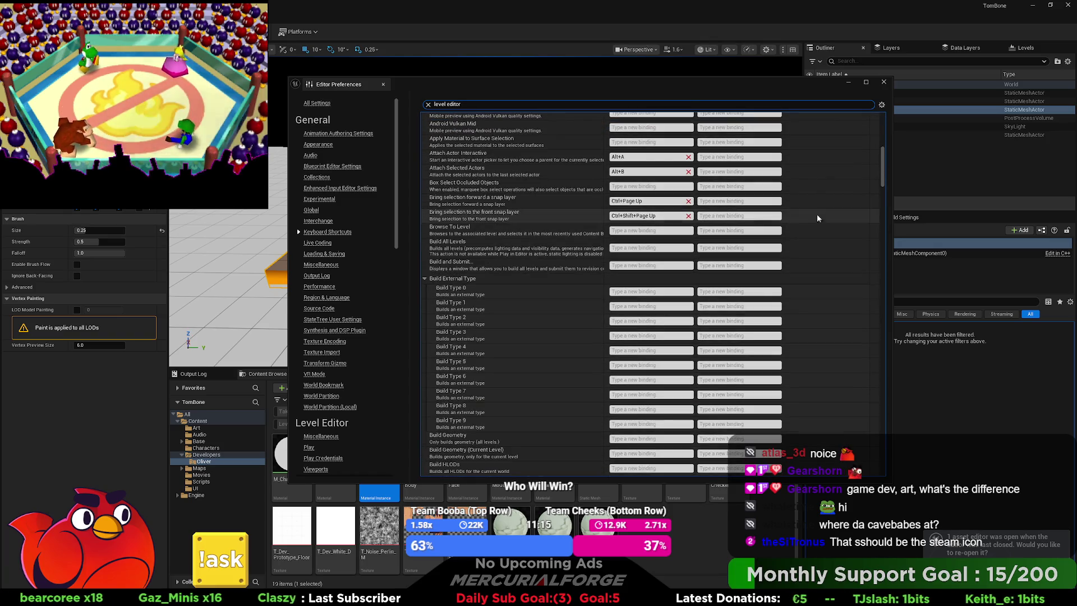
drag(883, 168, 883, 201)
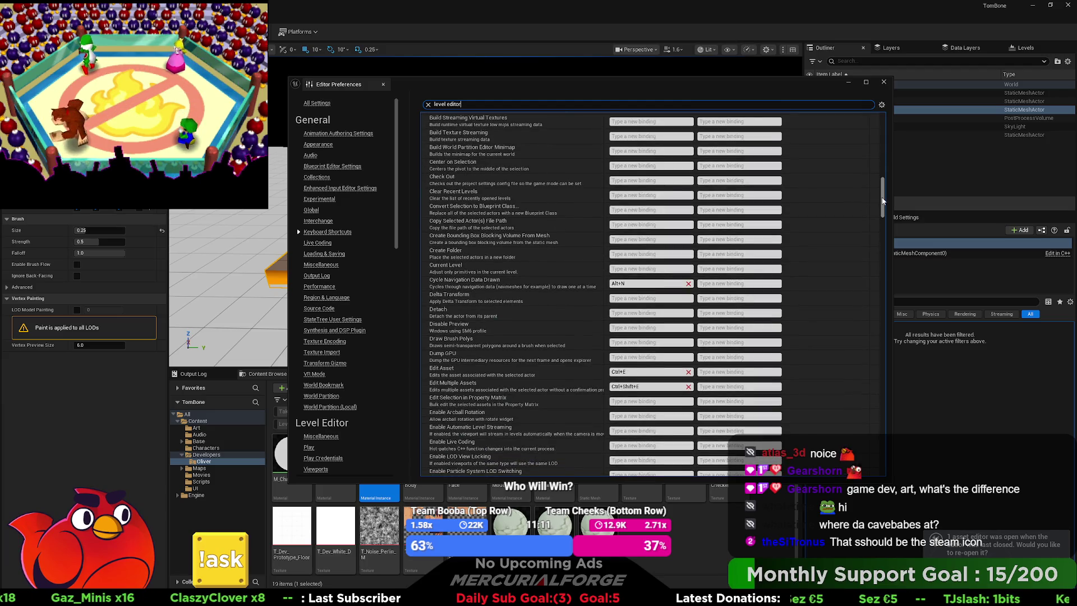
drag(883, 201, 886, 367)
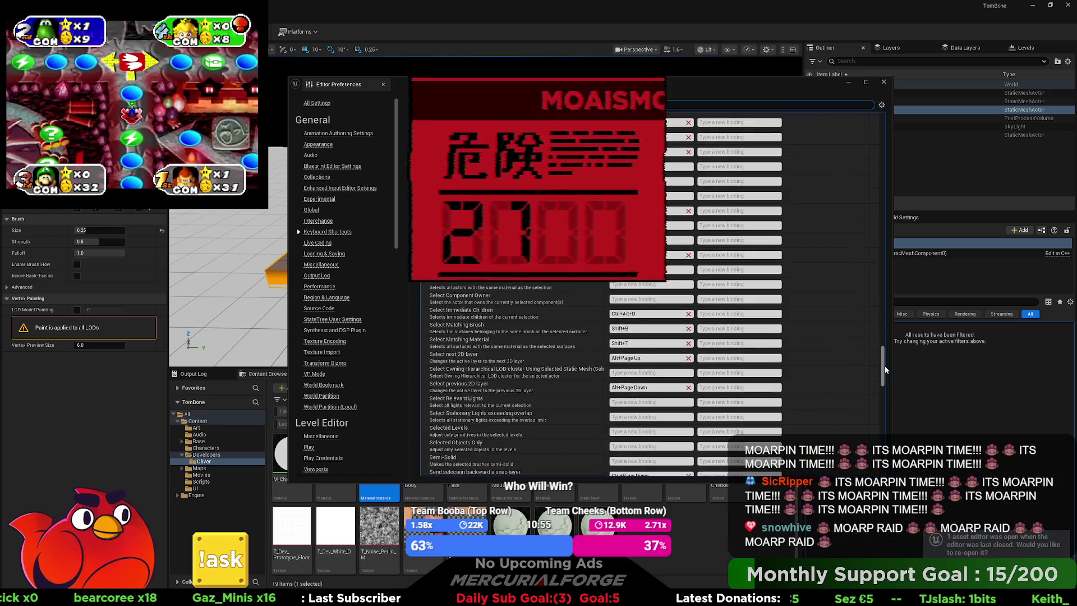
drag(885, 367, 887, 426)
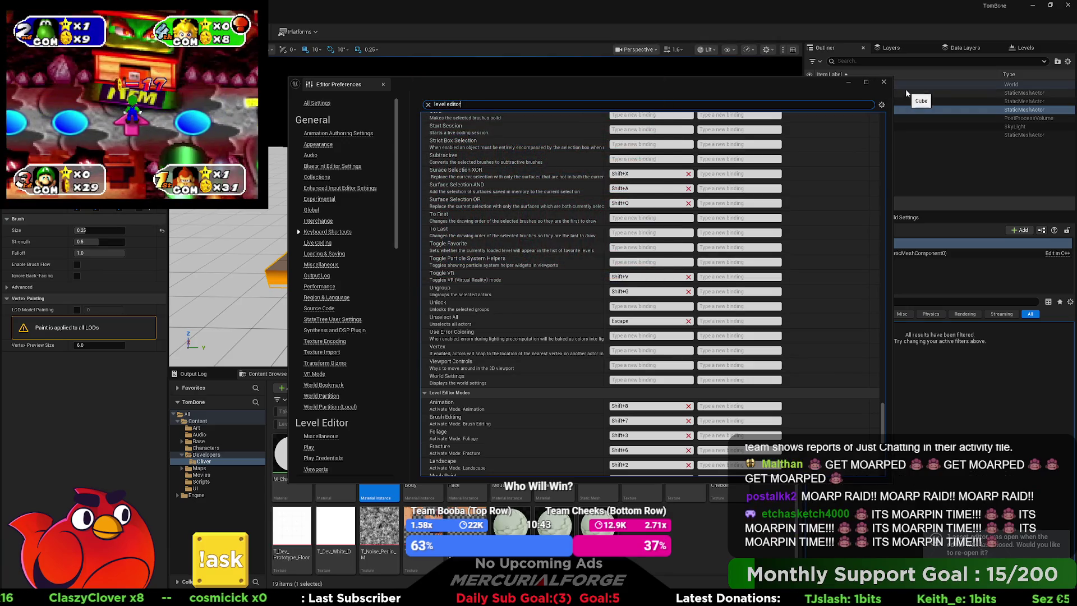
click(885, 82)
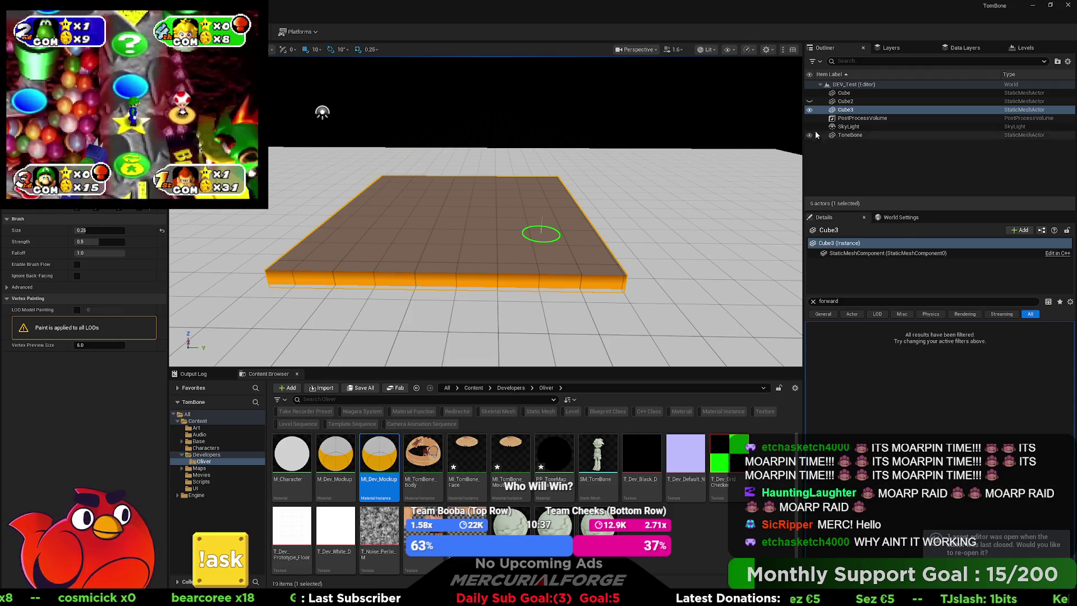
Unhide Cube2 in the Outliner and orbit to frame the slab and caveman
click(809, 101)
mouse_move(611, 238)
mouse_down()
mouse_move(572, 281)
mouse_move(569, 232)
mouse_up()
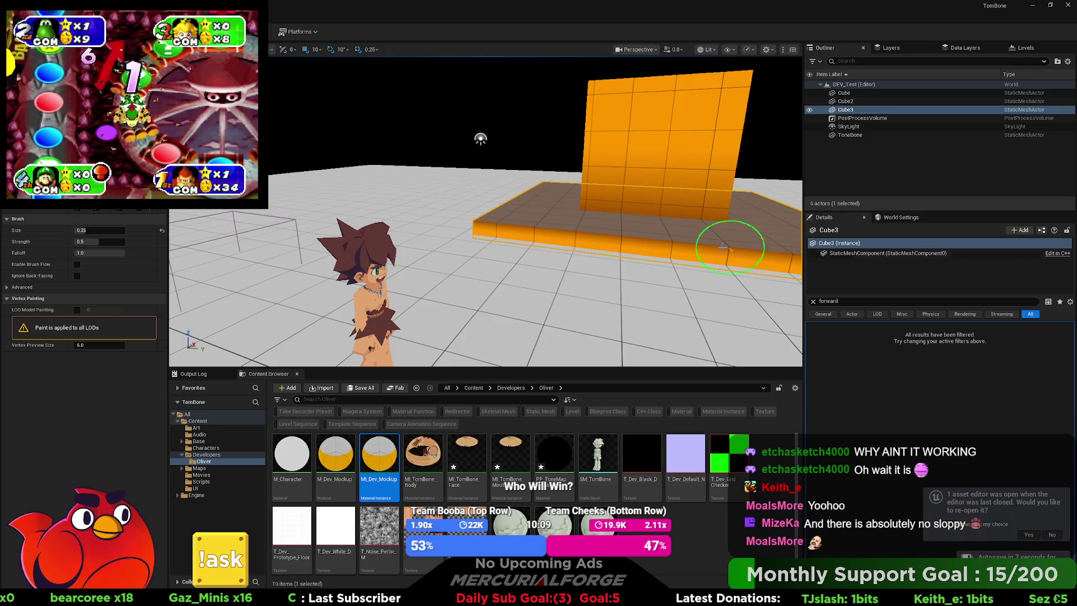
mouse_move(566, 225)
mouse_down()
mouse_move(646, 228)
mouse_move(644, 211)
mouse_move(583, 197)
mouse_move(553, 199)
mouse_move(565, 209)
mouse_move(537, 216)
mouse_move(408, 223)
mouse_move(785, 235)
mouse_move(673, 211)
mouse_move(685, 214)
mouse_up()
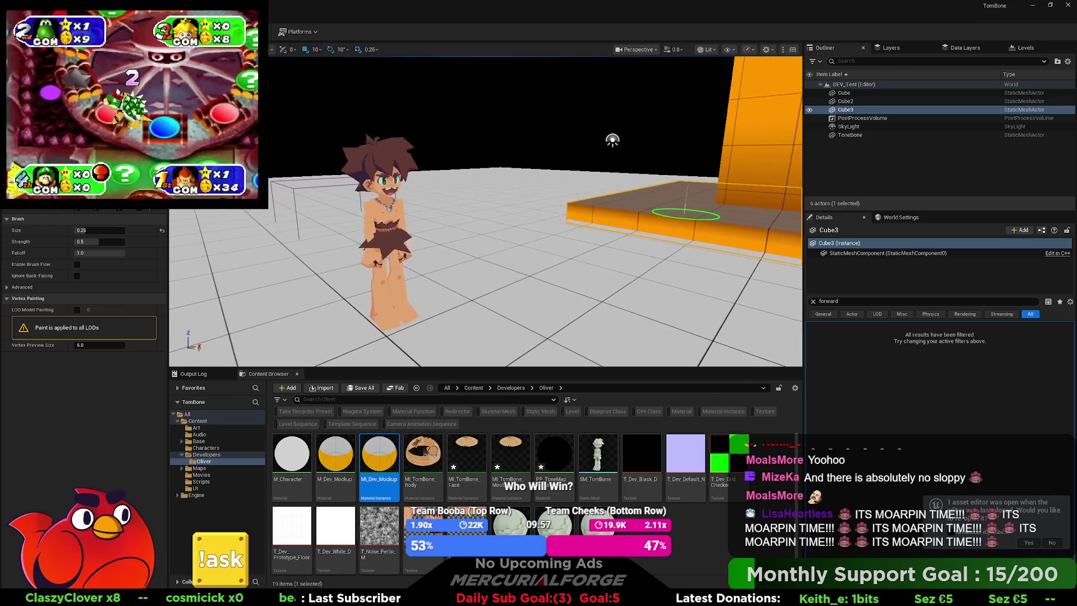
key(shift+1)
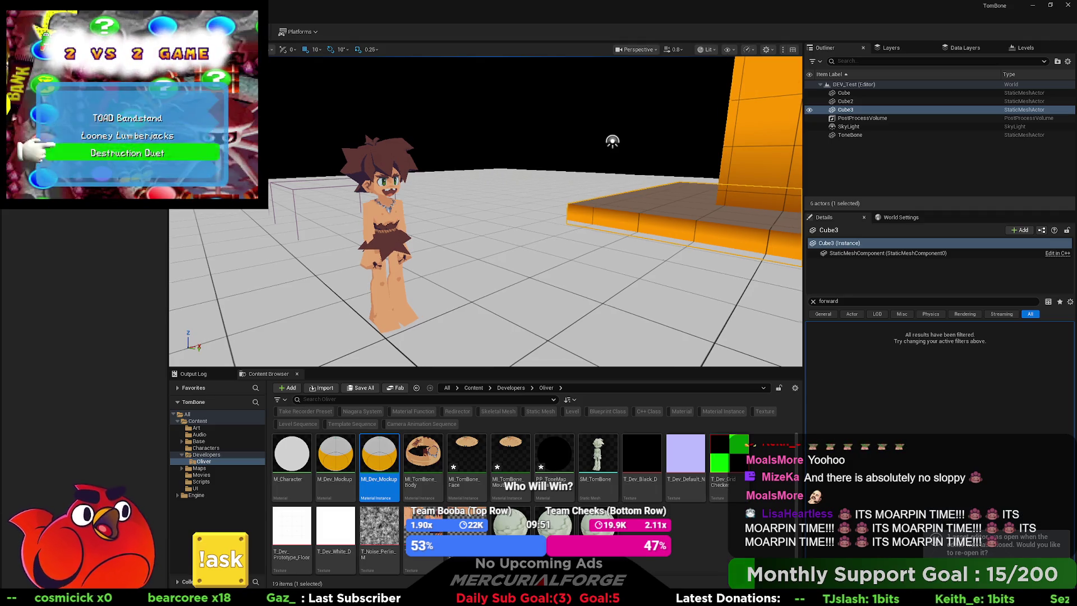
Fly the camera around the caveman to view it from front, back and sides
key(s)
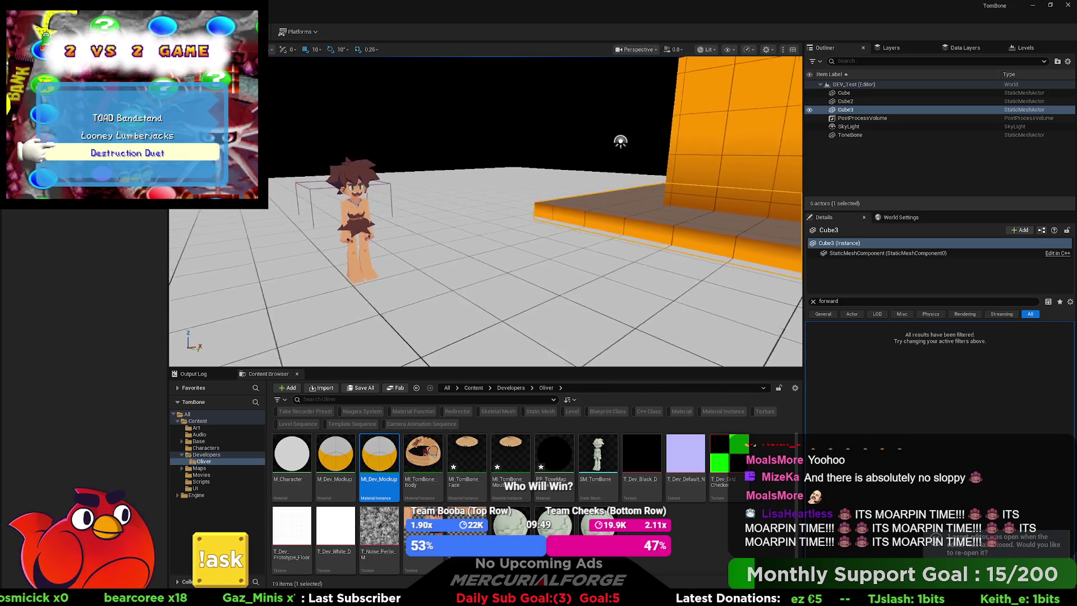
key(w)
key(a)
key(w)
key(d)
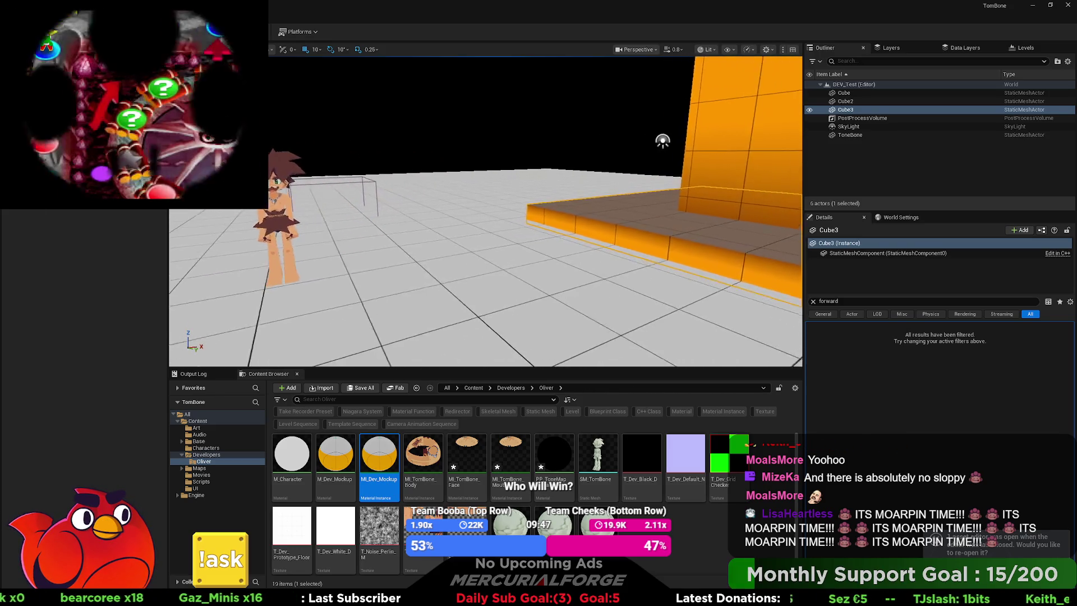
key(w)
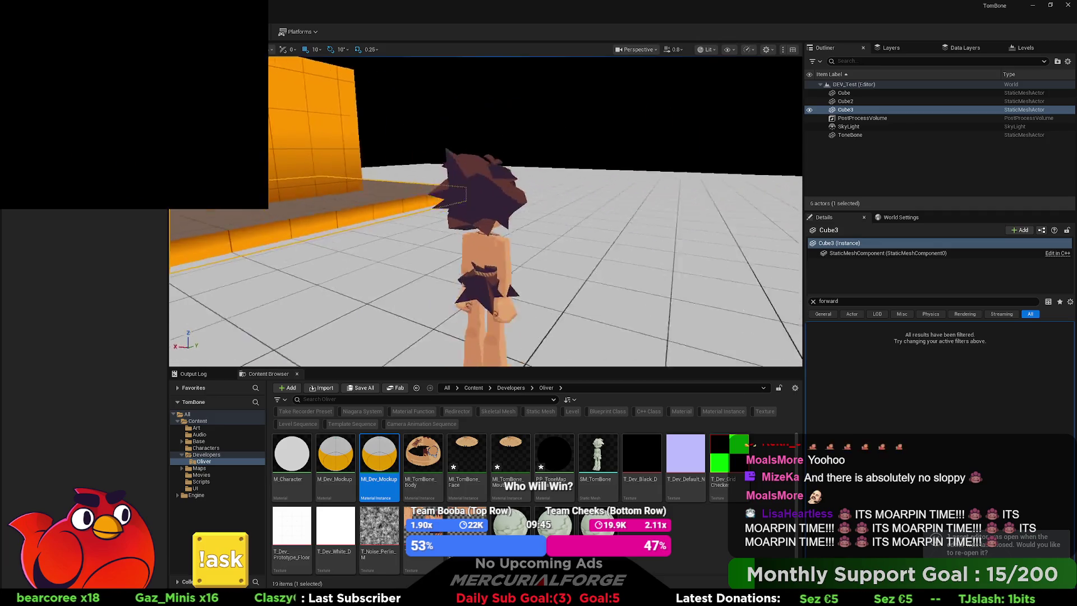
key(s)
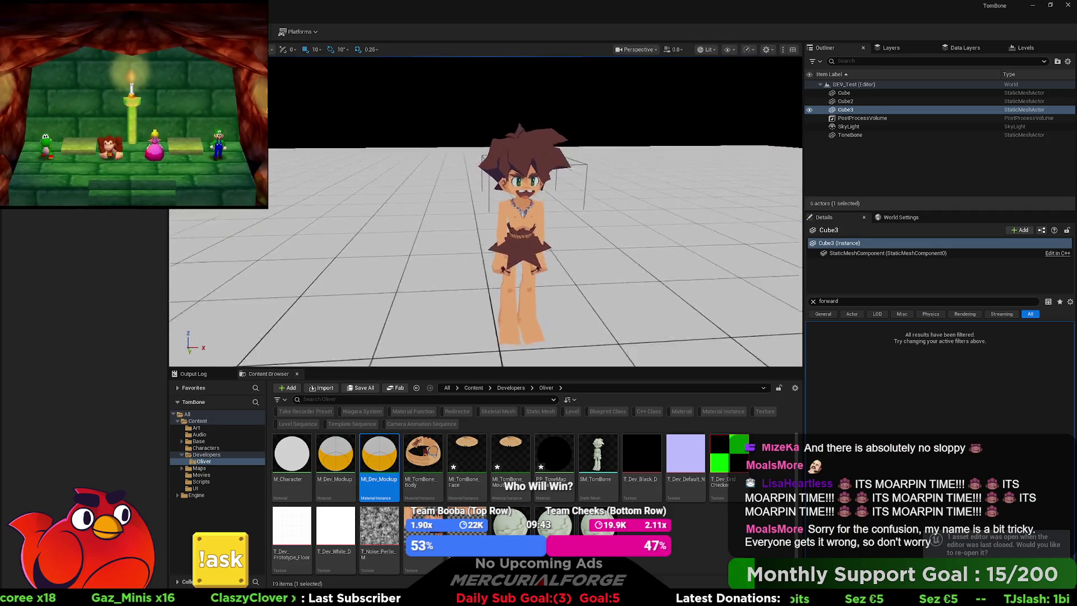
key(w)
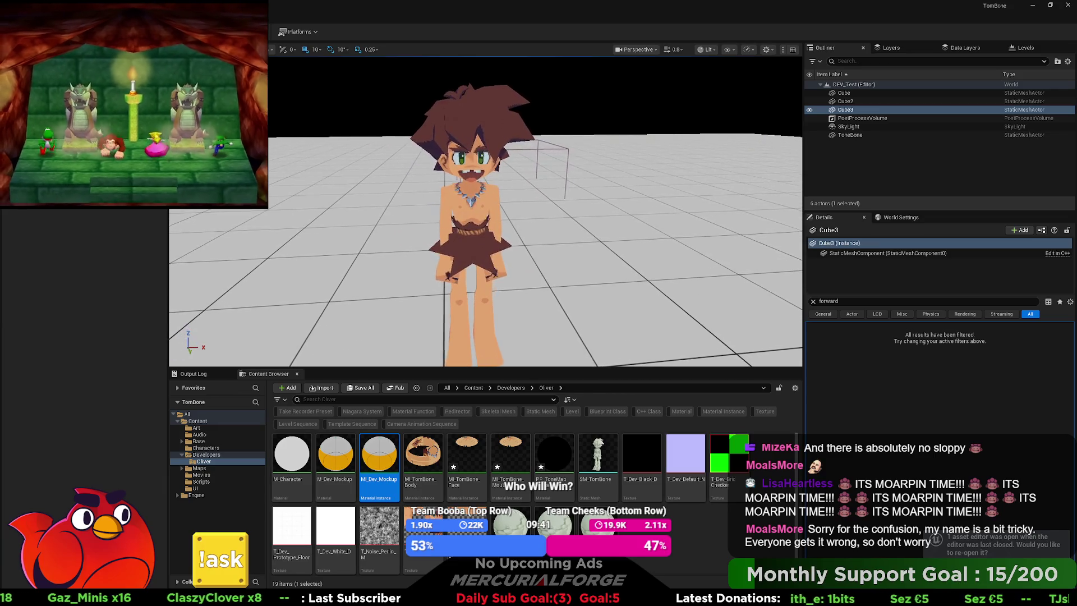
key(s)
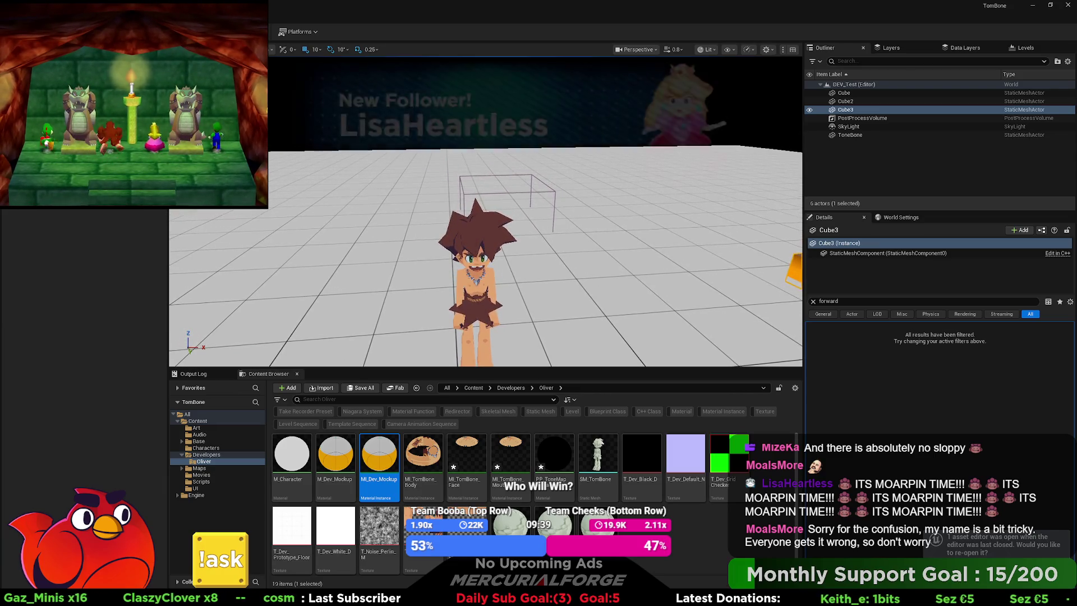
Fly slowly toward the orange cube platform, then switch to the Blender window
scroll(485, 213, up, 3)
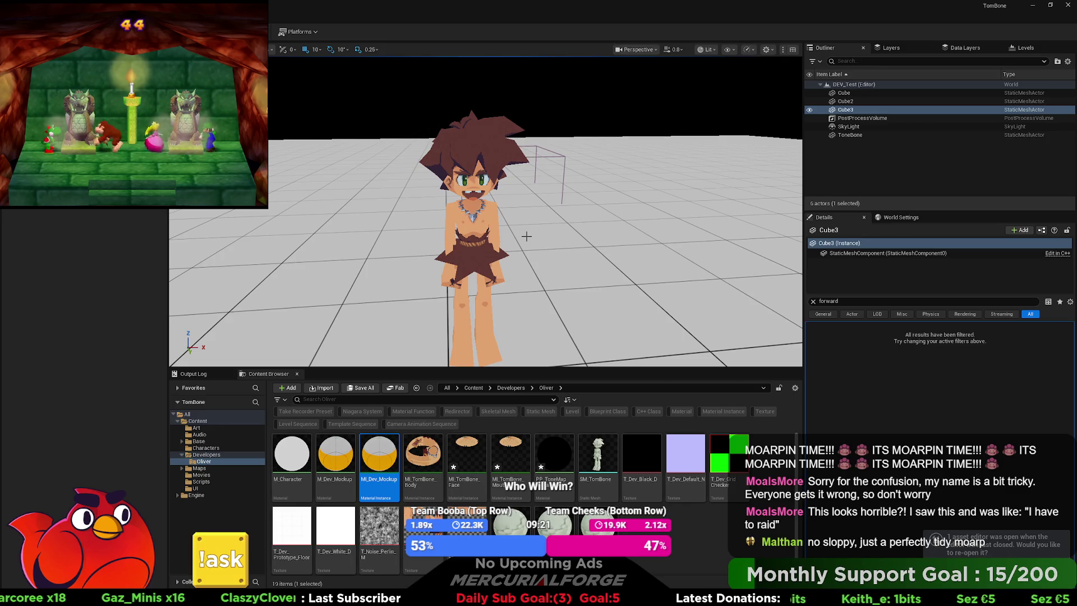
scroll(526, 236, down, 2)
key(w)
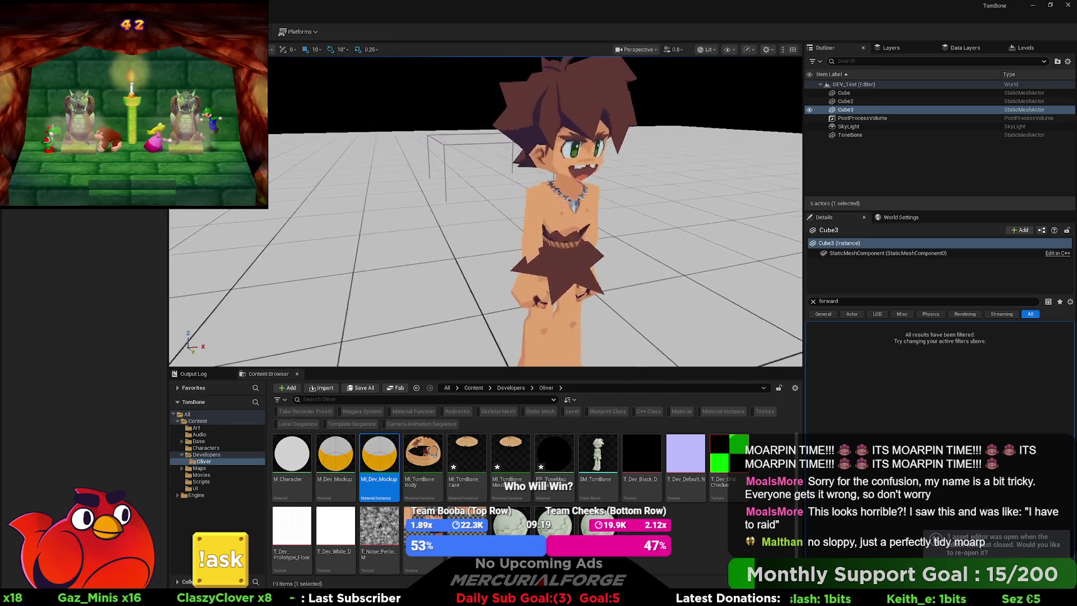
scroll(485, 211, up, 3)
key(d)
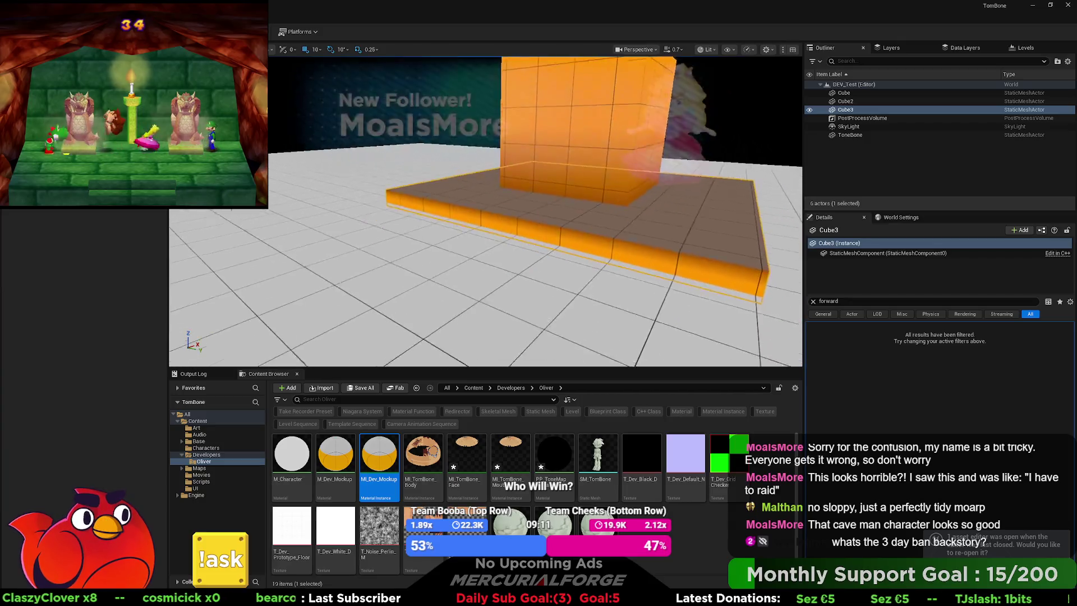
key(w)
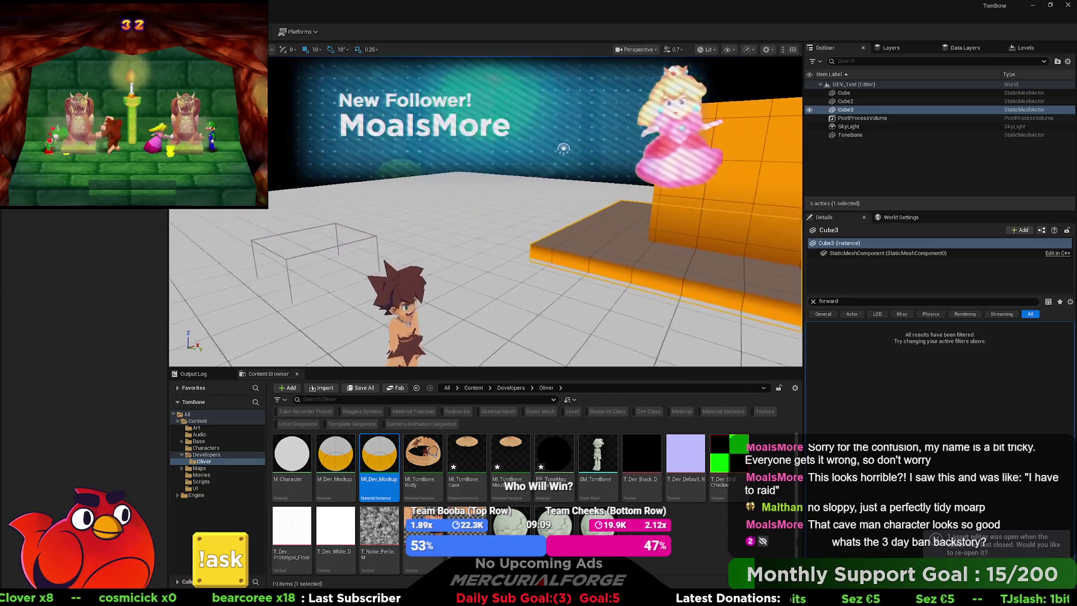
key(alt+Tab)
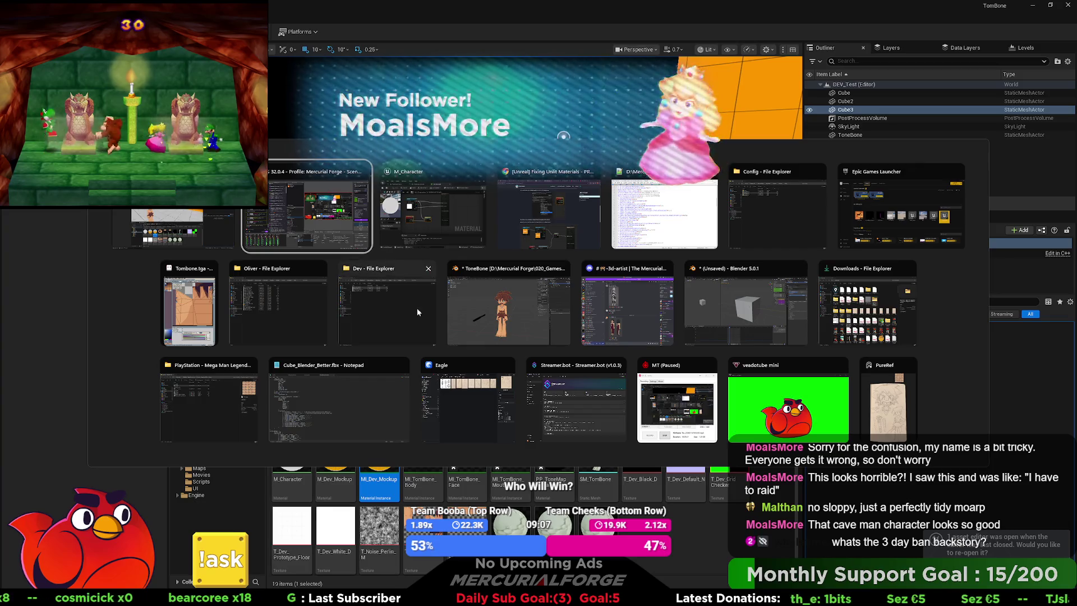
click(416, 307)
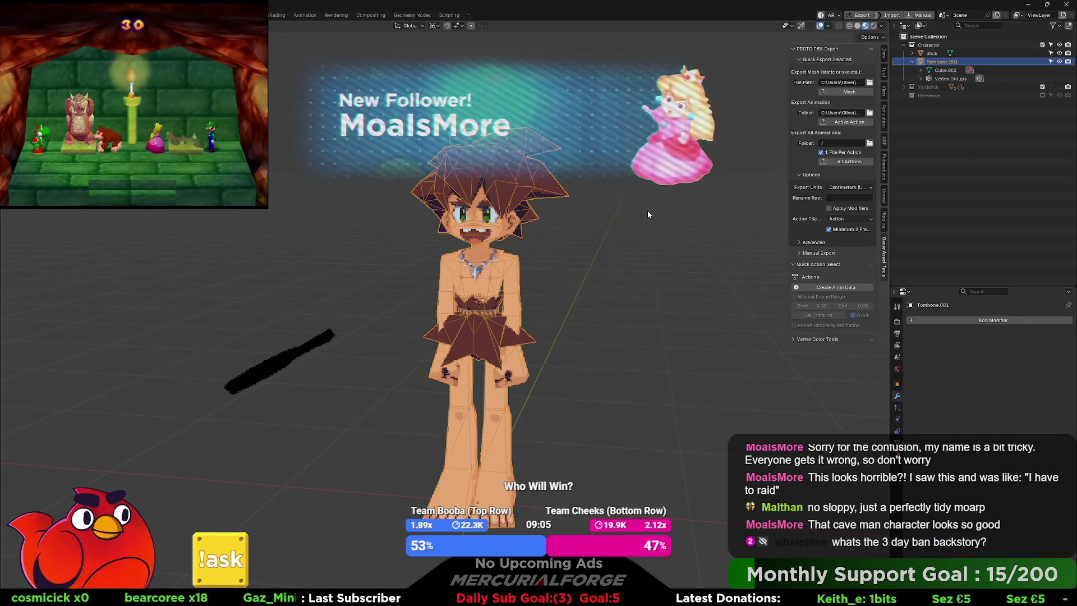
Turn off Blender's viewport overlays and zoom and orbit close around the caveman
key(shift+alt+z)
right_click(624, 234)
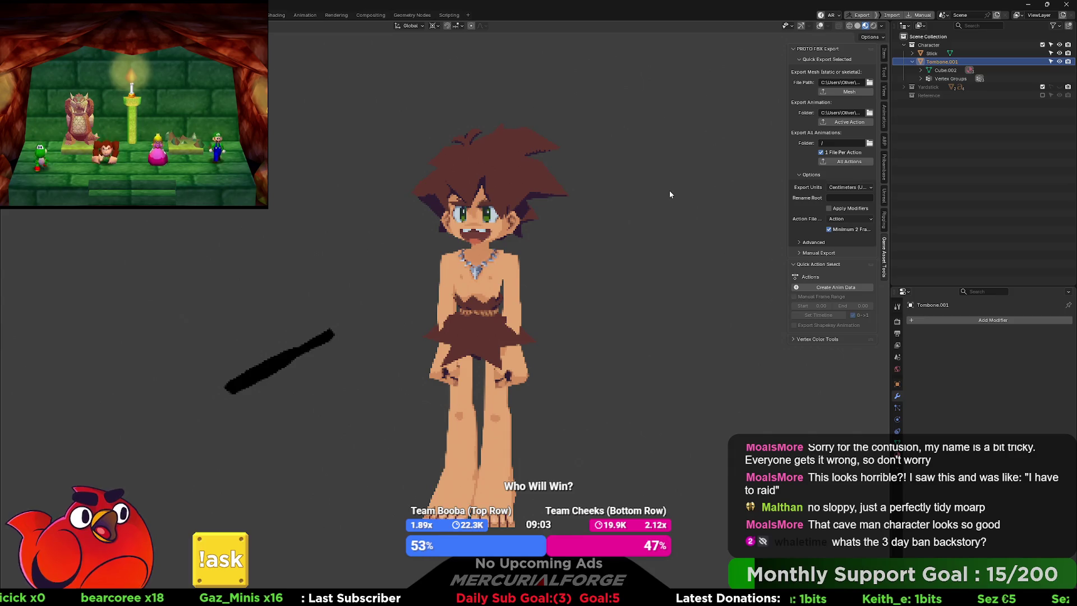
scroll(607, 230, up, 2)
mouse_move(614, 222)
mouse_down()
mouse_move(613, 207)
mouse_move(573, 253)
mouse_up()
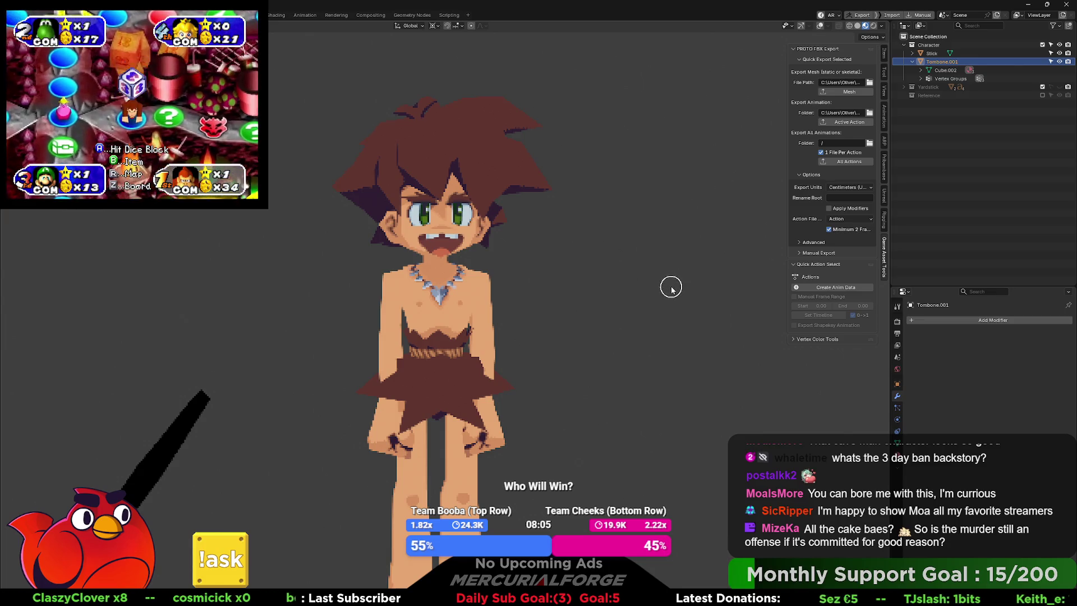
Turn the view to the caveman's back and play his animation, then restart the playback
key(KP_4)
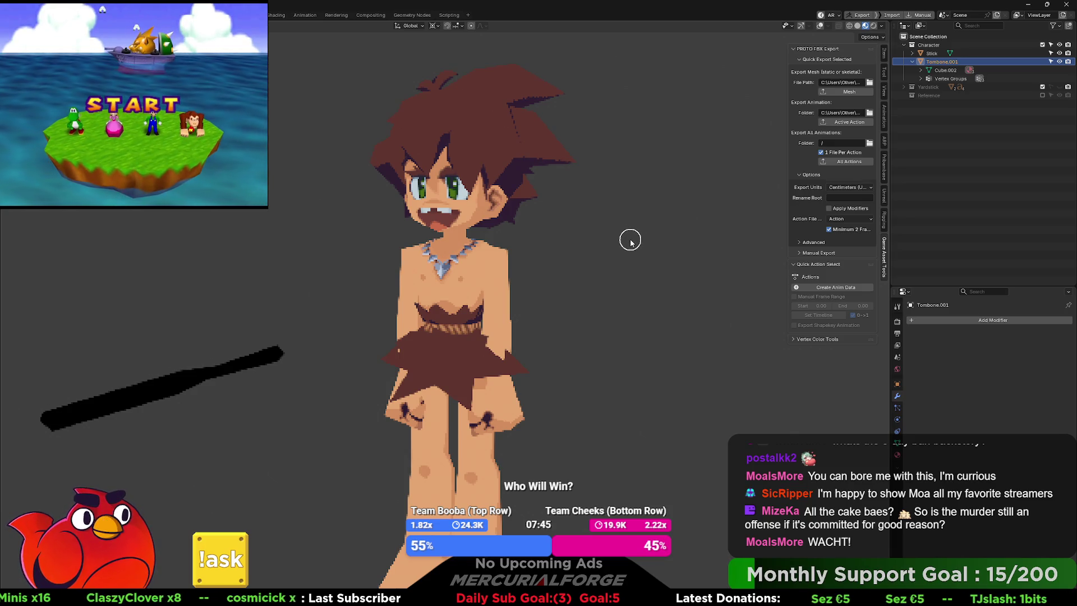
mouse_move(637, 280)
mouse_down()
mouse_move(484, 286)
mouse_move(654, 275)
mouse_up()
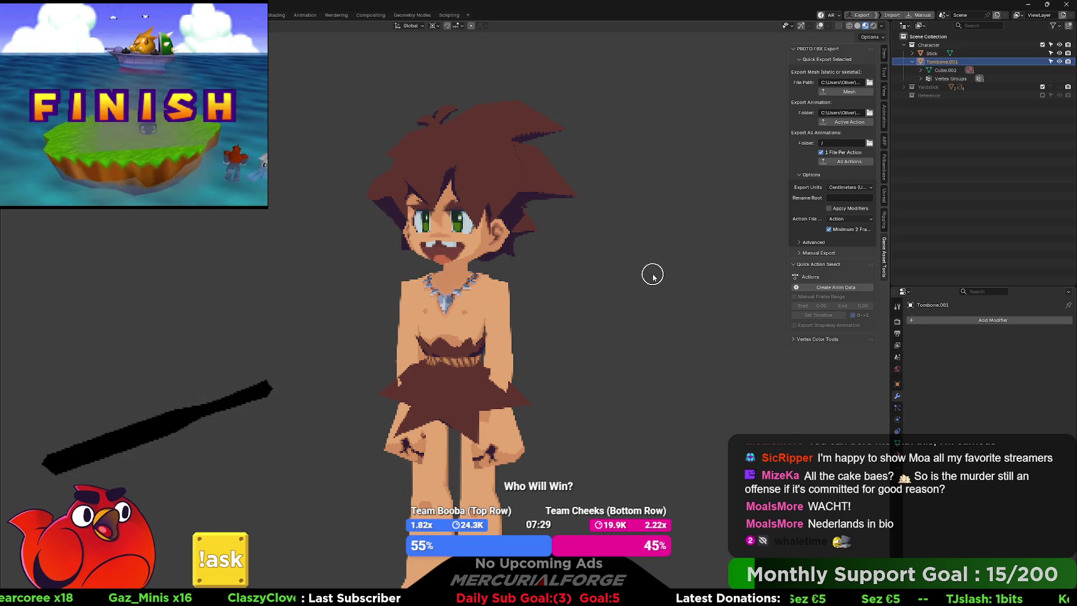
key(space)
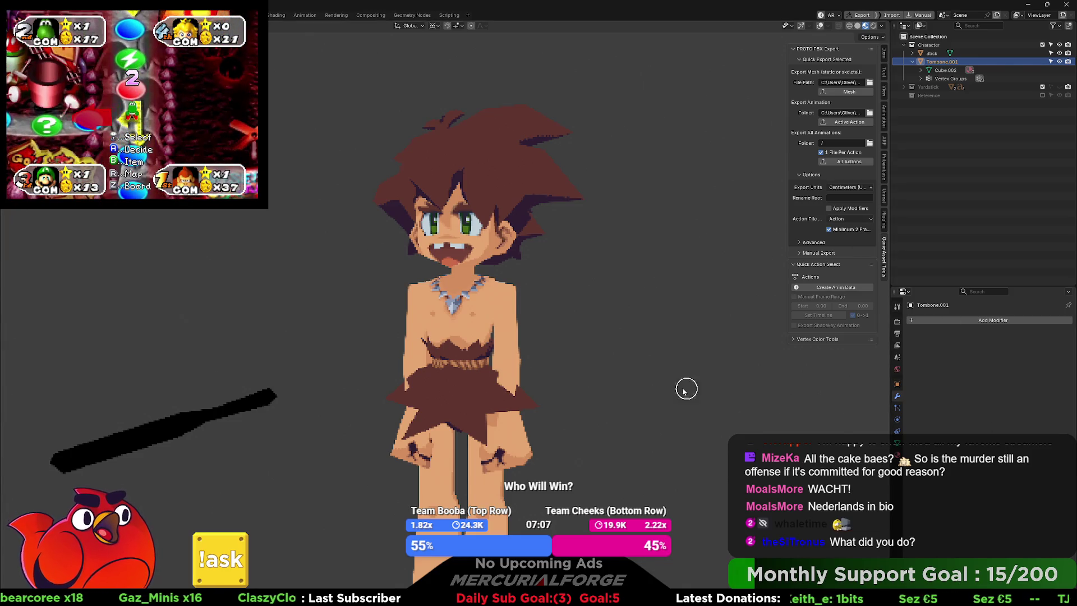
key(space)
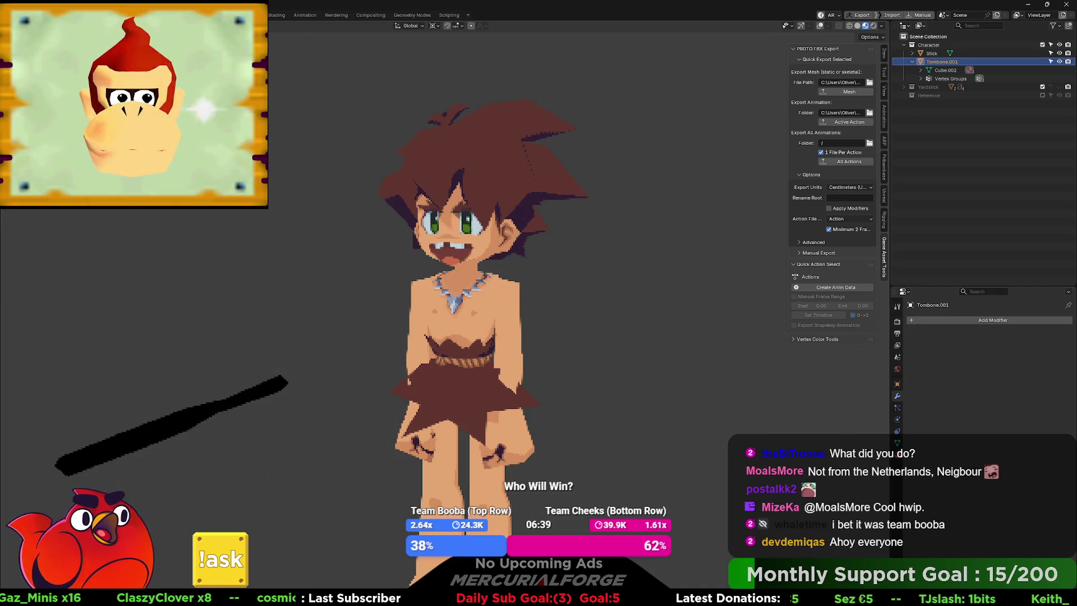
Check Unreal's M_Character material, then bring up the Tinka reference sheet image over Blender
key(alt+Tab)
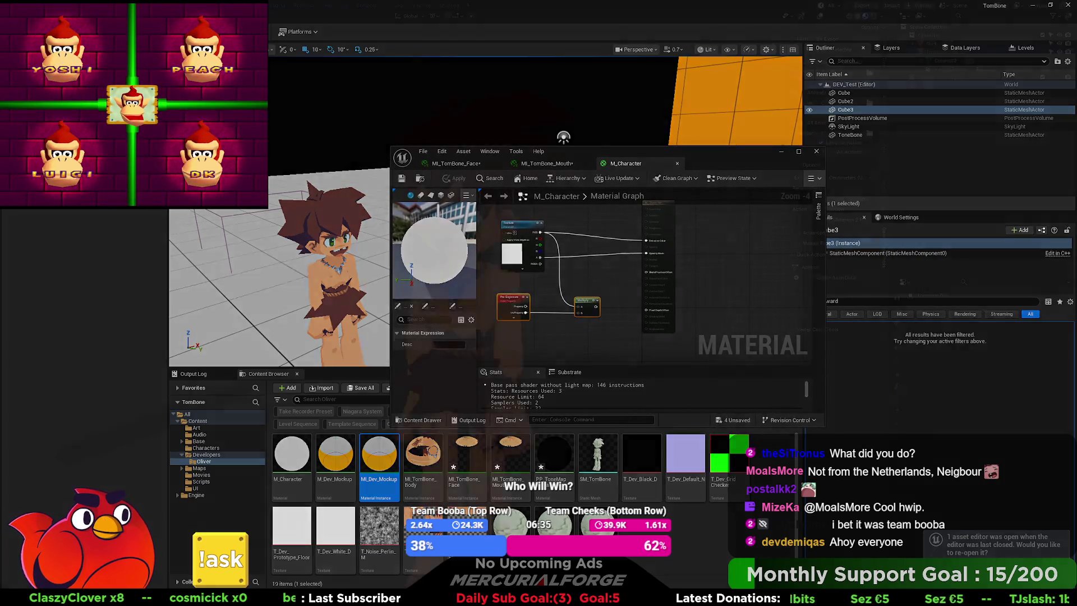
key(alt+Tab)
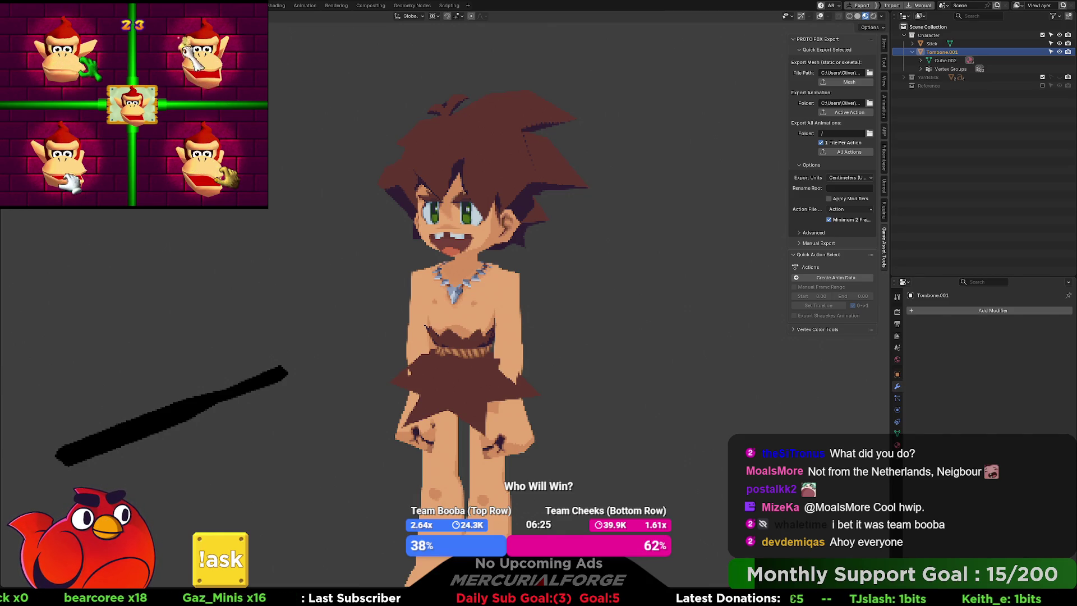
key(alt+Tab)
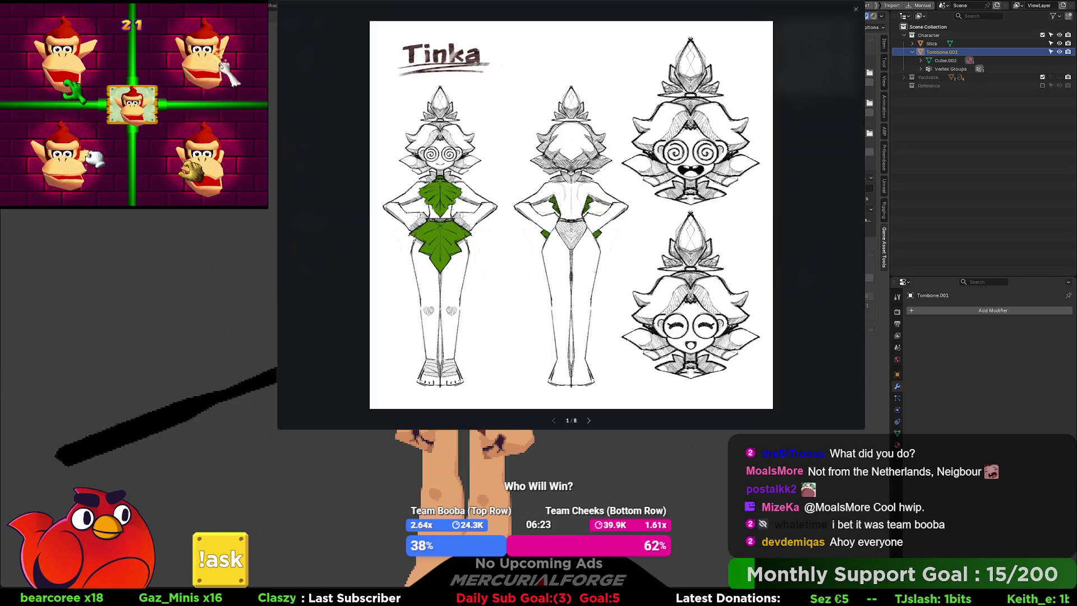
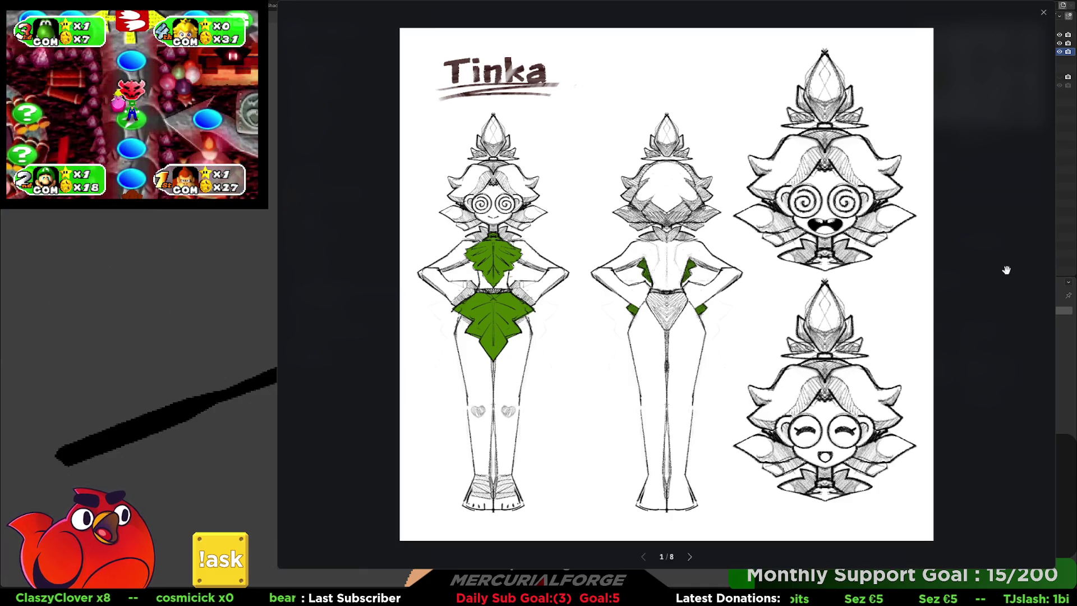
Scroll to the last drawing, then step back to drawing 5 of 8, the spiky-haired girl sketch
scroll(1006, 270, down, 8)
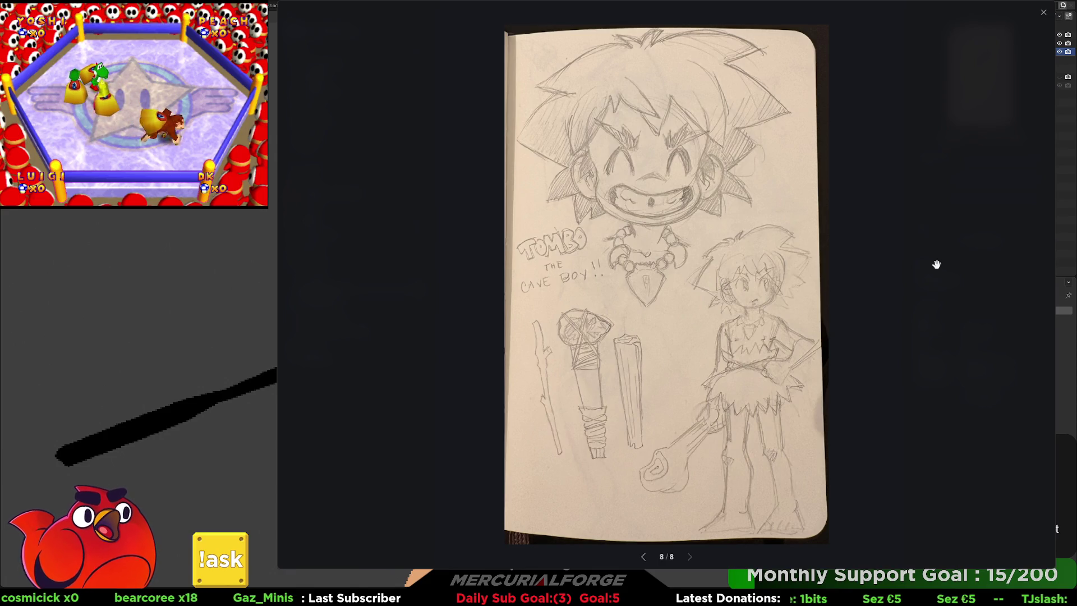
key(Left)
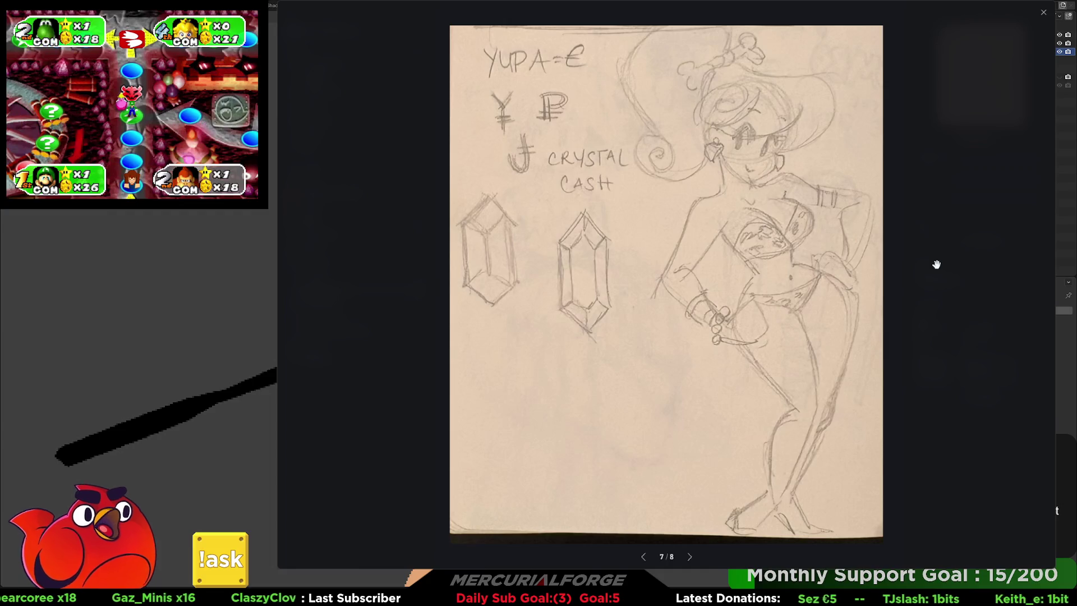
key(Left)
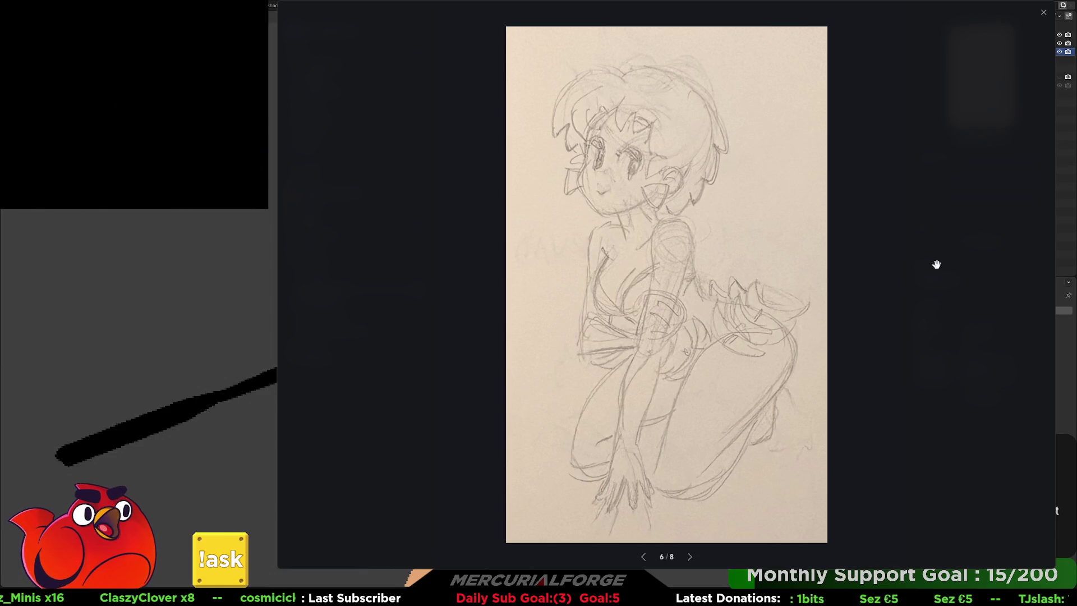
key(Left)
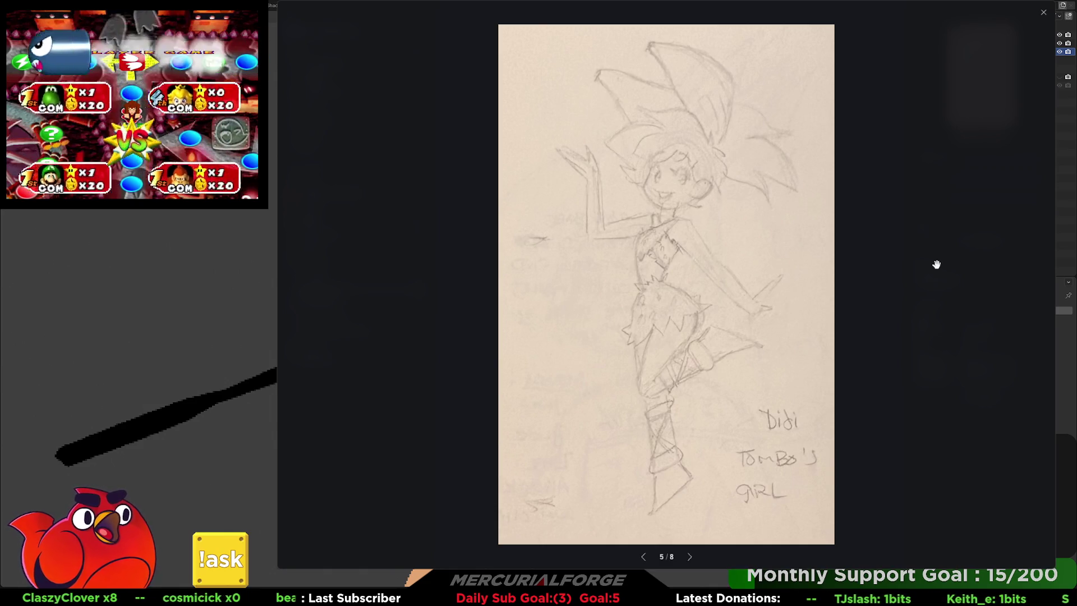
Step back through drawings 4, 3 and 2 to reach the Tinka character sheet (1 of 8)
key(Left)
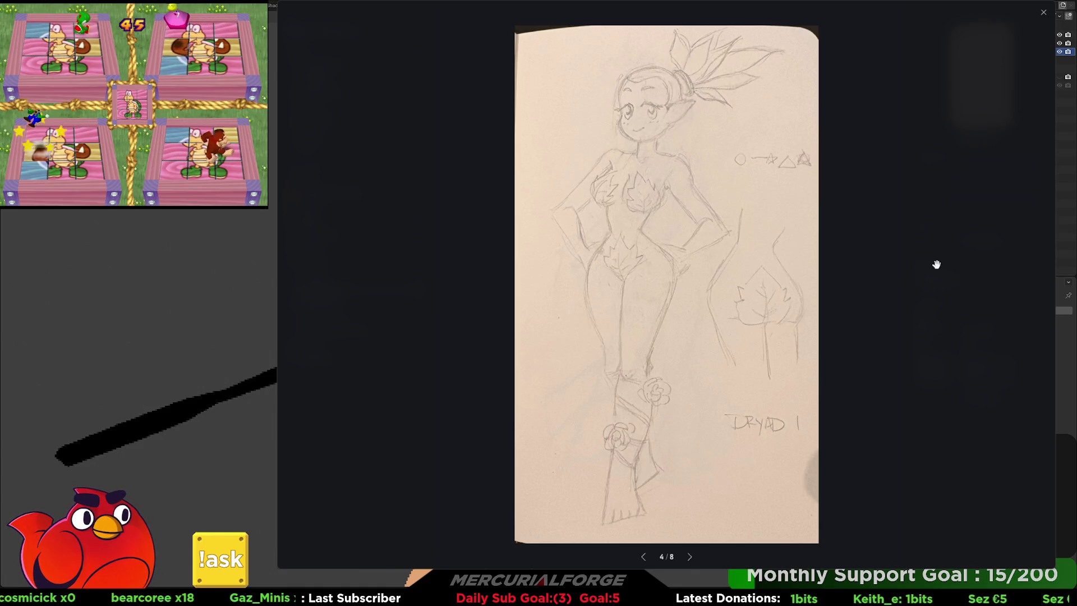
key(Left)
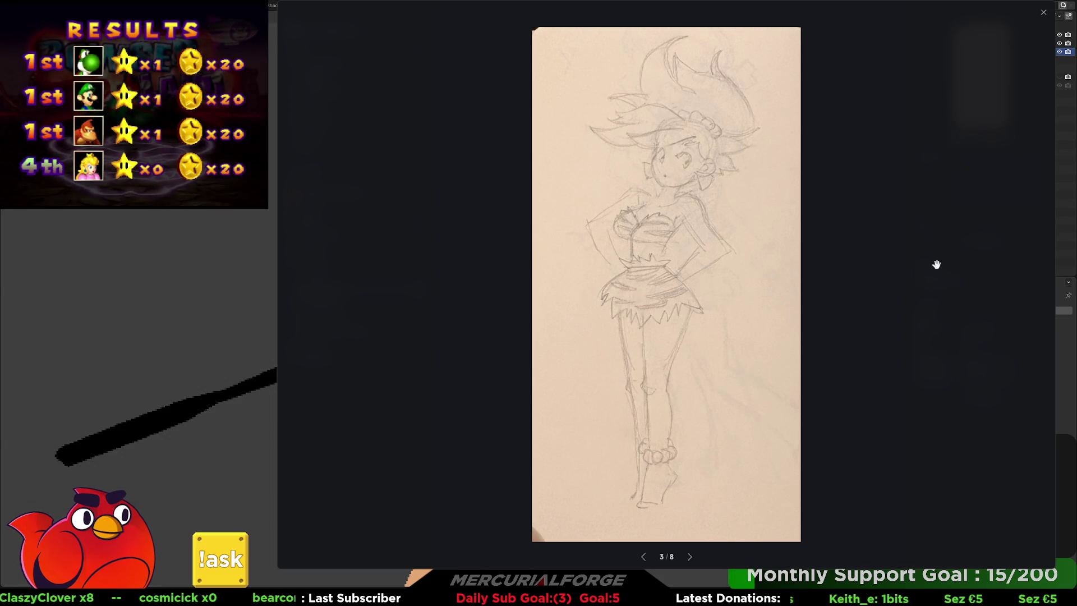
key(Left)
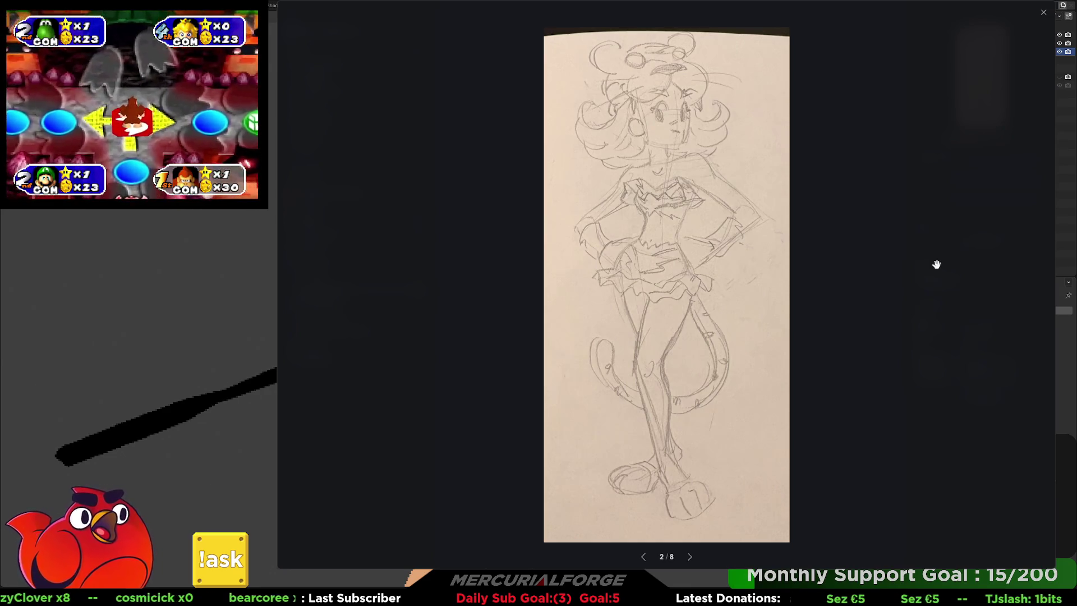
key(Left)
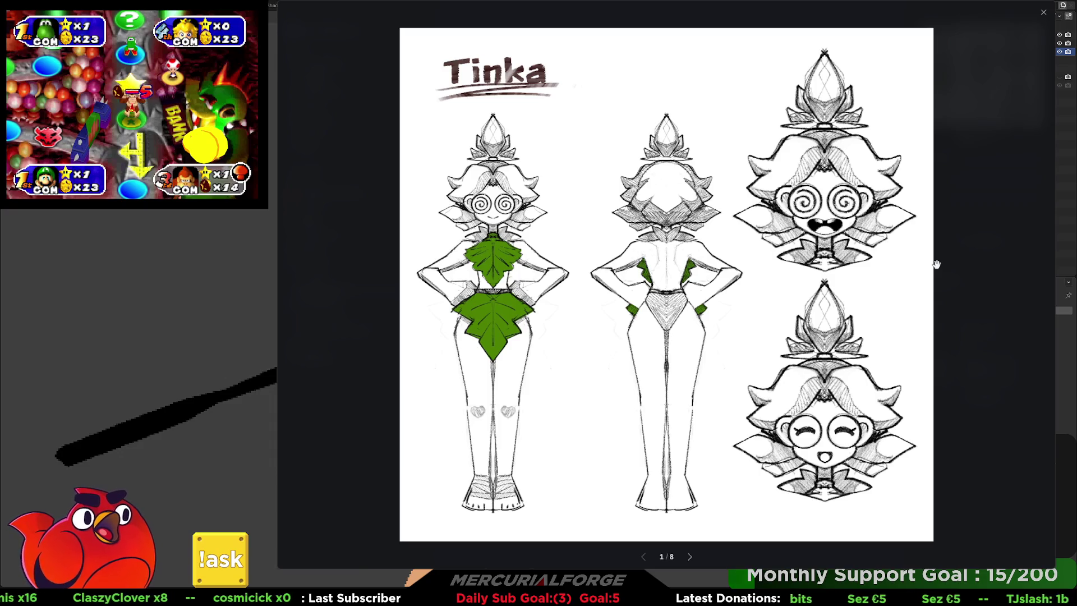
Advance the image viewer to drawing 2 of 8
key(Right)
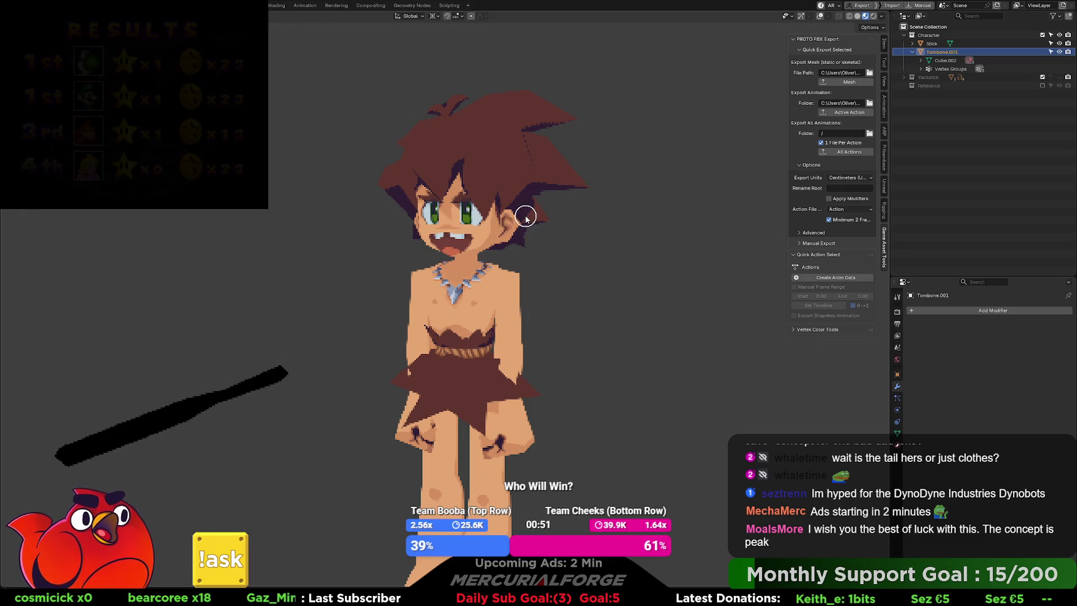
Add a Smooth by Angle modifier to the caveboy mesh, then deselect it
right_click(590, 241)
click(578, 255)
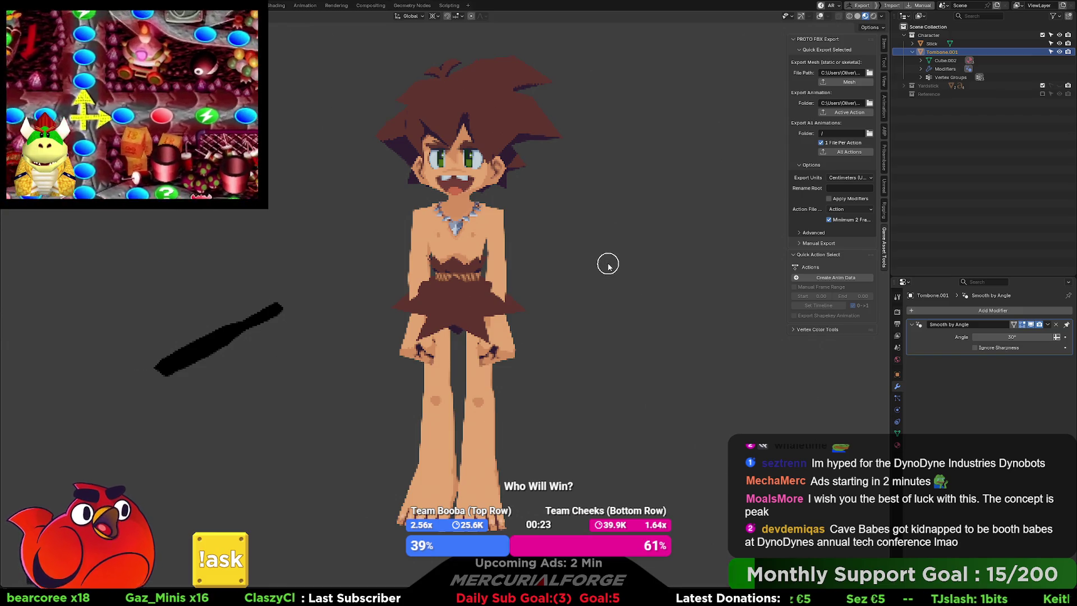
click(608, 264)
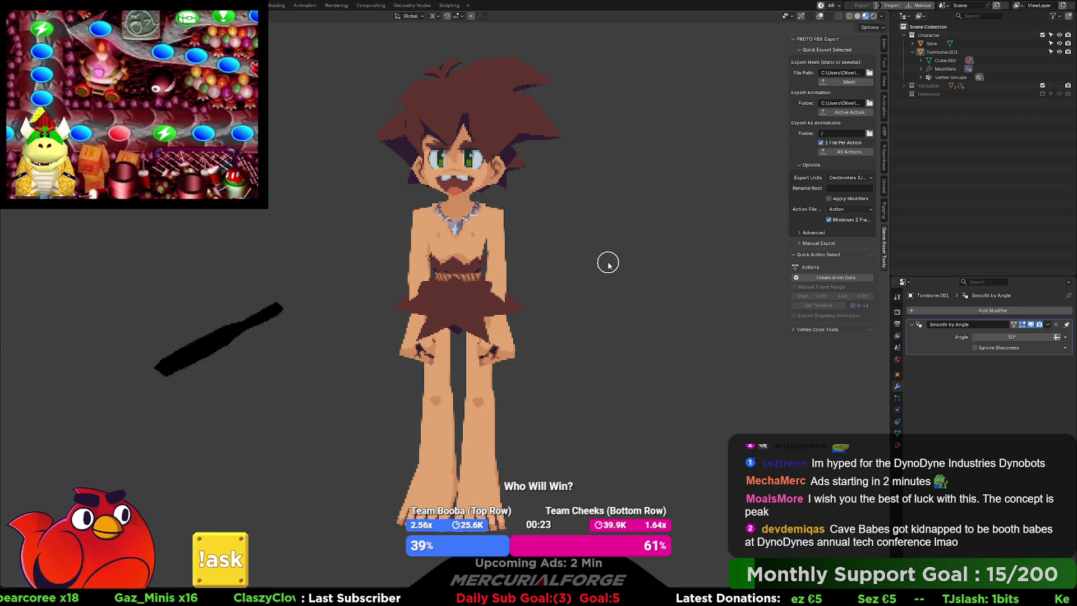
Switch the viewport to Solid shading with Flat lighting and Texture colours
click(857, 16)
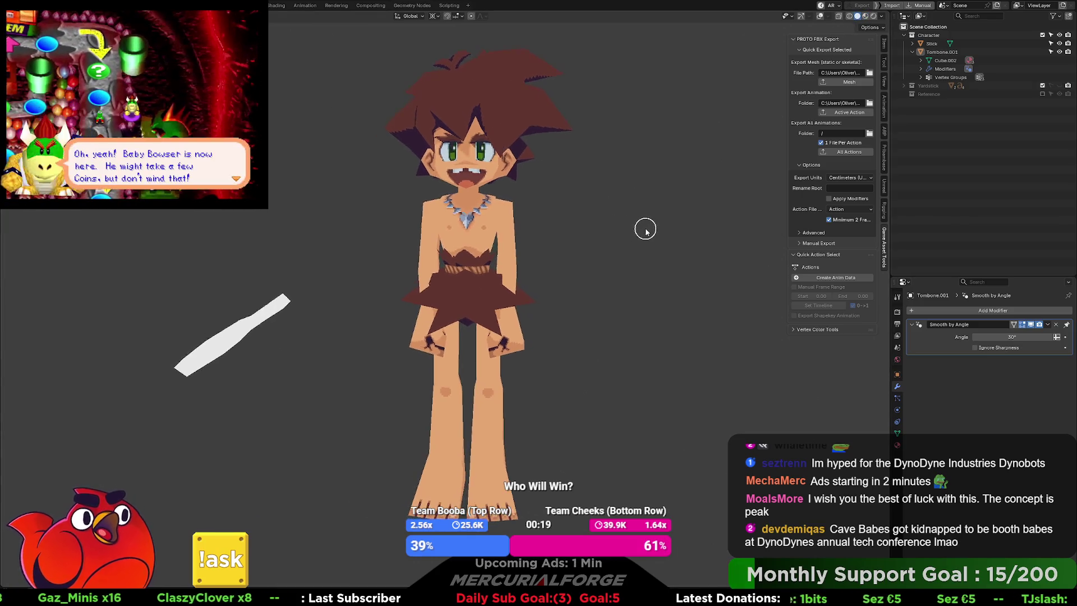
key(ctrl+a)
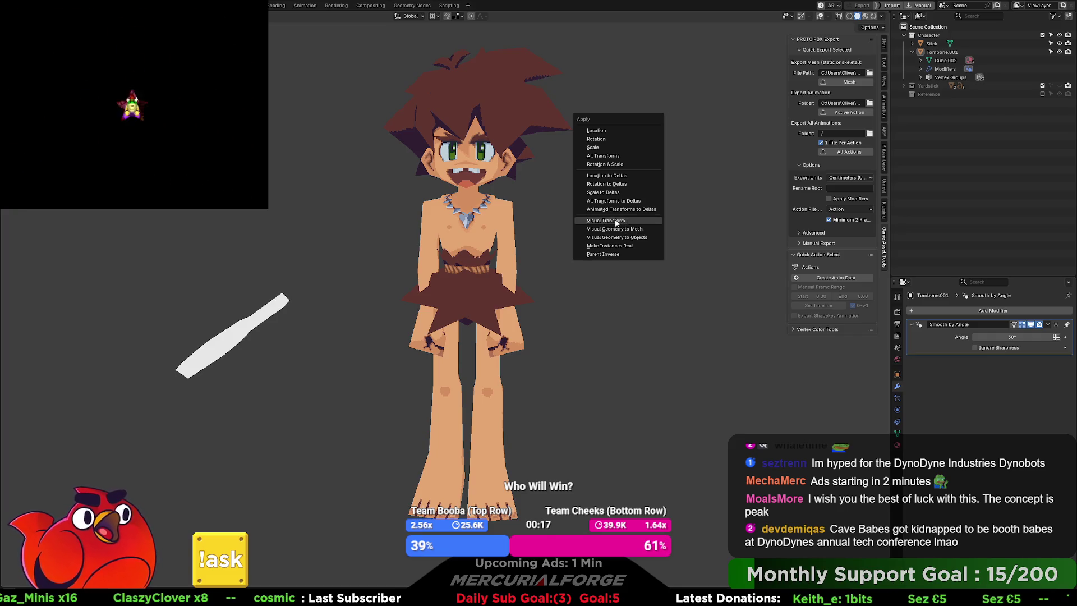
drag(547, 212, 630, 278)
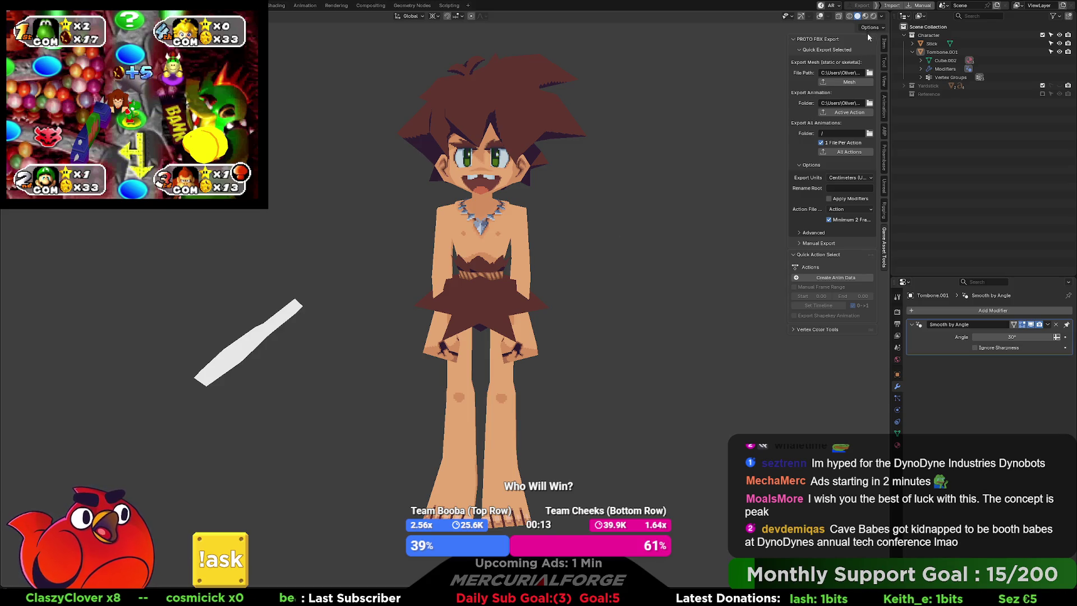
click(881, 16)
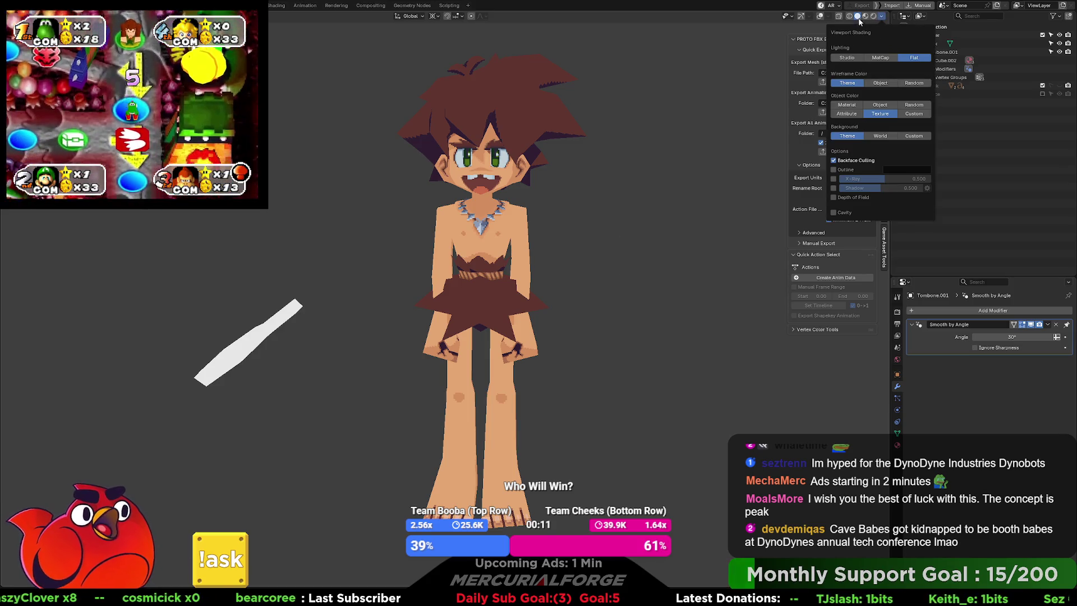
drag(621, 251, 627, 255)
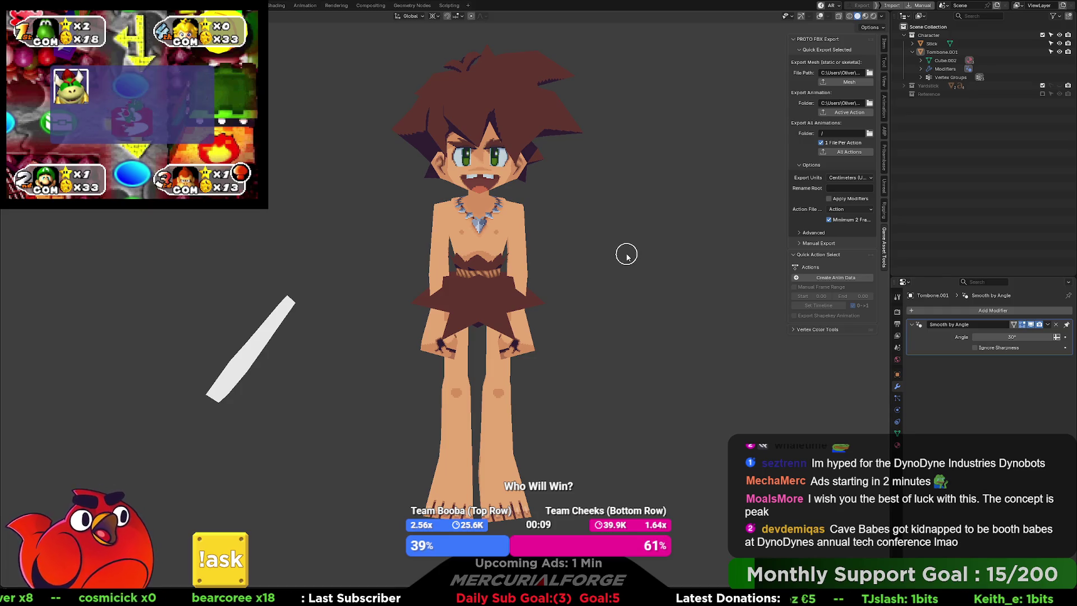
key(shift+a)
Add an armature, show wireframe and bones over the model, and select the armature
click(654, 252)
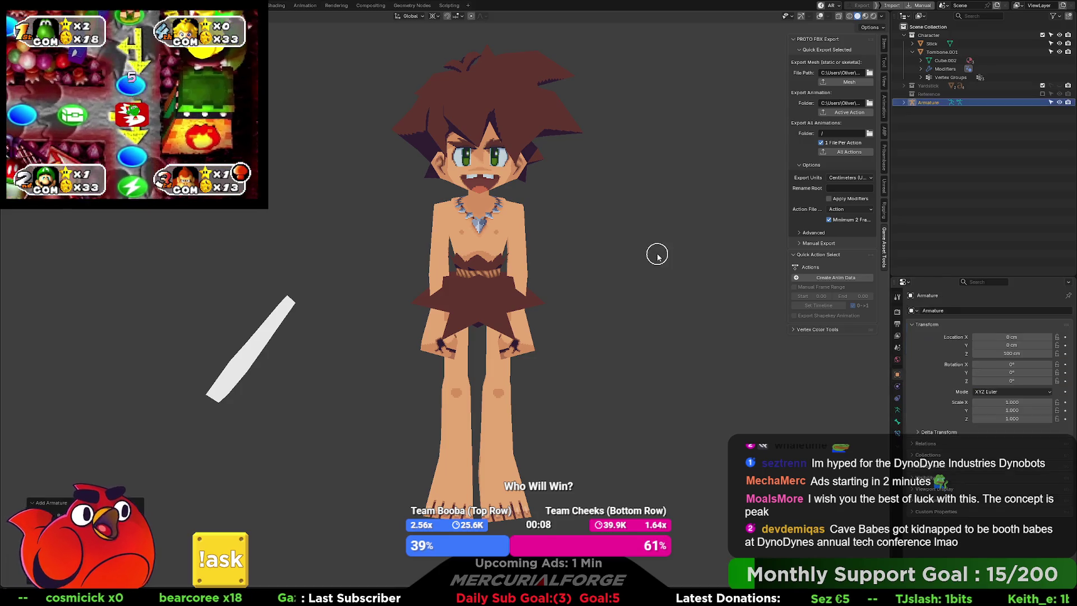
click(615, 299)
mouse_move(600, 343)
mouse_down()
mouse_move(514, 312)
mouse_move(600, 324)
mouse_up()
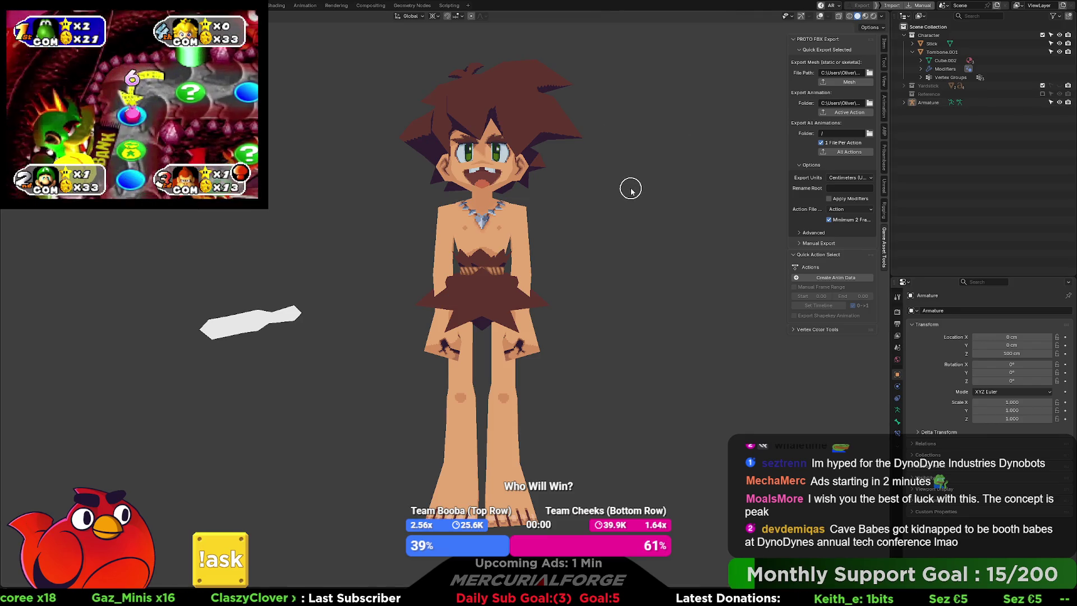
key(shift+alt+z)
drag(611, 187, 541, 202)
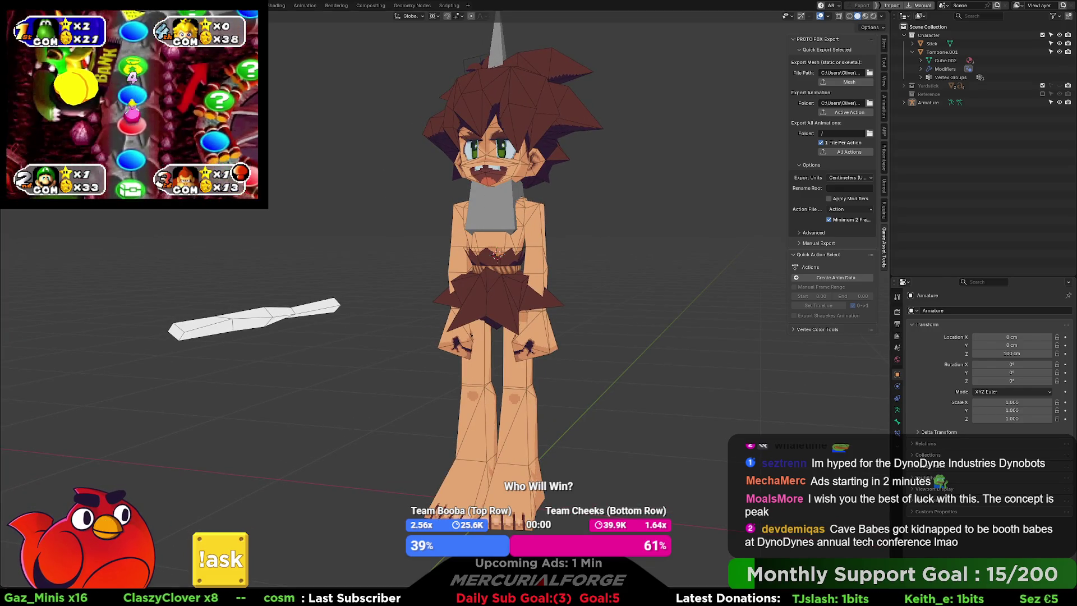
click(497, 39)
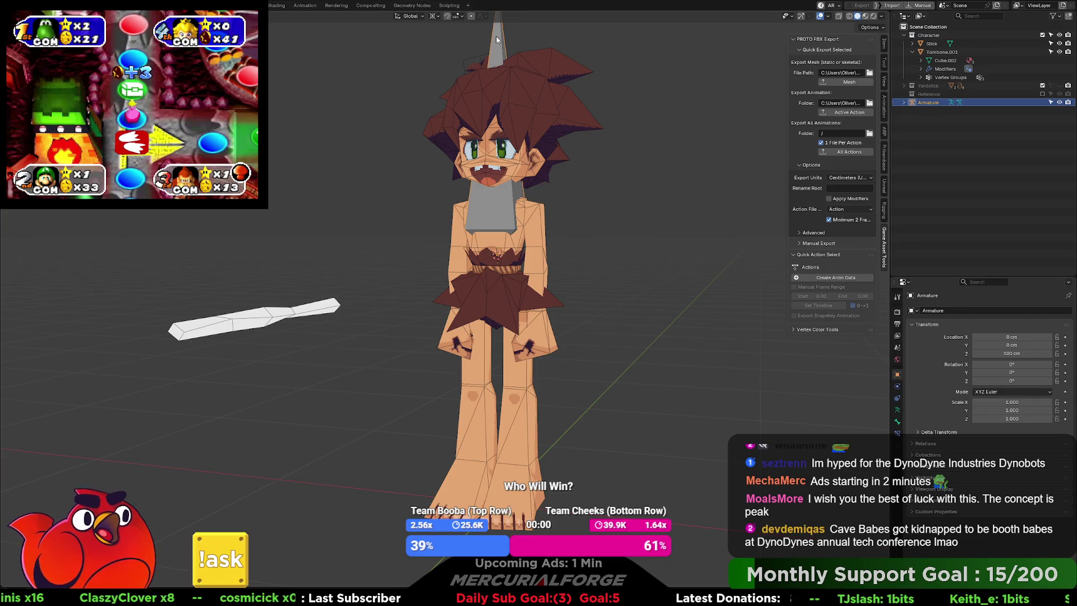
scroll(519, 140, up, 2)
drag(519, 139, 533, 125)
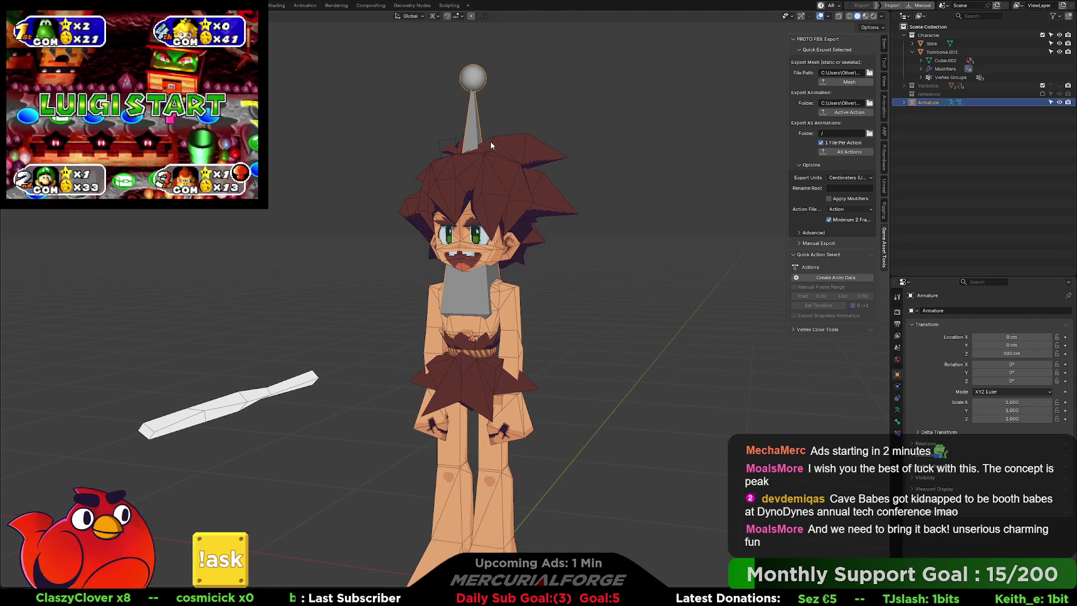
mouse_move(560, 237)
mouse_down()
mouse_move(546, 203)
mouse_move(536, 212)
mouse_up()
scroll(537, 211, up, 1)
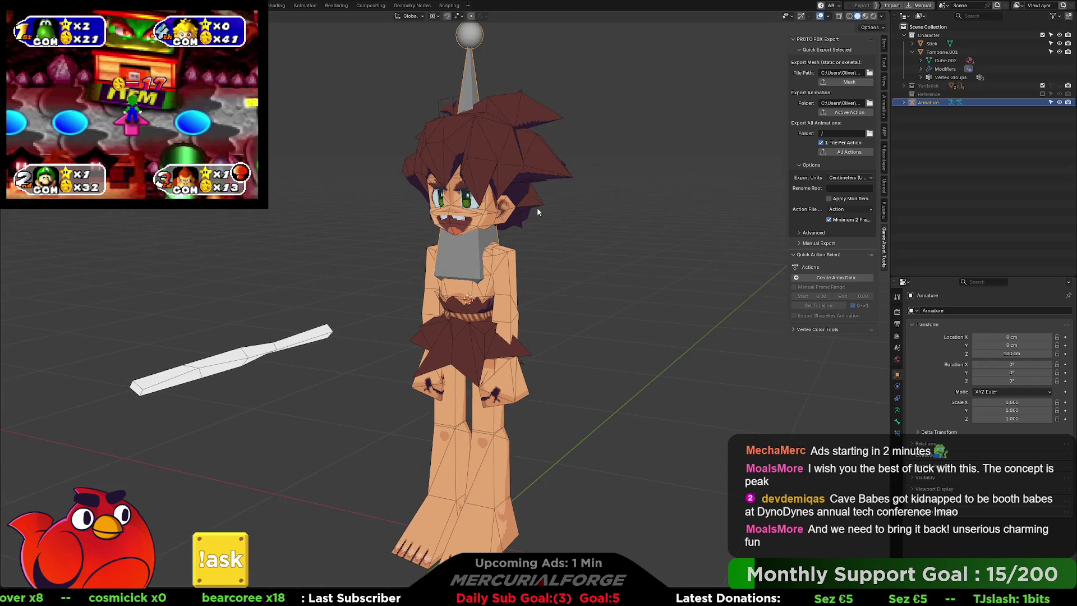
Move the armature vertically, then reset its Z location to 0 cm
key(g)
key(z)
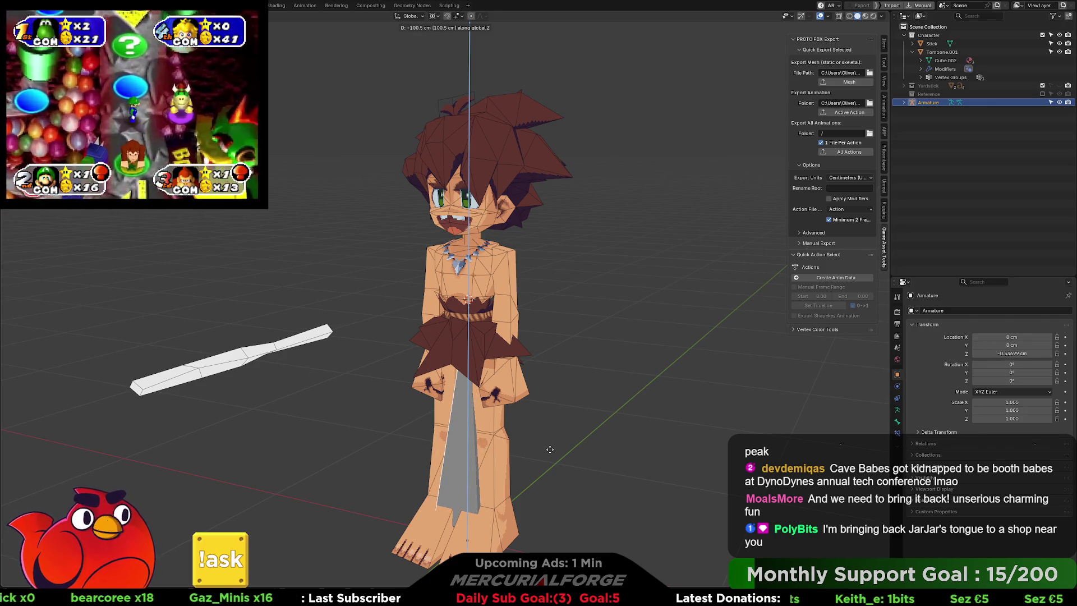
click(549, 448)
click(884, 43)
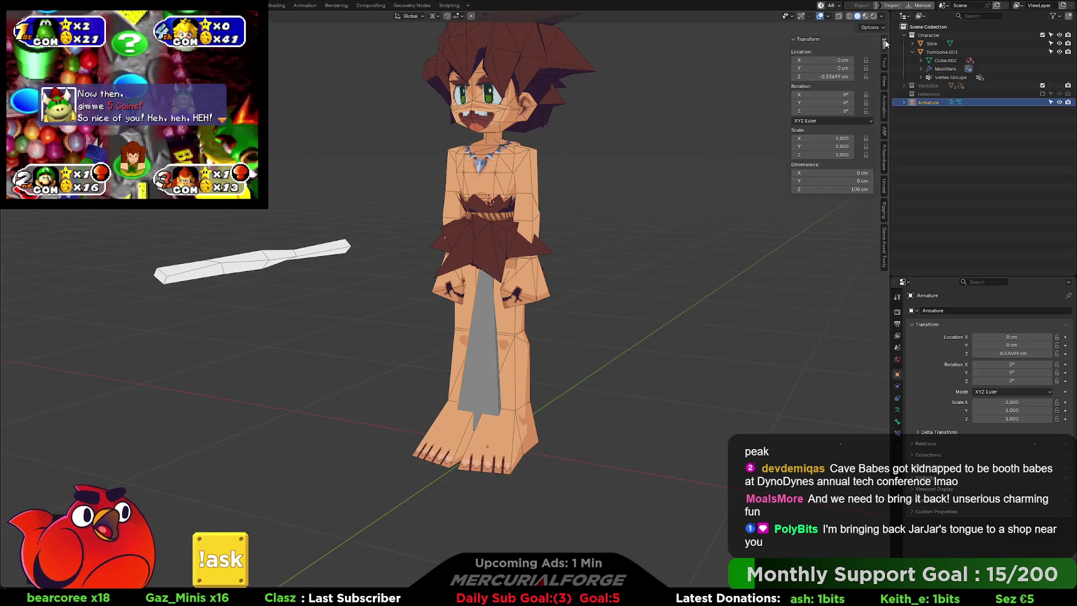
key(BackSpace)
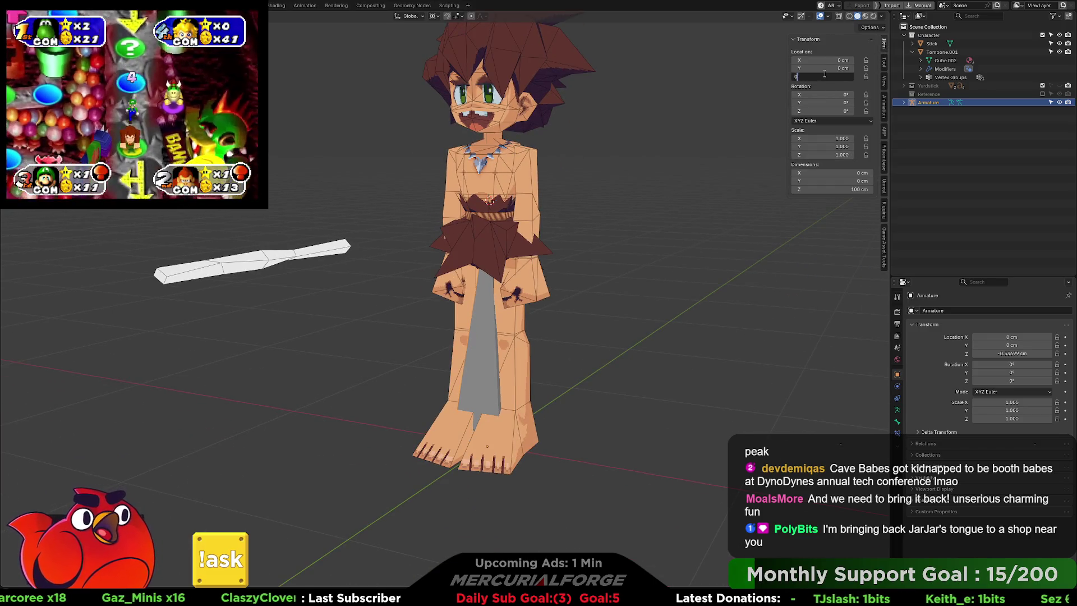
mouse_move(683, 284)
mouse_down()
mouse_move(604, 284)
mouse_move(633, 288)
mouse_up()
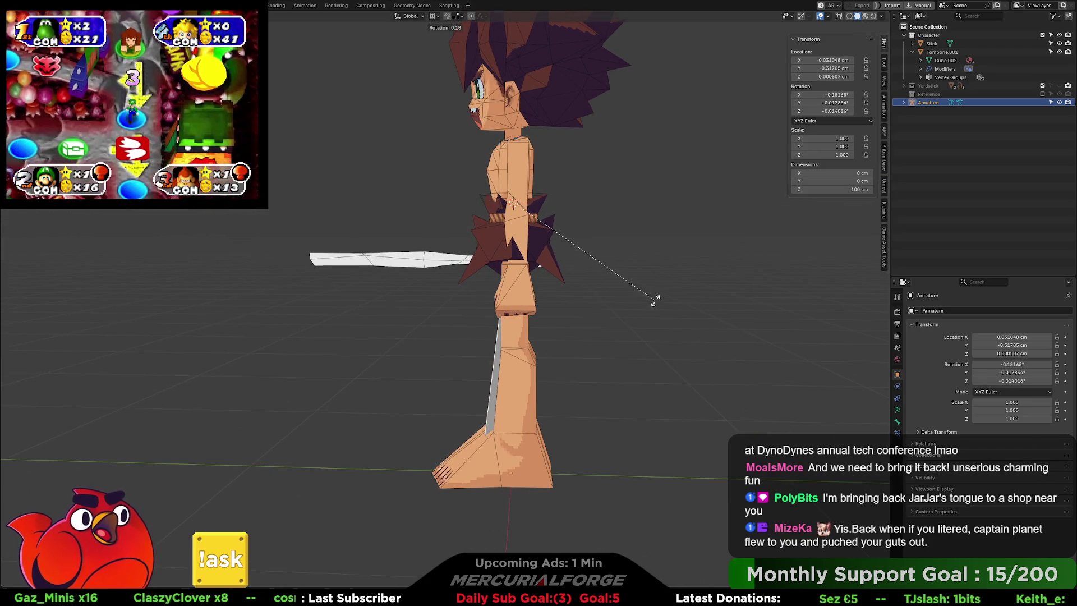
key(Escape)
mouse_move(634, 300)
mouse_down()
mouse_move(614, 260)
mouse_move(679, 267)
mouse_move(627, 270)
mouse_move(659, 274)
mouse_move(670, 265)
mouse_up()
Set the pivot point to Bounding Box Center and scale the armature down to 0.413
key(s)
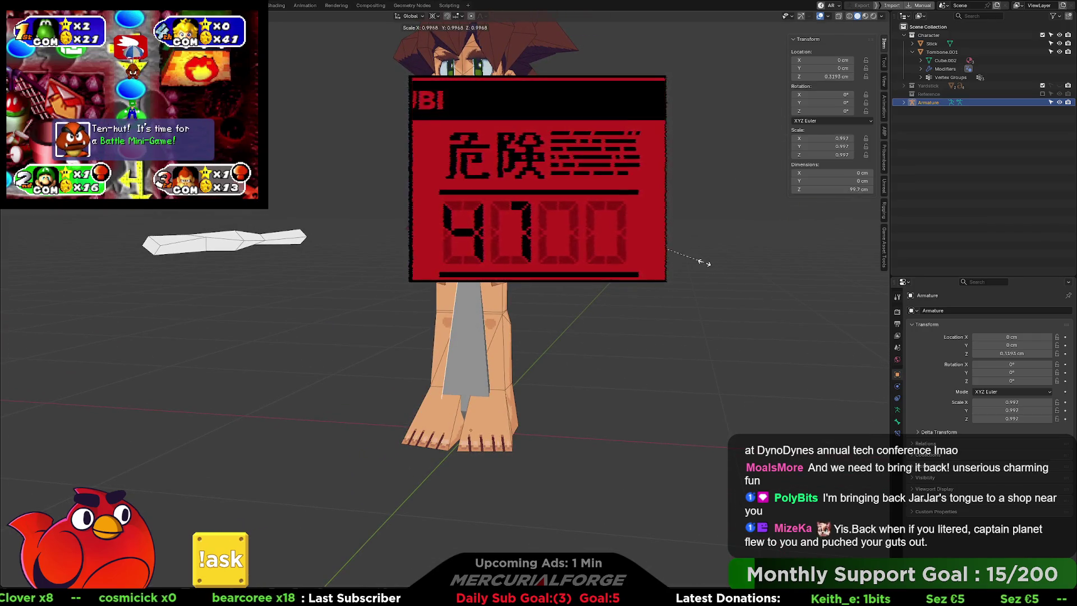
click(656, 266)
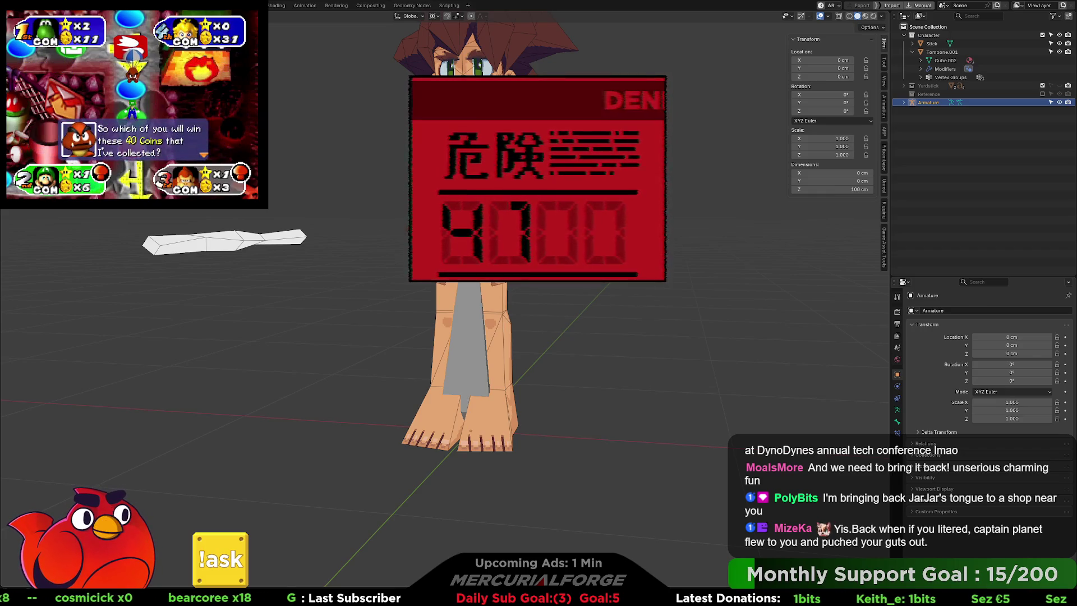
key(ctrl+z)
drag(669, 265, 659, 266)
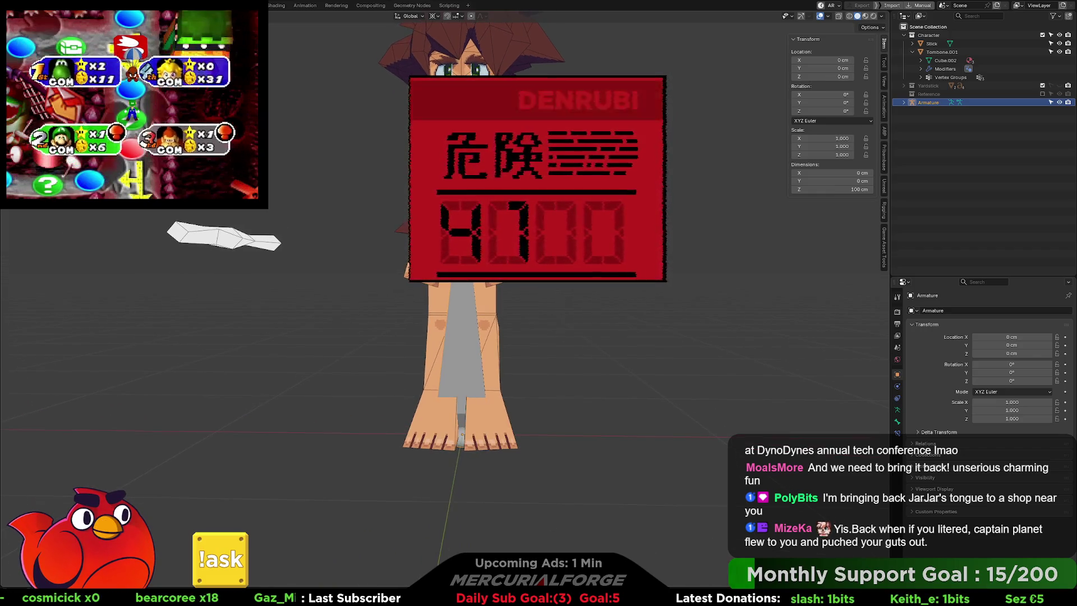
click(433, 15)
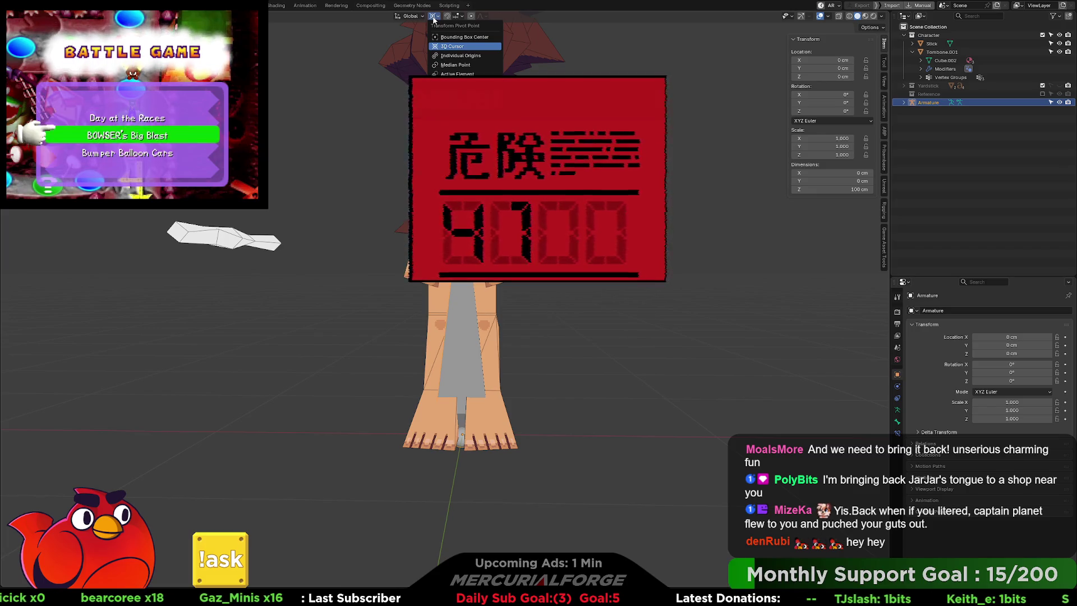
click(448, 38)
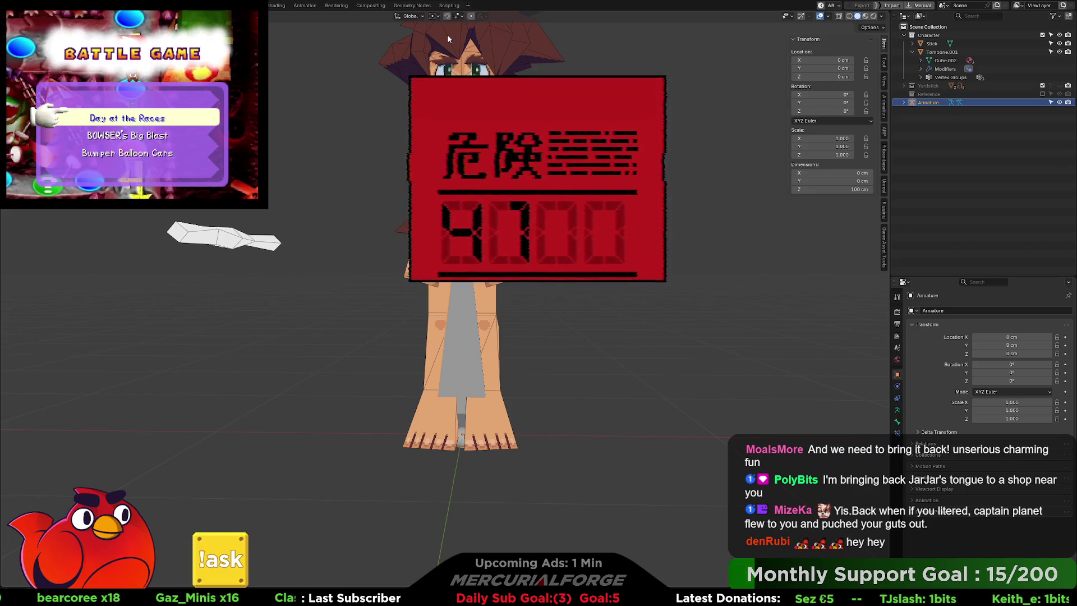
key(s)
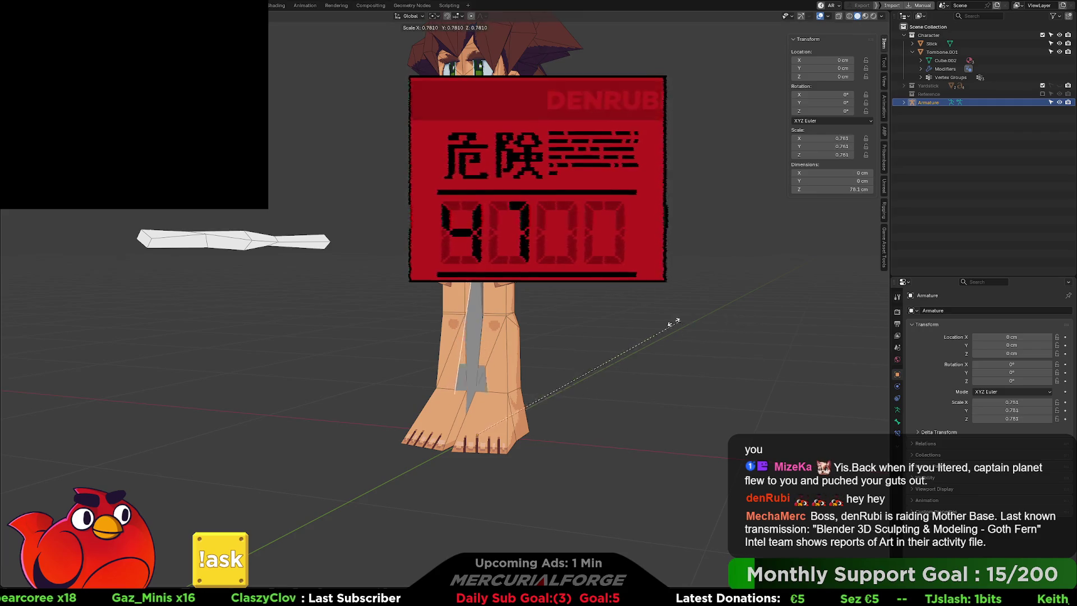
click(550, 335)
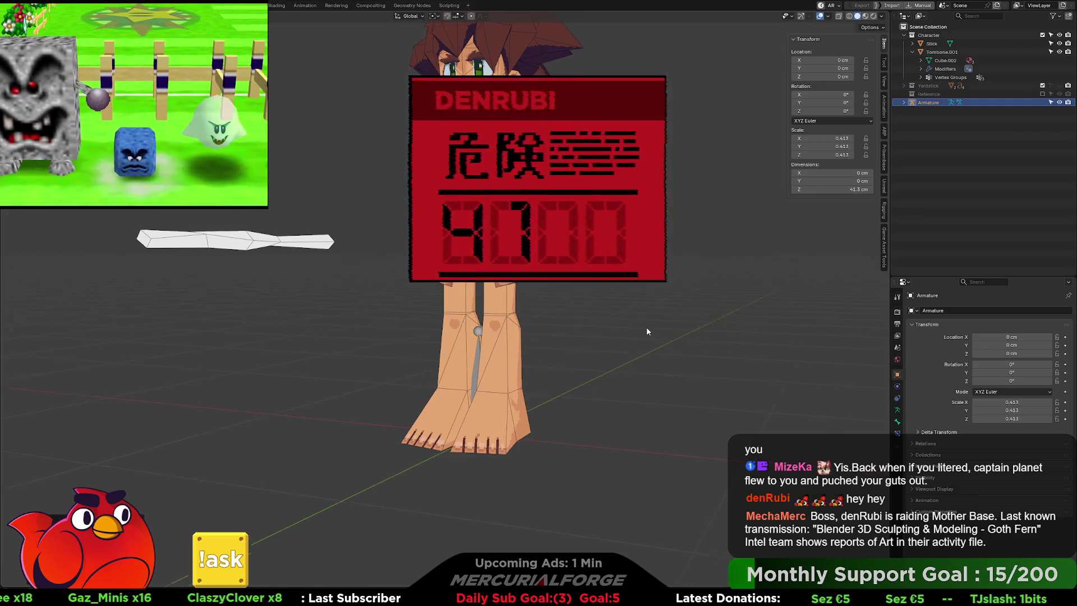
In side view, rotate the armature -90° on X and scale it up to 1.154
key(KP_3)
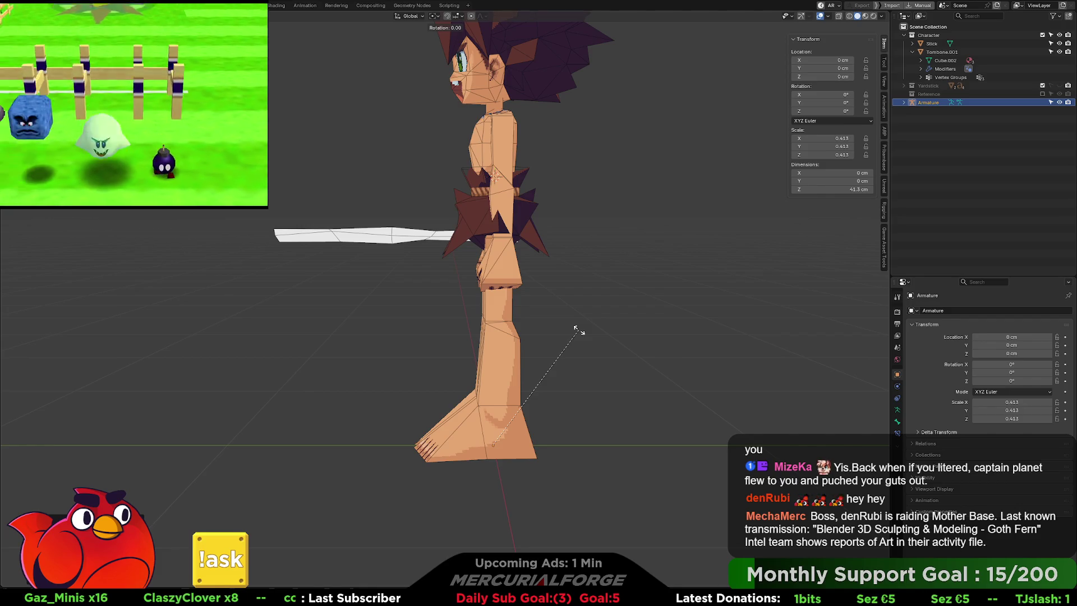
key(x)
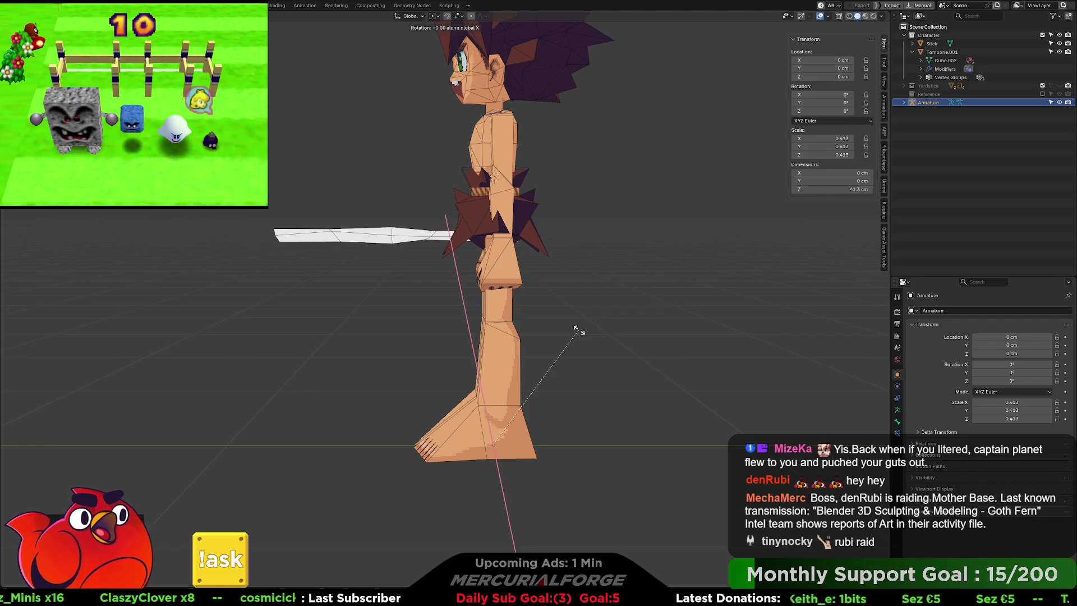
text(90)
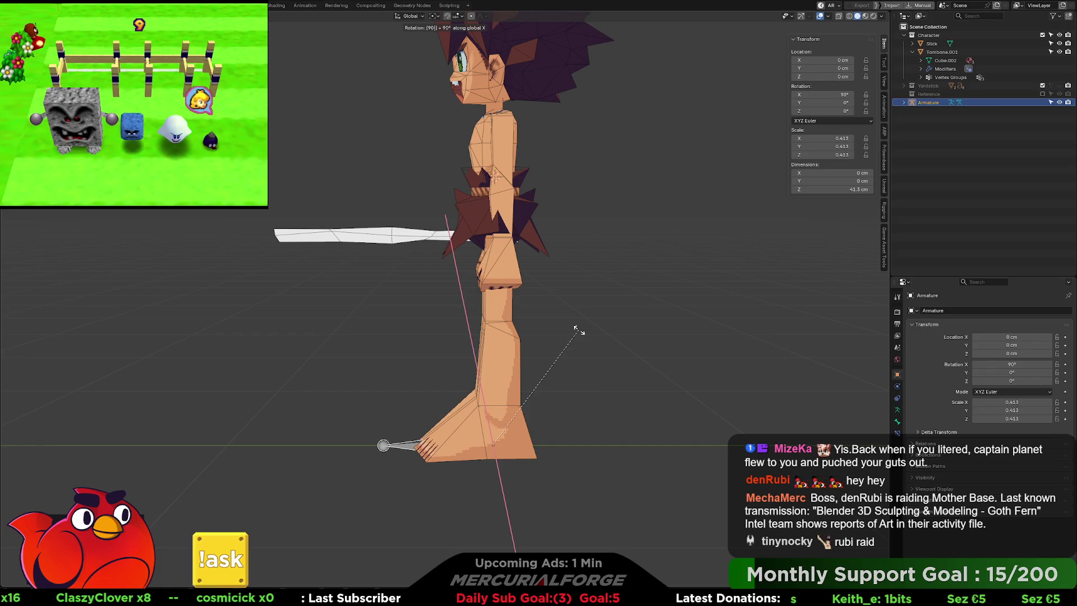
key(minus)
key(Return)
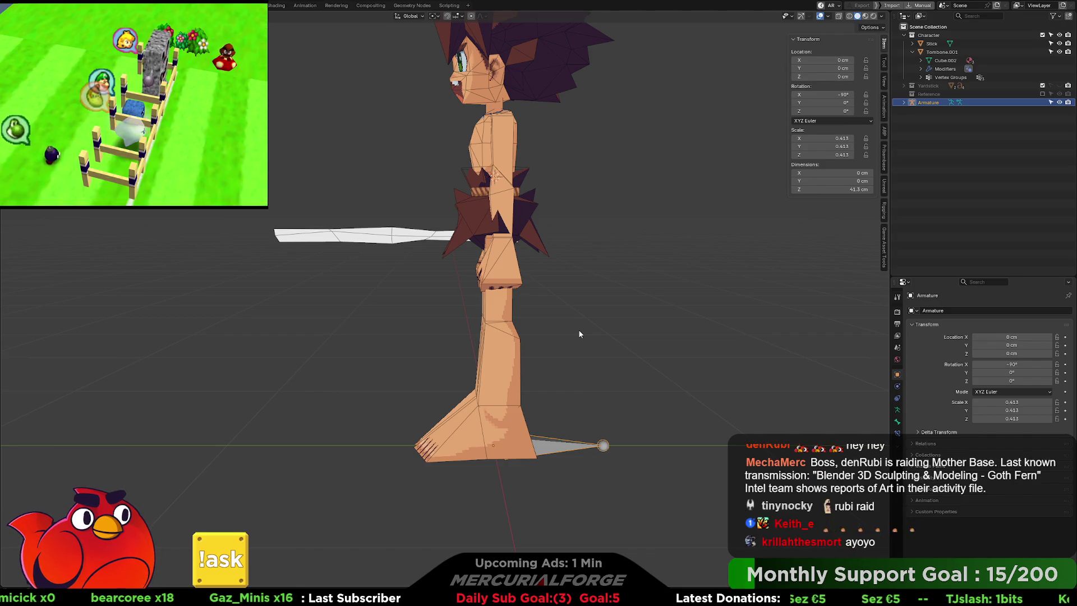
key(s)
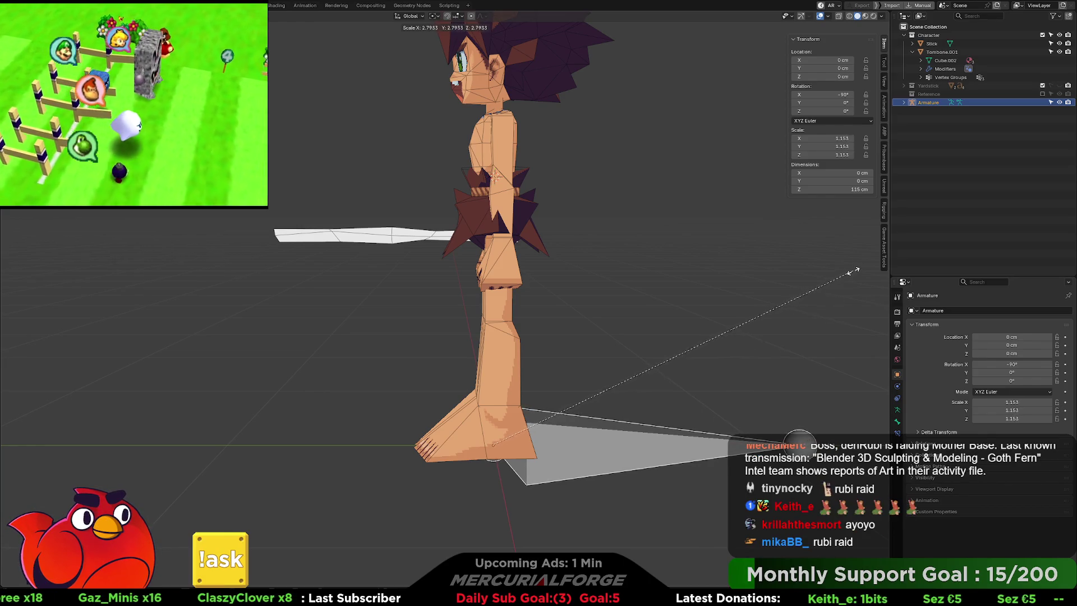
mouse_move(751, 334)
mouse_down()
mouse_move(704, 322)
mouse_move(531, 339)
mouse_move(725, 328)
mouse_move(439, 338)
mouse_move(580, 339)
mouse_move(591, 351)
mouse_up()
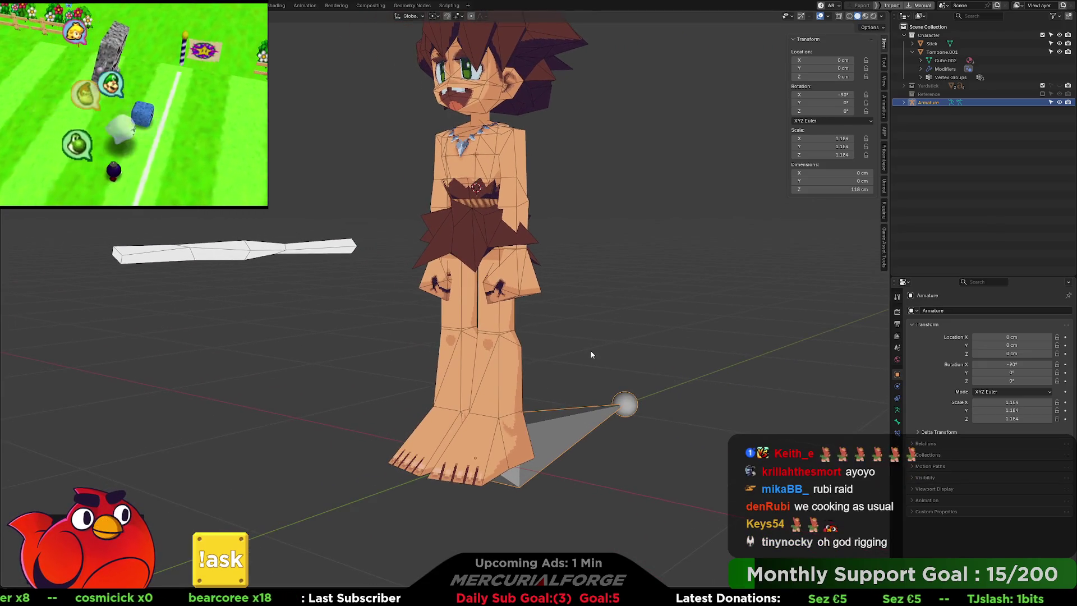
key(shift+a)
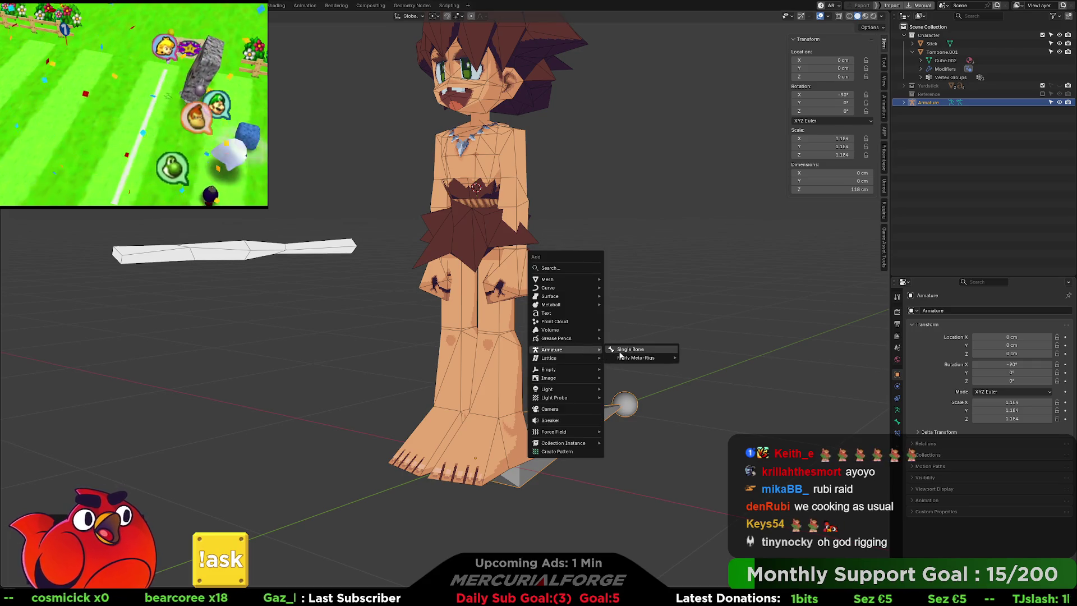
Add a single-bone armature, undo it, and bring up the Add menu again
click(623, 350)
mouse_move(609, 354)
mouse_down()
mouse_move(551, 369)
mouse_move(507, 280)
mouse_up()
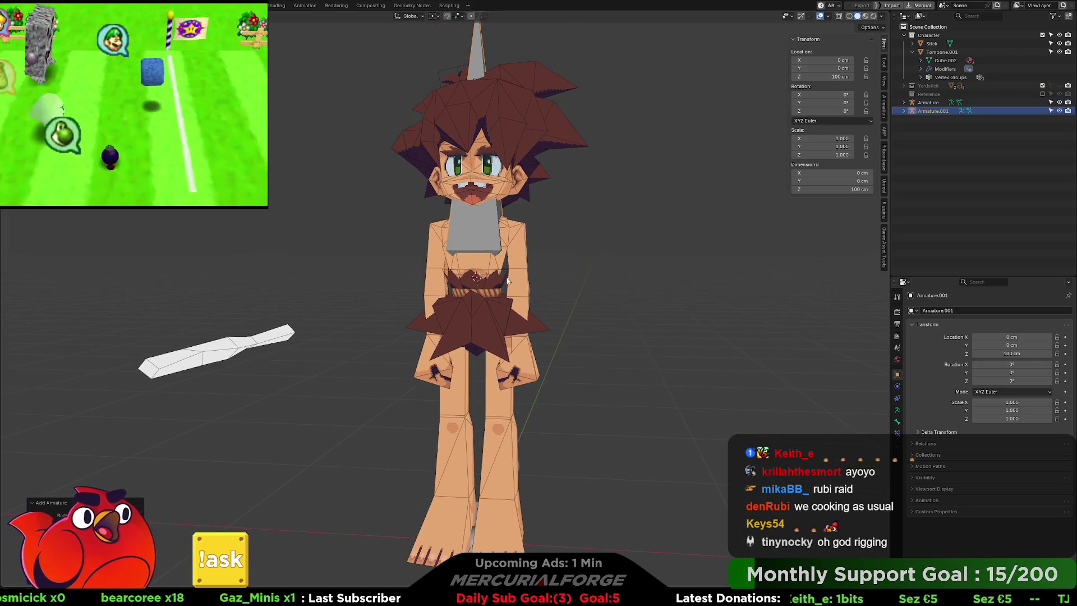
key(ctrl+z)
key(shift+a)
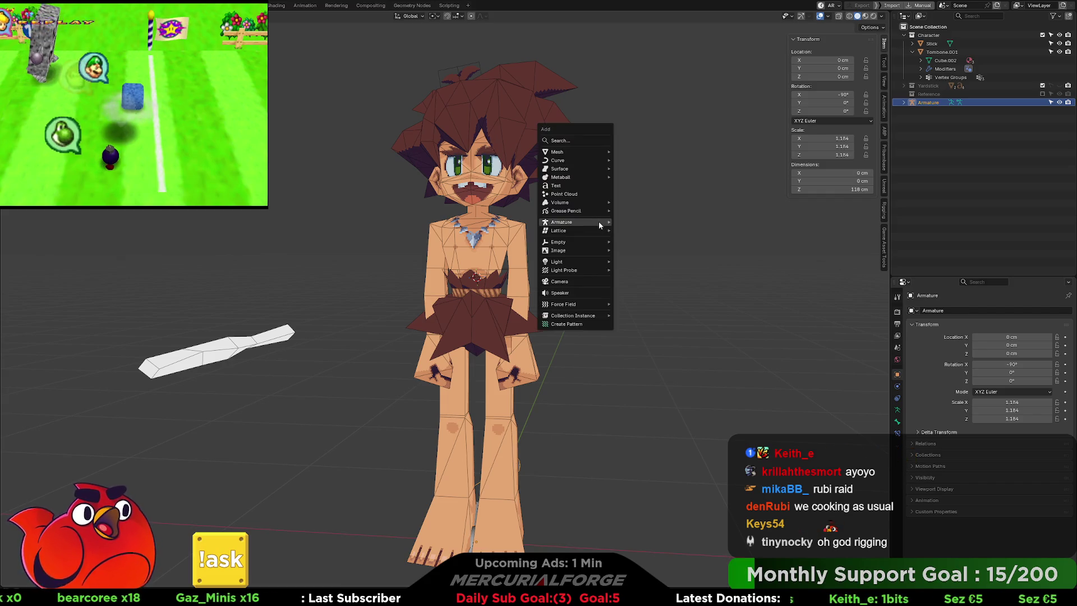
mouse_move(573, 241)
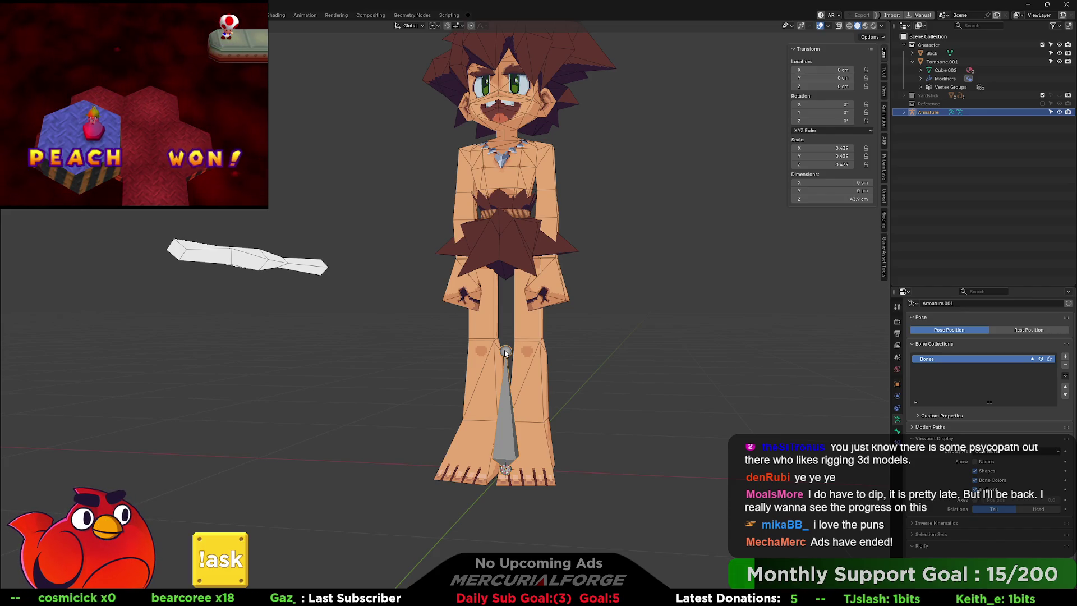
In Edit Mode, extrude a second bone straight up and parent it to the first
click(549, 352)
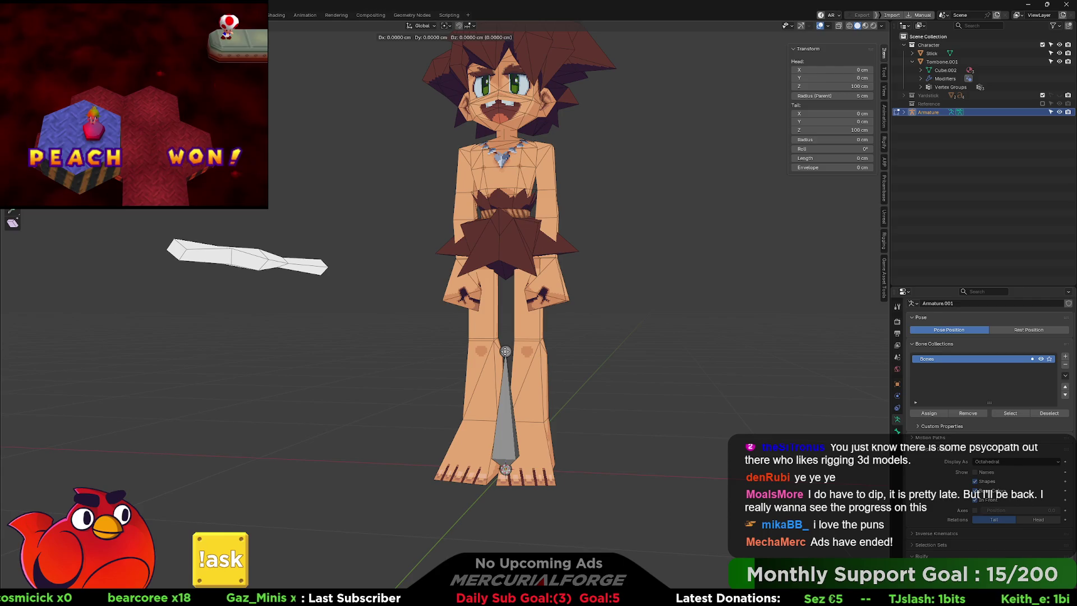
key(z)
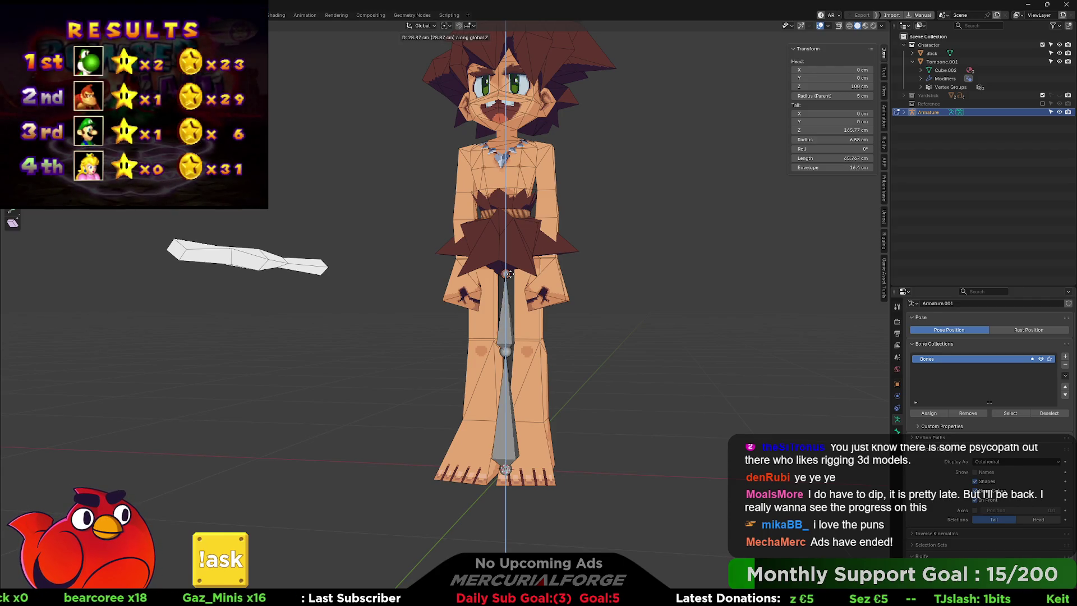
click(502, 315)
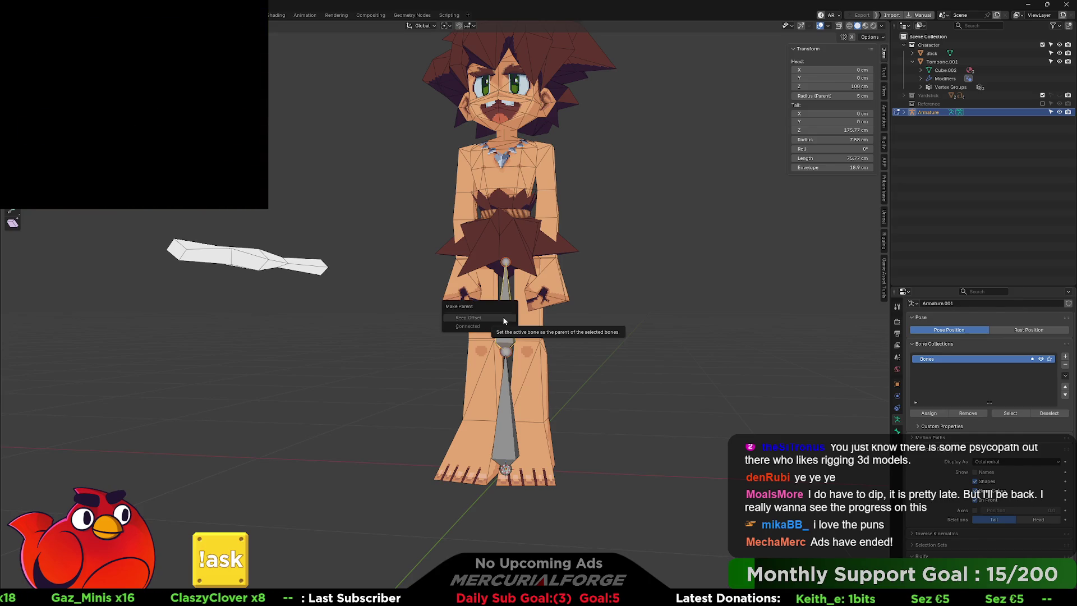
click(503, 317)
key(alt+p)
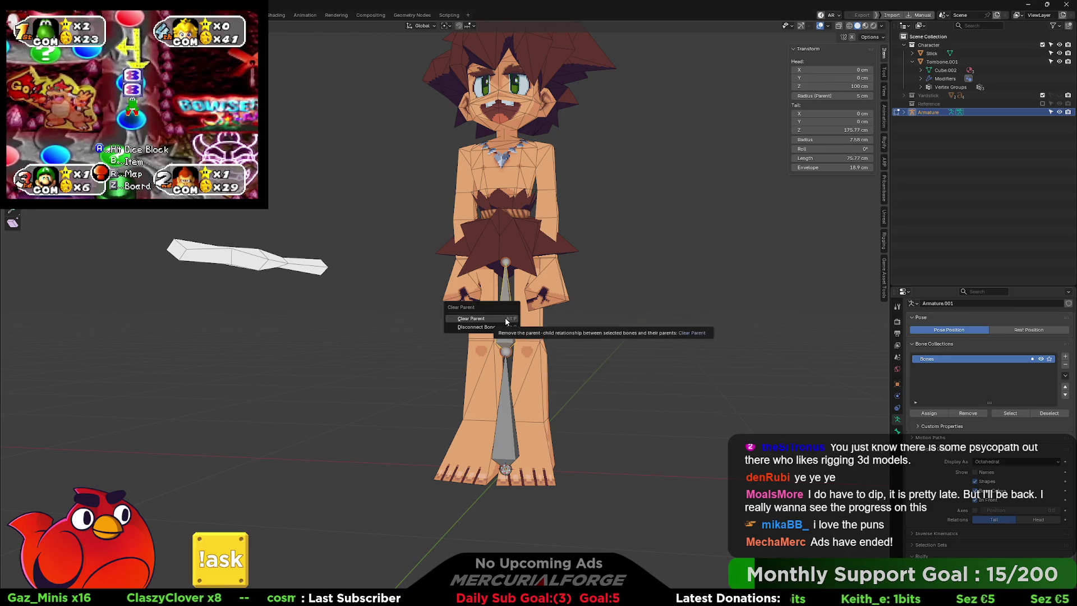
Try rotating the lower bone -90° on X, undo it, and orbit to inspect the chain
click(540, 404)
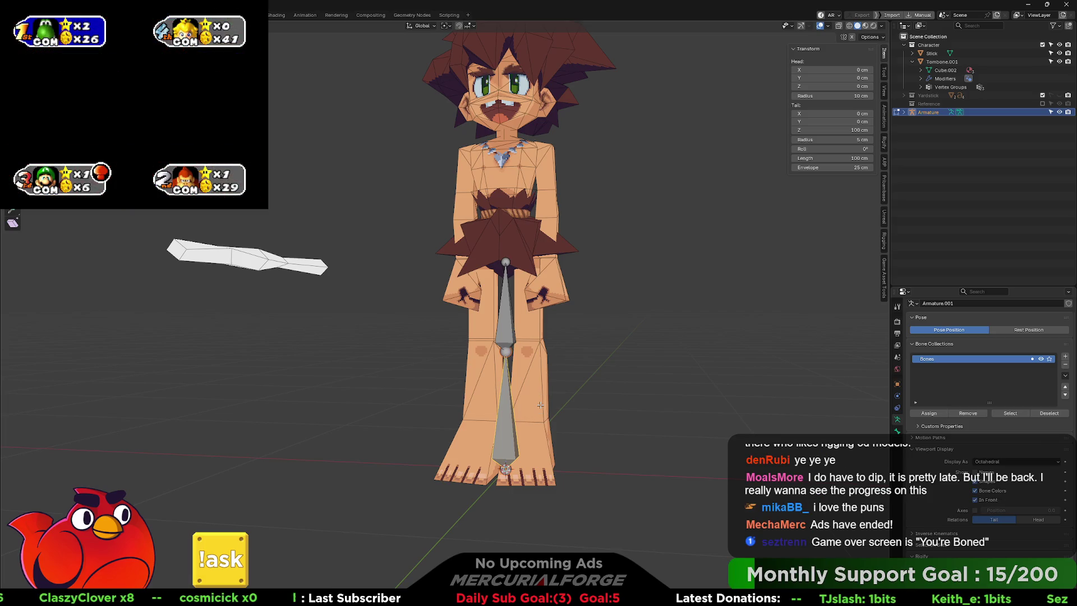
key(r)
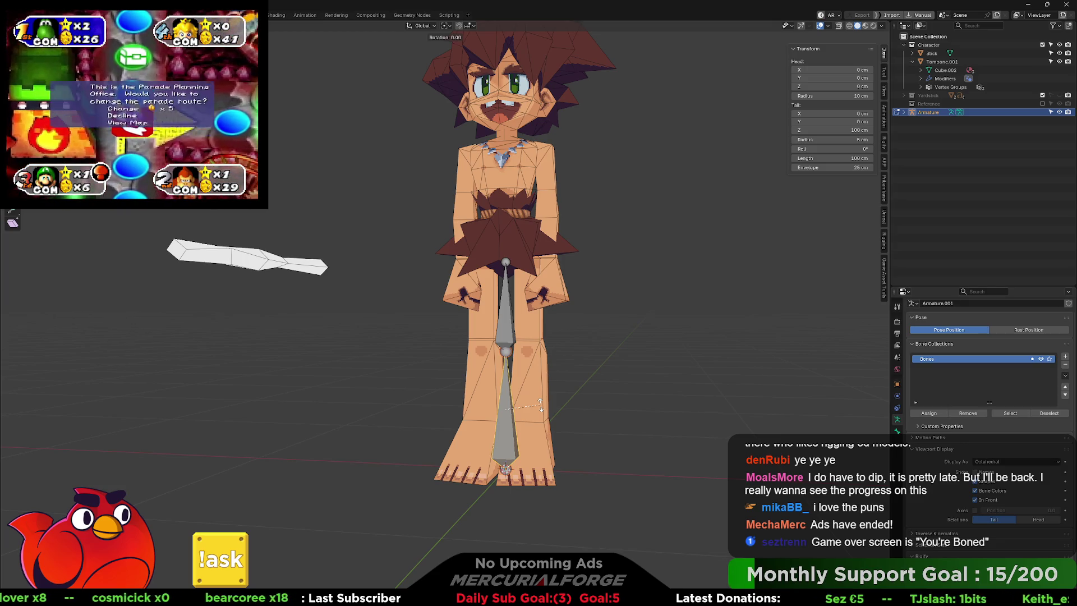
text(x)
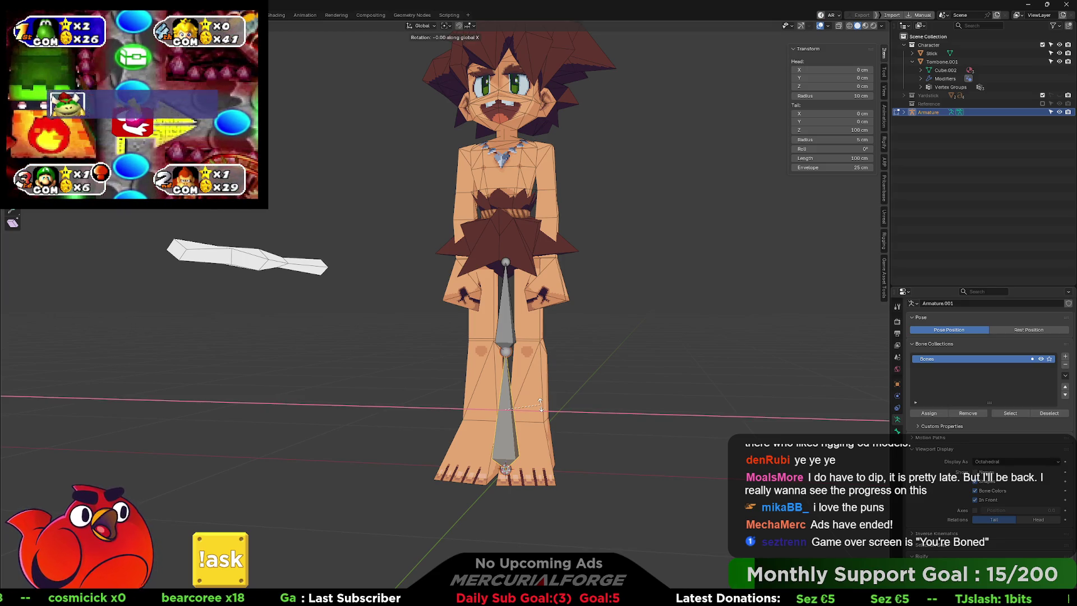
text(-90)
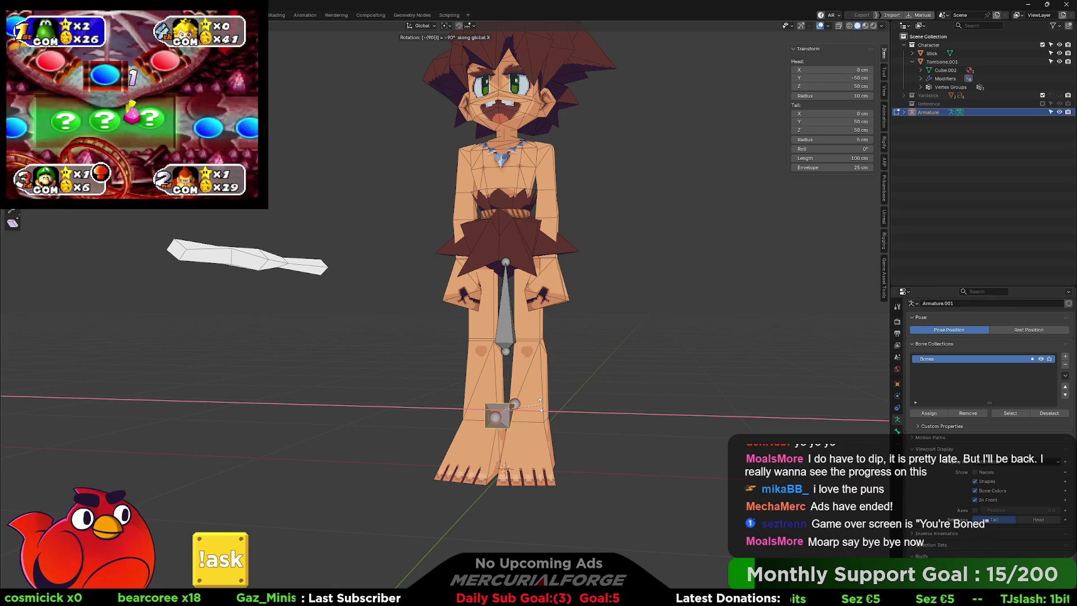
key(ctrl+z)
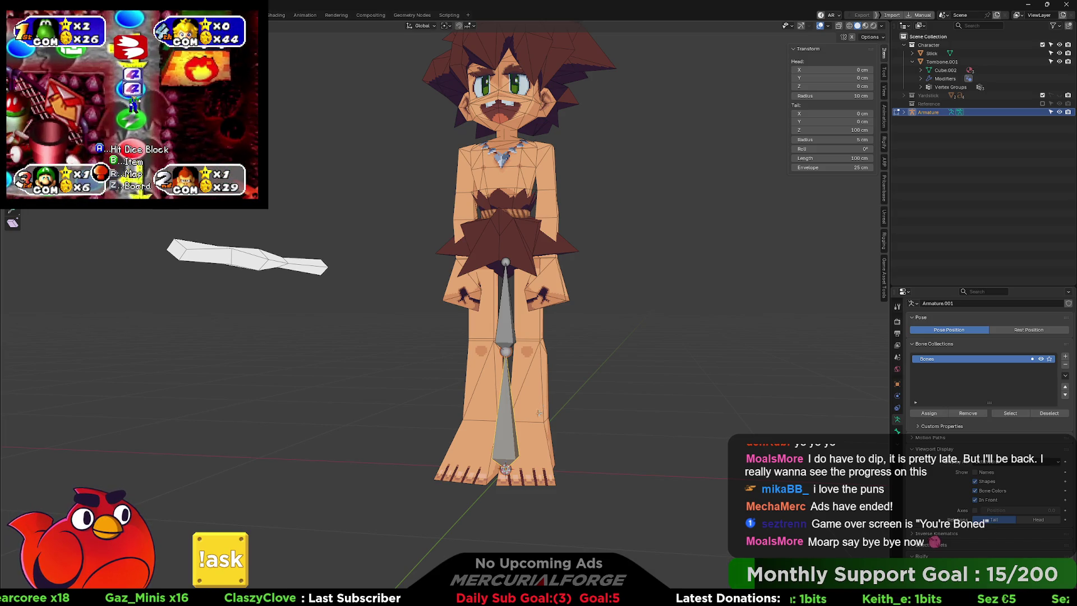
click(539, 465)
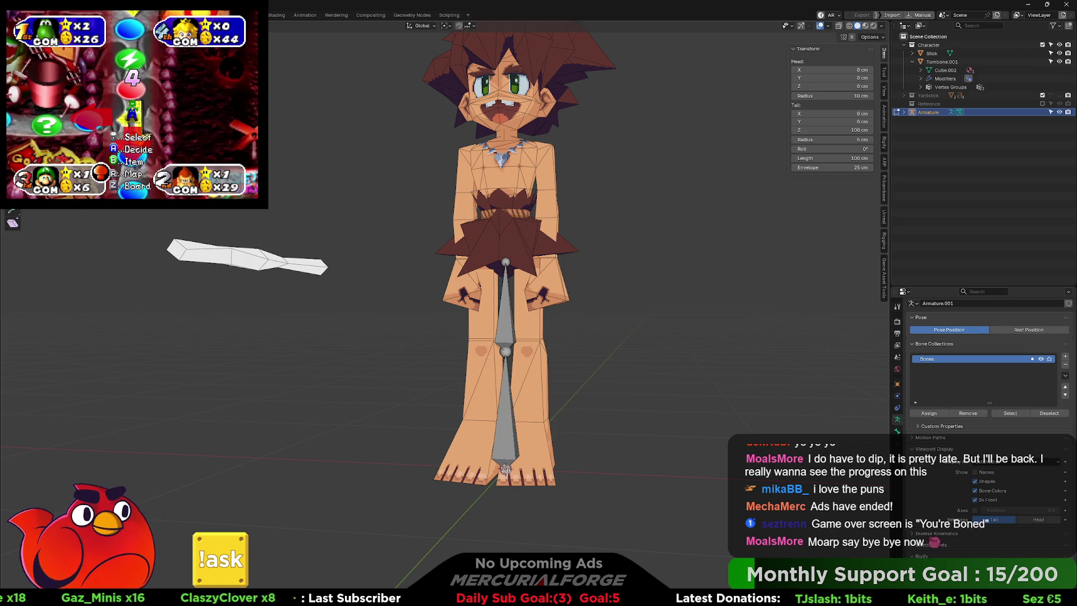
key(r)
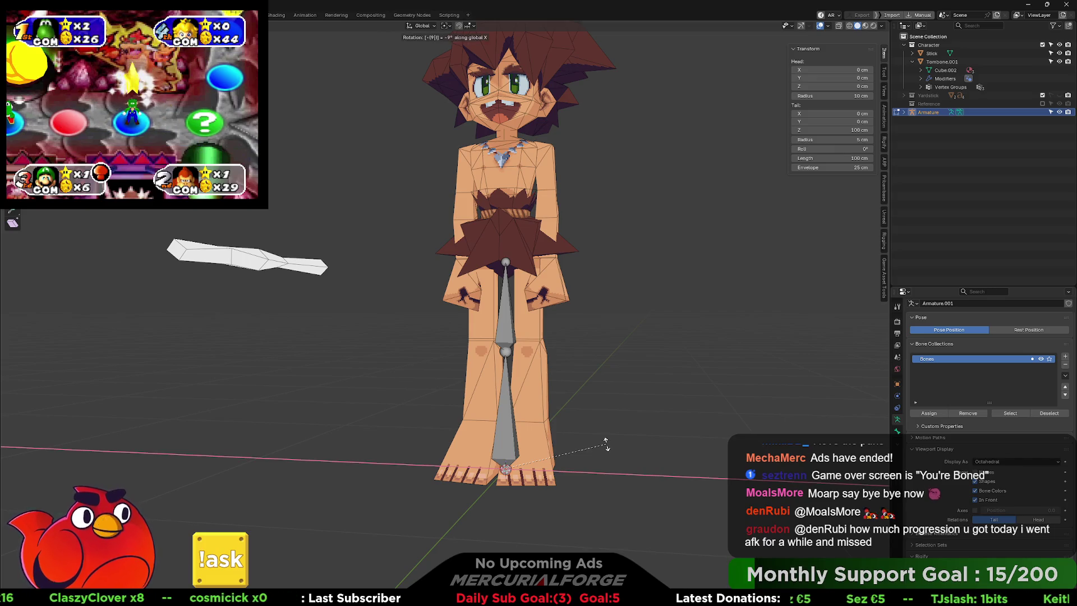
text(0)
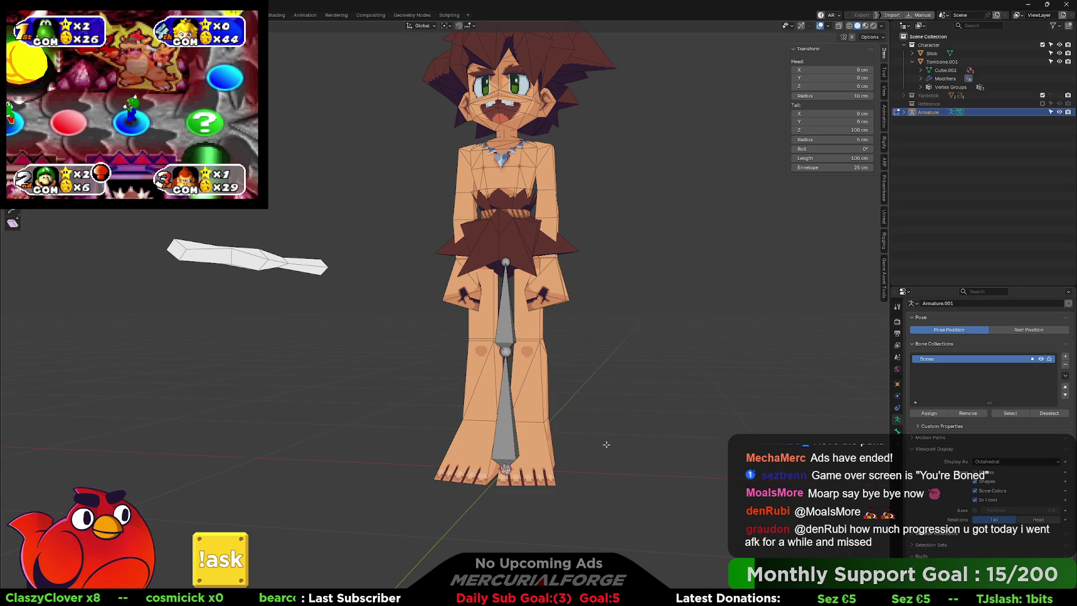
mouse_move(626, 416)
mouse_down()
mouse_move(541, 426)
mouse_move(635, 422)
mouse_move(581, 451)
mouse_up()
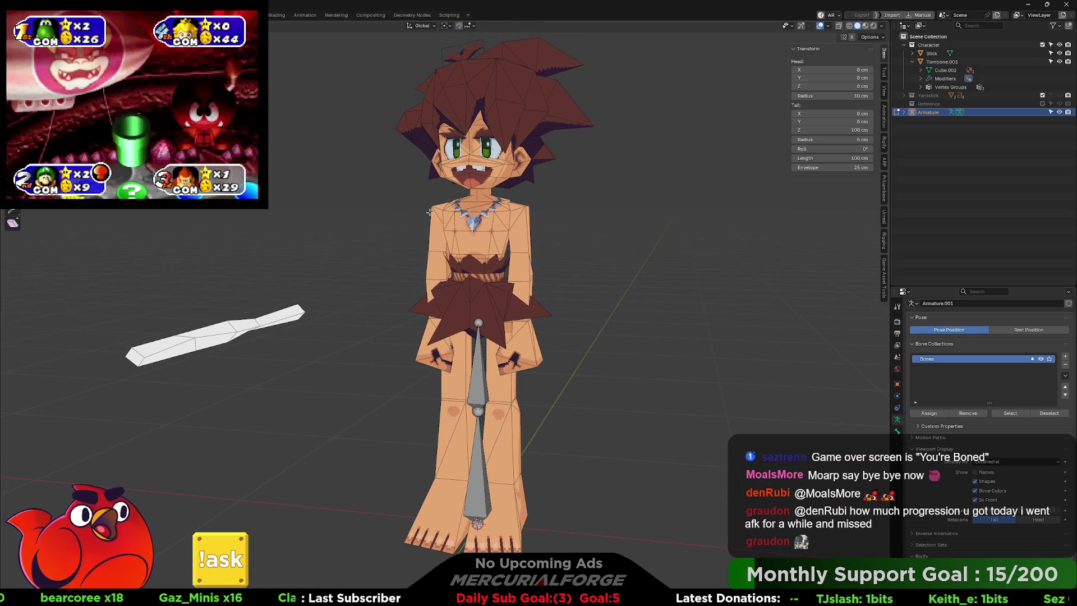
drag(585, 257, 634, 250)
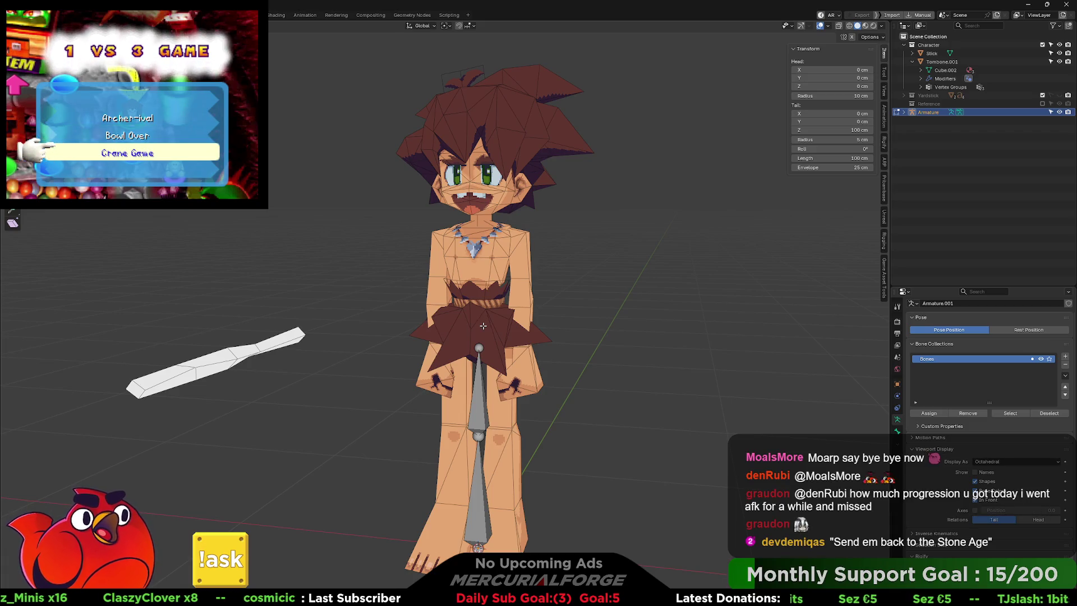
key(alt+Tab)
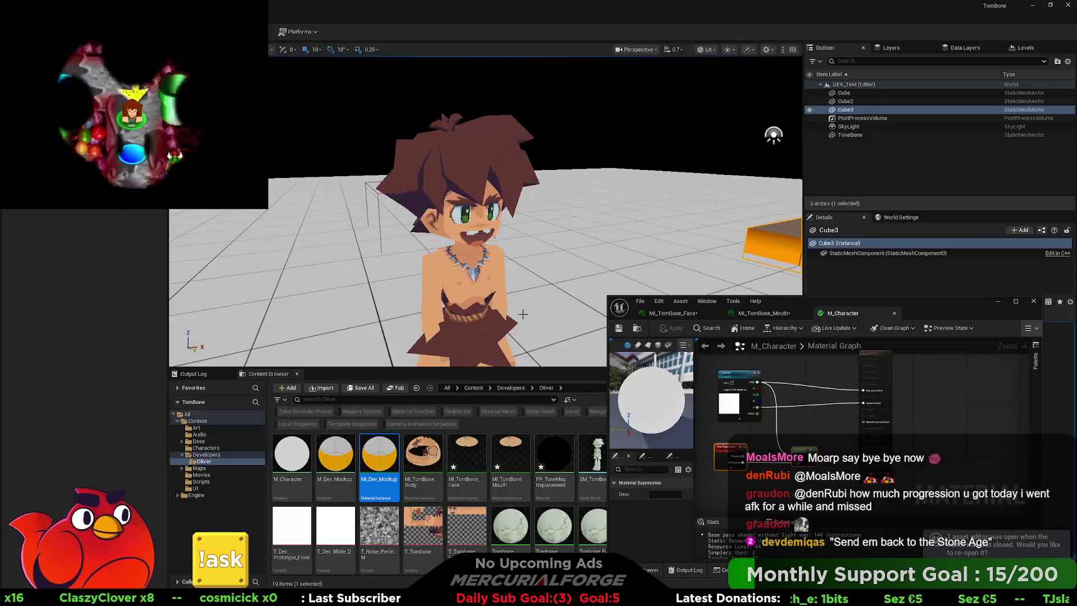
mouse_move(525, 256)
mouse_down()
mouse_move(496, 291)
mouse_move(463, 257)
mouse_move(483, 243)
mouse_up()
key(alt+Tab)
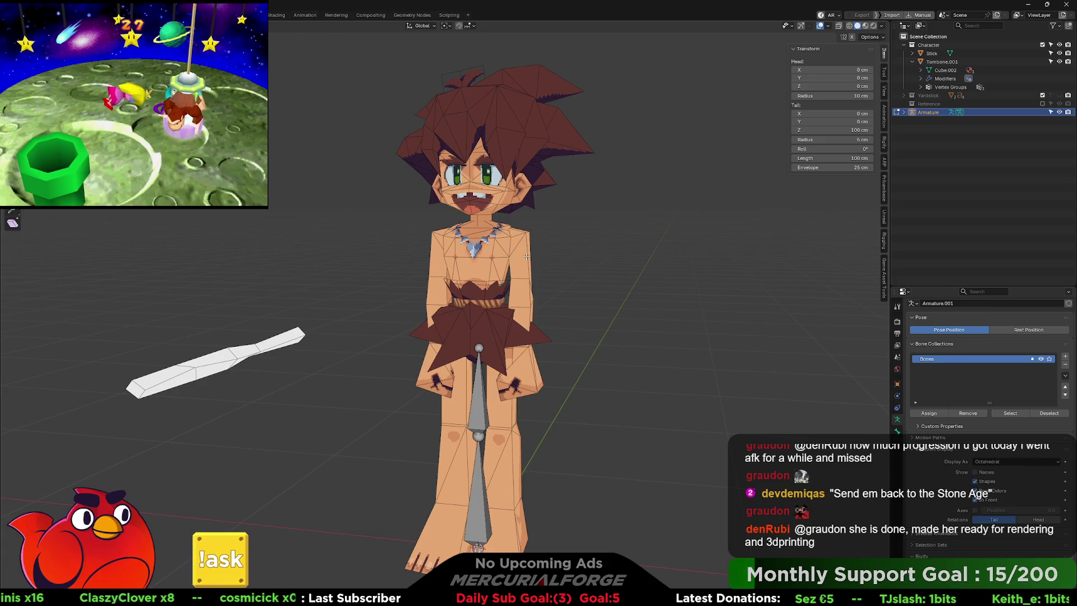
Dismiss the armature edit menu, orbit and zoom around the caveboy, and cancel the window switcher
right_click(571, 289)
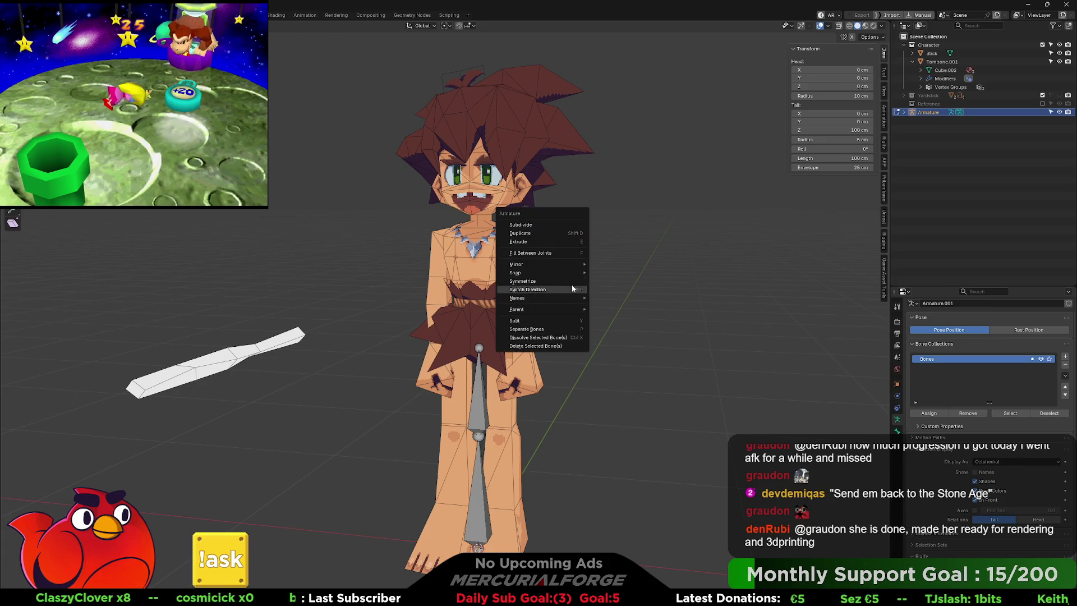
click(691, 244)
drag(692, 244, 574, 278)
scroll(575, 278, up, 5)
key(alt+Tab)
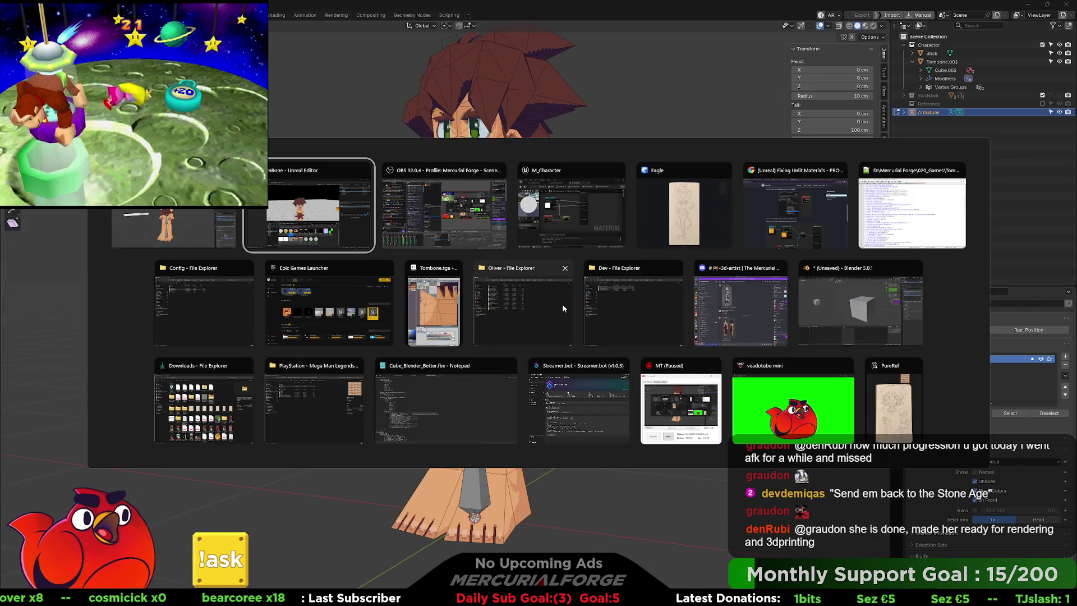
key(Tab)
key(Escape)
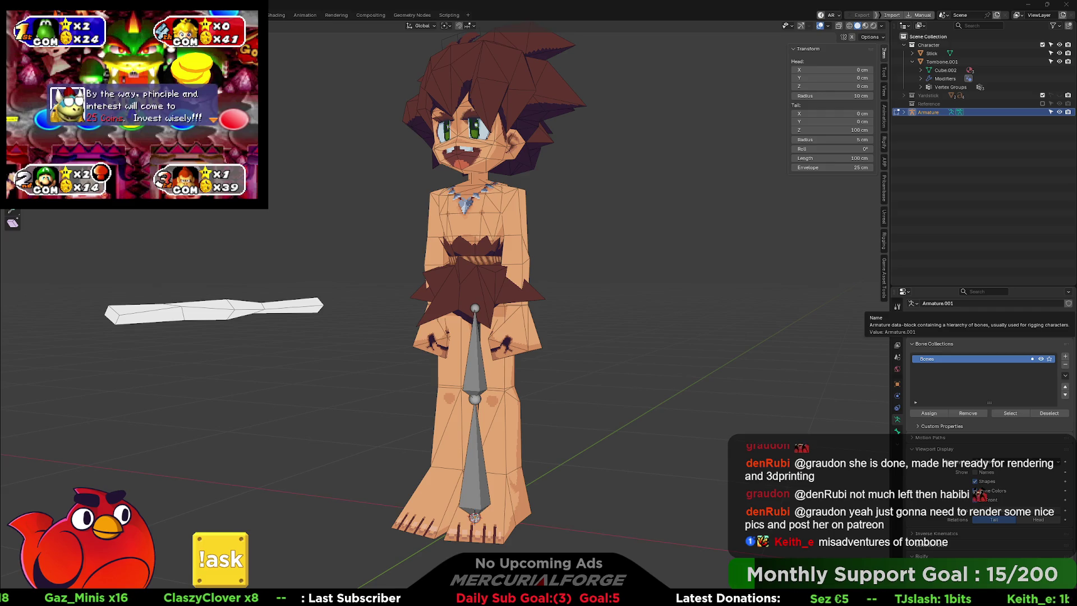
In front view, raise the upper spine bone along Z and rotate it 80° on X
drag(609, 403, 635, 367)
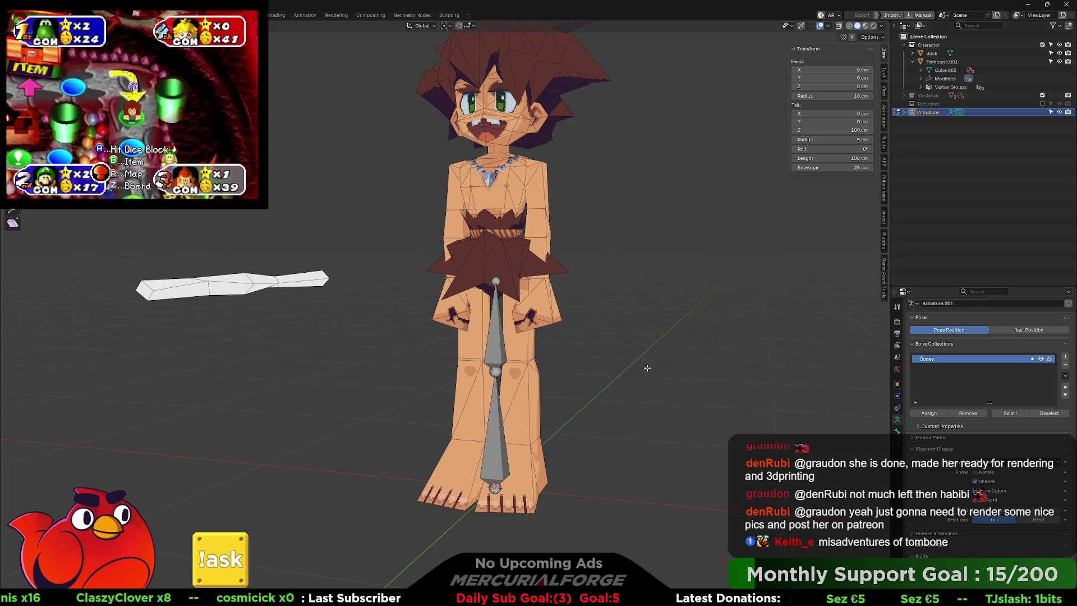
drag(478, 317, 505, 330)
click(499, 331)
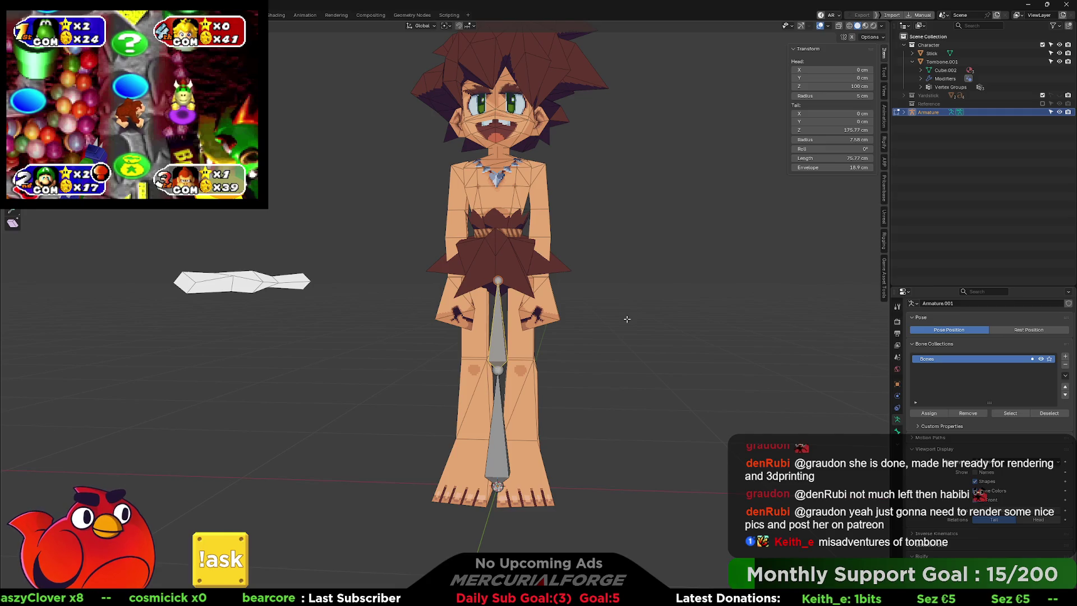
key(KP_1)
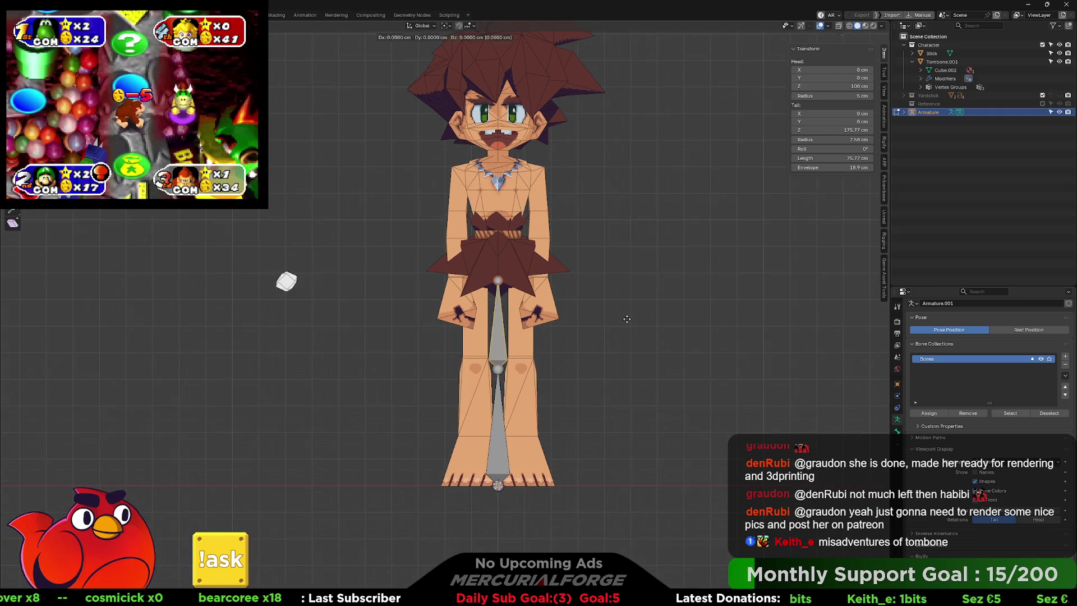
key(g)
key(z)
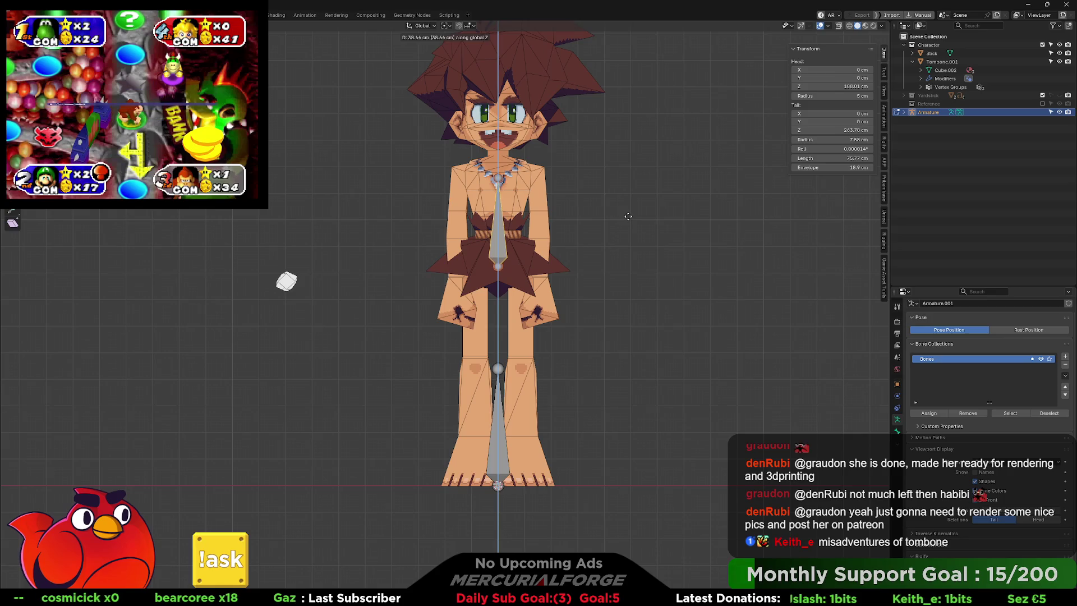
click(628, 216)
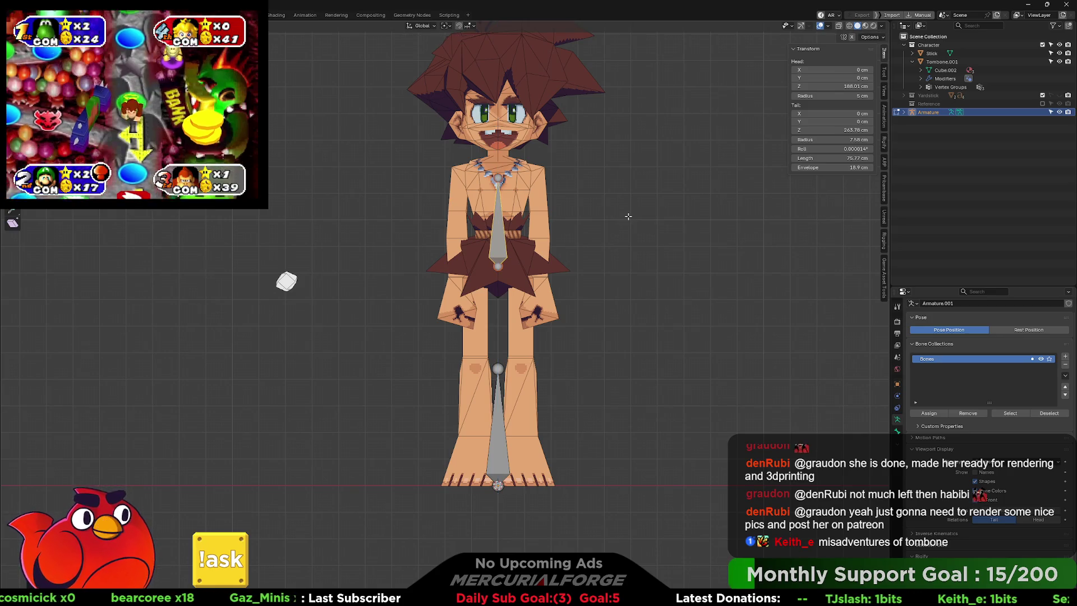
key(r)
key(x)
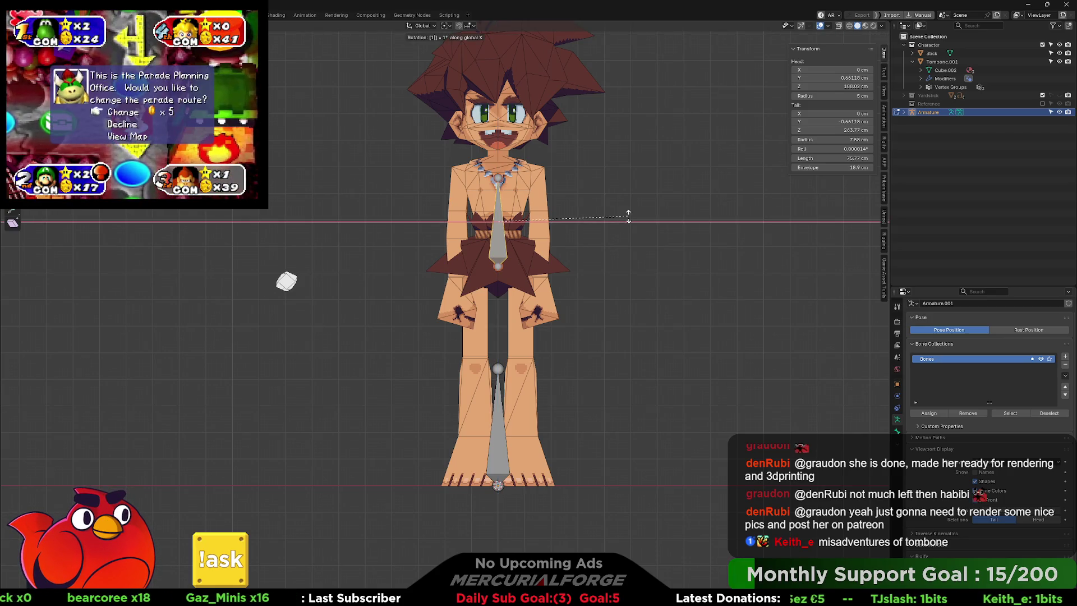
text(80)
key(Return)
Lower the spine bone into the torso, adjusting its size and height along Z
key(g)
key(z)
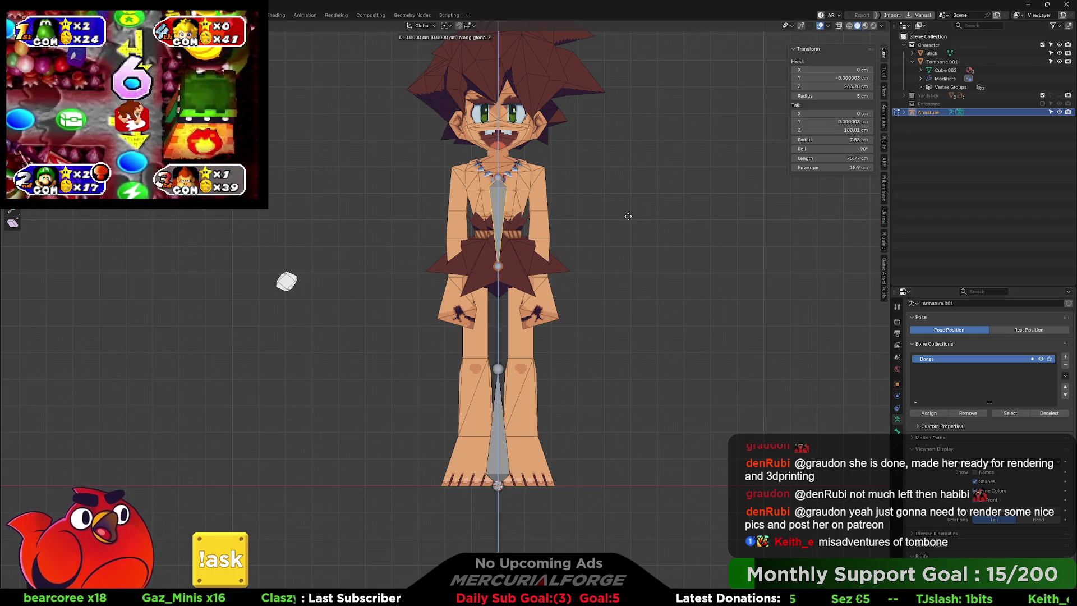
click(677, 291)
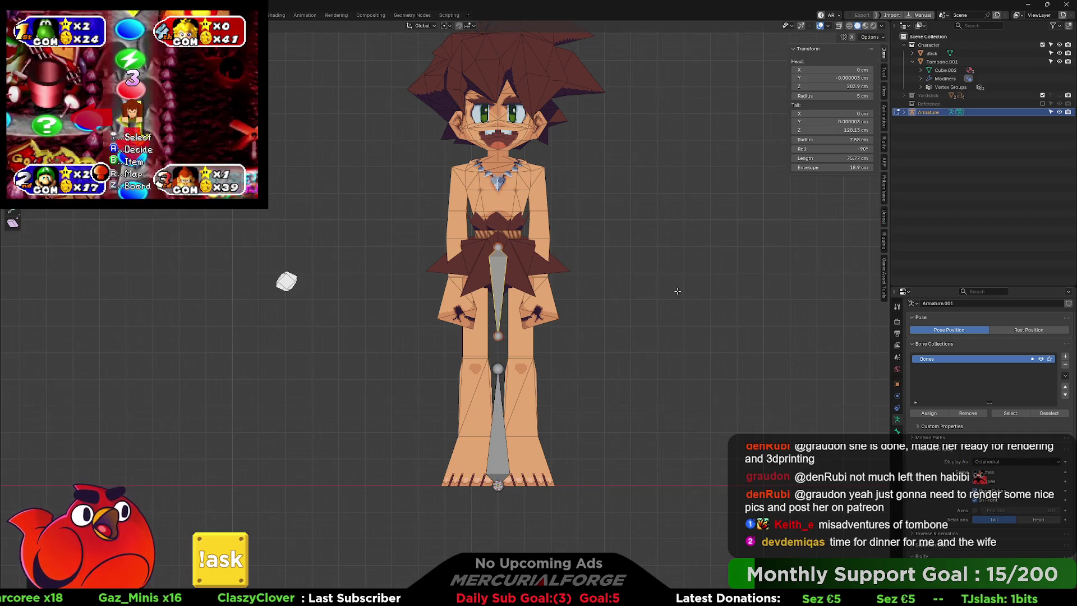
key(s)
click(616, 269)
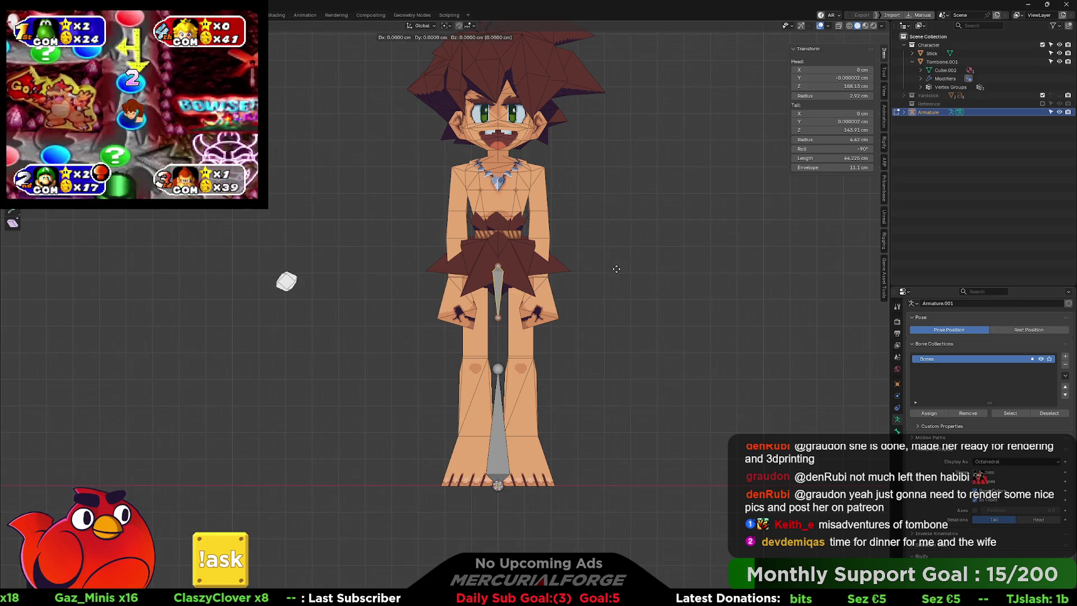
key(g)
key(z)
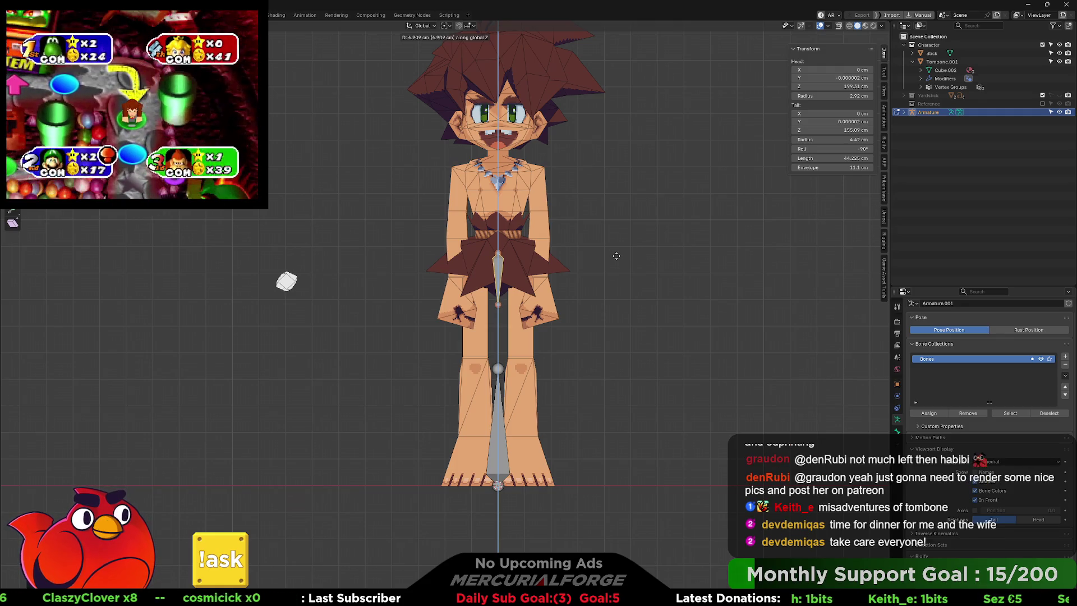
click(658, 260)
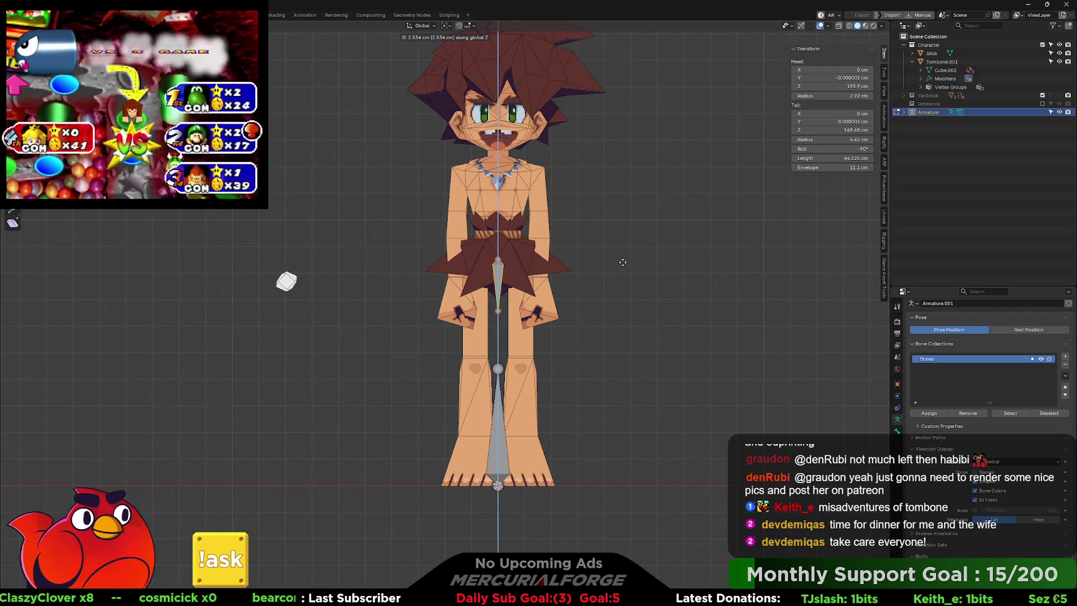
key(s)
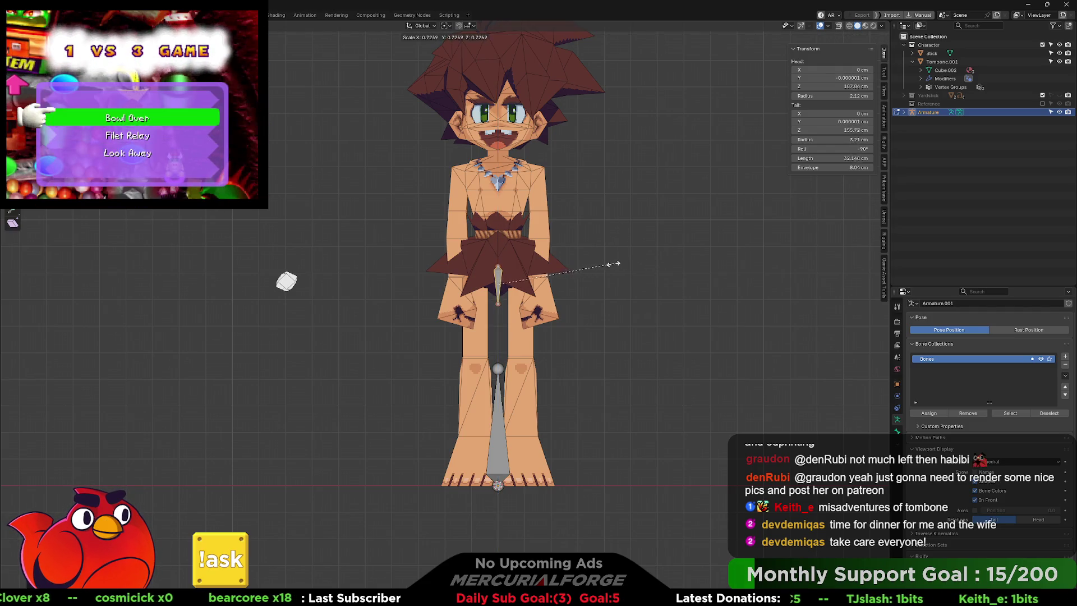
key(g)
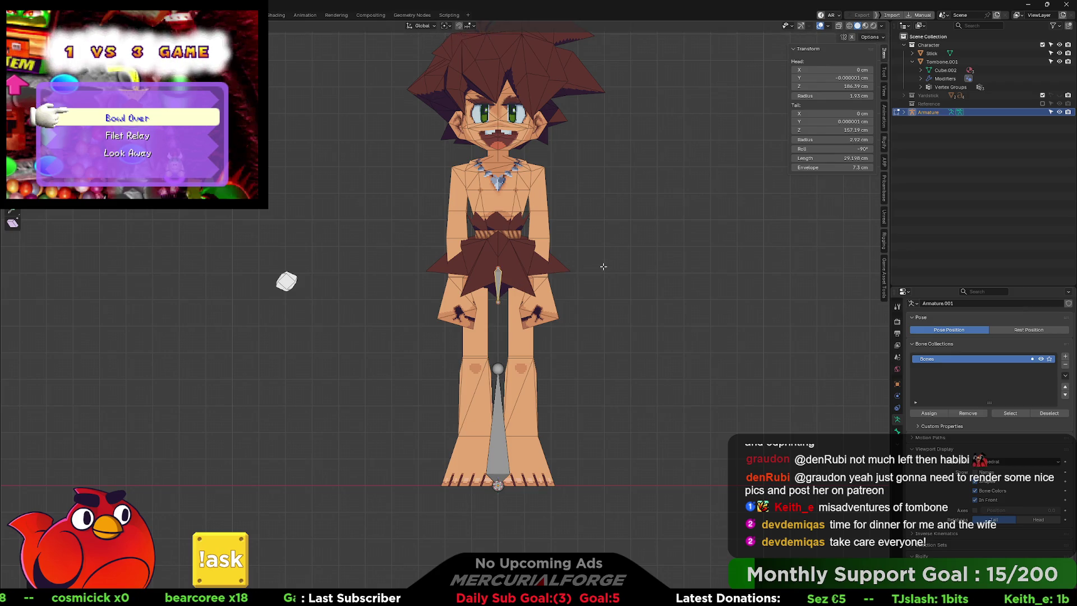
key(z)
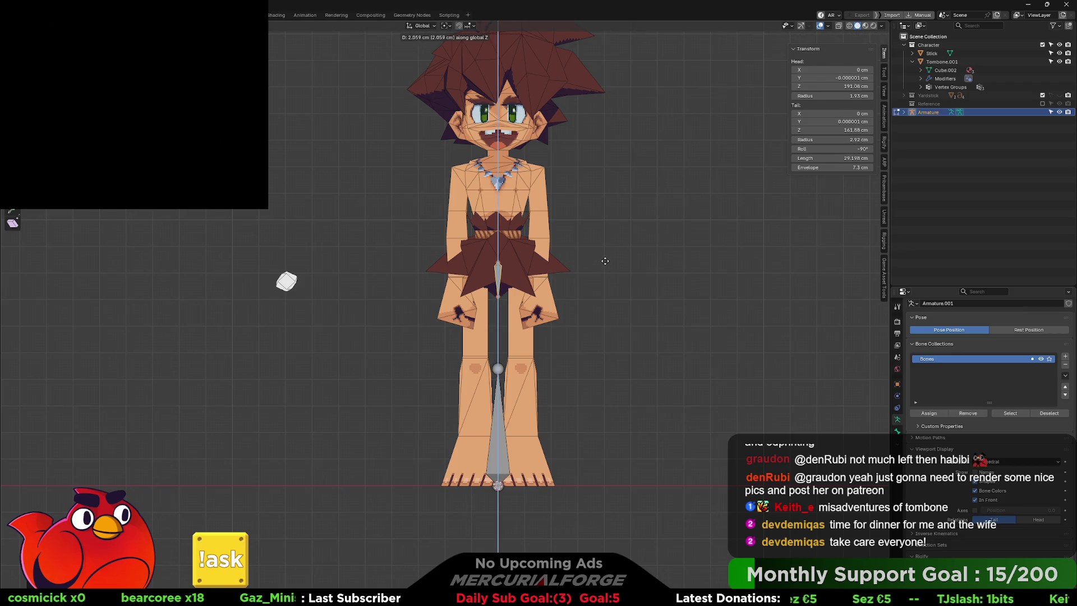
click(605, 262)
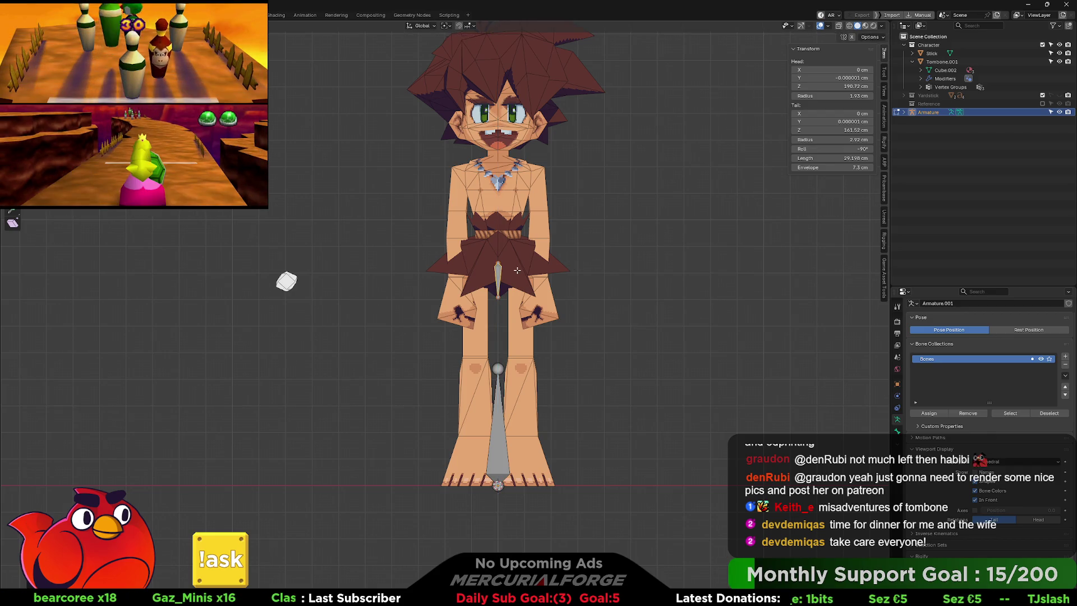
Place a bone on the left hip and extrude thigh and shin bones down to the ankle
key(g)
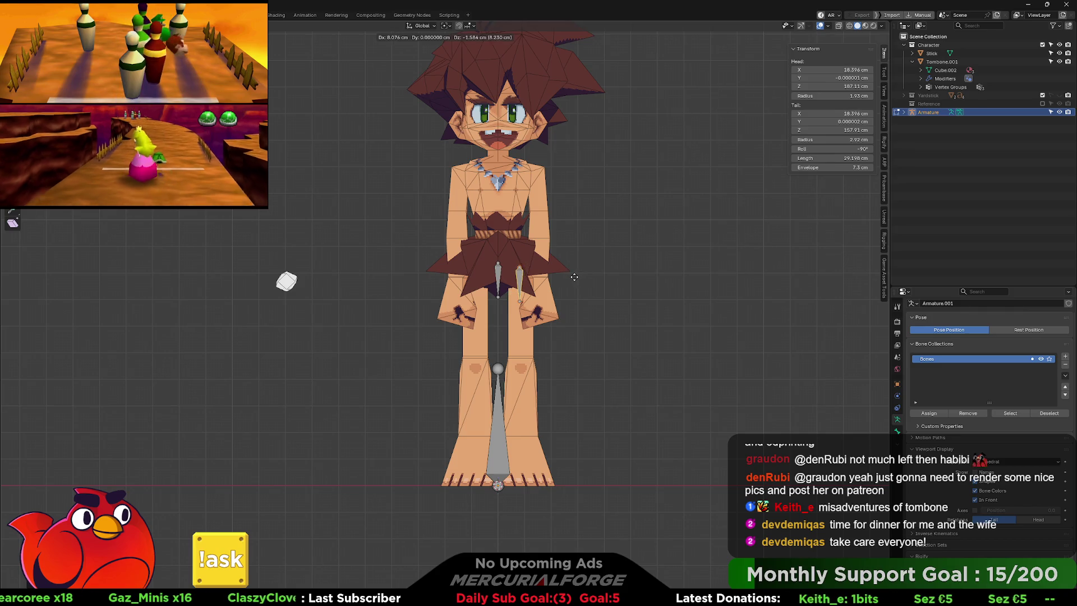
click(575, 277)
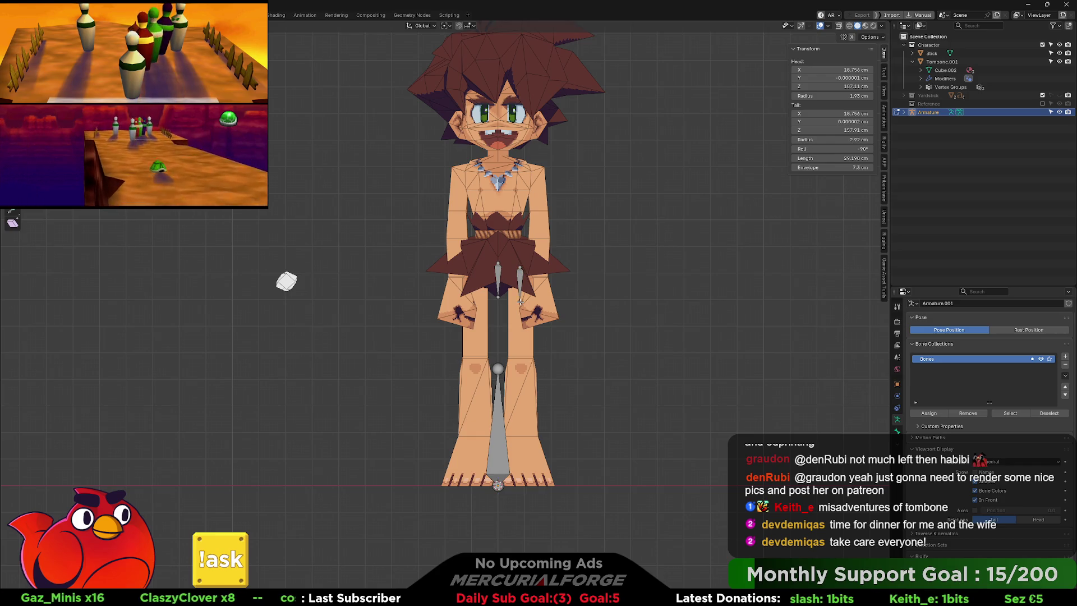
key(g)
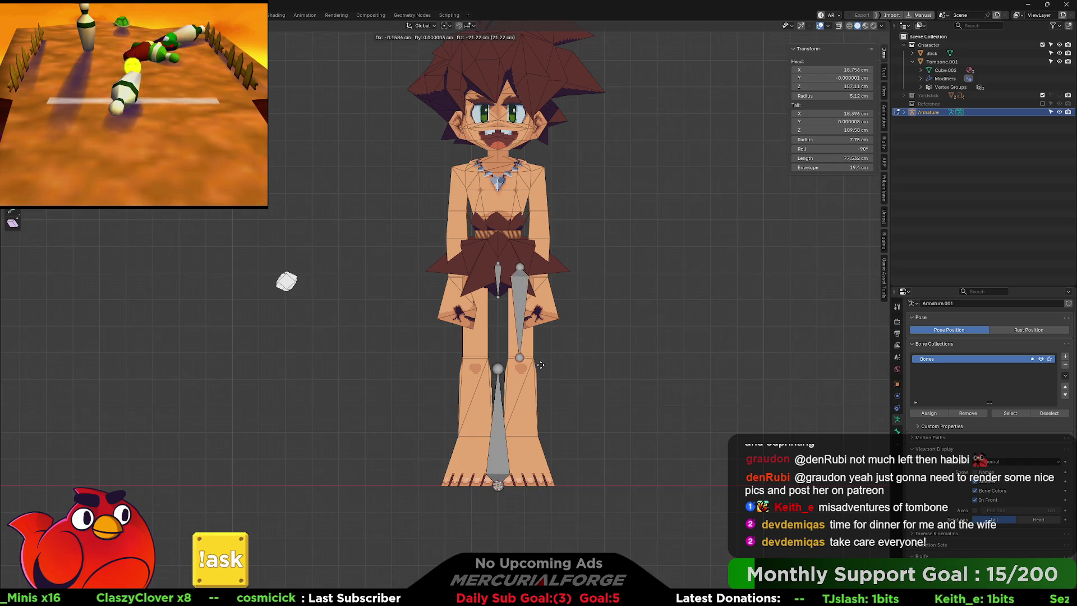
key(e)
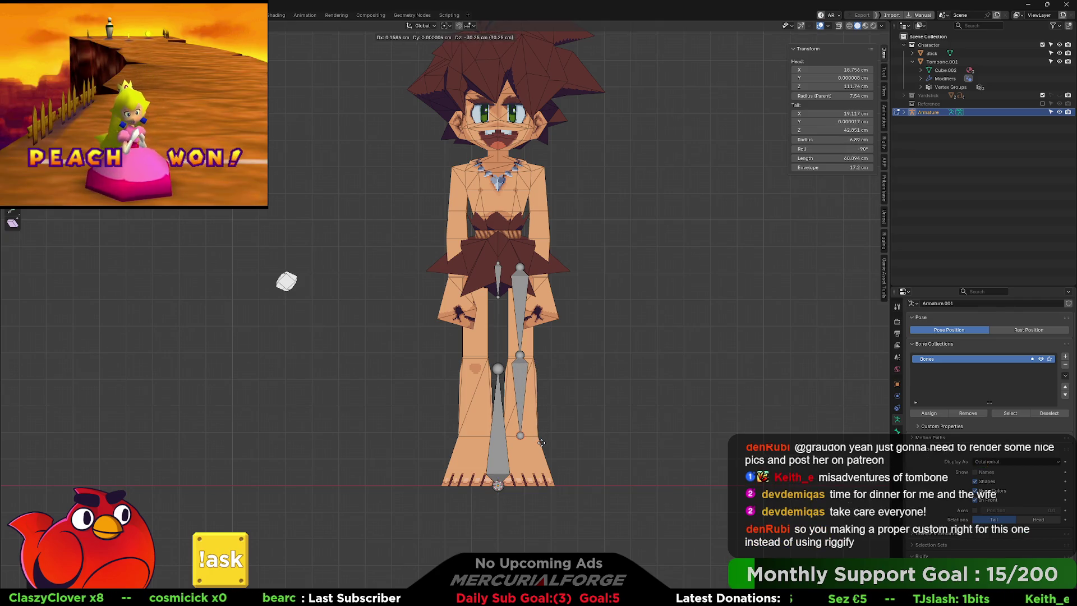
click(541, 444)
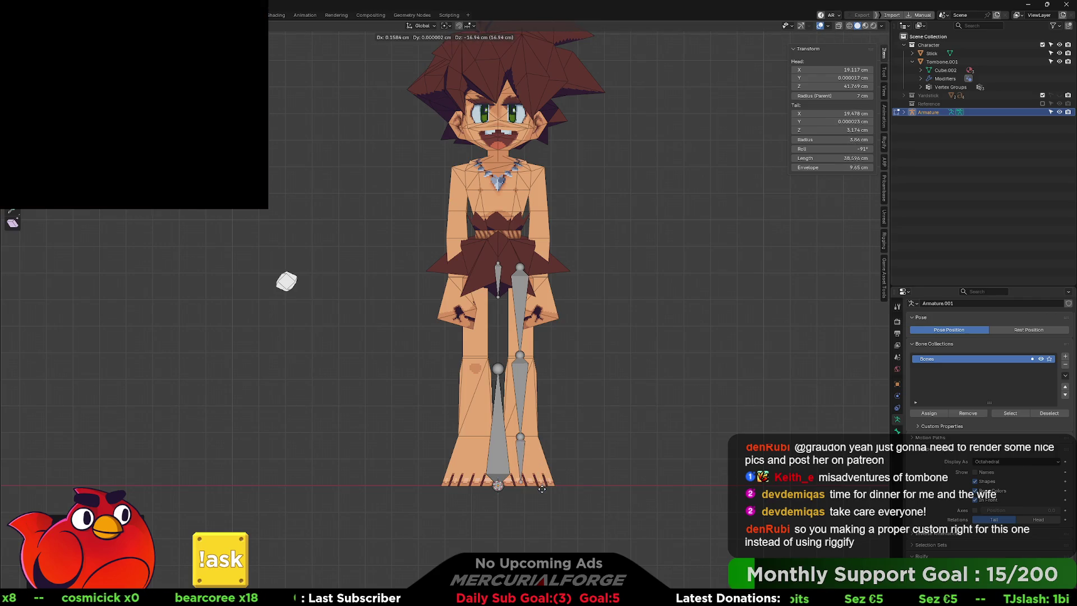
click(542, 492)
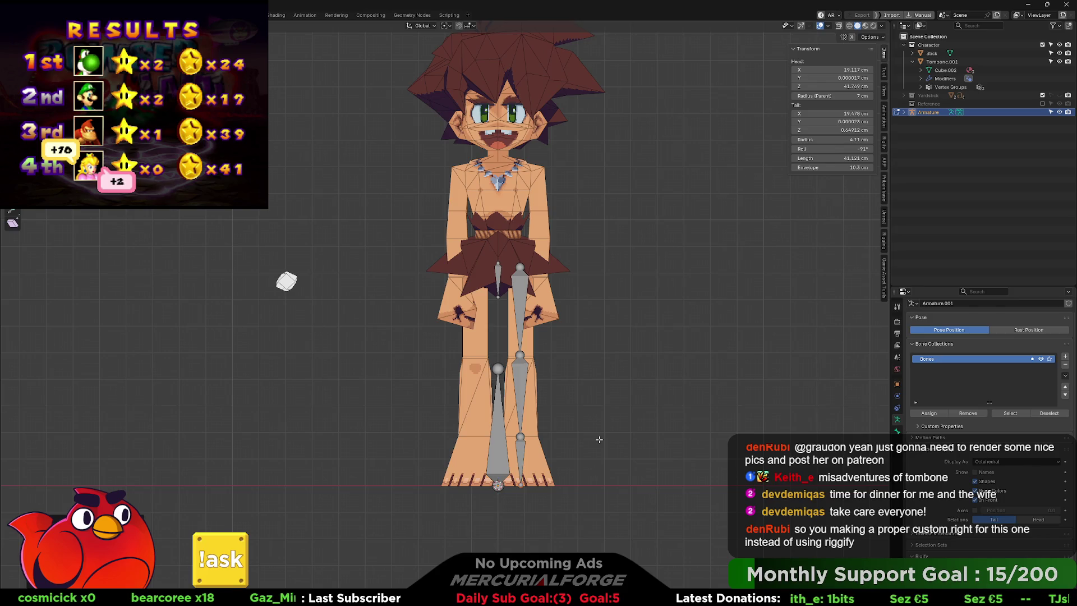
key(KP_3)
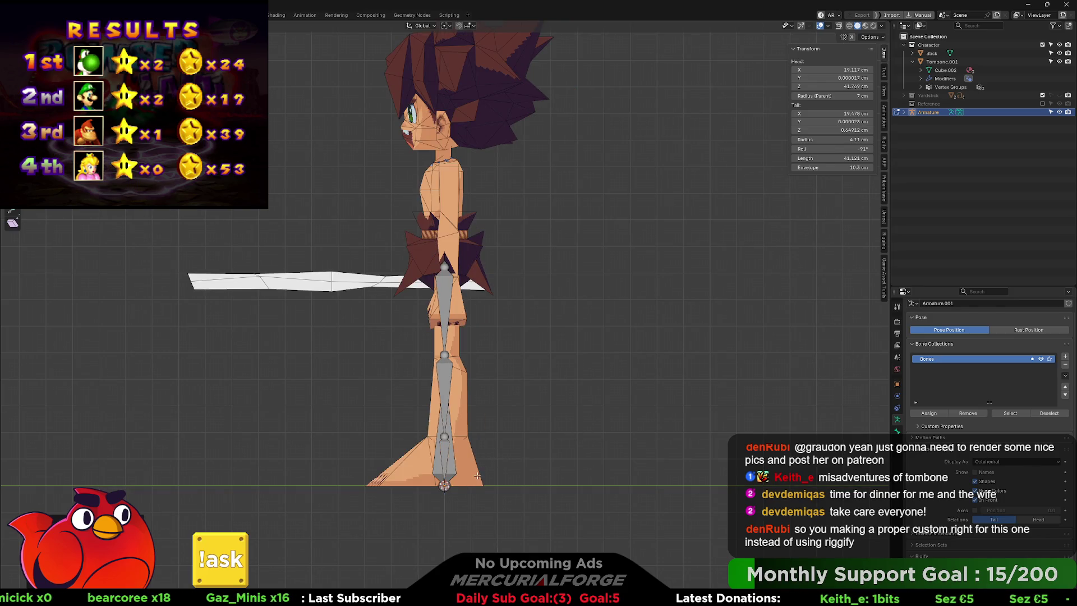
Confirm the foot bone reaching the toes and nudge the knee joint forward to Y 1.4428 cm
click(415, 472)
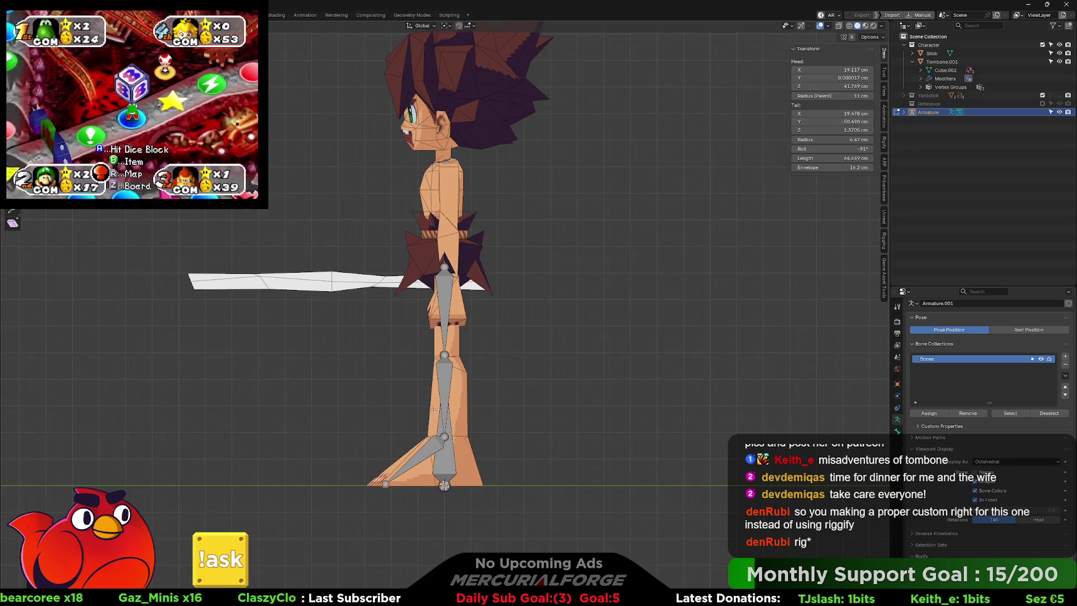
key(g)
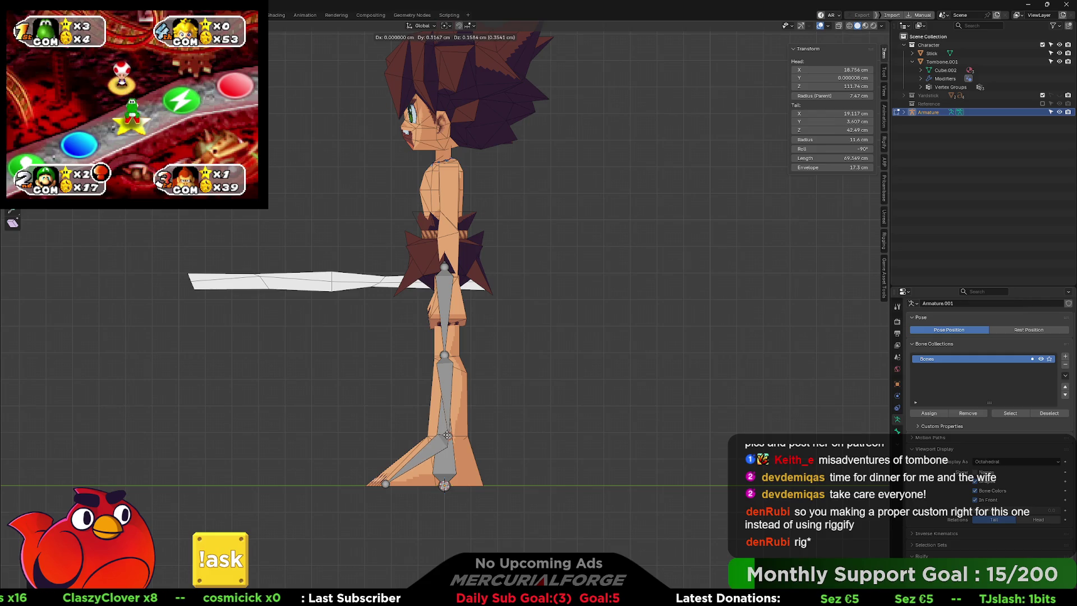
click(445, 355)
key(g)
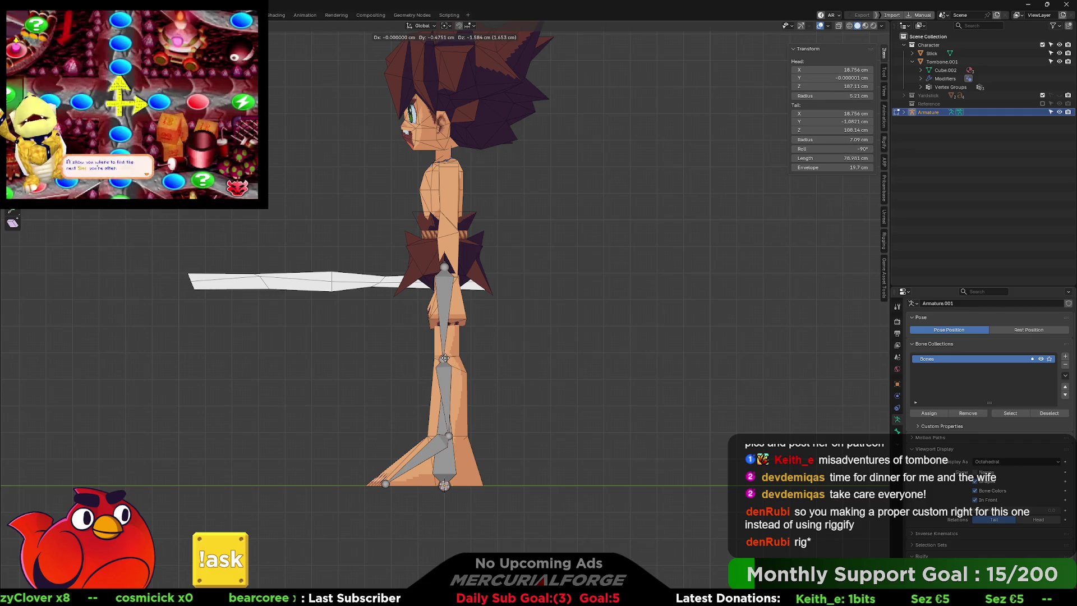
click(444, 358)
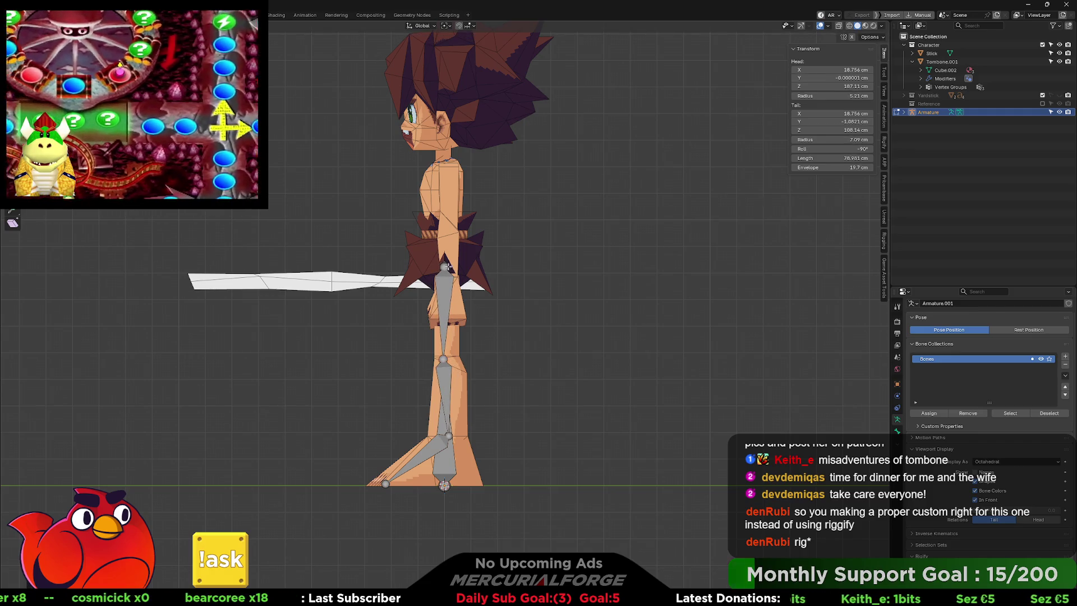
key(g)
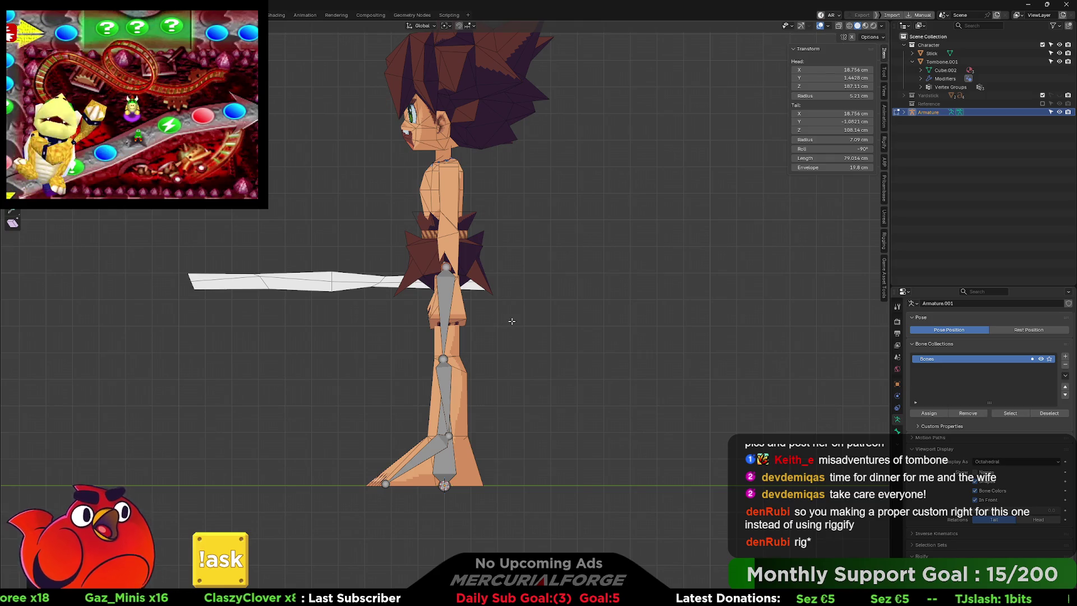
key(KP_1)
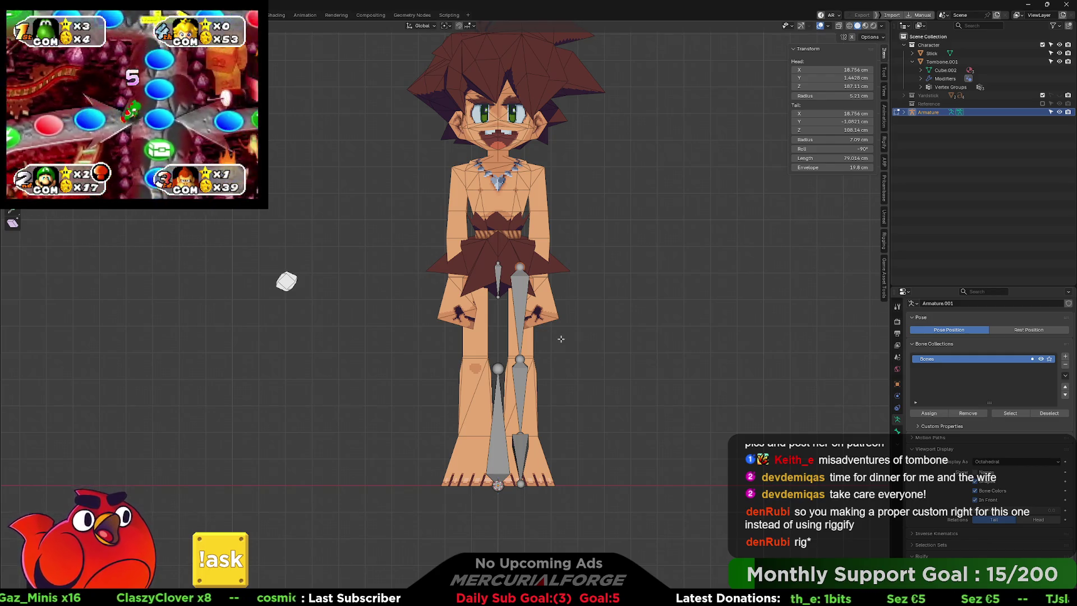
In front view, extrude a spine bone upward from the hip joint at Z 190.72 cm
key(KP_Divide)
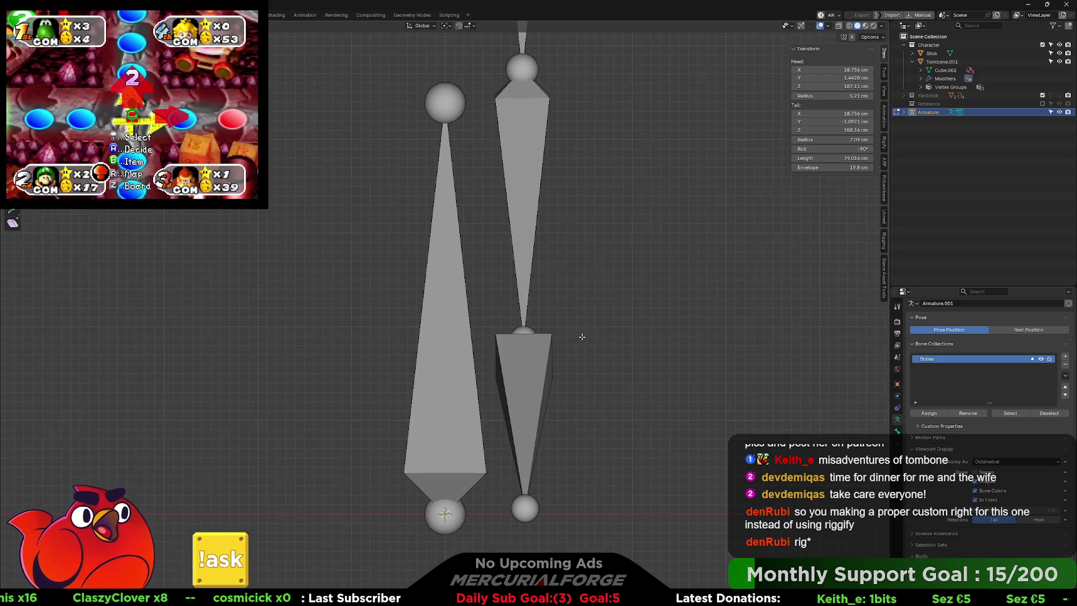
key(KP_Divide)
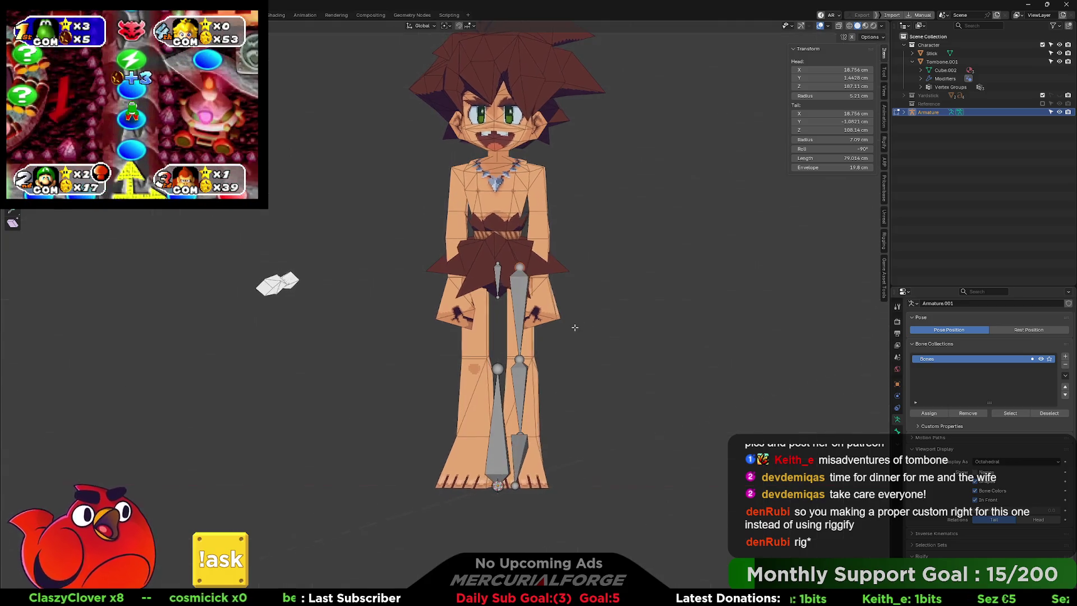
scroll(575, 326, up, 3)
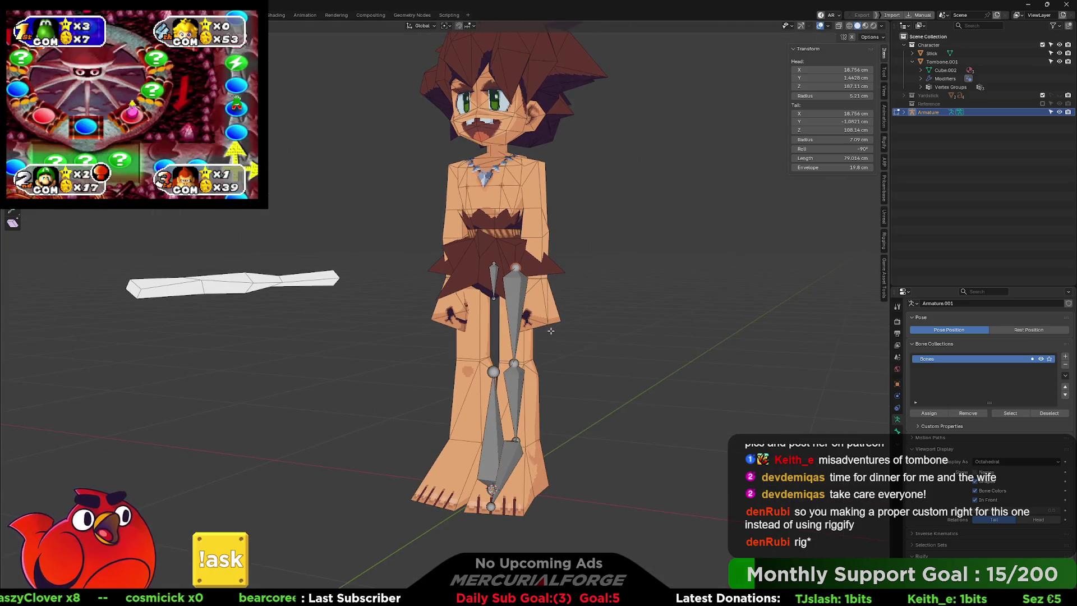
key(KP_1)
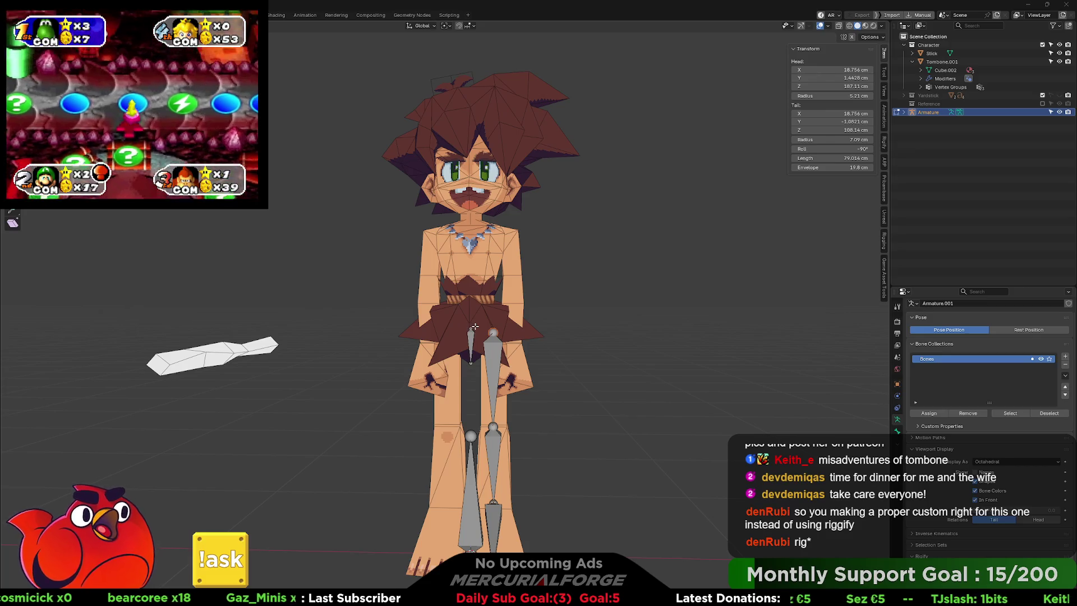
scroll(497, 329, up, 2)
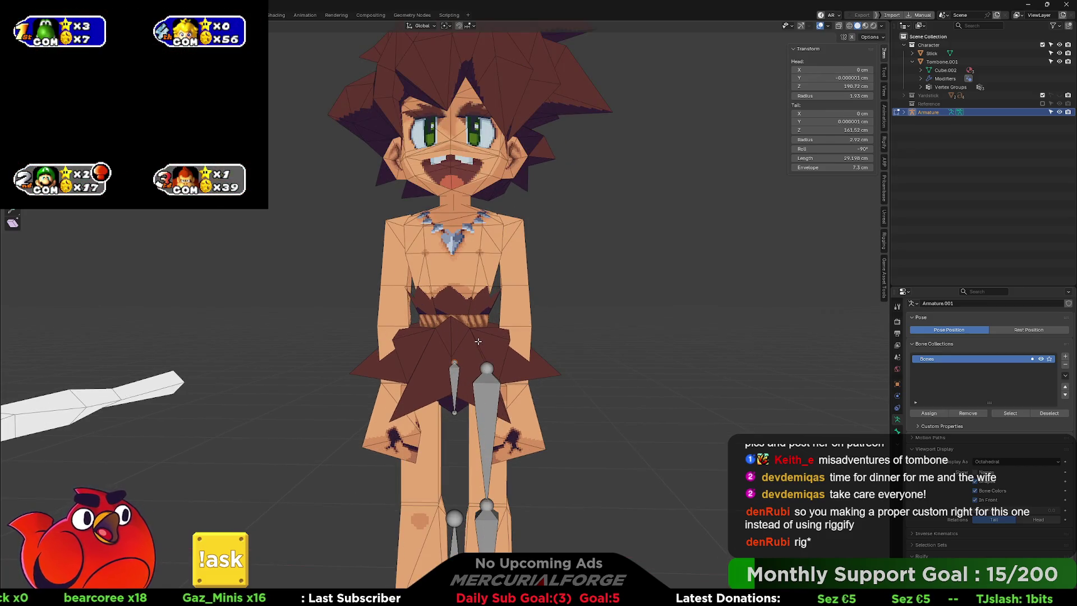
scroll(479, 341, up, 1)
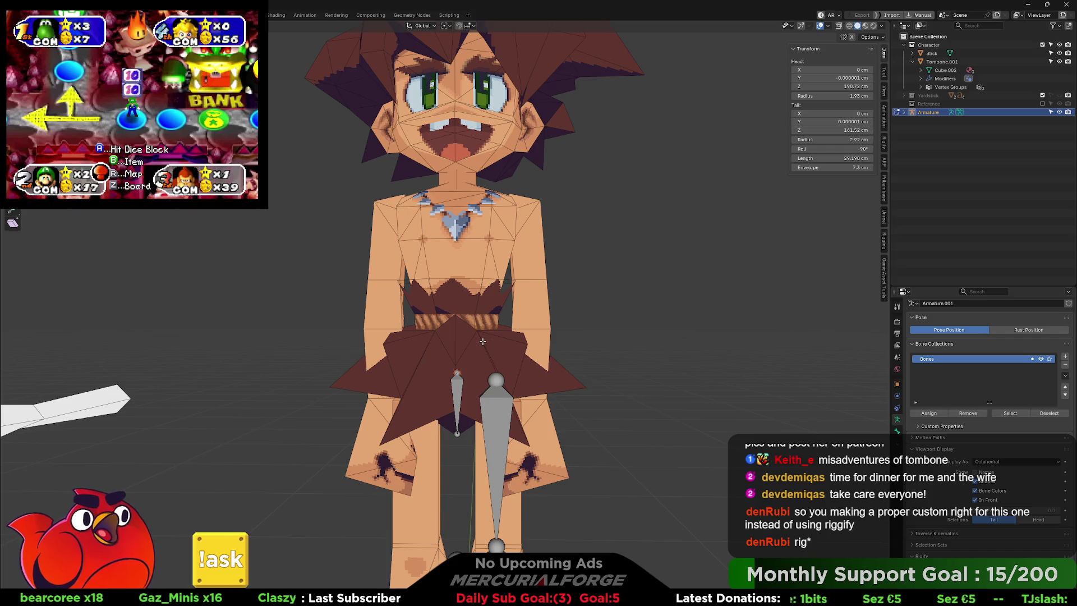
scroll(483, 341, down, 2)
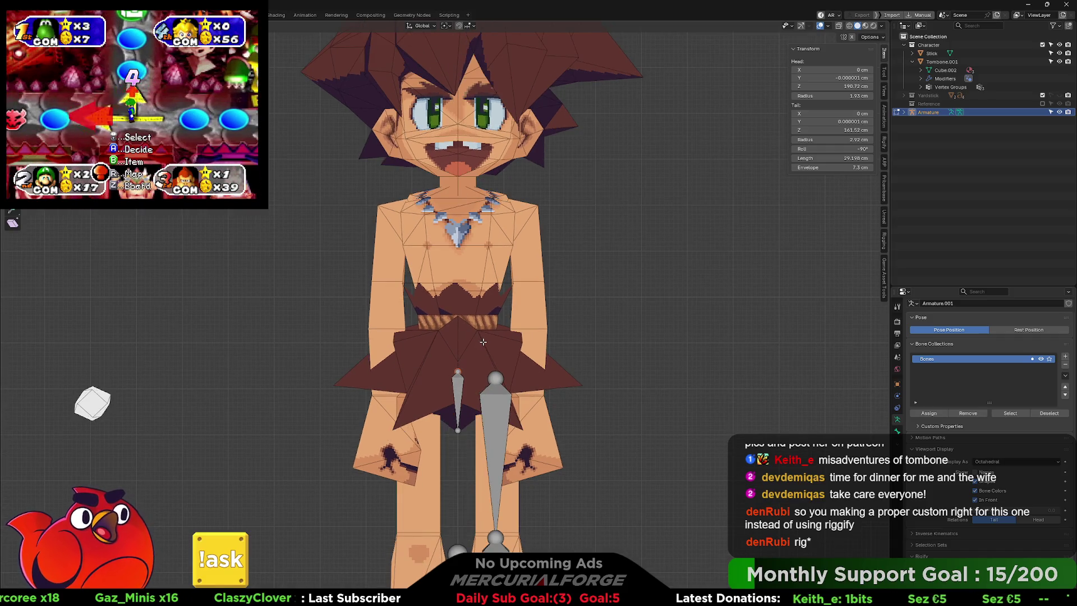
key(e)
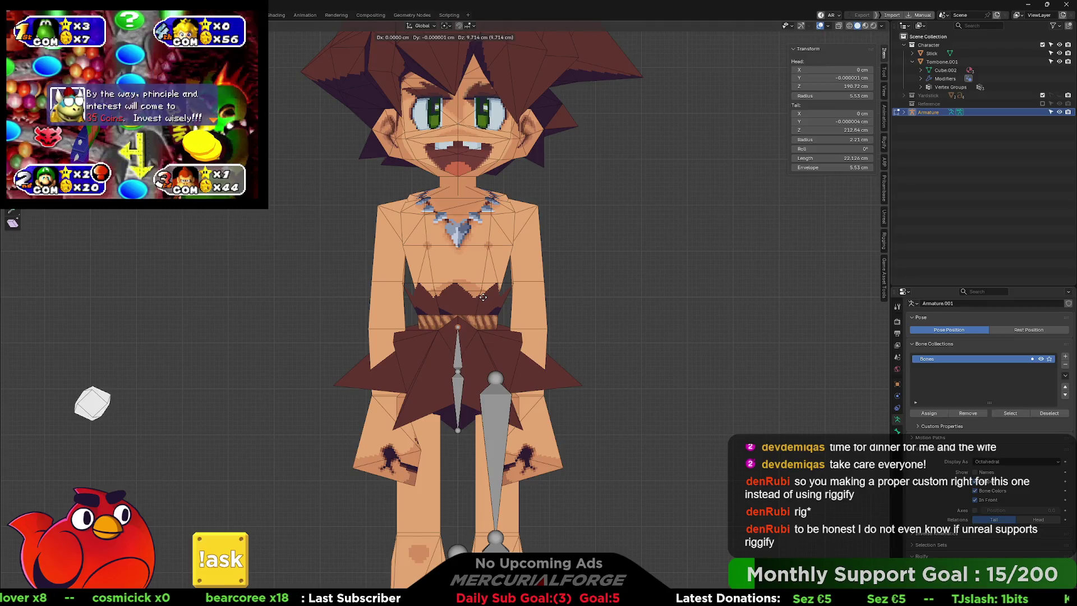
Confirm the spine bone, then extrude a 69.509 cm chest bone and a neck bone straight up
click(482, 296)
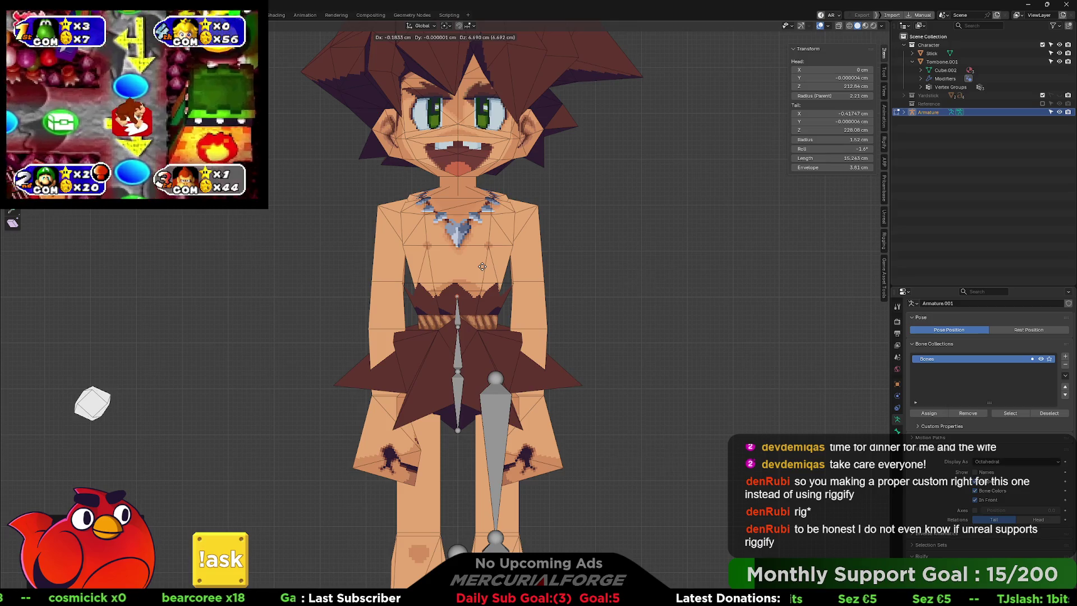
key(e)
key(z)
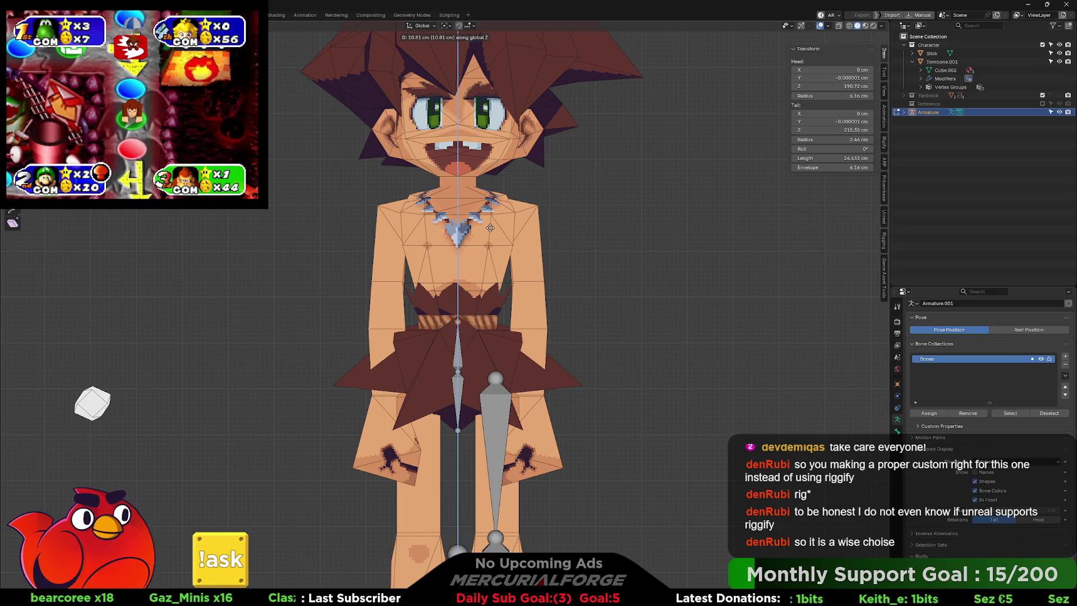
click(490, 227)
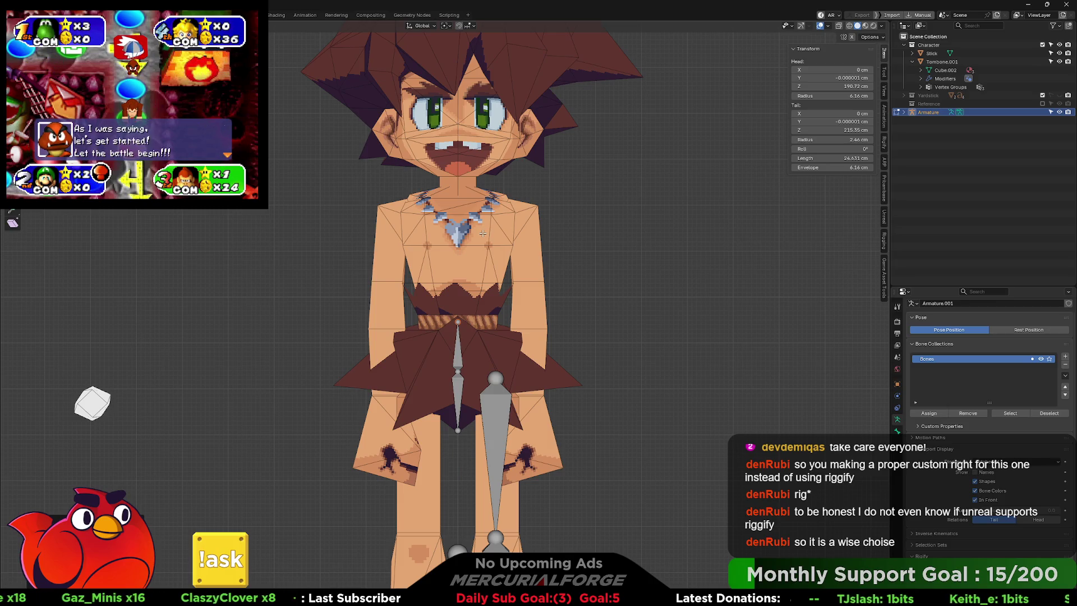
key(e)
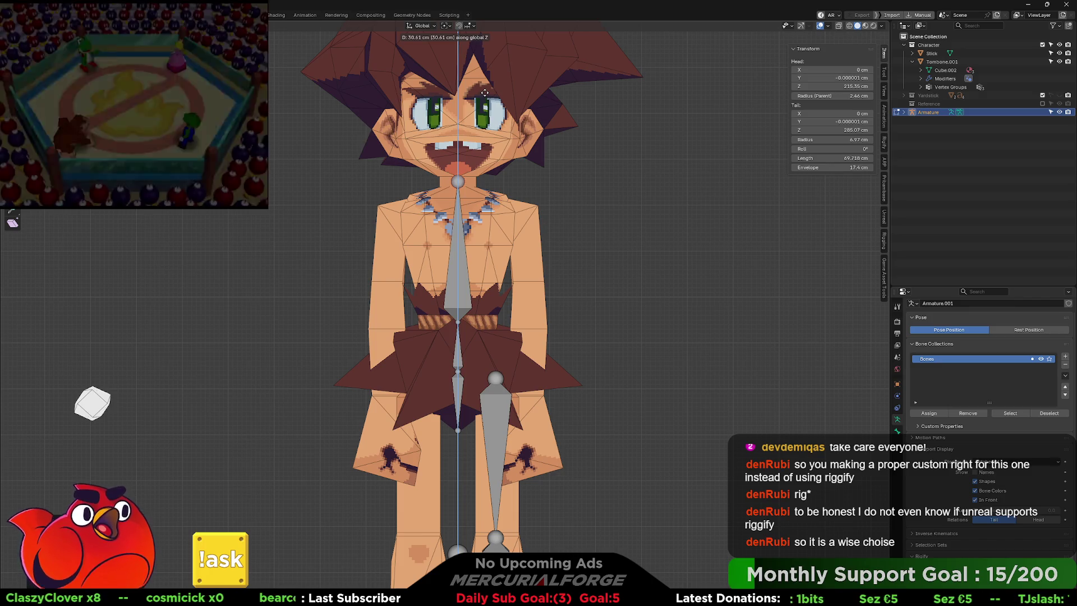
click(485, 93)
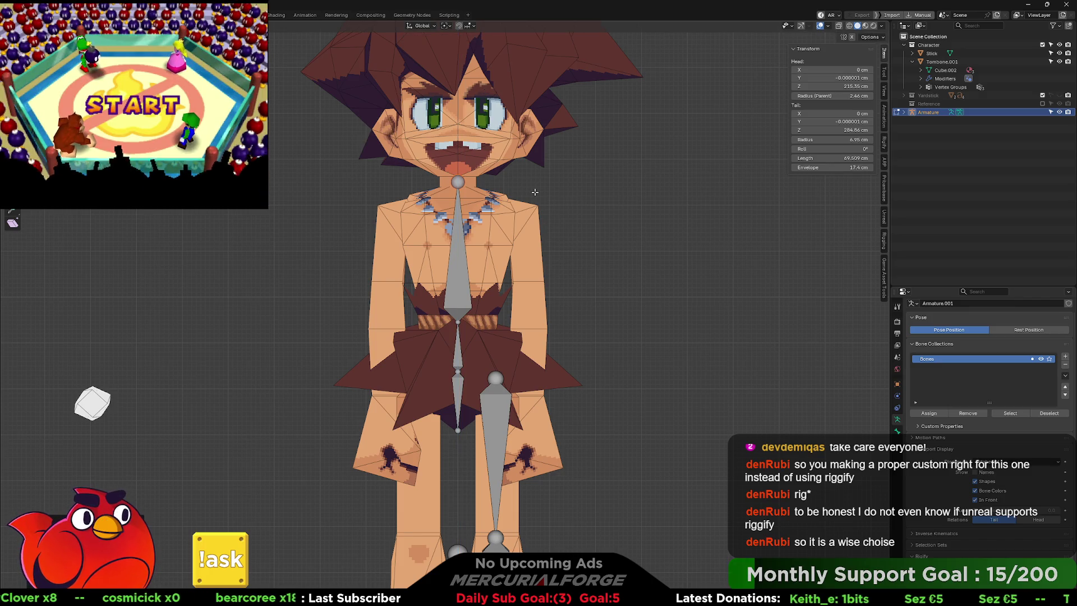
In side view, extrude a head bone along Z from the neck tip to the crown at Z 382.34 cm
key(KP_3)
key(KP_Decimal)
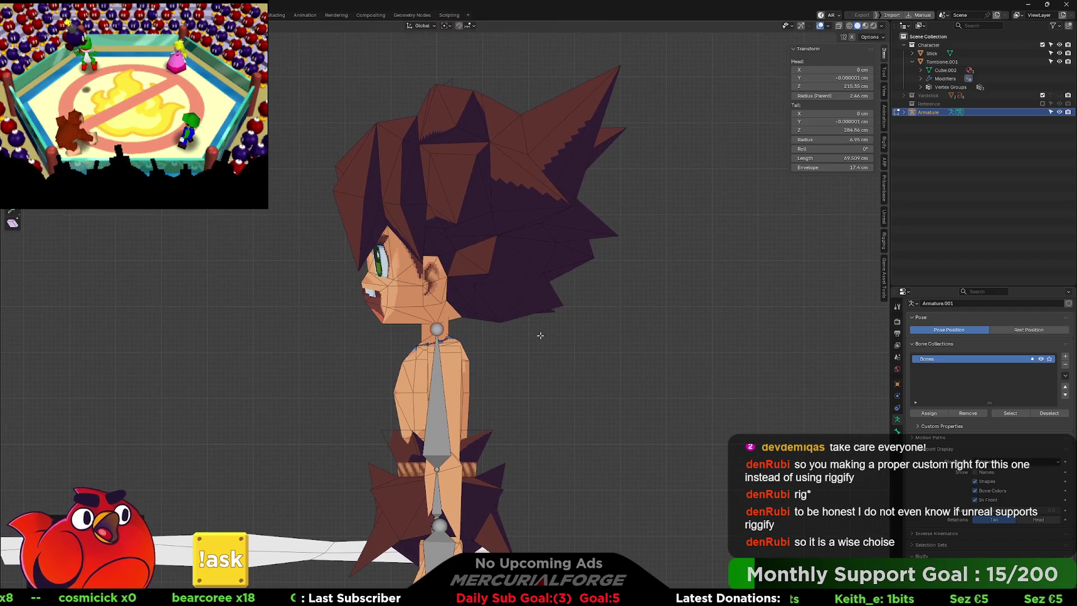
key(e)
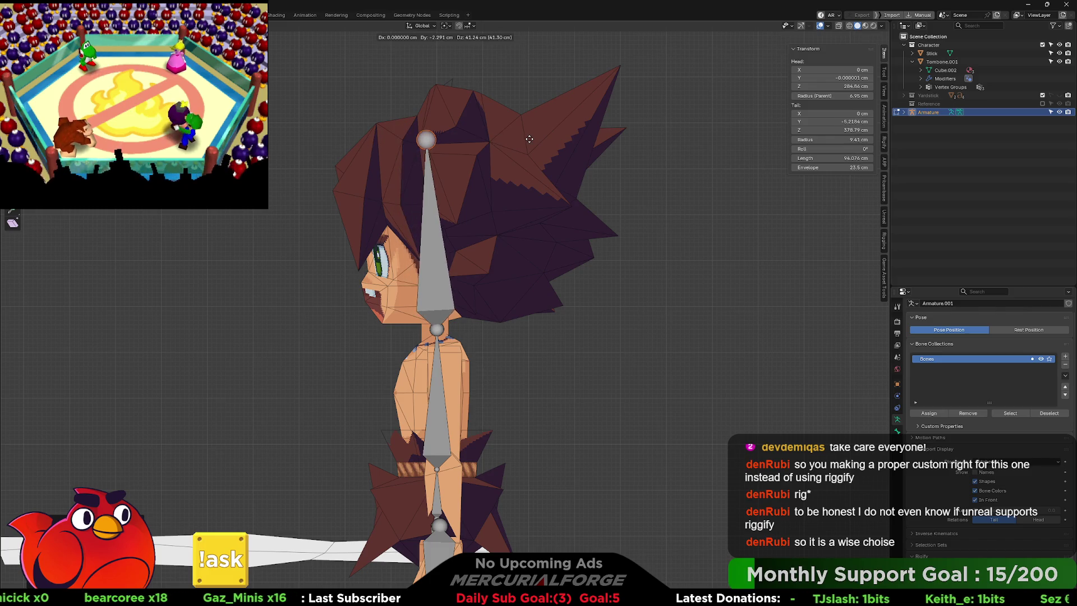
key(z)
click(532, 133)
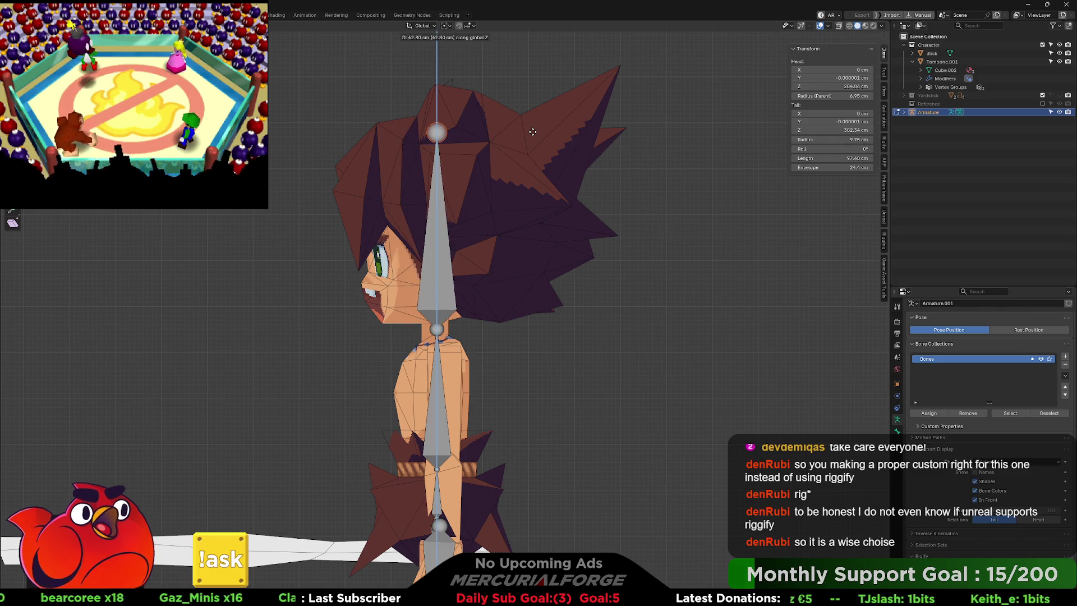
drag(536, 354, 570, 353)
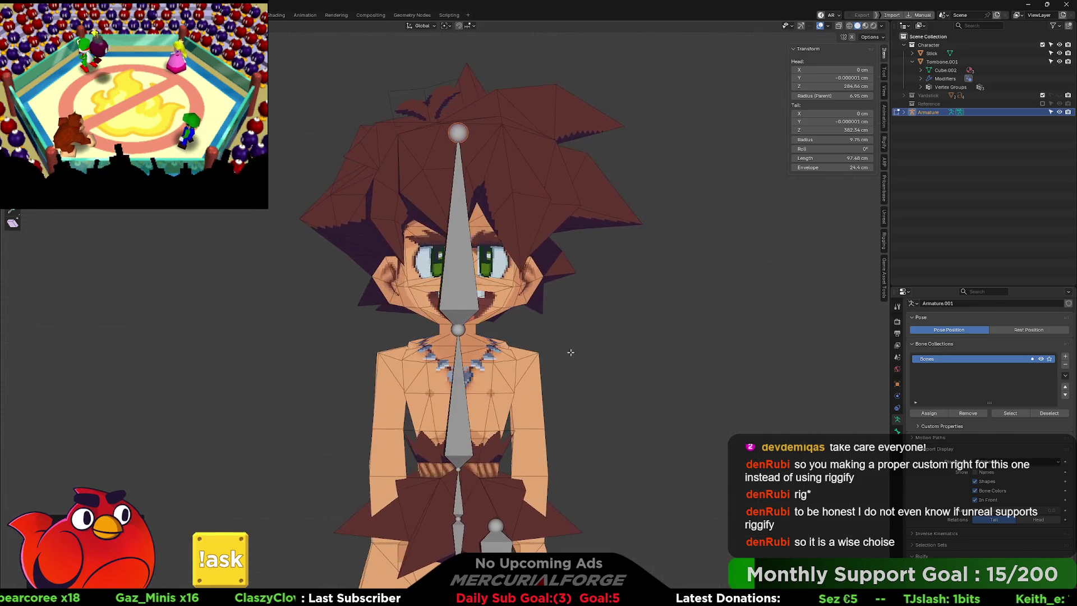
scroll(436, 251, up, 2)
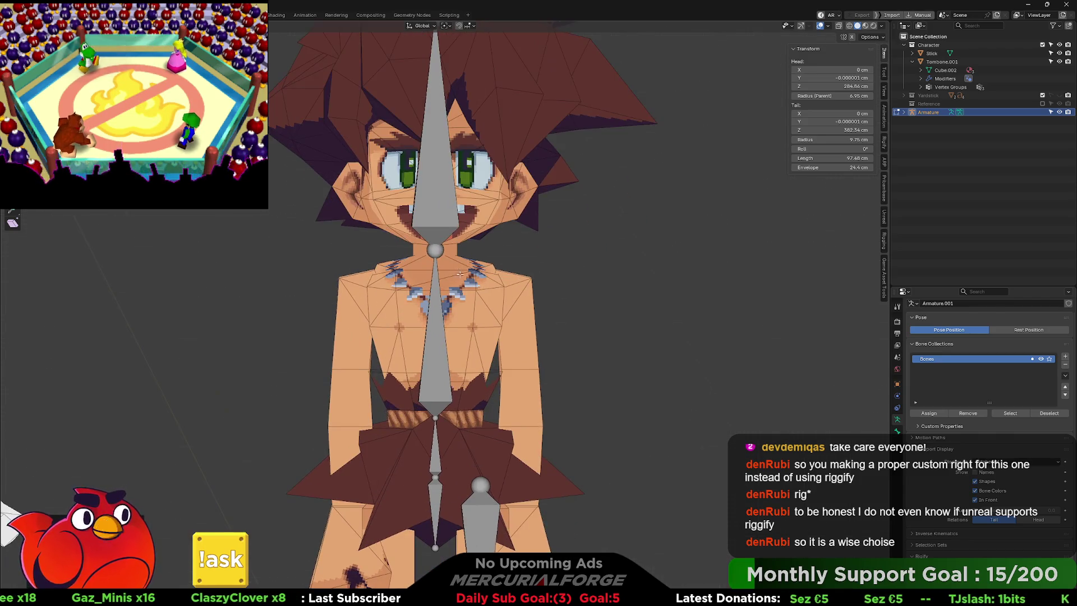
click(437, 251)
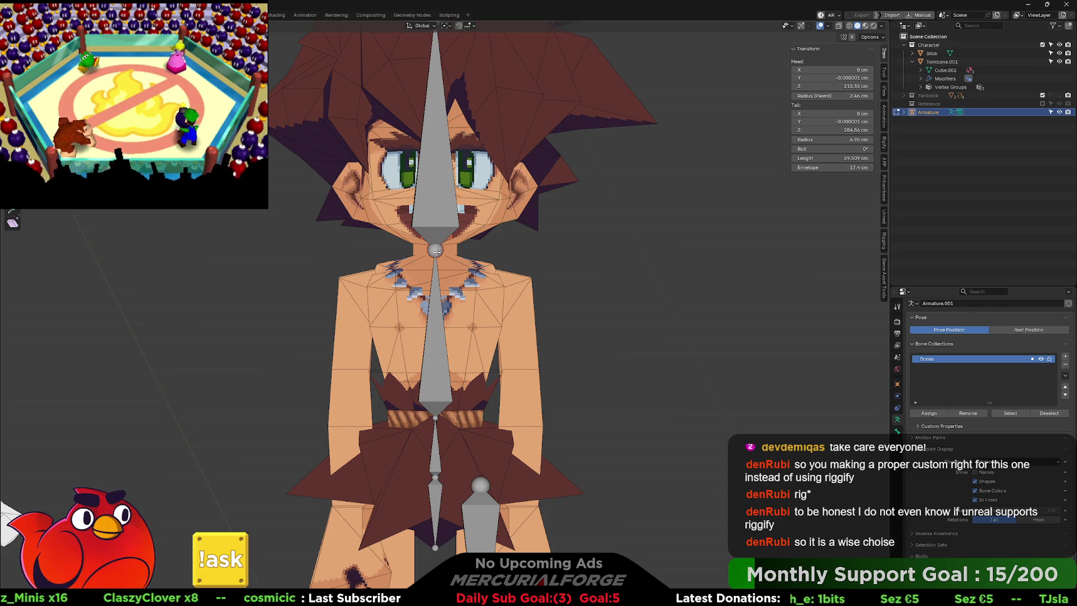
drag(436, 251, 426, 253)
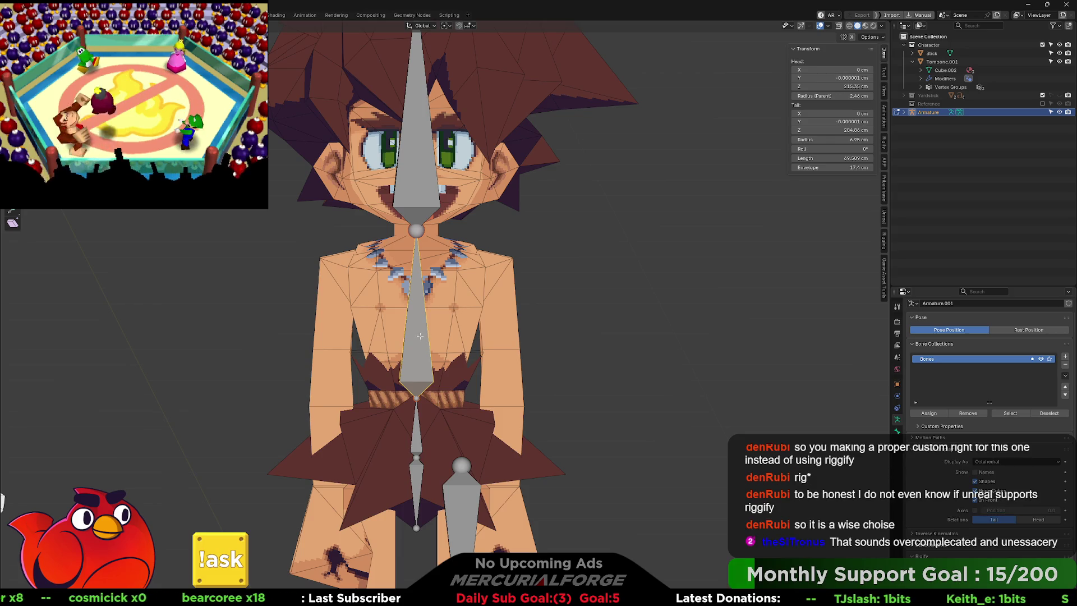
Duplicate the head bone, rotate the copy 90° on Y, and move it down into the shoulder
click(426, 194)
key(shift+d)
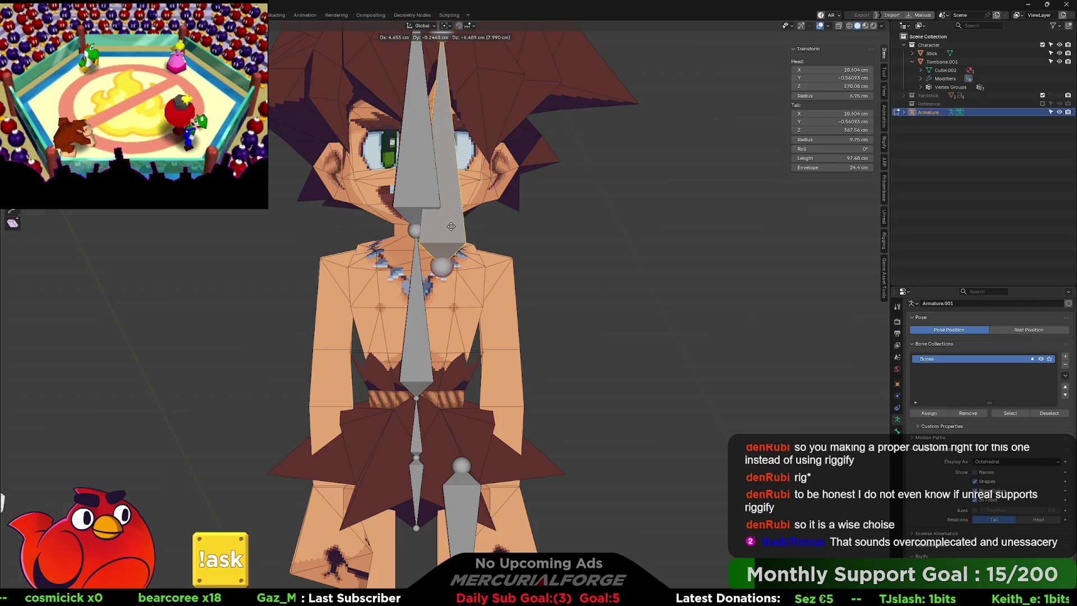
text(r)
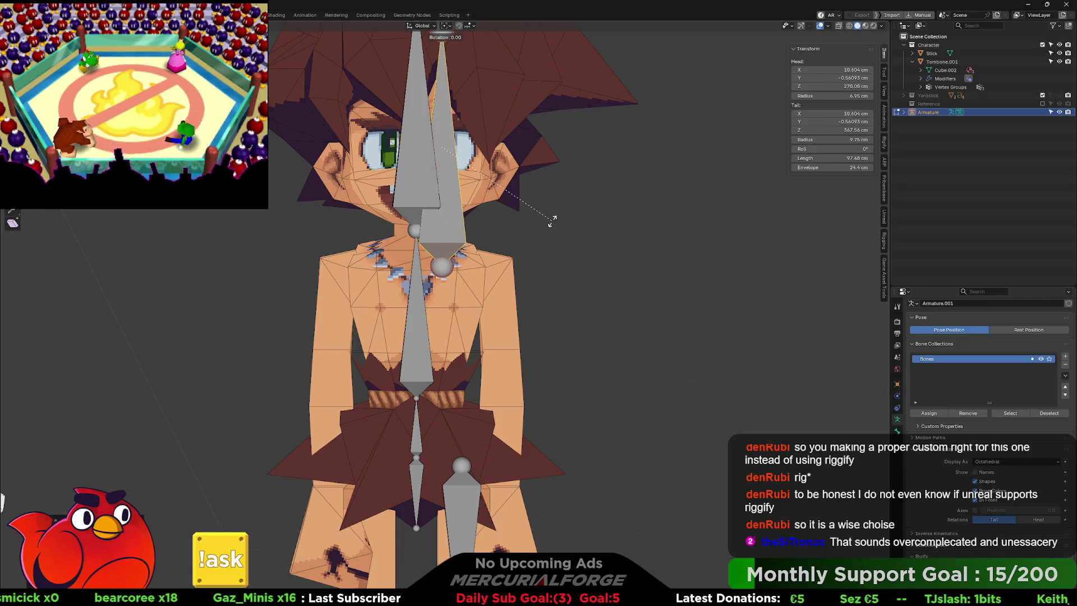
text(y90)
key(Return)
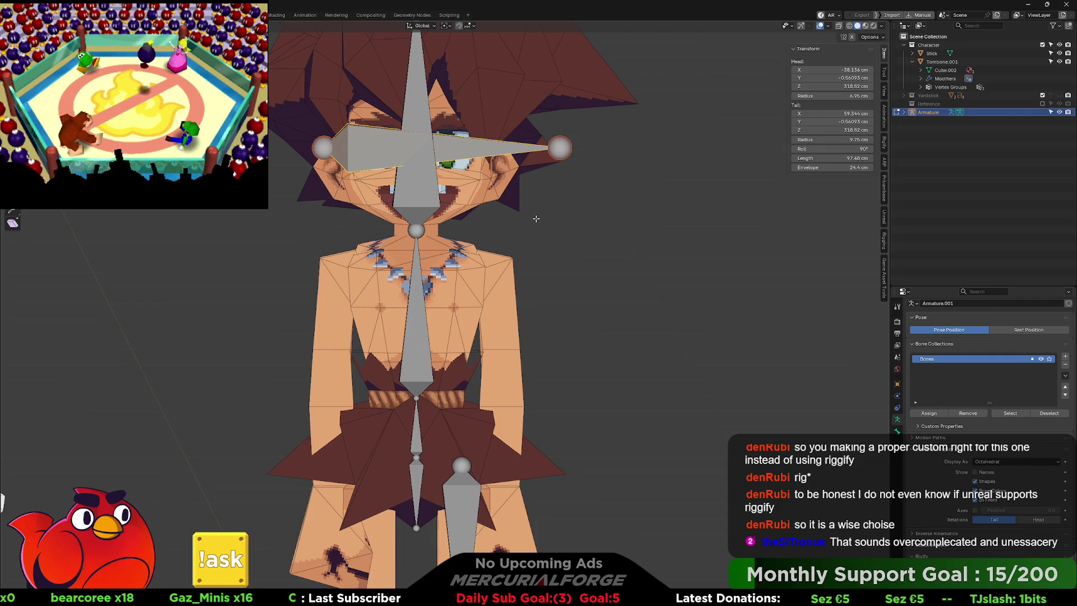
mouse_move(455, 157)
mouse_down()
mouse_move(567, 240)
mouse_move(571, 264)
mouse_up()
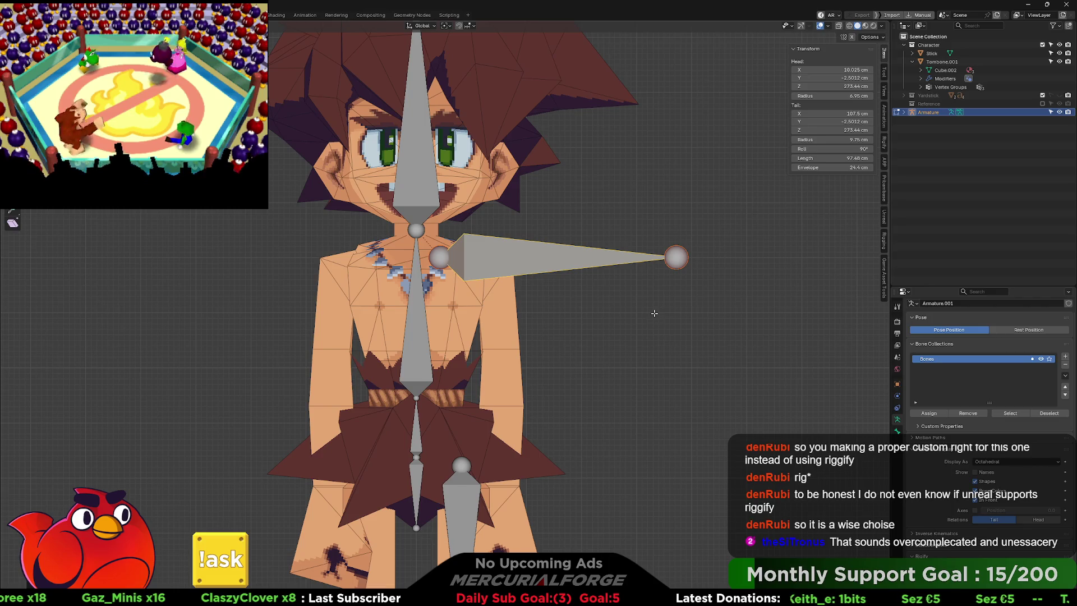
key(KP_3)
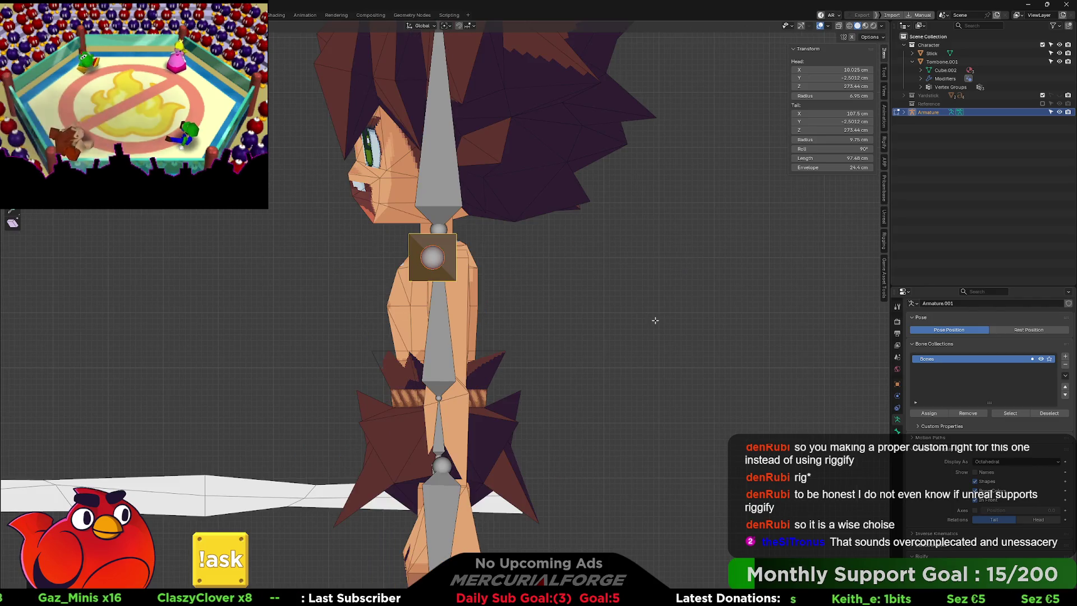
key(g)
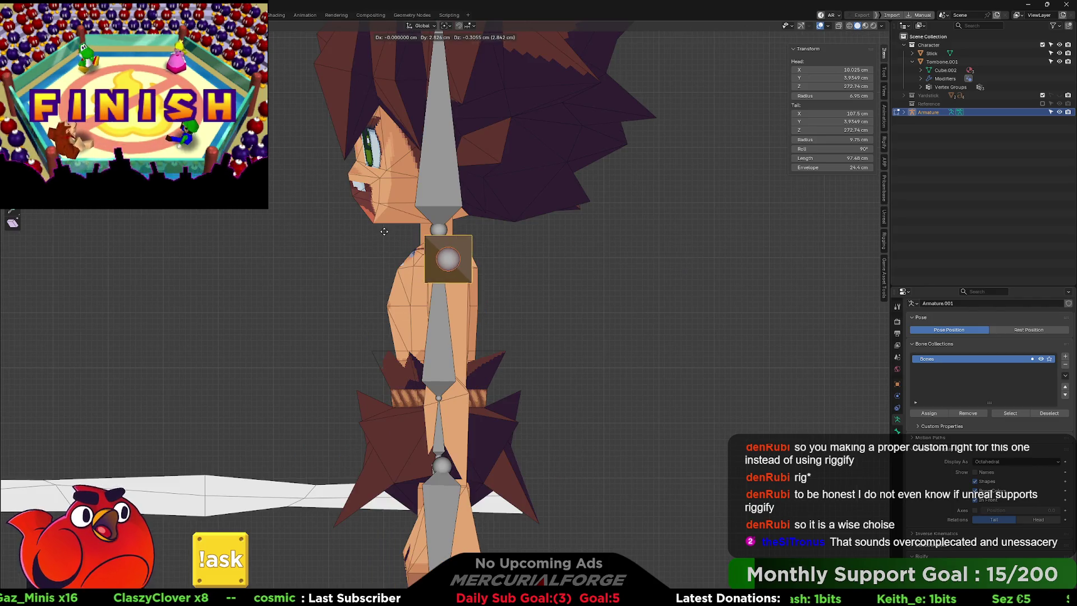
click(354, 231)
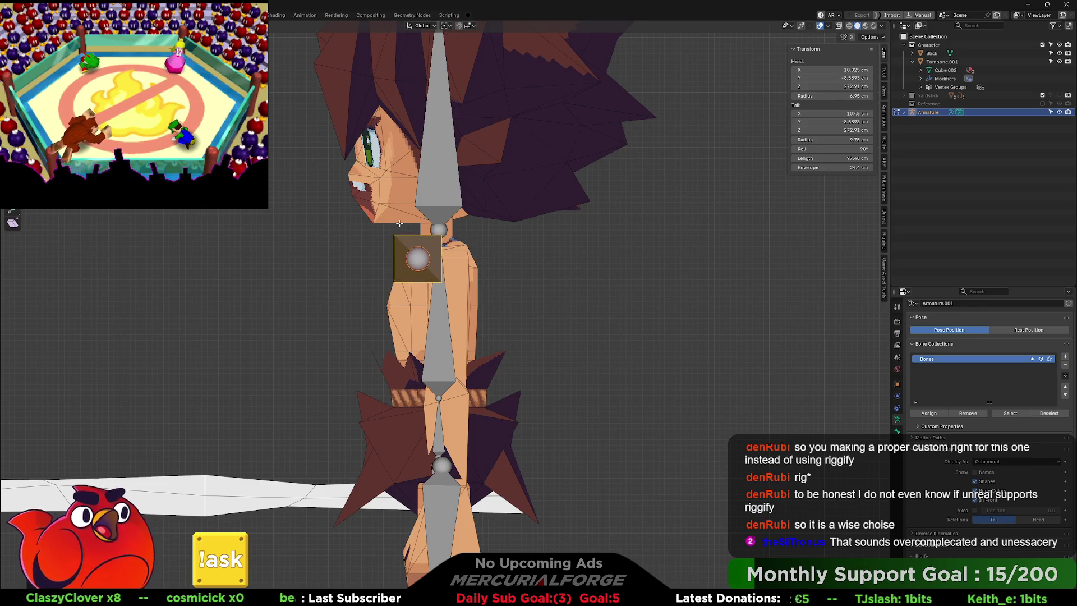
Shrink the copied bone and slide it along X to shoulder height, tip at X 77.299 cm
key(KP_1)
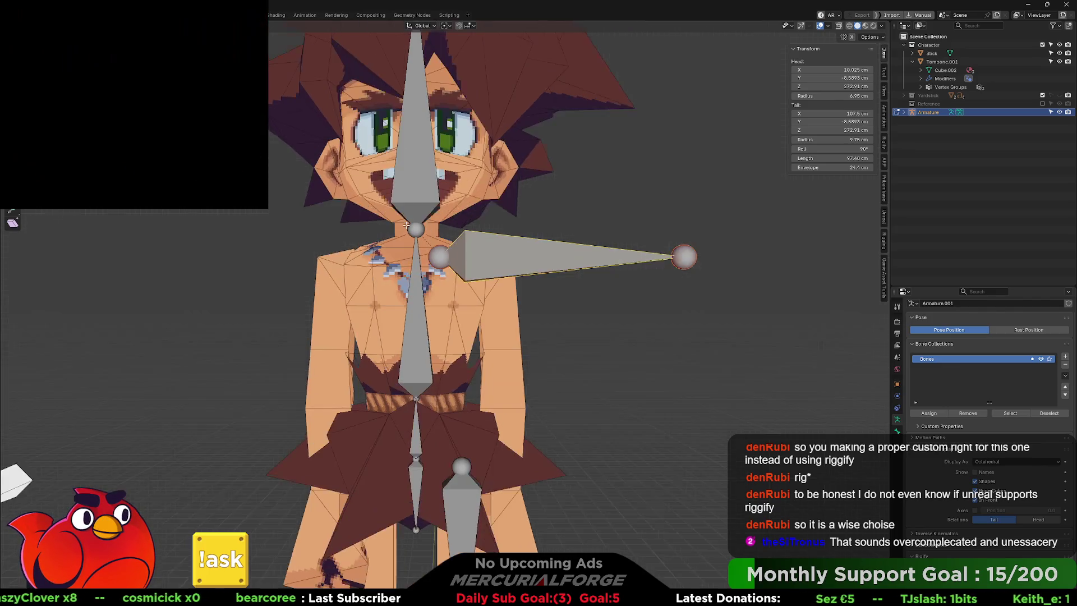
drag(406, 224, 459, 278)
key(KP_1)
key(s)
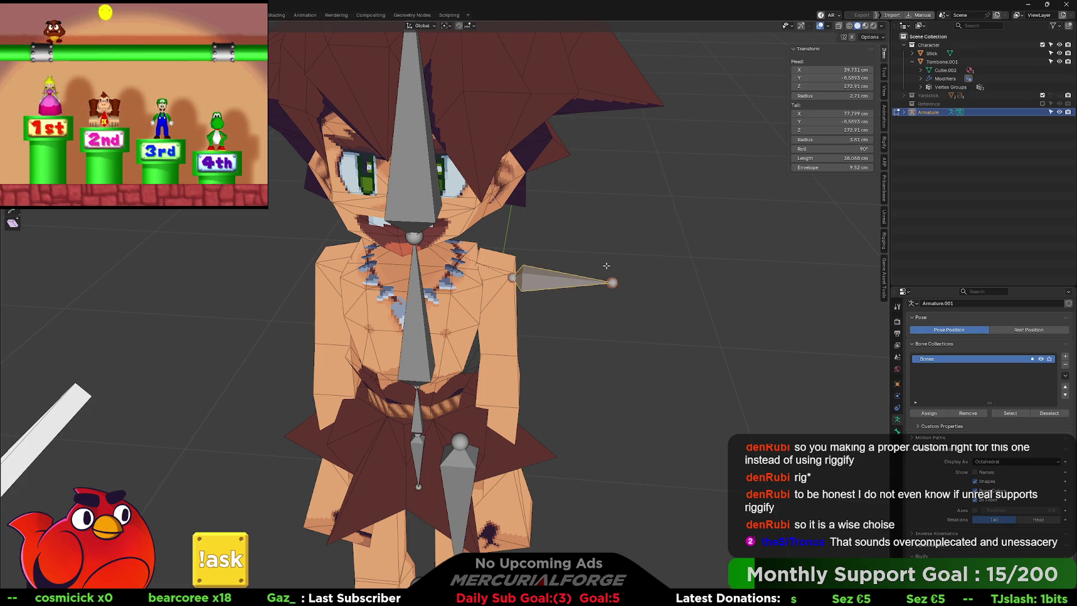
key(g)
key(x)
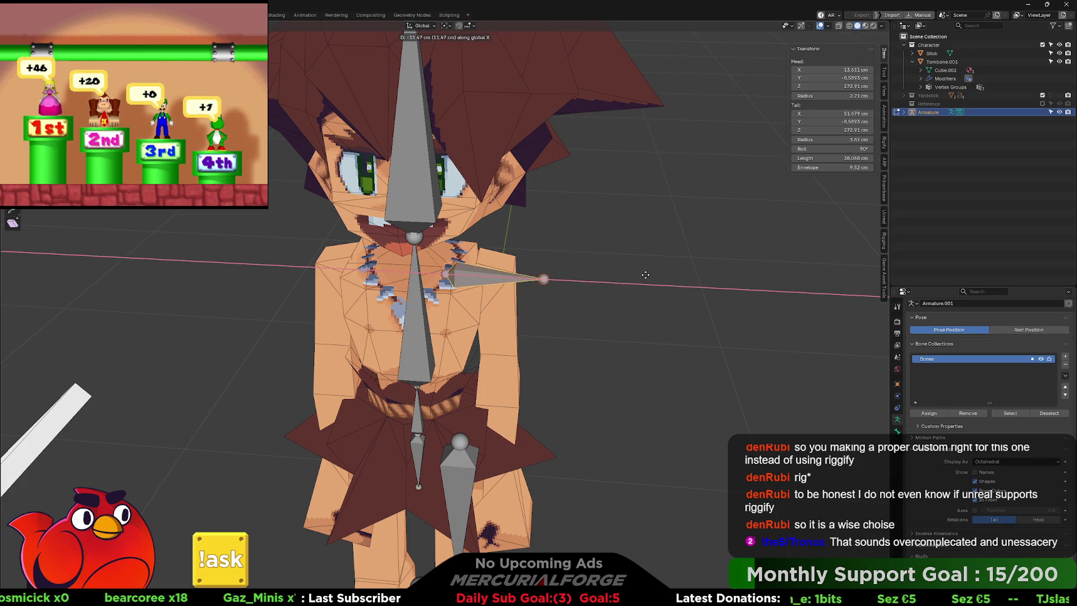
click(632, 274)
mouse_move(632, 274)
mouse_down()
mouse_move(617, 269)
mouse_move(650, 263)
mouse_move(637, 261)
mouse_up()
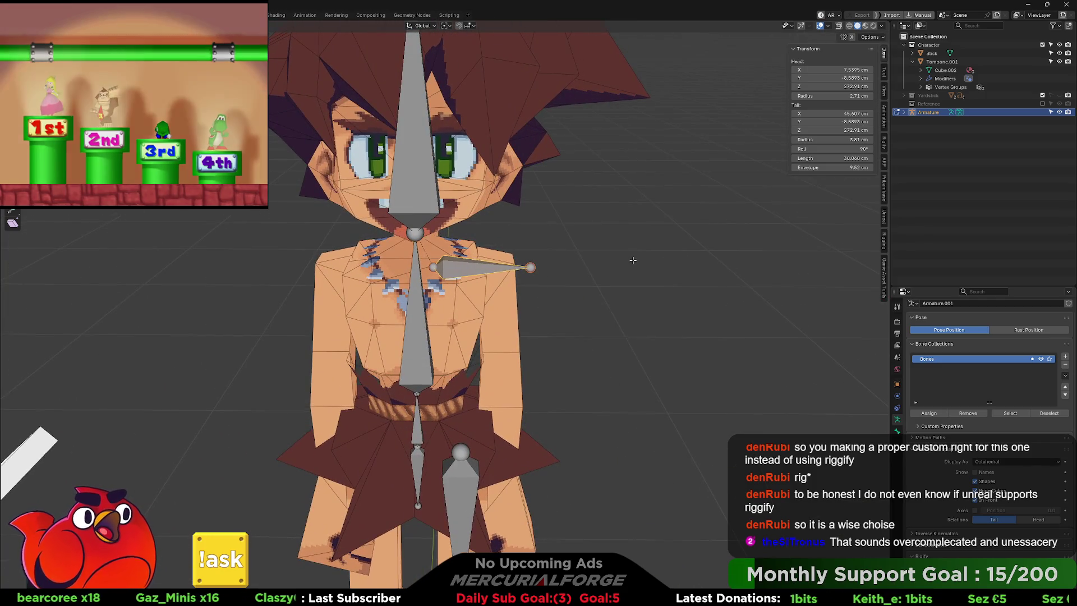
key(g)
key(x)
click(632, 260)
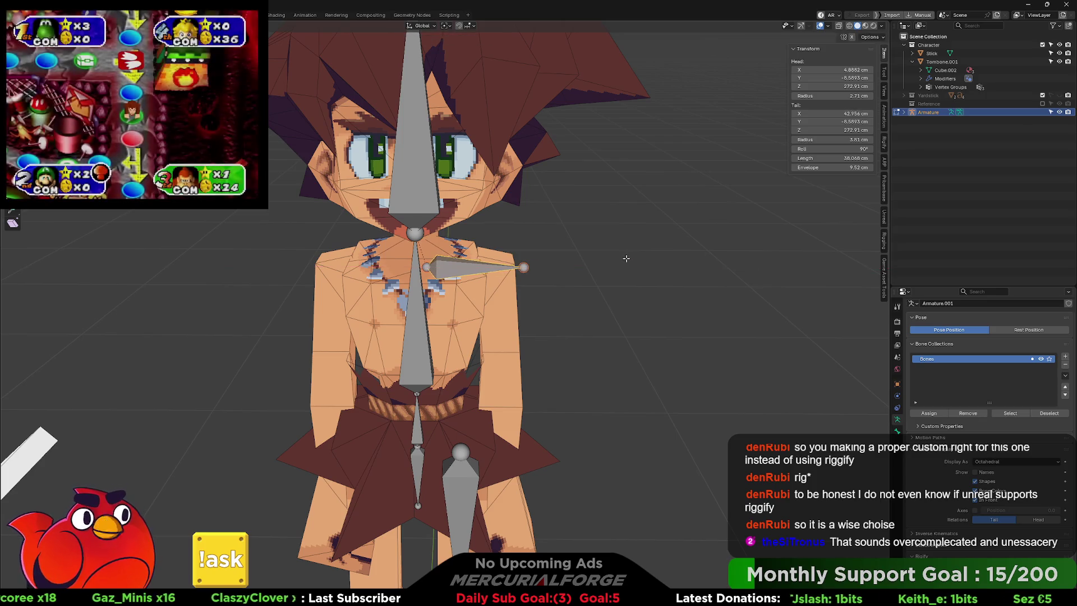
Cancel a Z rotation of the shoulder bone and select only its tail joint from the front
drag(631, 257, 635, 269)
key(r)
key(z)
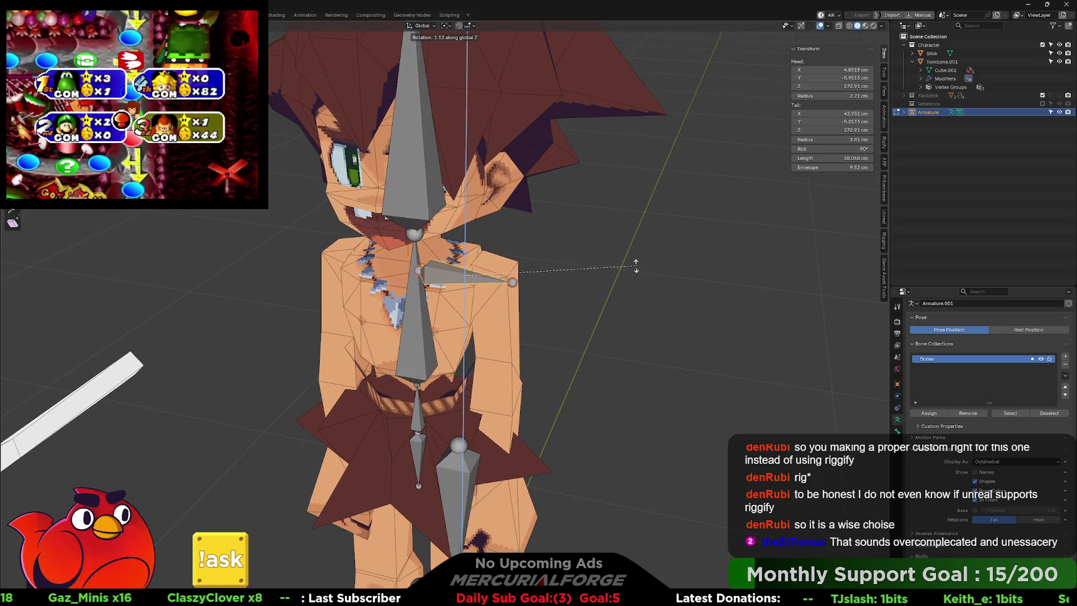
key(Escape)
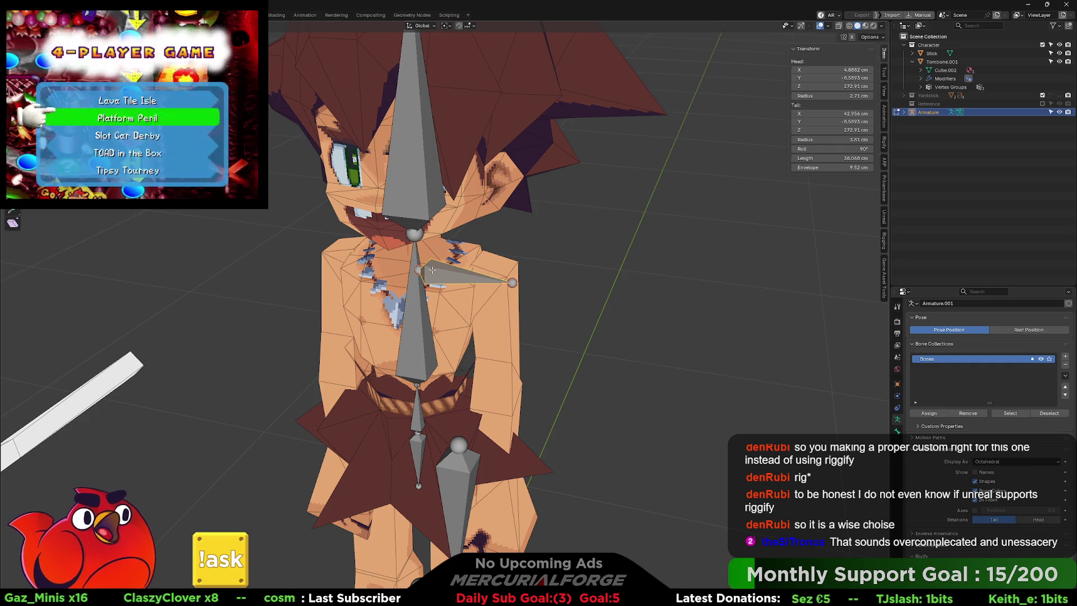
drag(621, 252, 464, 261)
scroll(463, 261, up, 3)
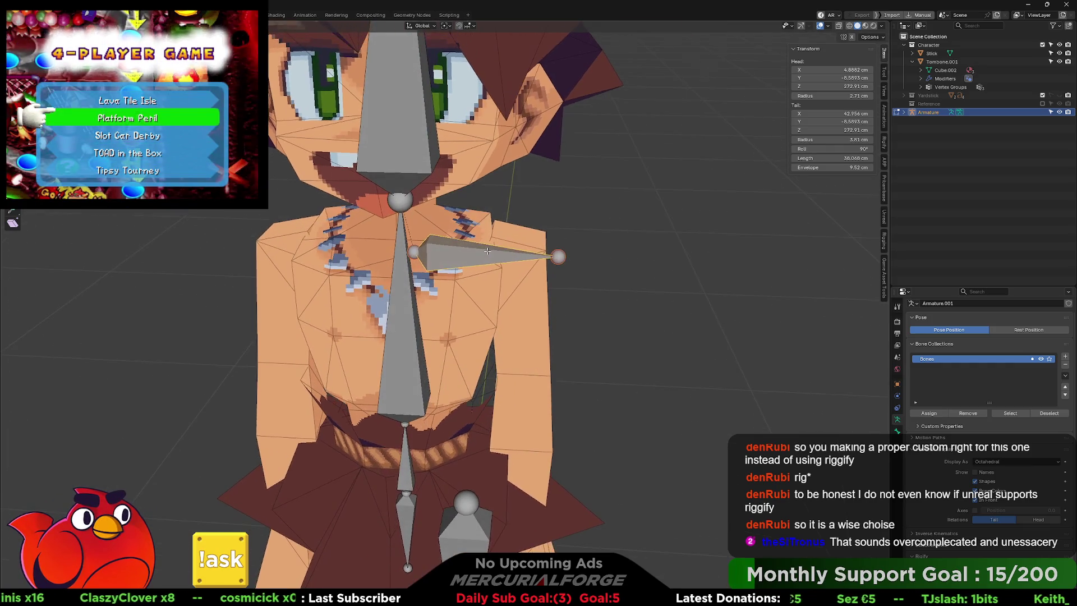
click(594, 281)
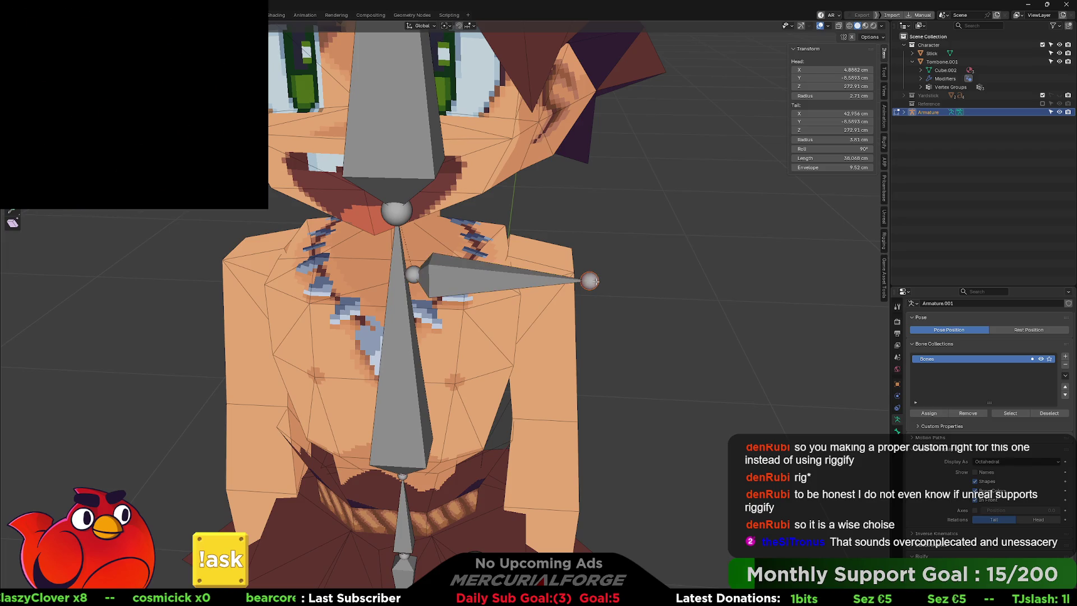
scroll(595, 281, down, 6)
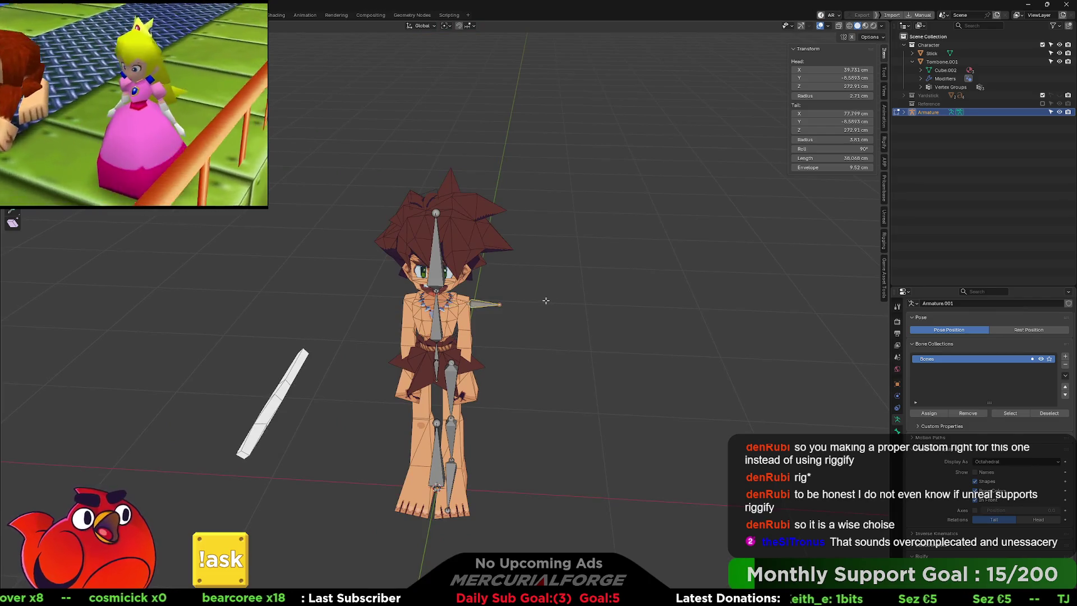
Undo twice to remove the sideways shoulder bone, then leave and re-enter Edit Mode
key(ctrl+z)
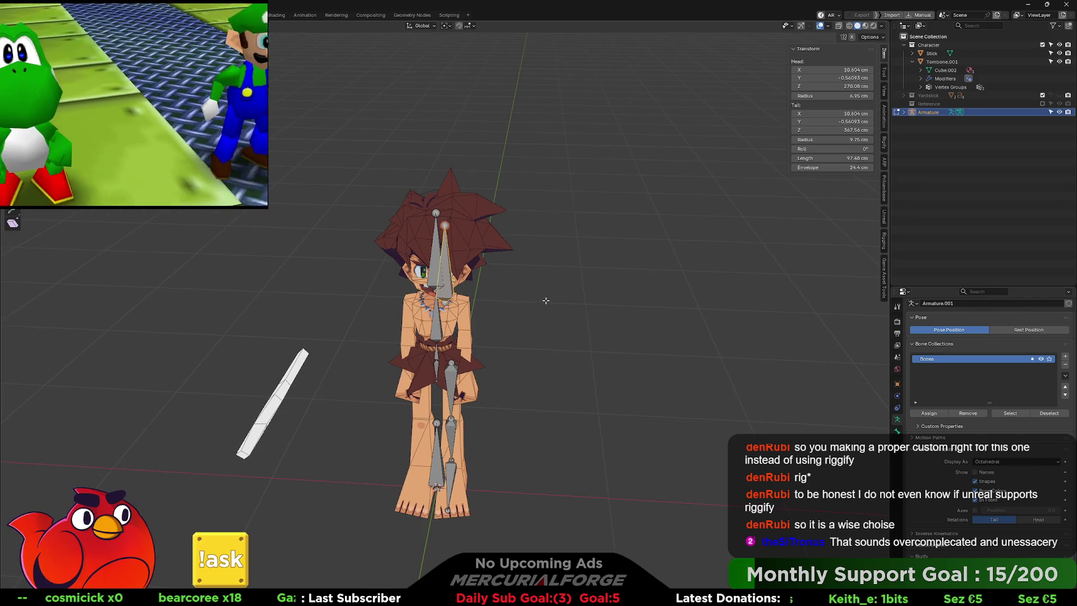
key(ctrl+z)
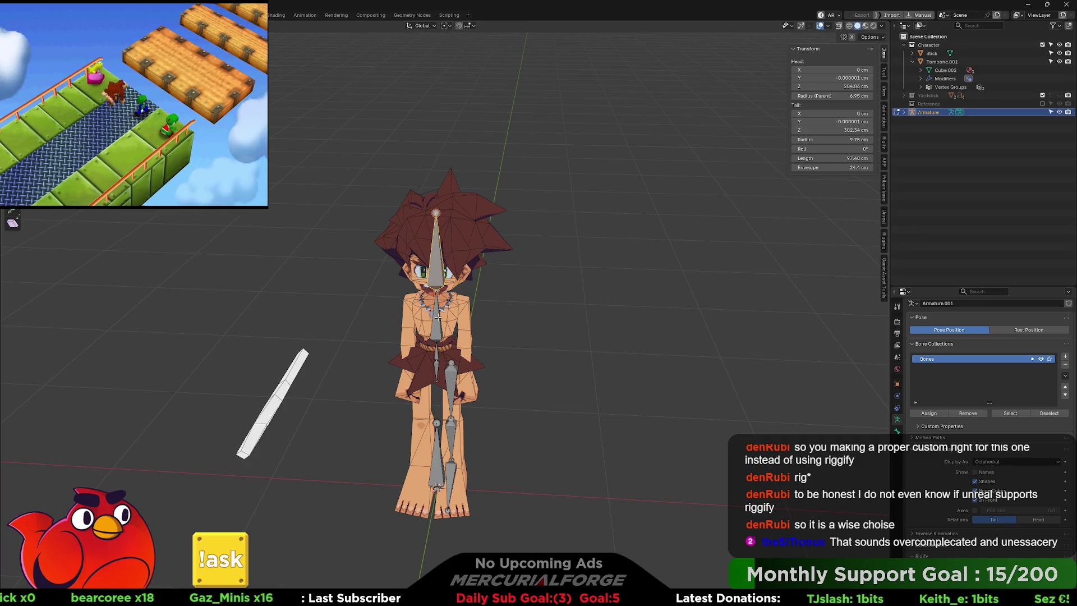
key(Tab)
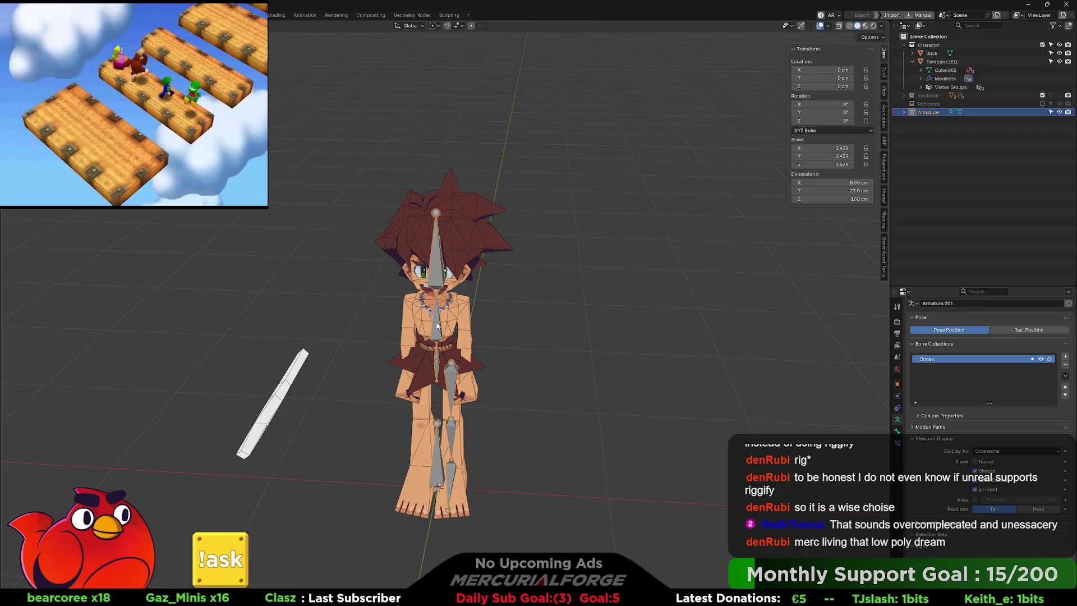
scroll(439, 324, up, 4)
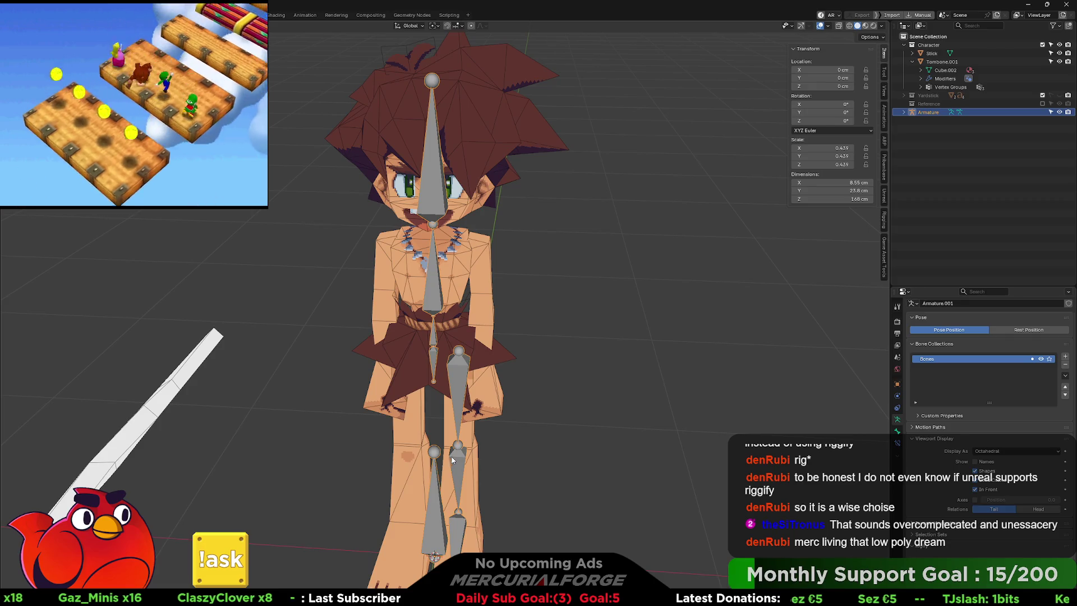
key(Tab)
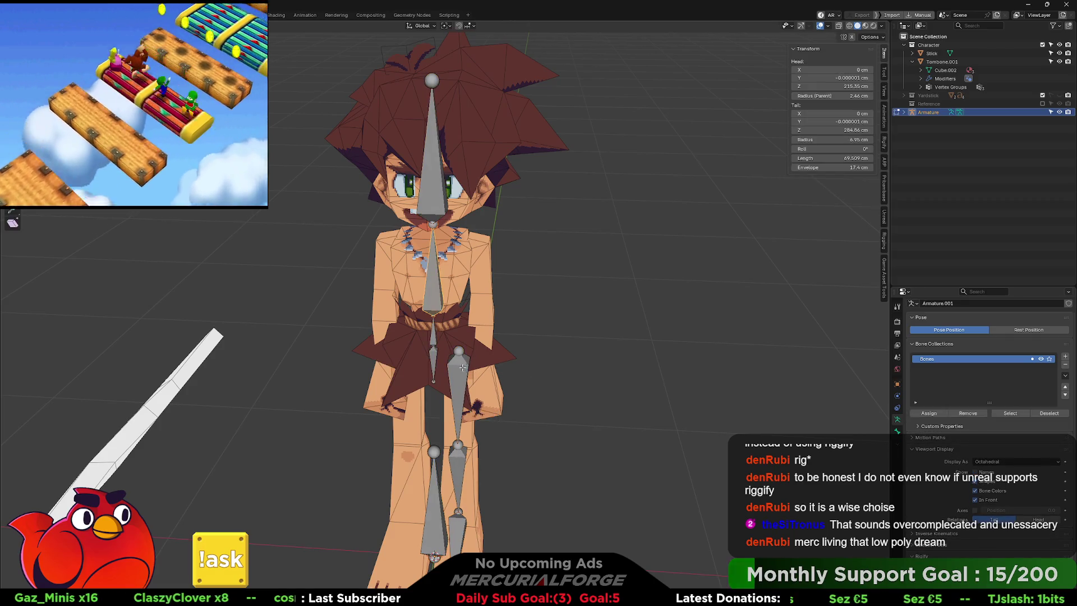
Select the thigh, spine and head bones, switch to Pose Mode, then return to Edit Mode
click(459, 367)
click(431, 277)
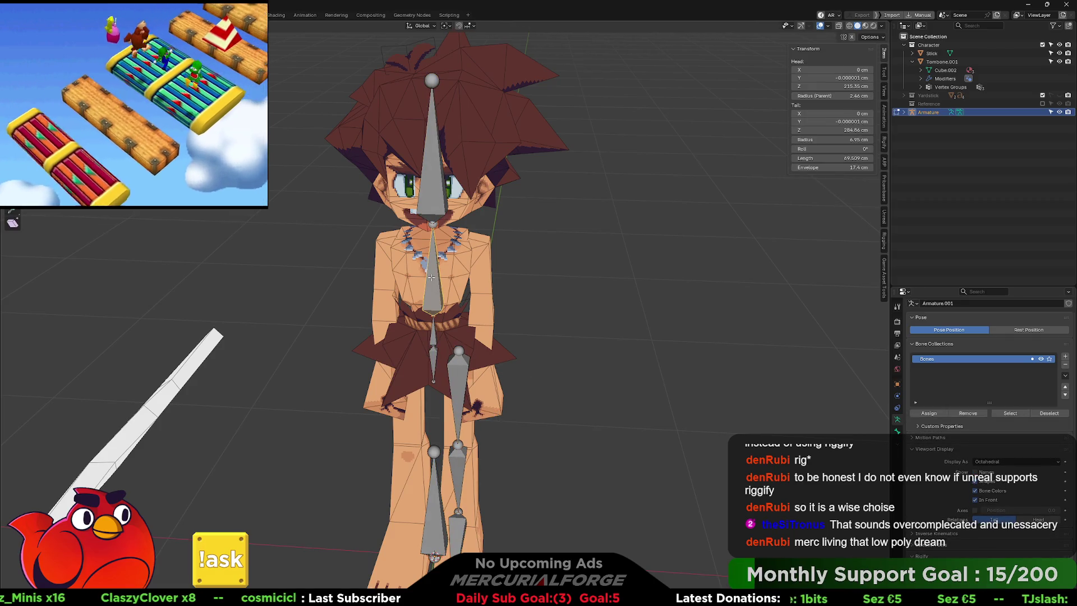
click(429, 172)
key(ctrl+Tab)
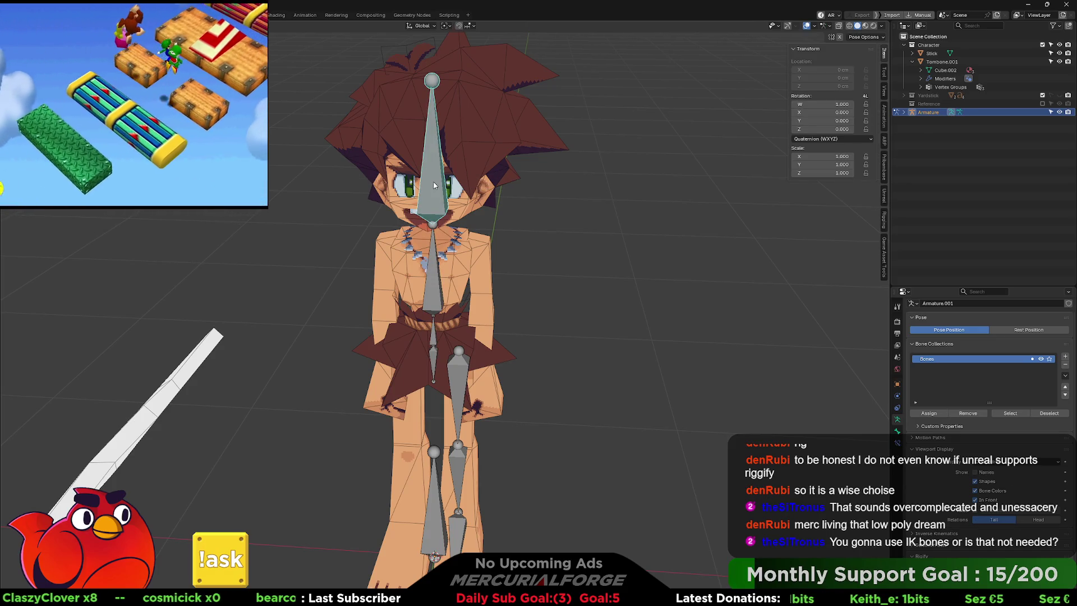
key(ctrl+Tab)
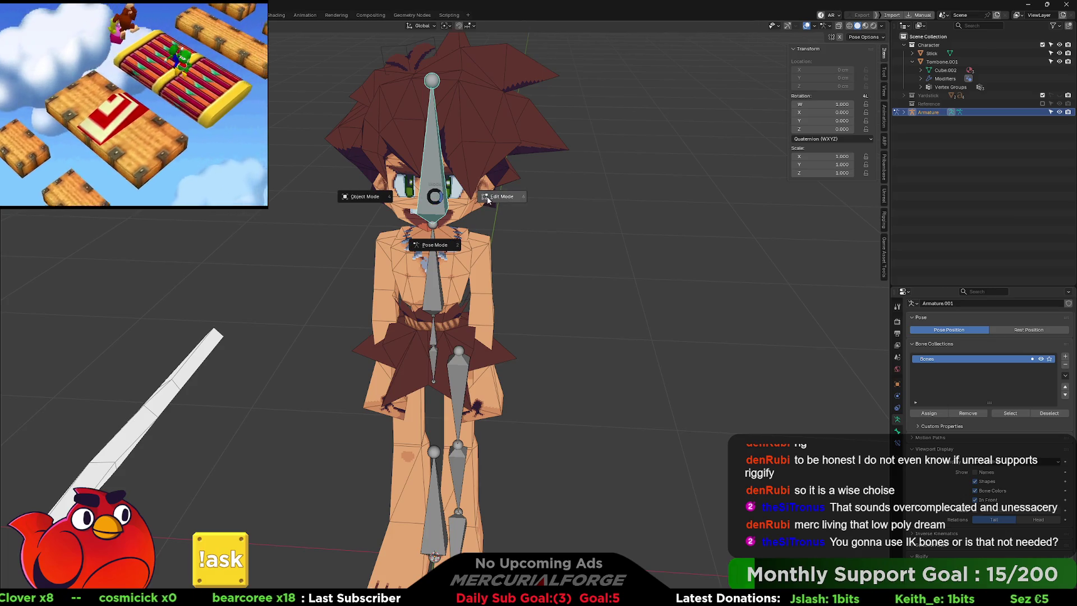
click(490, 195)
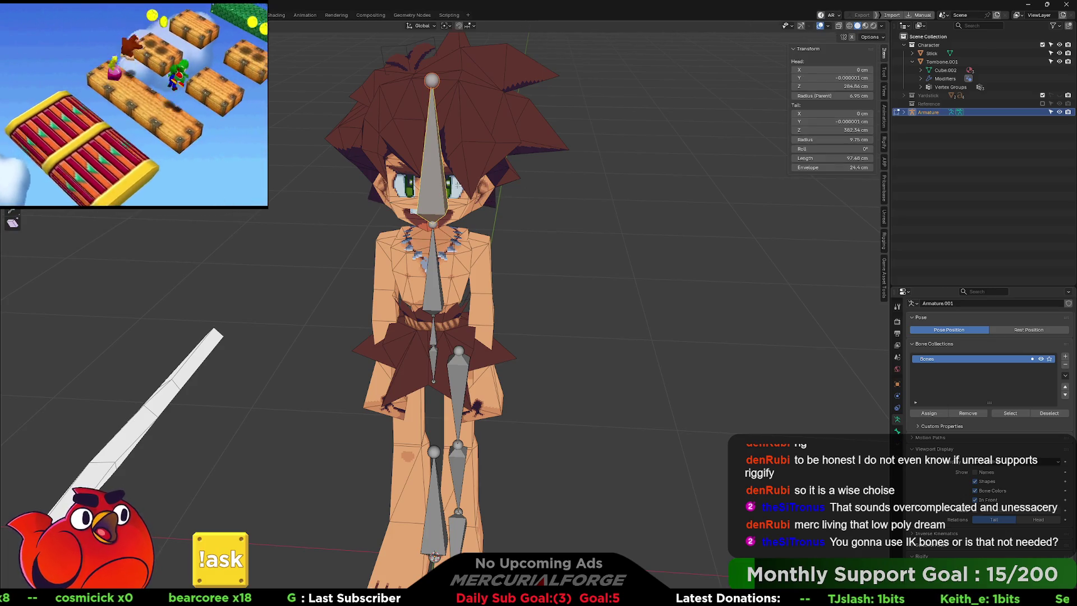
scroll(433, 283, up, 2)
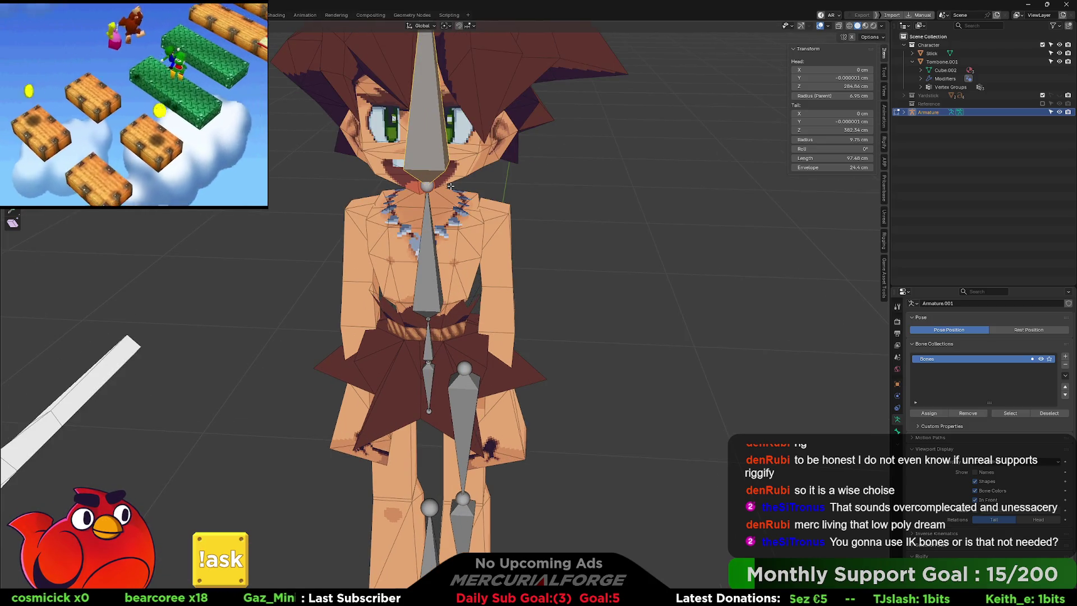
Duplicate the head bone beside the original and pull the copy's tail down
key(g)
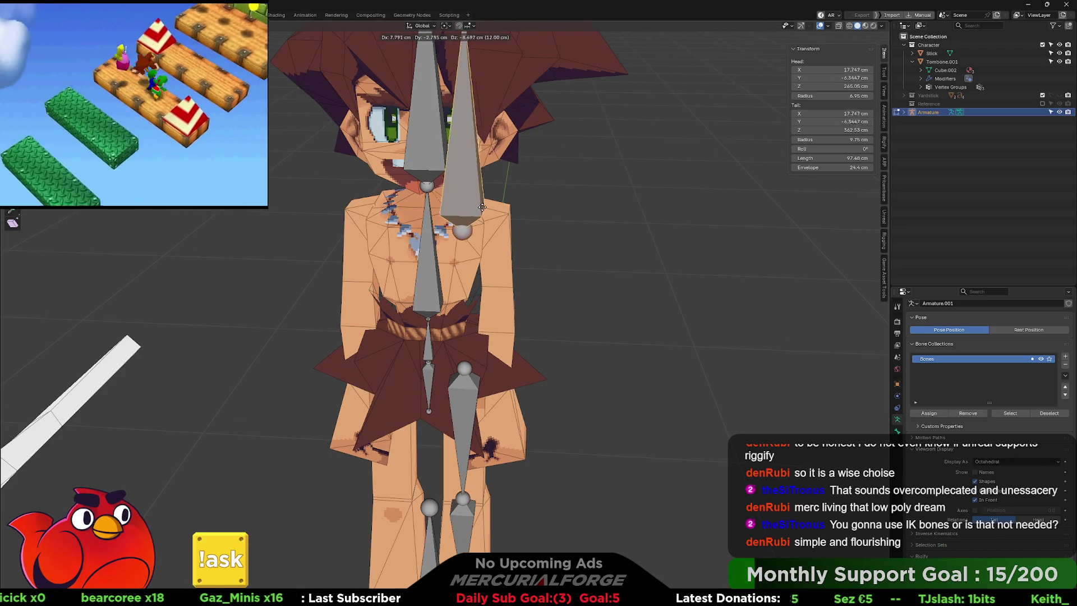
click(471, 206)
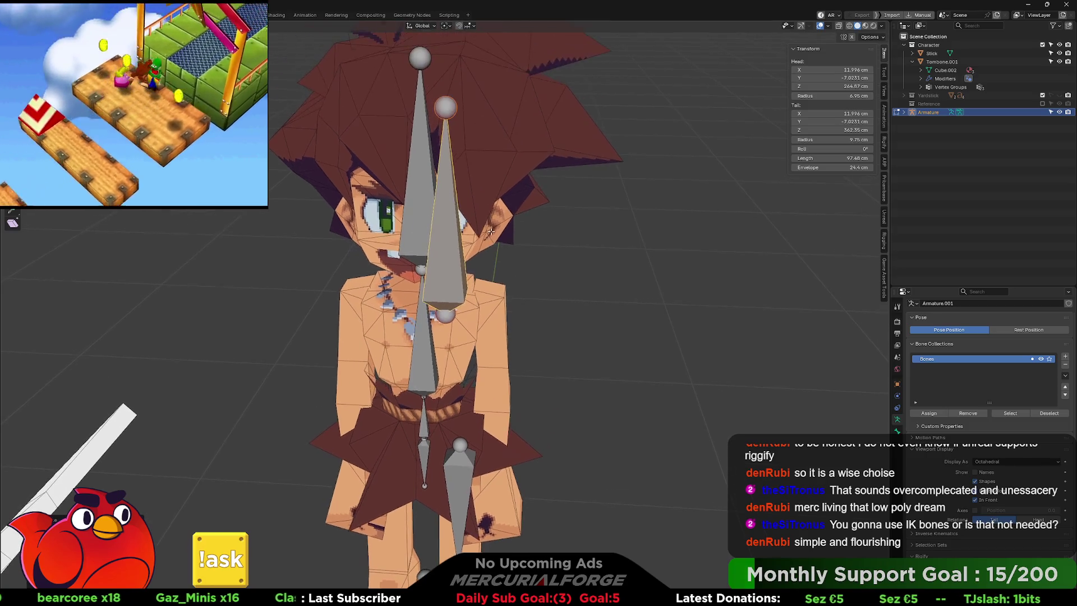
click(452, 105)
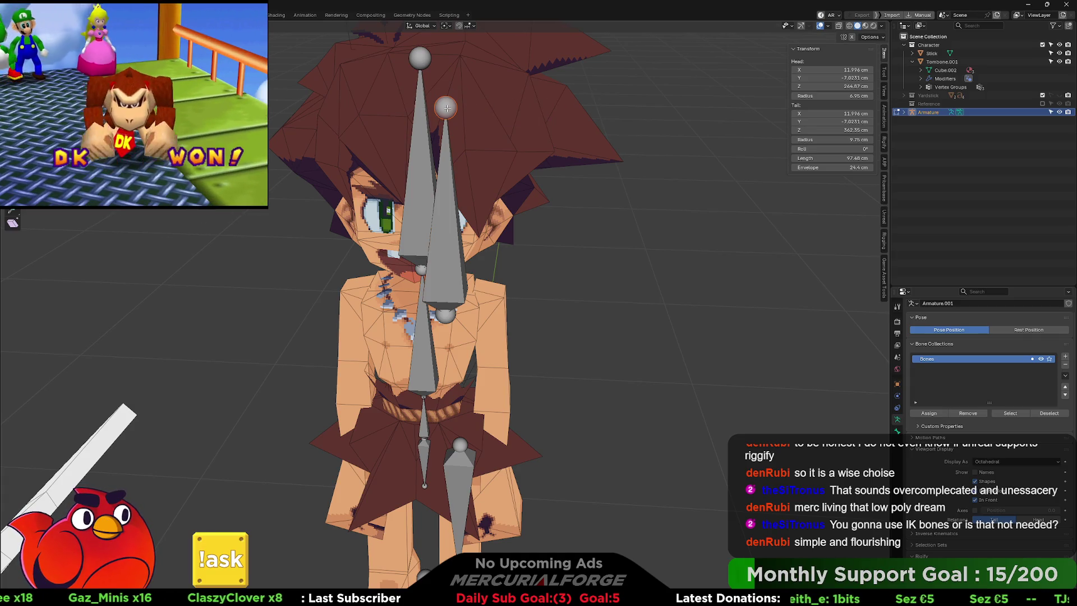
key(z)
click(587, 98)
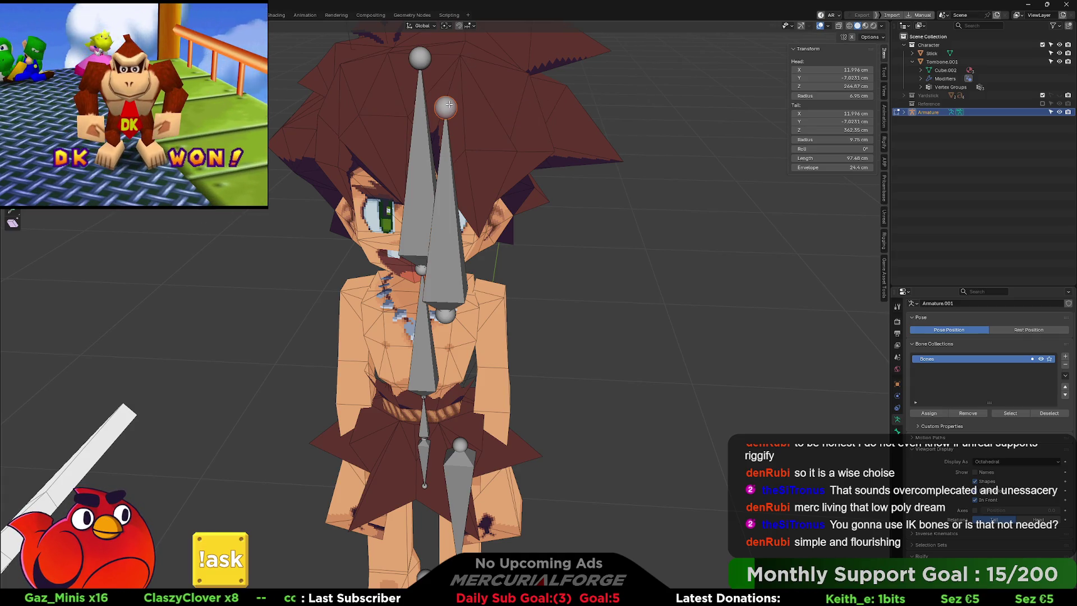
drag(444, 116, 443, 112)
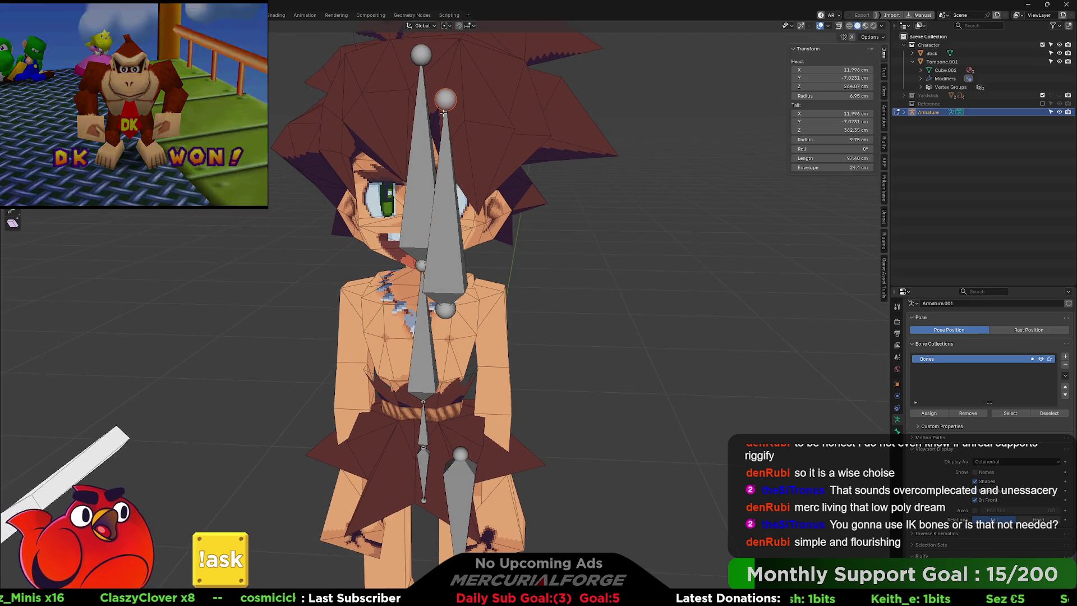
key(g)
key(z)
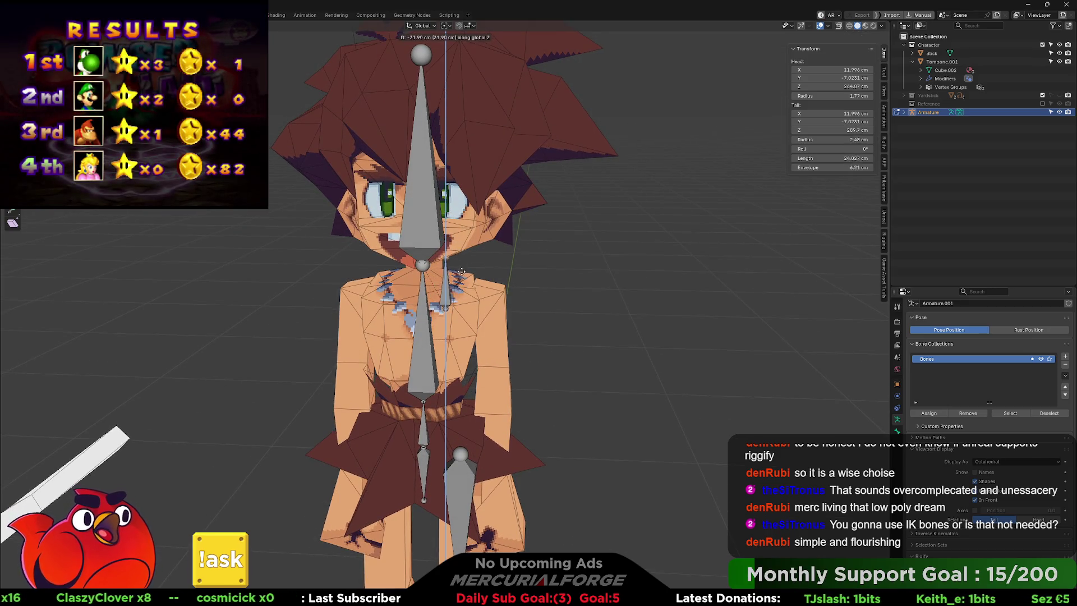
key(z)
key(z)
Move the copied bone's joints to the base of the neck and the left shoulder
drag(460, 286, 500, 269)
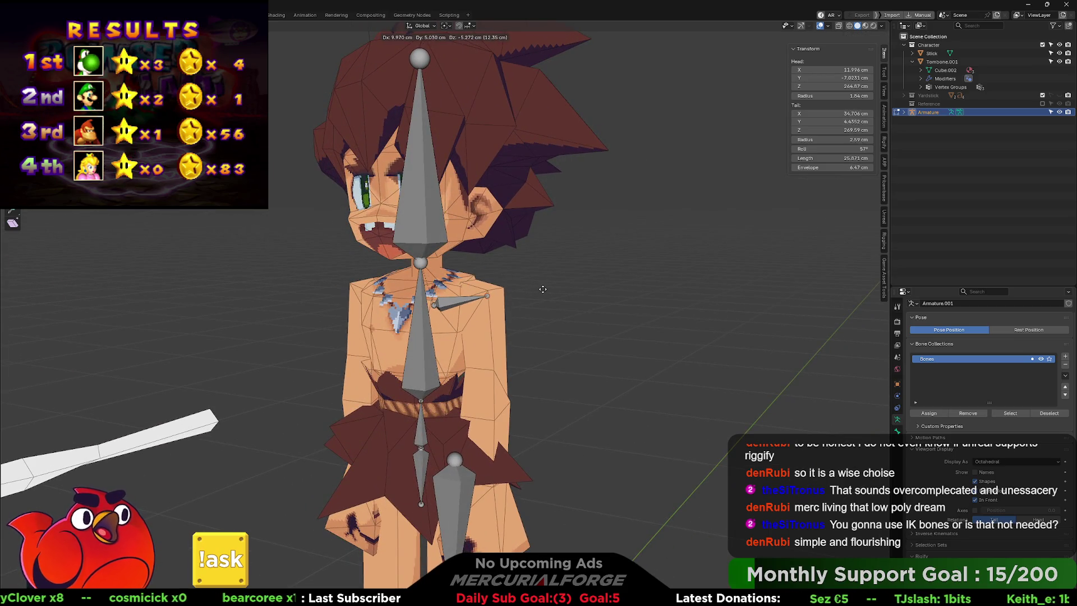
key(g)
mouse_move(435, 306)
mouse_down()
mouse_move(407, 276)
mouse_move(509, 286)
mouse_move(471, 279)
mouse_up()
click(403, 271)
key(g)
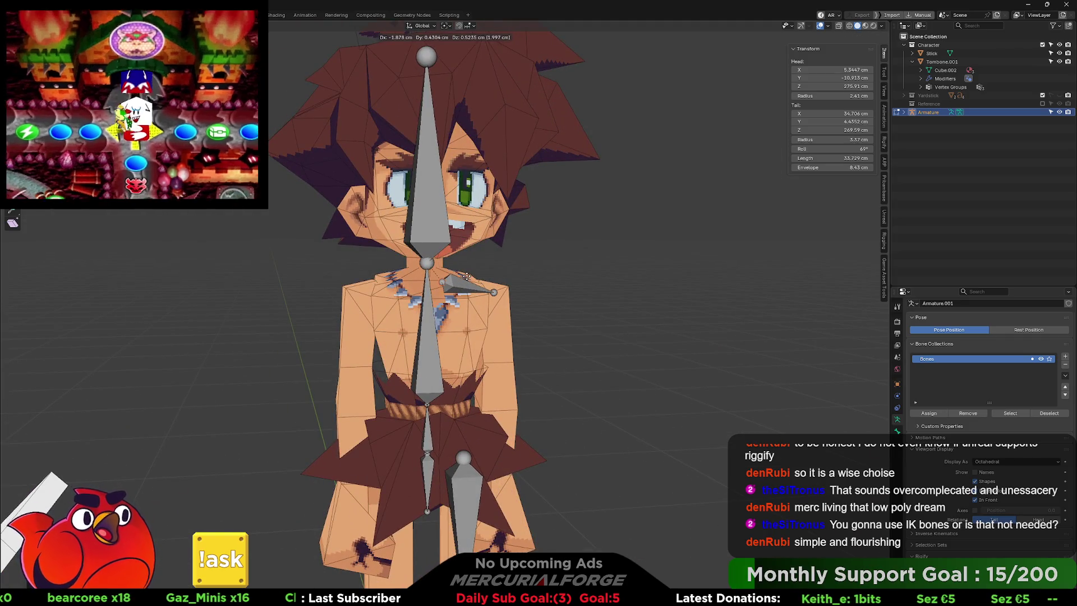
click(493, 292)
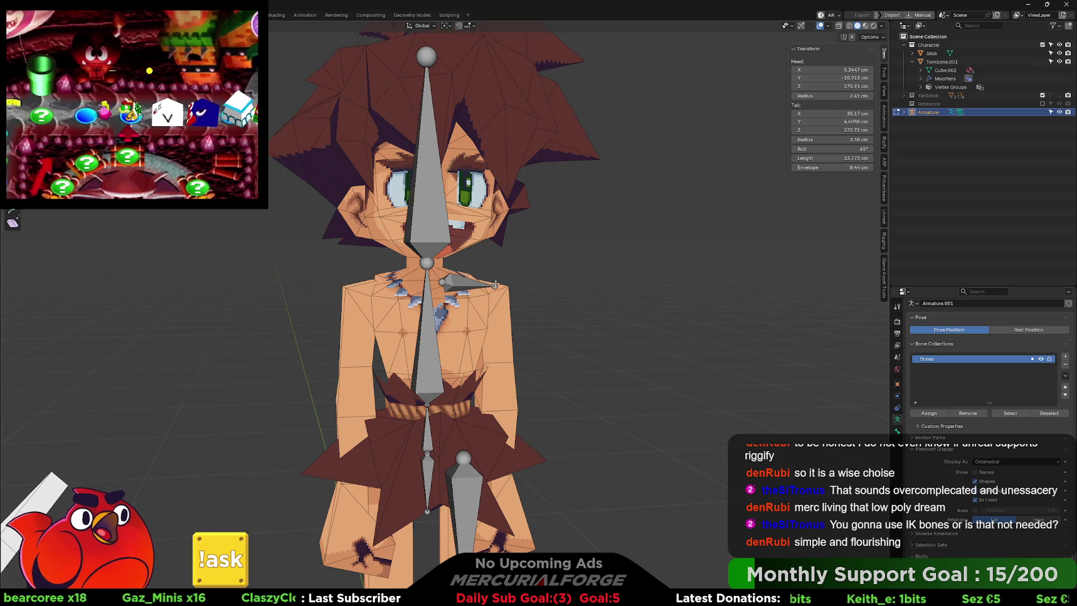
Refine the shoulder bone's tail from the side, leaving it about 25.9 cm long
mouse_move(494, 292)
mouse_down()
mouse_move(391, 282)
mouse_move(503, 272)
mouse_up()
key(s)
click(389, 279)
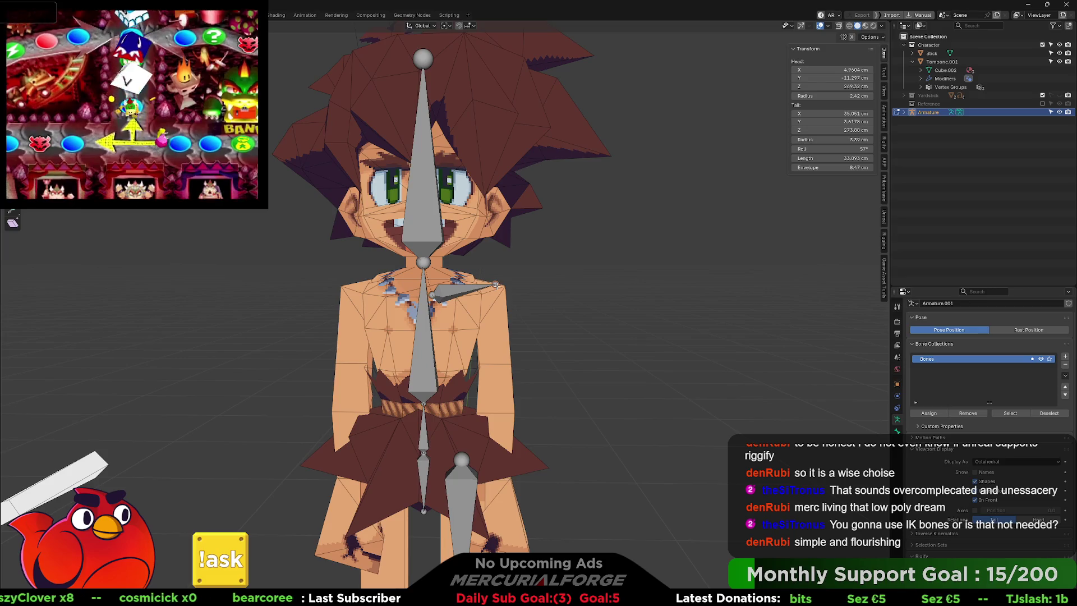
key(g)
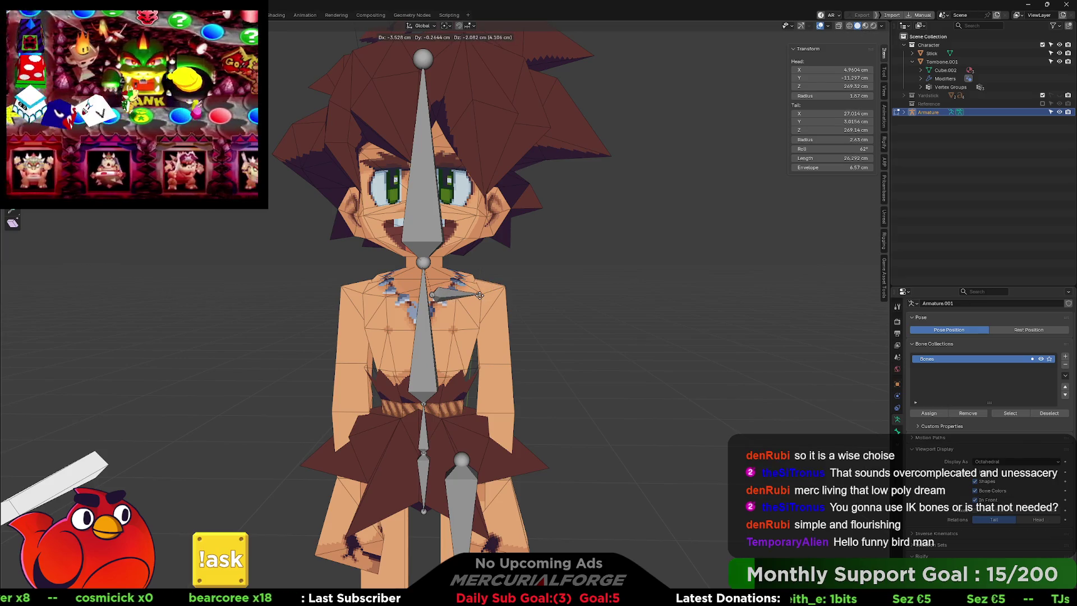
mouse_move(512, 293)
mouse_down()
mouse_move(424, 311)
mouse_move(518, 290)
mouse_move(420, 286)
mouse_up()
key(g)
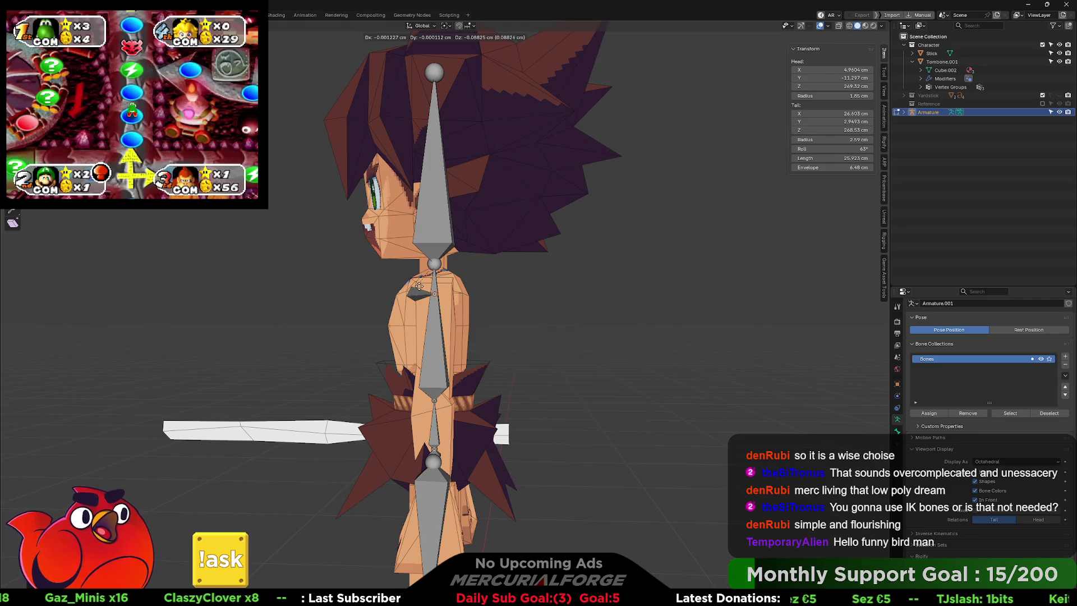
Nudge the shoulder bone's tail in side view to X 24.579, Z 269.56 cm, 25.656 cm long
click(418, 286)
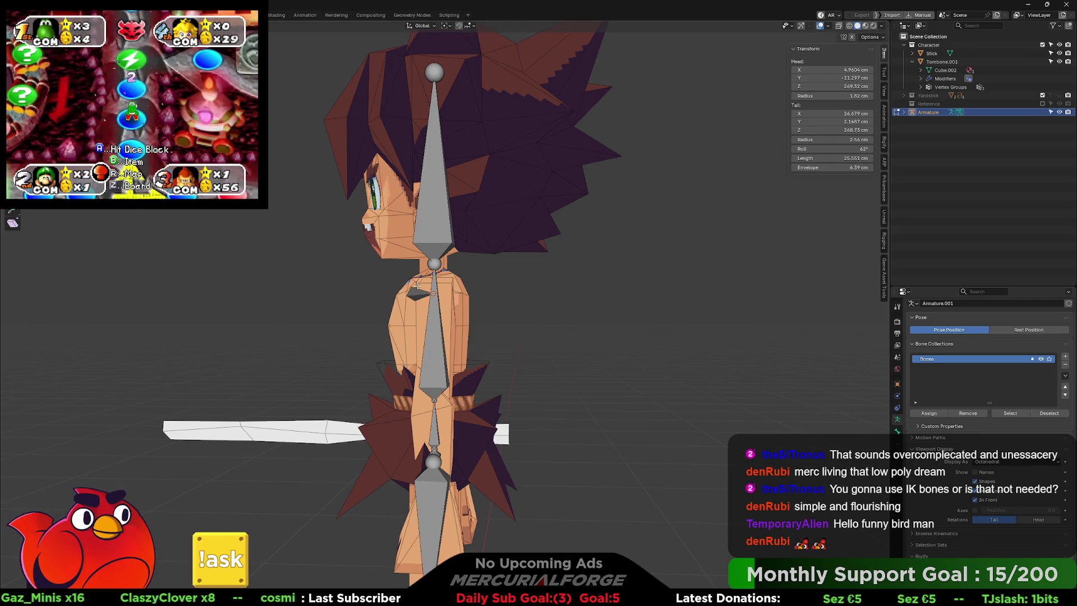
key(KP_3)
key(KP_8)
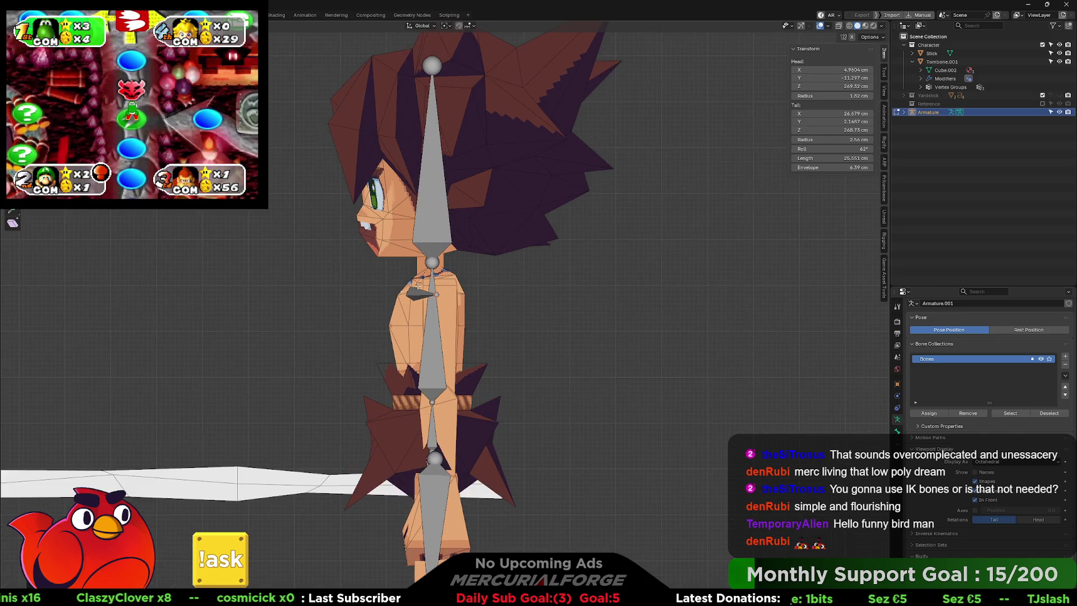
key(g)
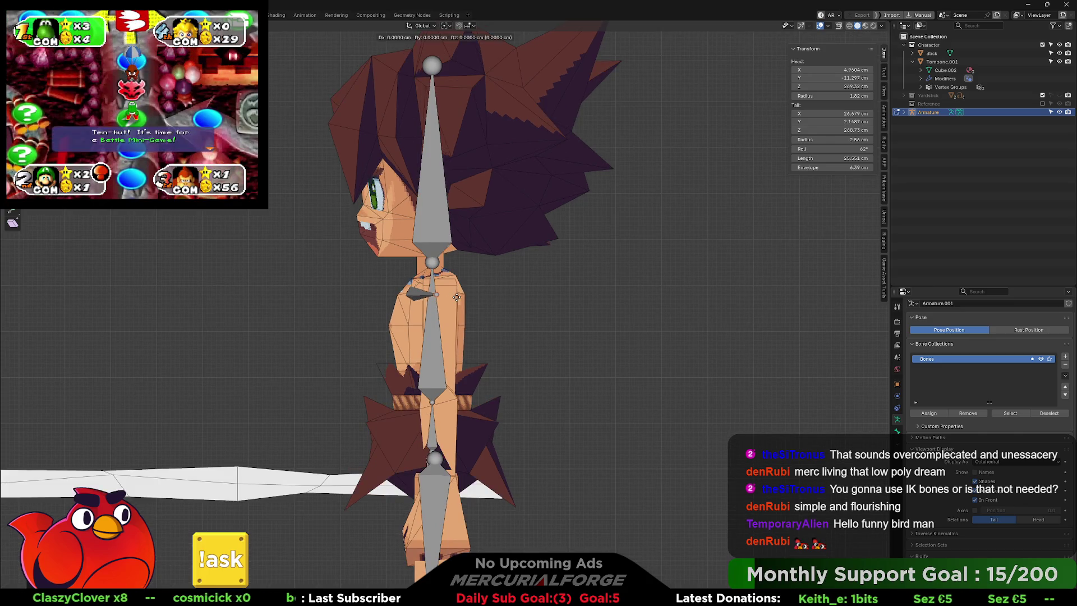
click(457, 297)
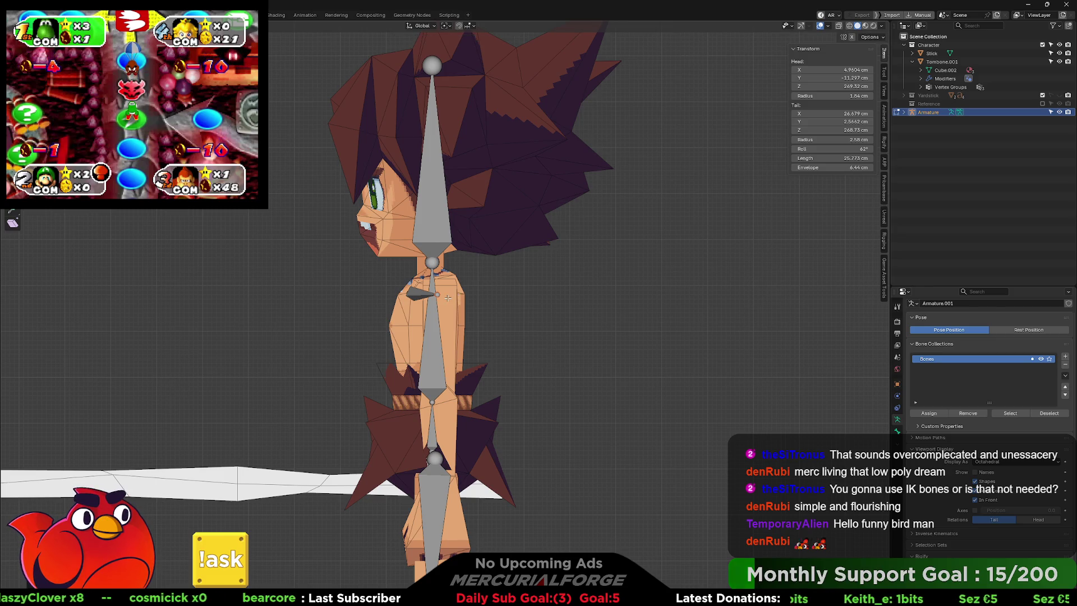
key(g)
click(447, 297)
key(KP_1)
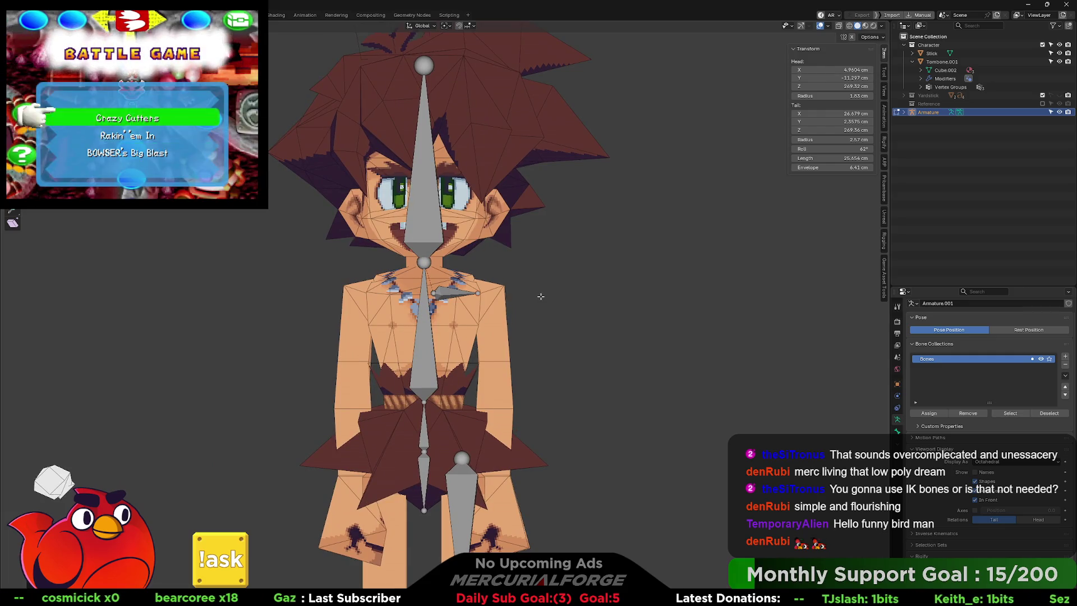
Extrude a forearm bone from the upper arm's end, undoing an overlong stretch
key(e)
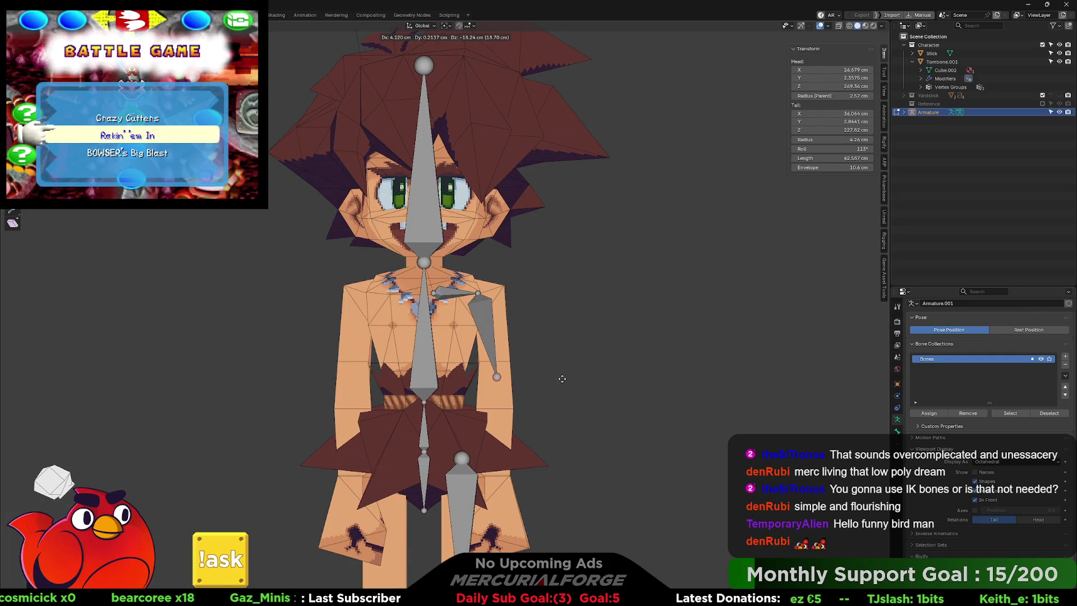
click(562, 378)
key(KP_3)
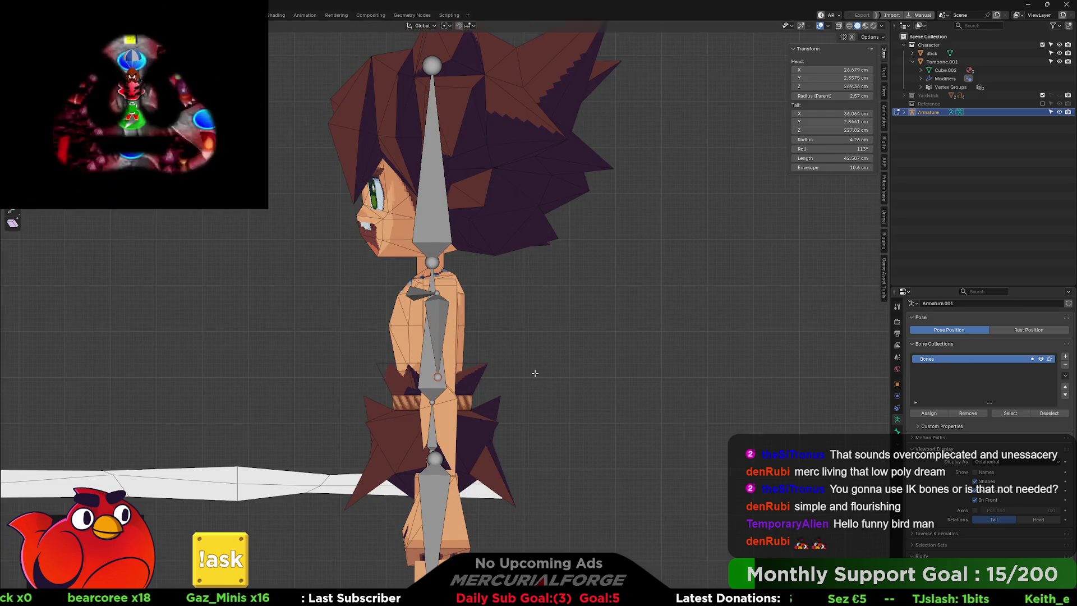
key(g)
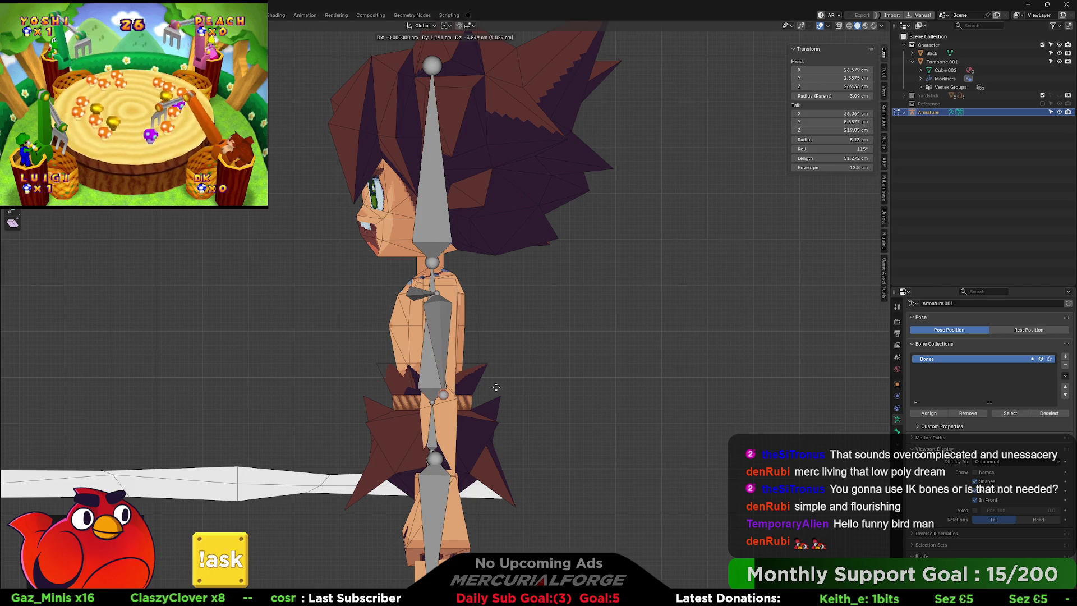
click(494, 467)
key(ctrl+z)
Place the forearm's tail lower and along the arm in side and front views, 40.093 cm long
click(434, 459)
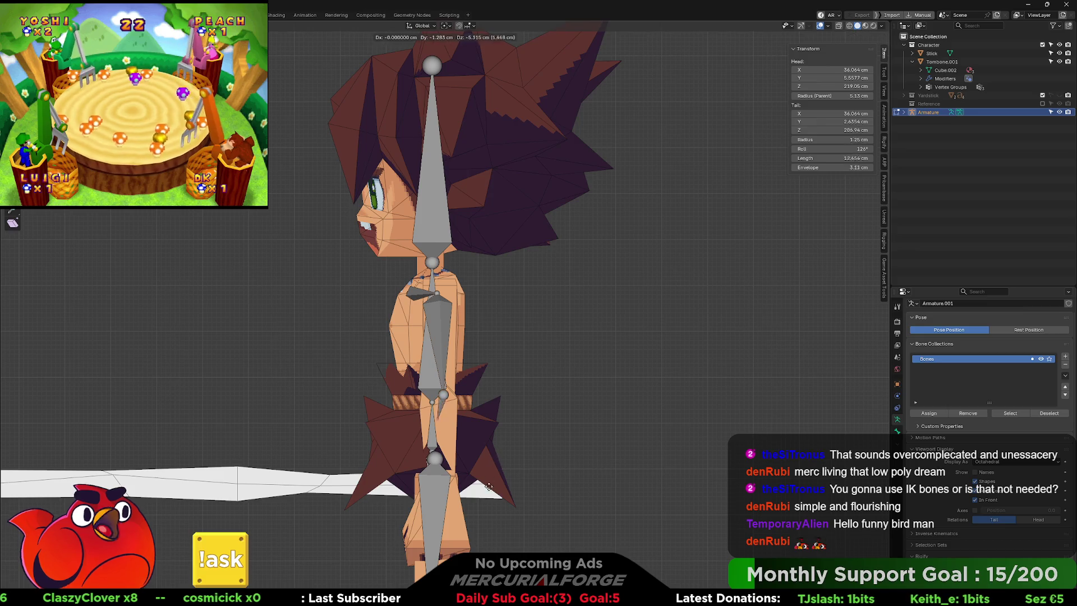
key(g)
click(491, 540)
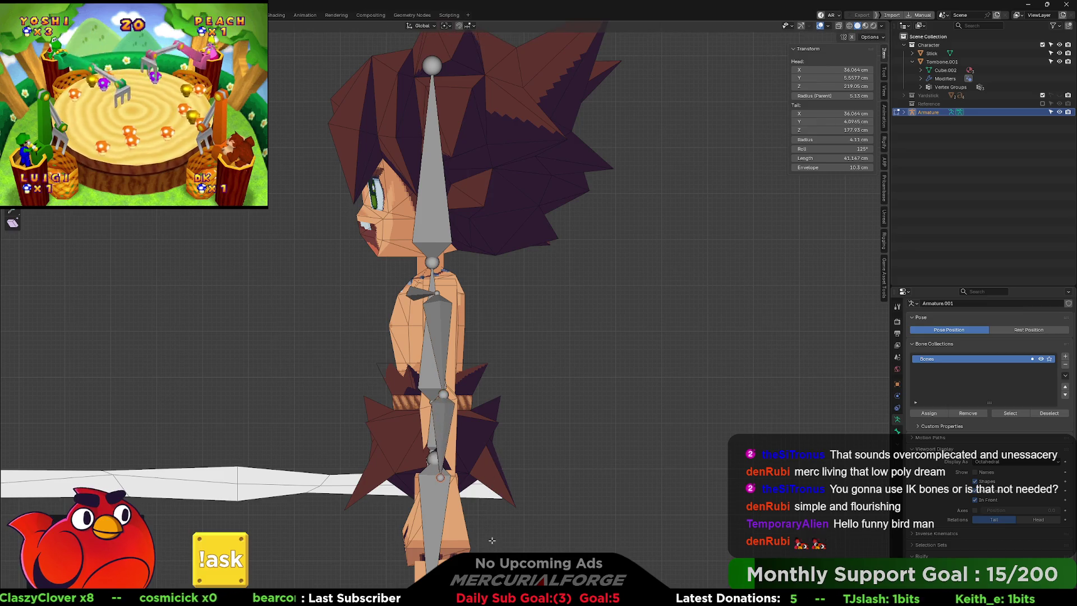
key(KP_1)
key(g)
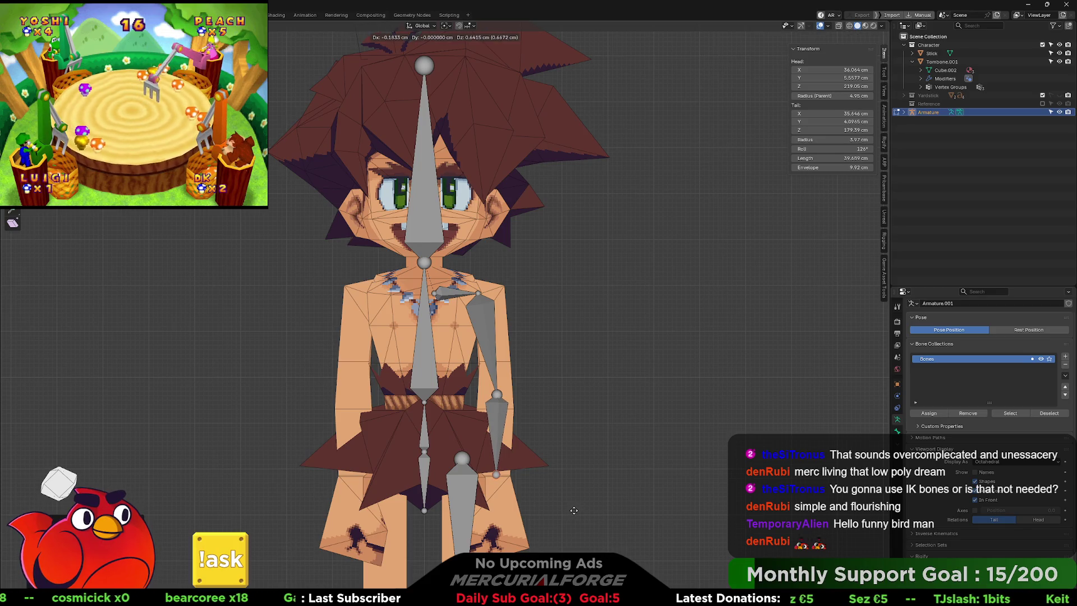
click(574, 510)
key(KP_3)
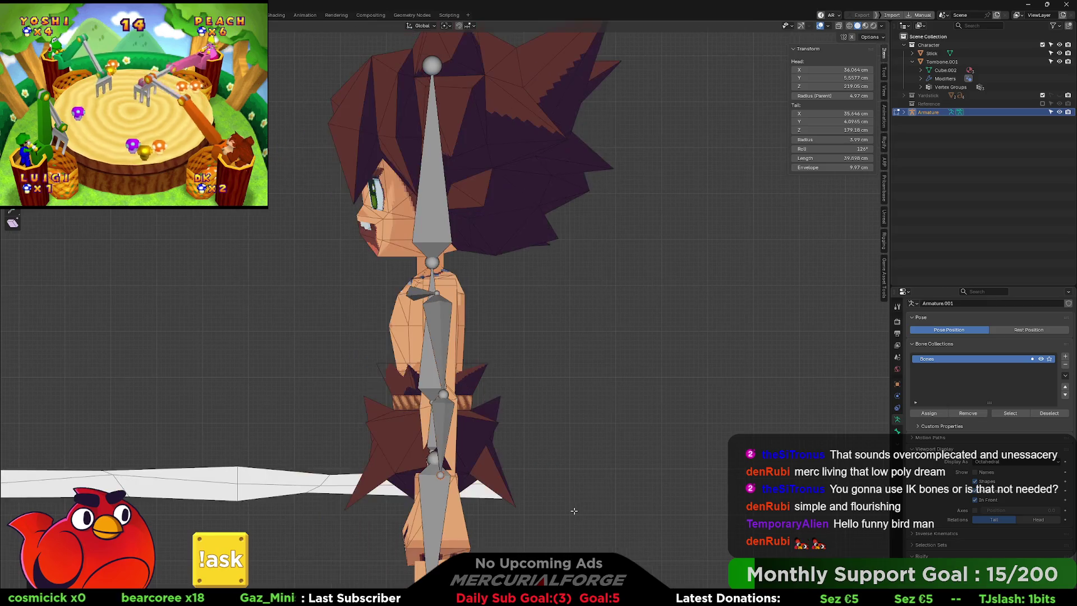
key(g)
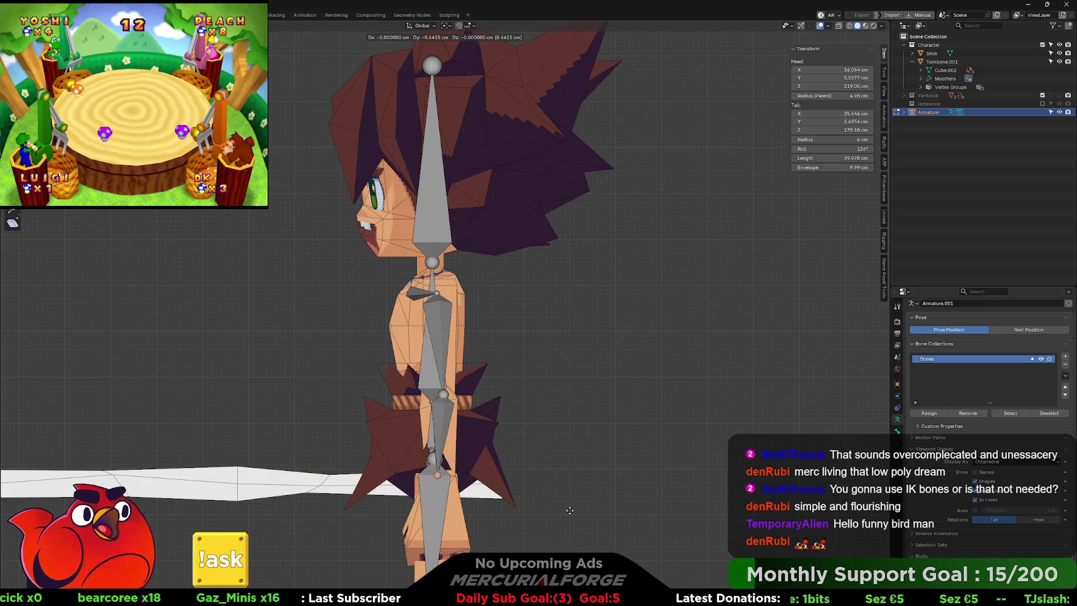
click(571, 511)
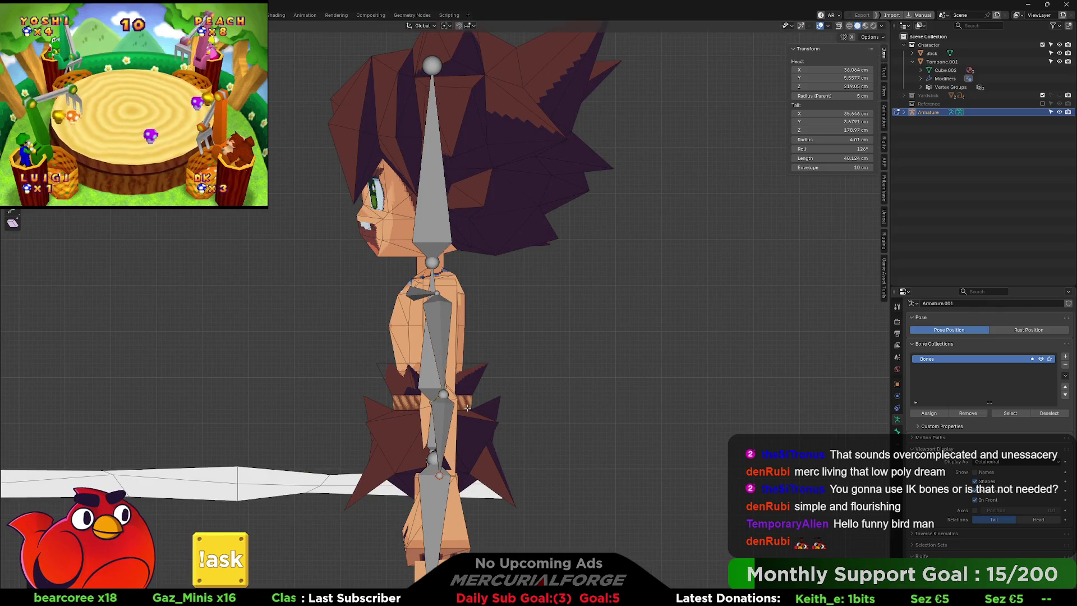
key(KP_1)
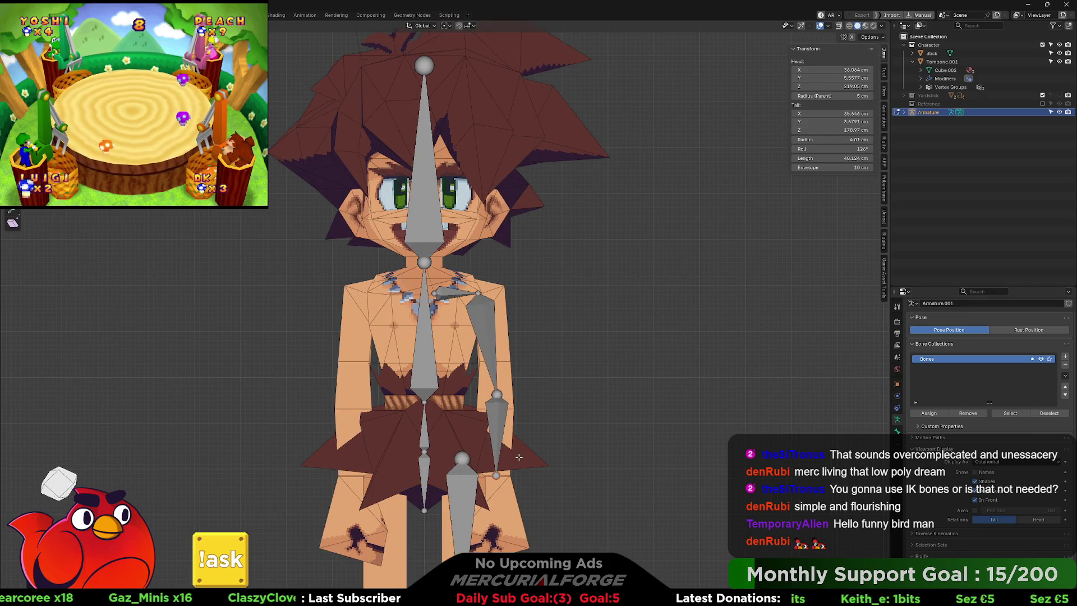
Extrude a hand bone from the forearm's end and check it from the side
key(e)
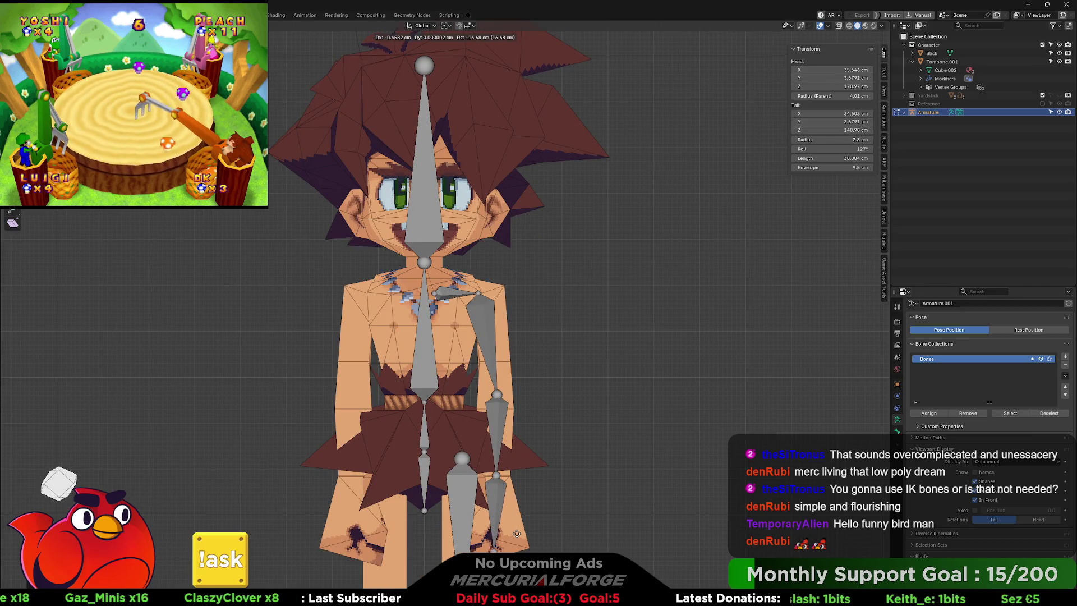
click(517, 538)
key(KP_3)
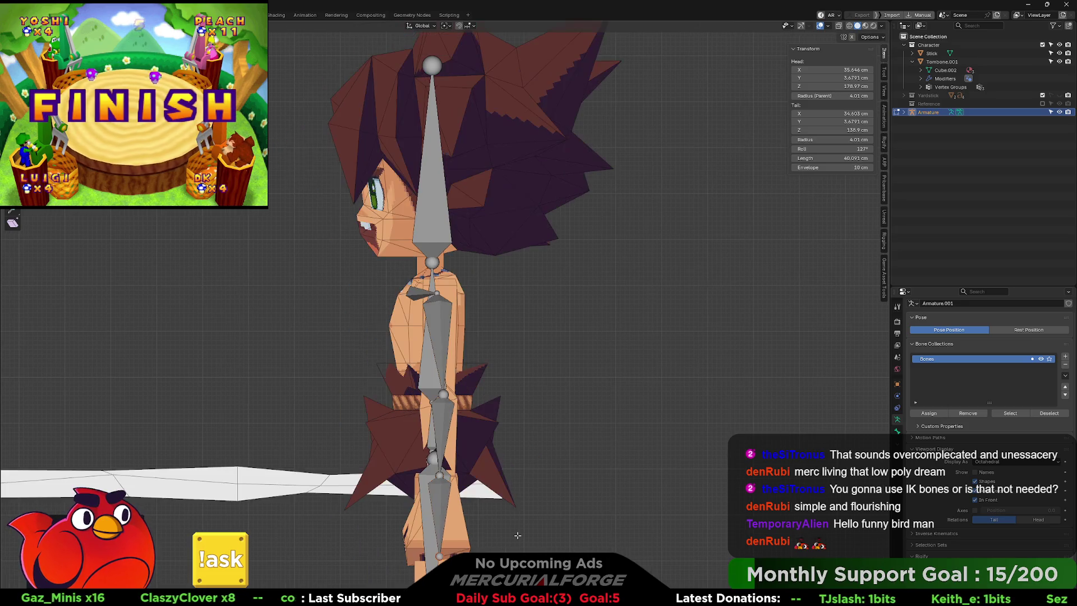
key(KP_1)
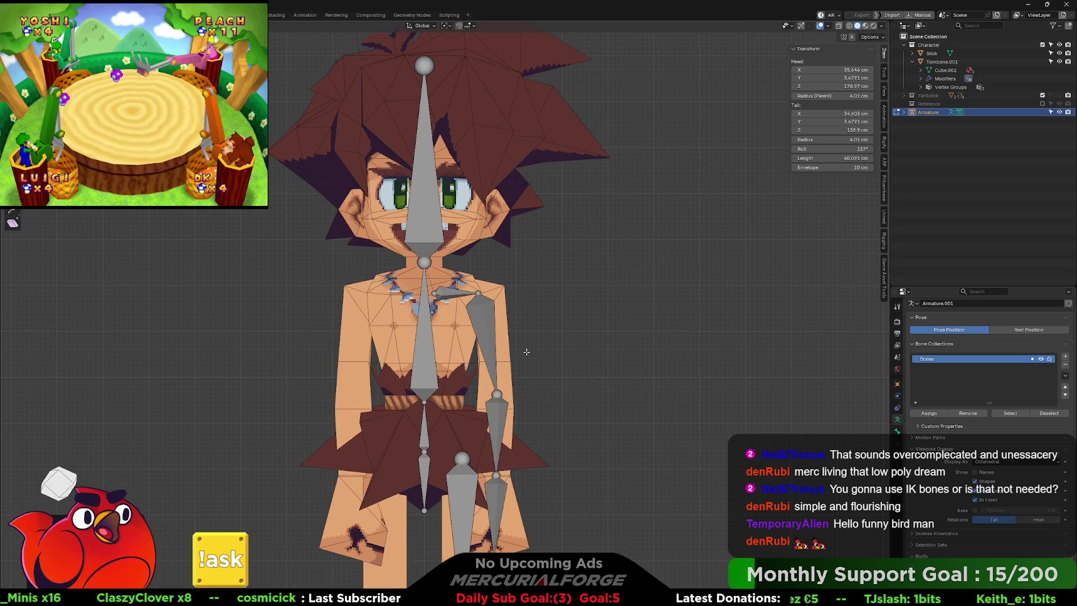
scroll(504, 278, down, 4)
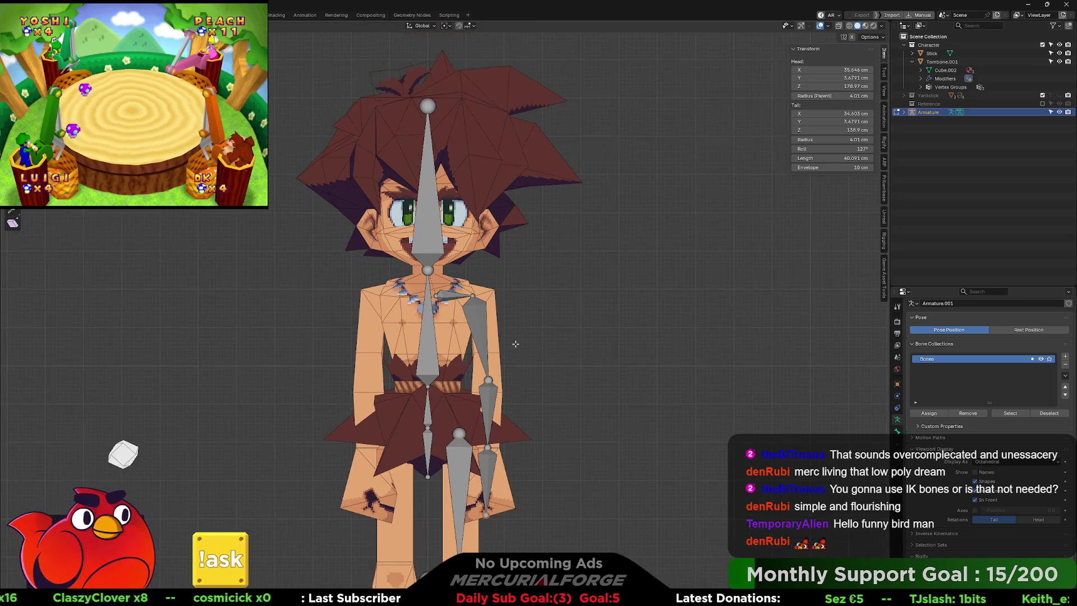
mouse_move(519, 298)
mouse_down()
mouse_move(534, 291)
mouse_move(353, 293)
mouse_move(404, 293)
mouse_up()
Add a bone at the origin, move its tail forward along Y, and set Tail Z to 0
key(KP_3)
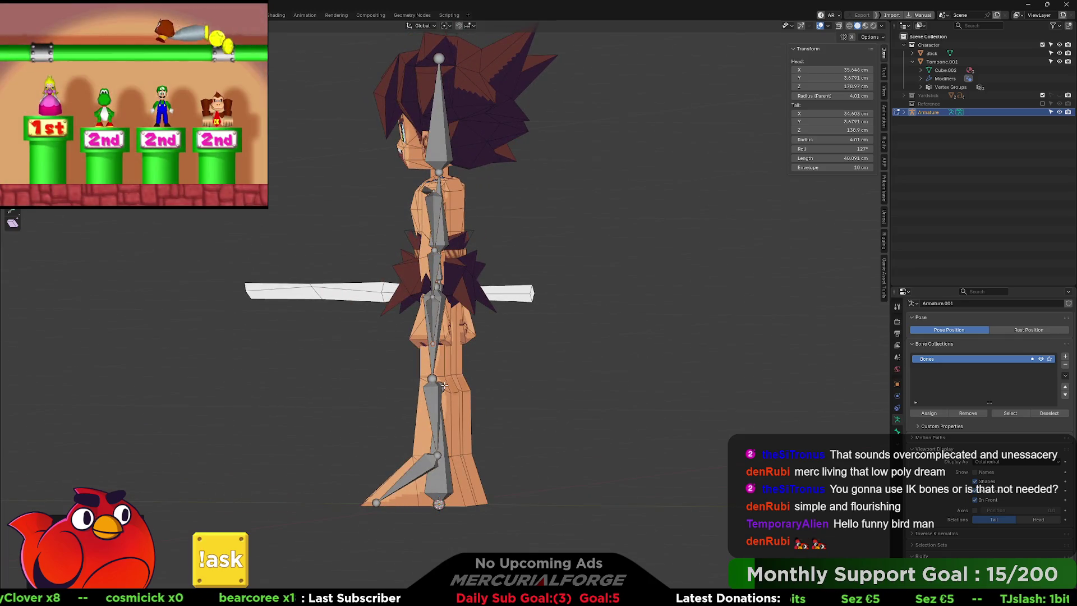
key(shift+a)
key(KP_5)
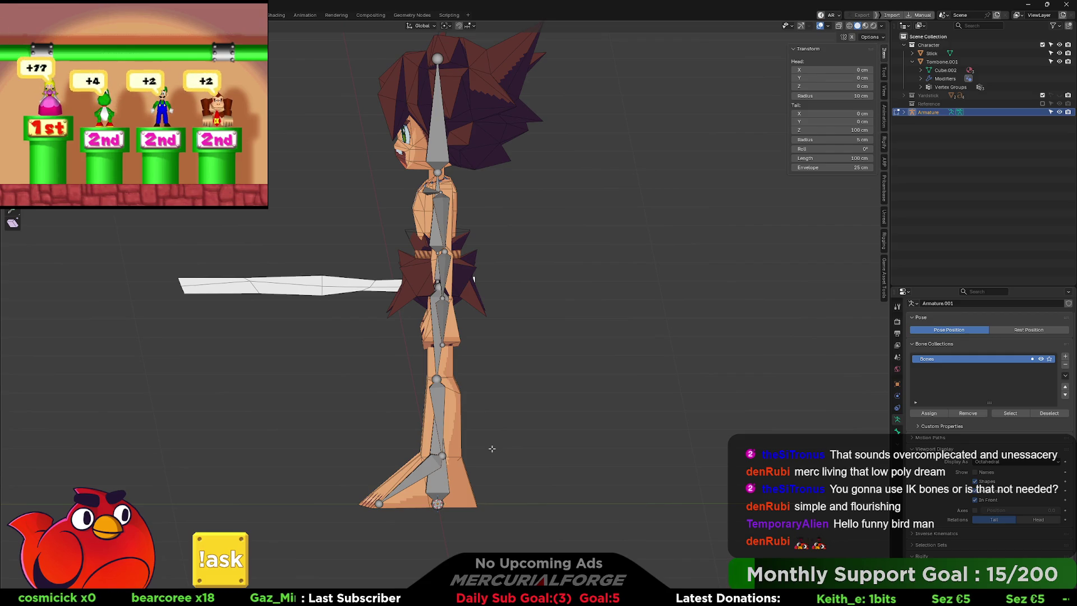
key(KP_5)
key(g)
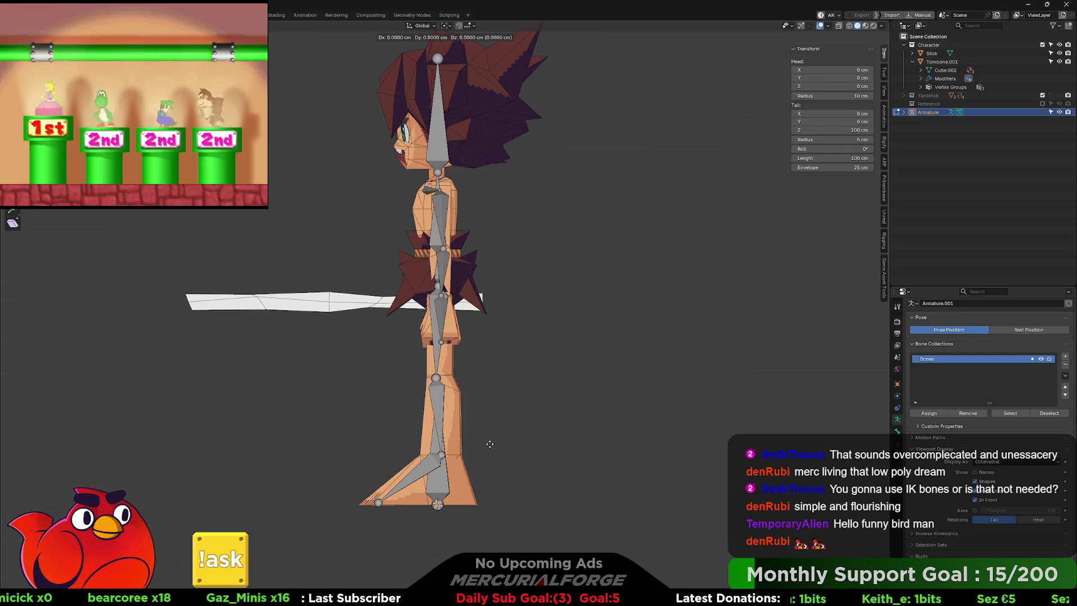
key(x)
key(y)
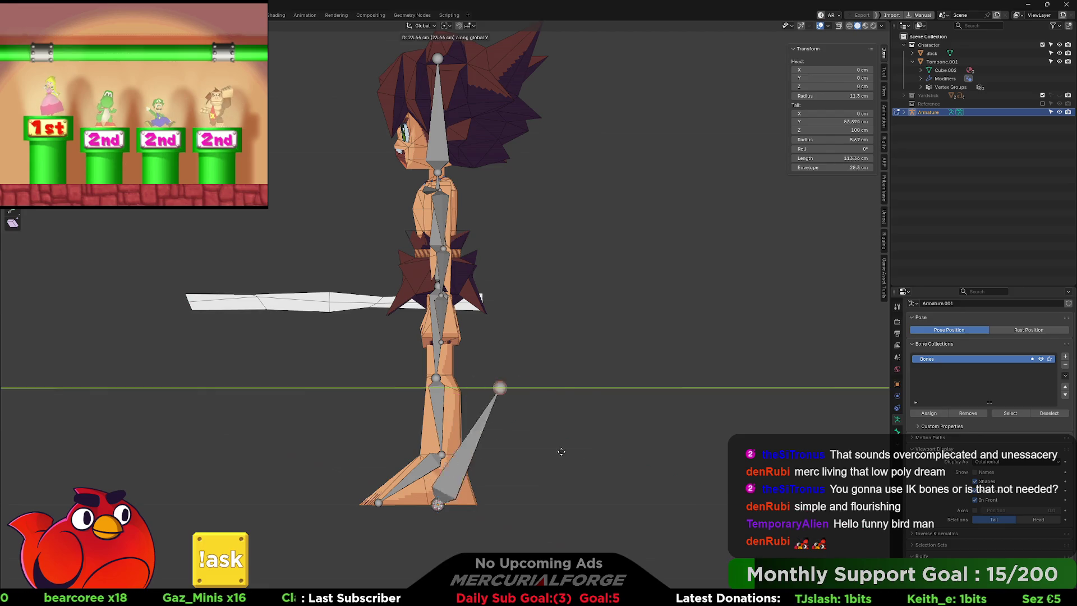
click(647, 455)
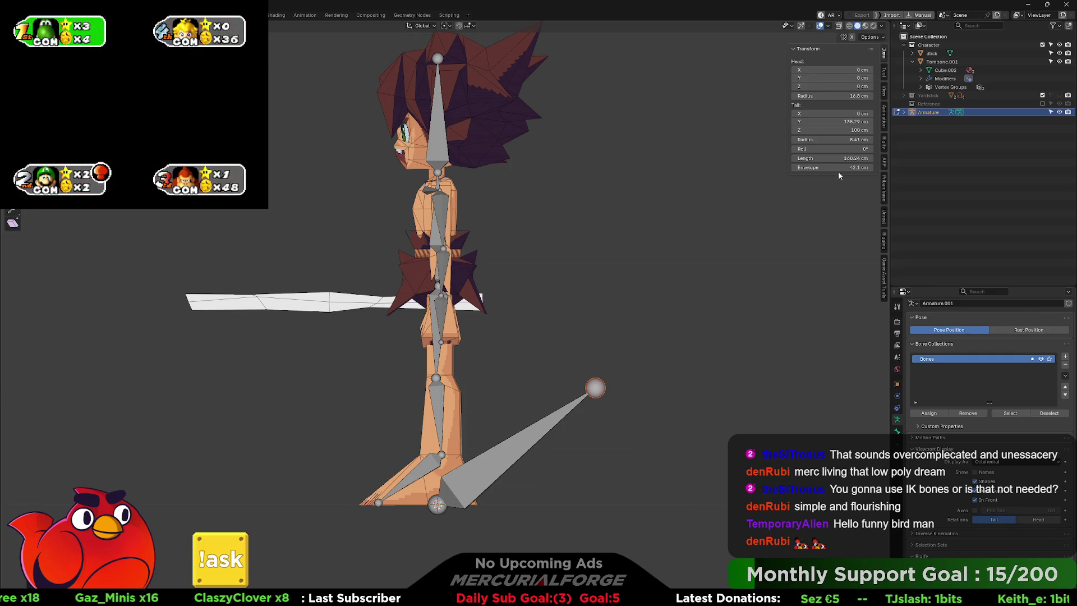
click(841, 129)
text(0)
key(Return)
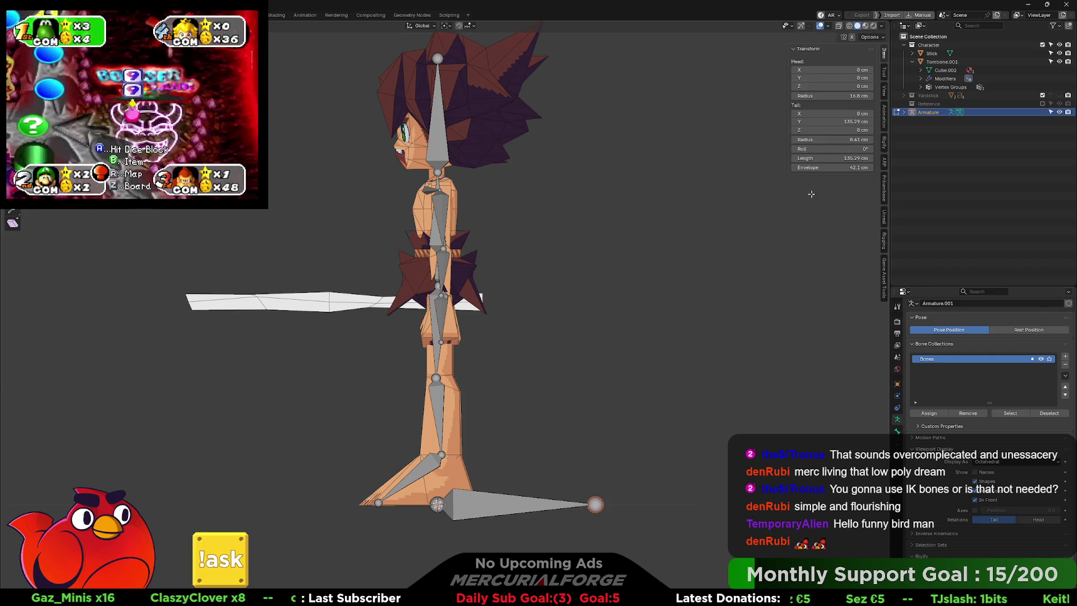
mouse_move(628, 418)
mouse_down()
mouse_move(725, 426)
mouse_move(596, 421)
mouse_move(598, 401)
mouse_up()
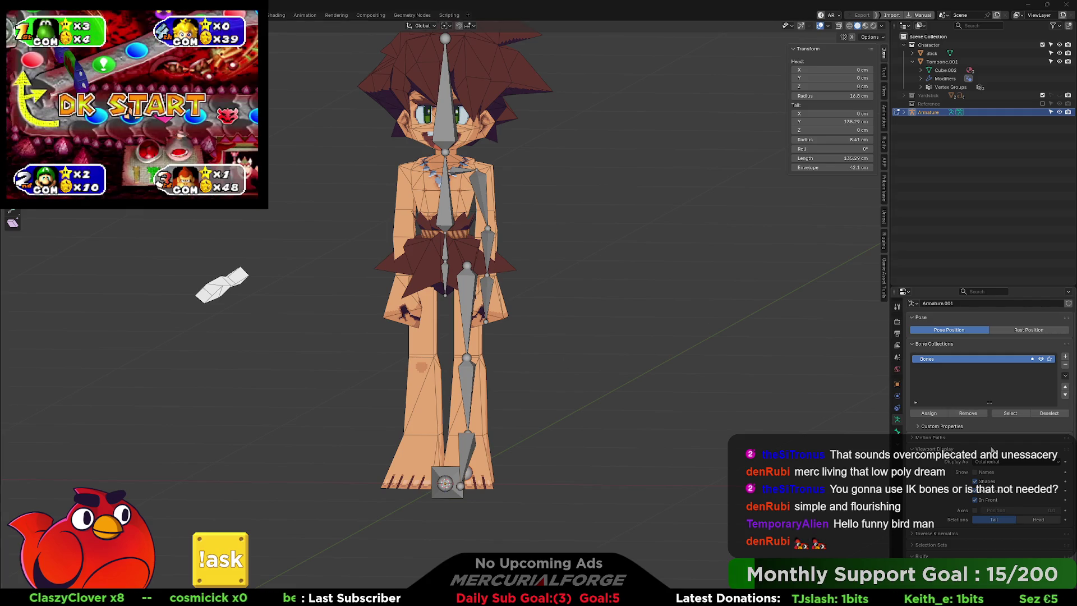
click(988, 463)
click(990, 482)
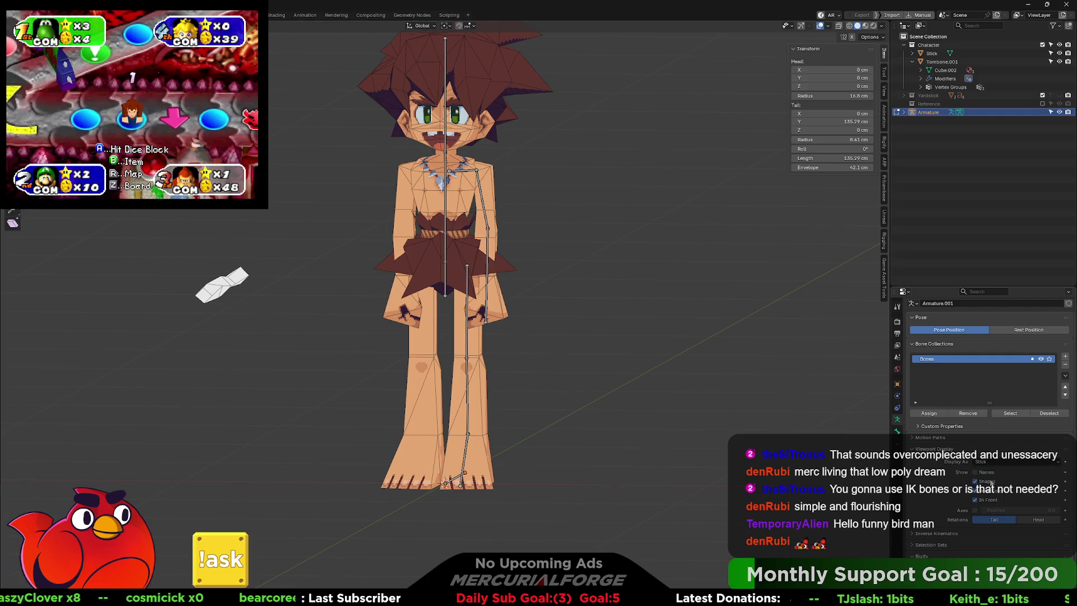
click(1004, 463)
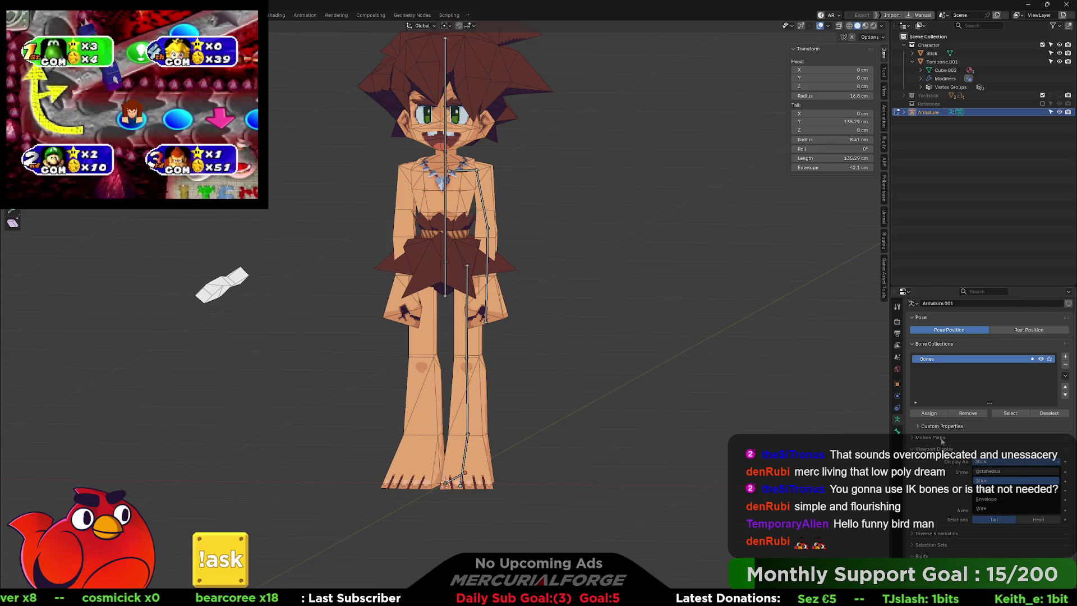
click(1003, 490)
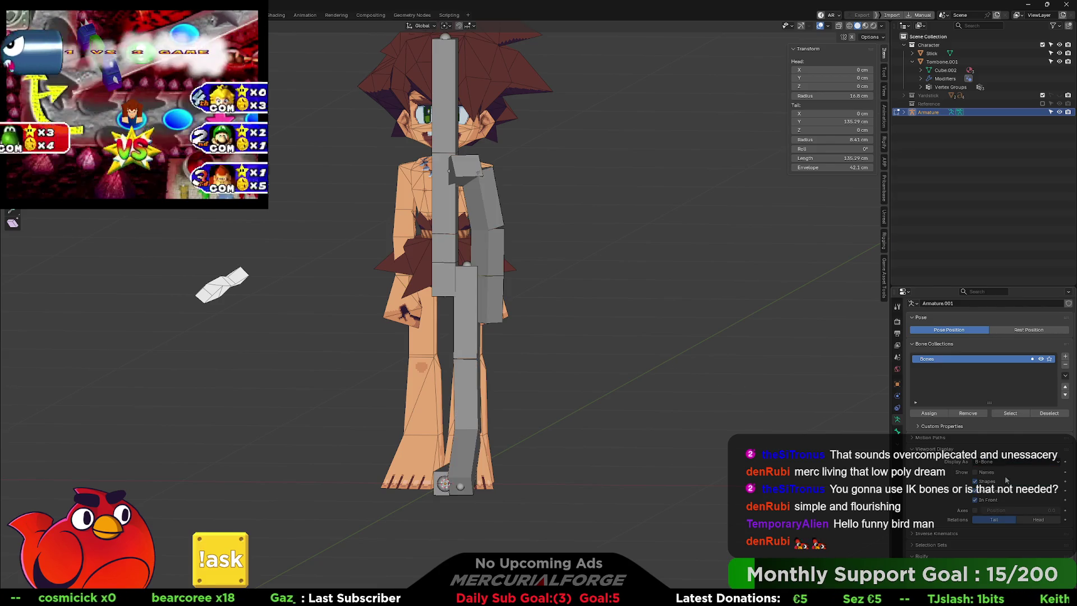
click(1004, 463)
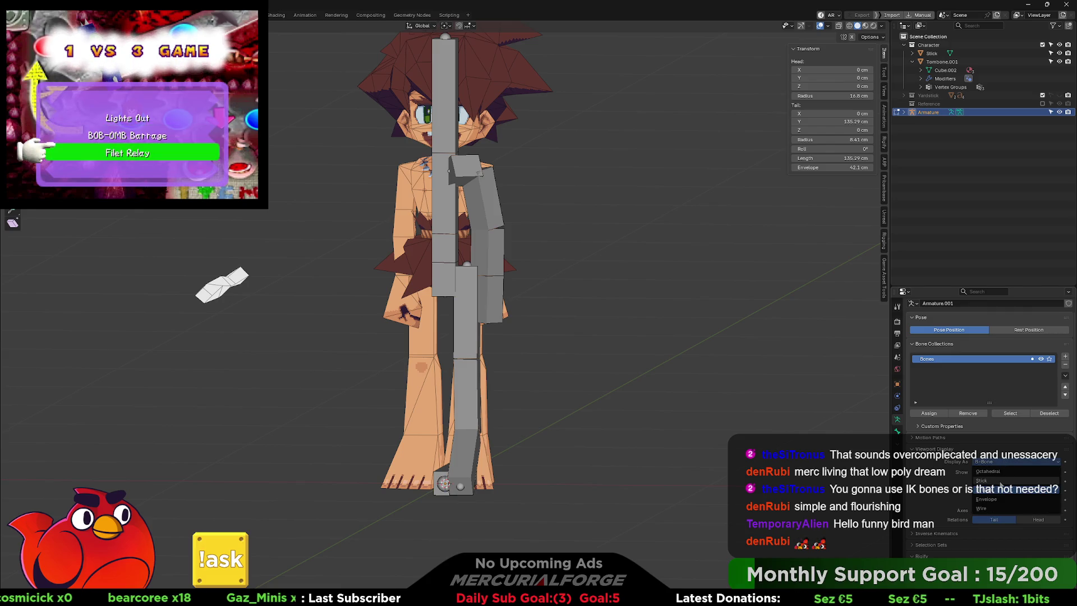
click(1000, 481)
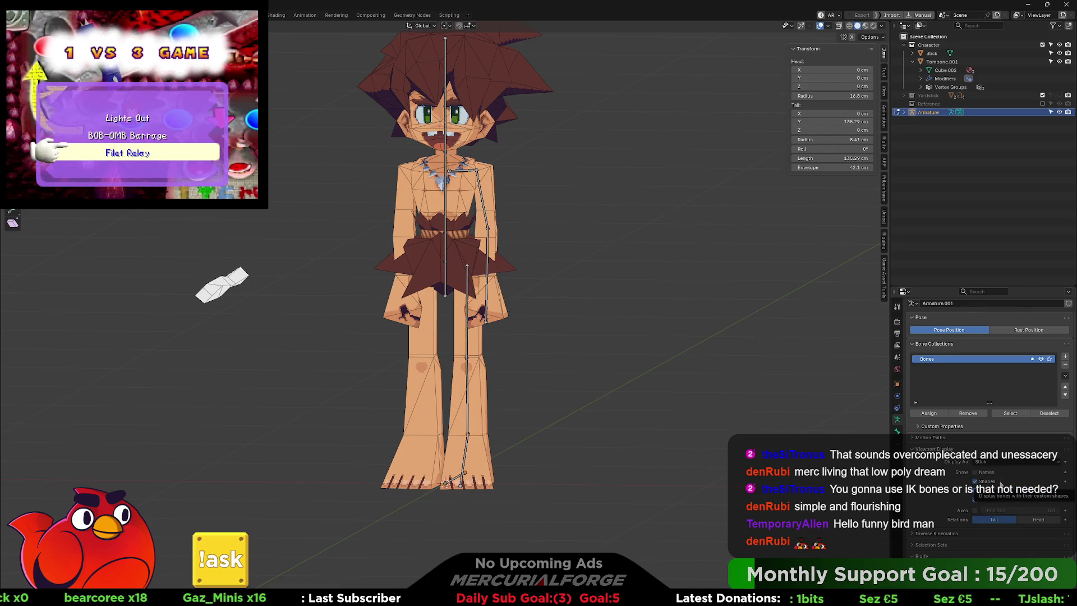
click(1002, 462)
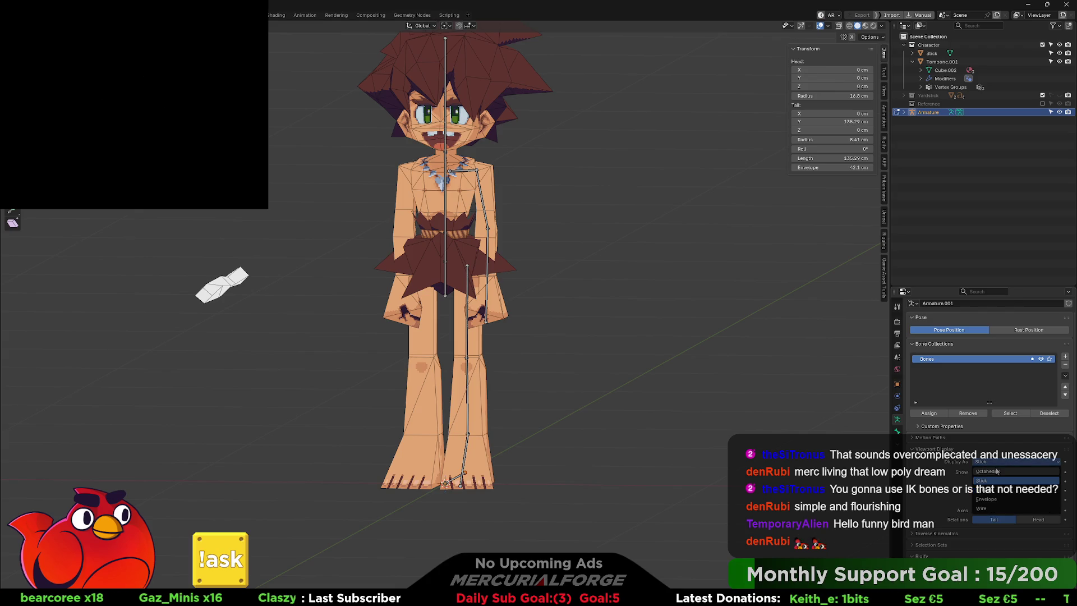
click(996, 471)
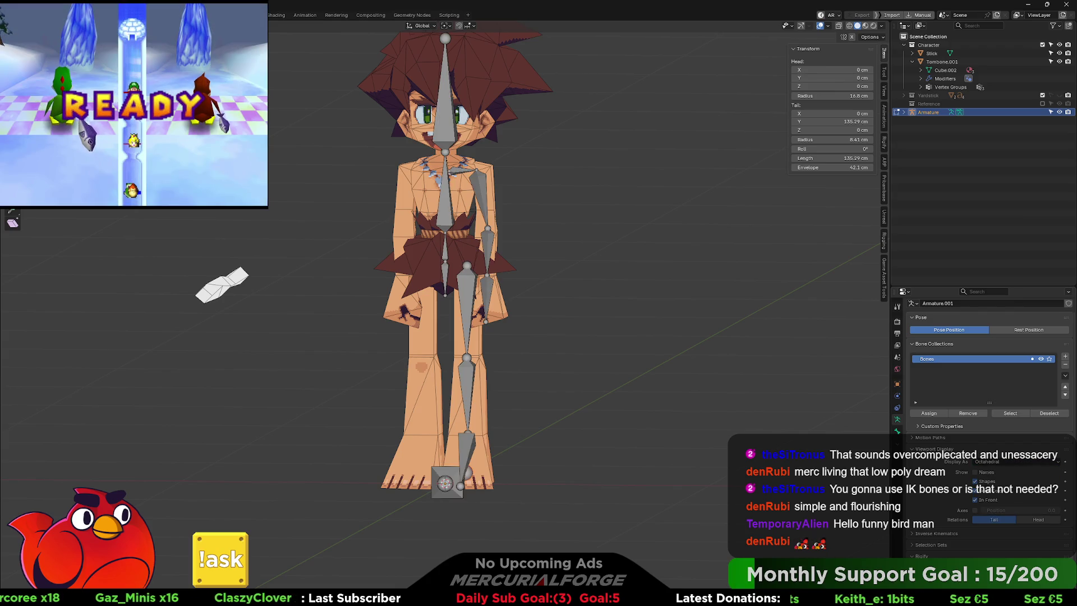
Adjust the Viewport Display axes position slider so bone axis markers sit toward the bone bases
drag(640, 390, 551, 390)
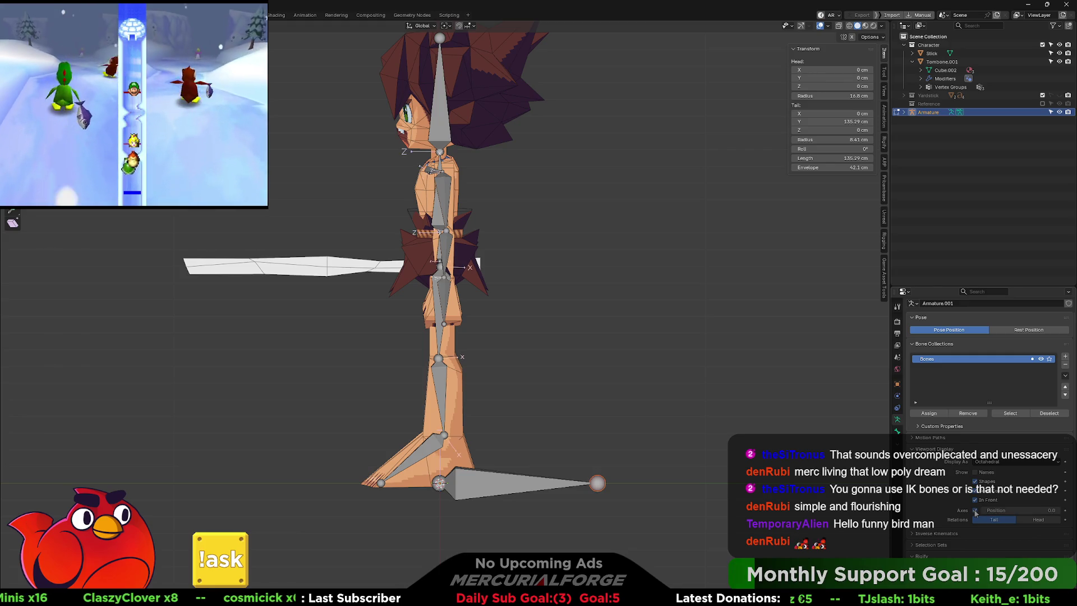
drag(995, 512, 1004, 512)
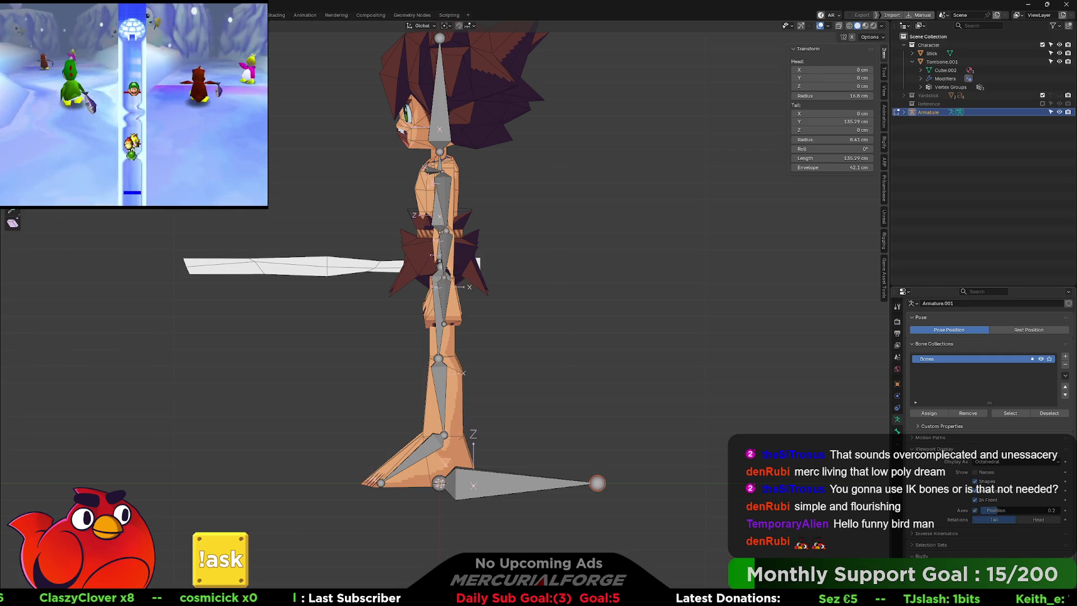
drag(697, 218, 702, 212)
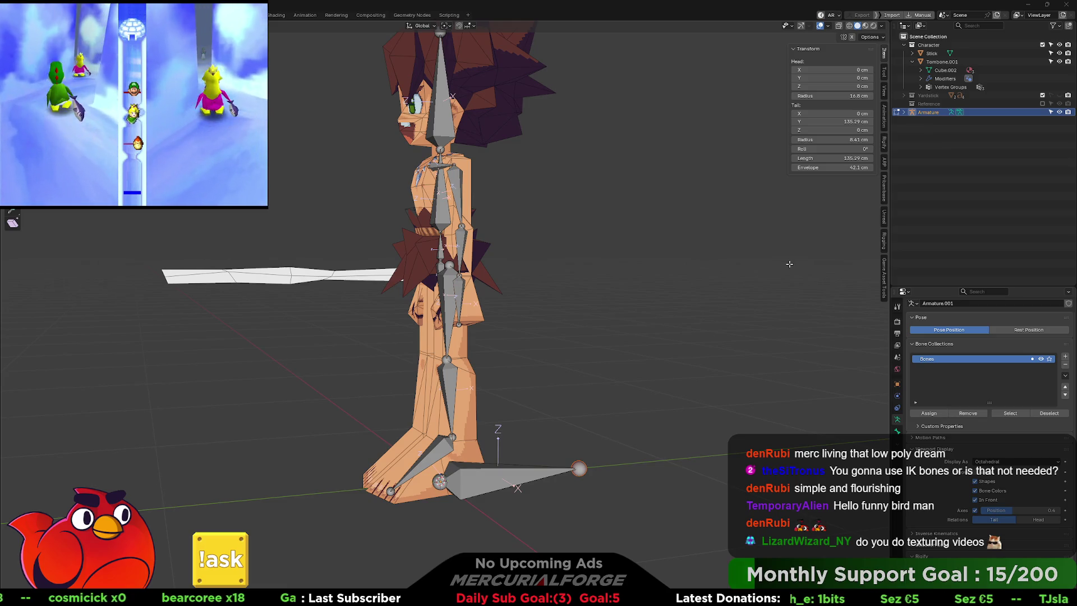
key(n)
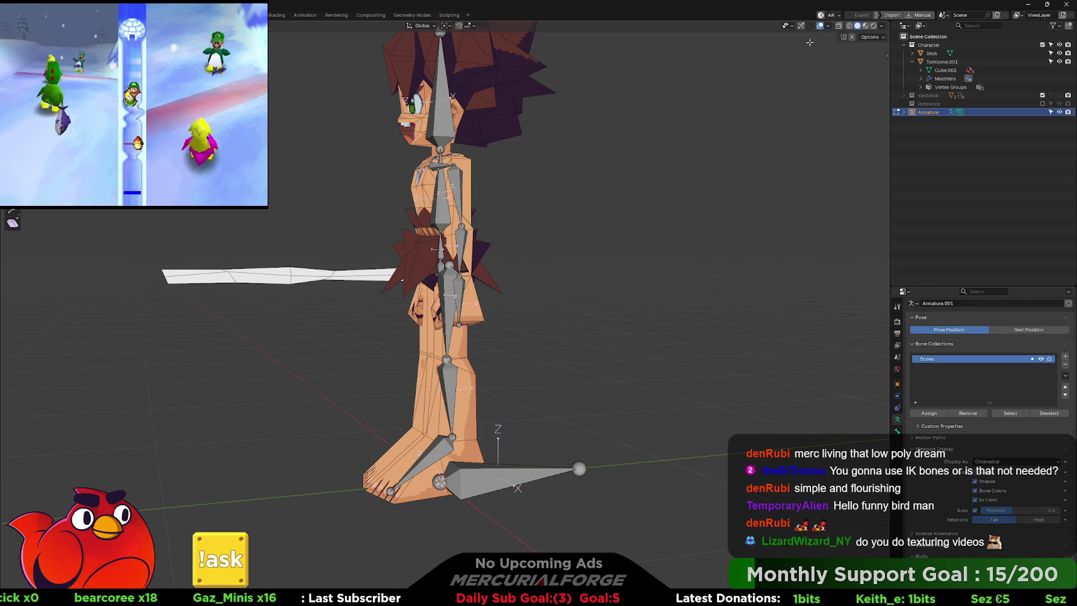
mouse_move(711, 268)
mouse_down()
mouse_move(617, 269)
mouse_move(697, 275)
mouse_up()
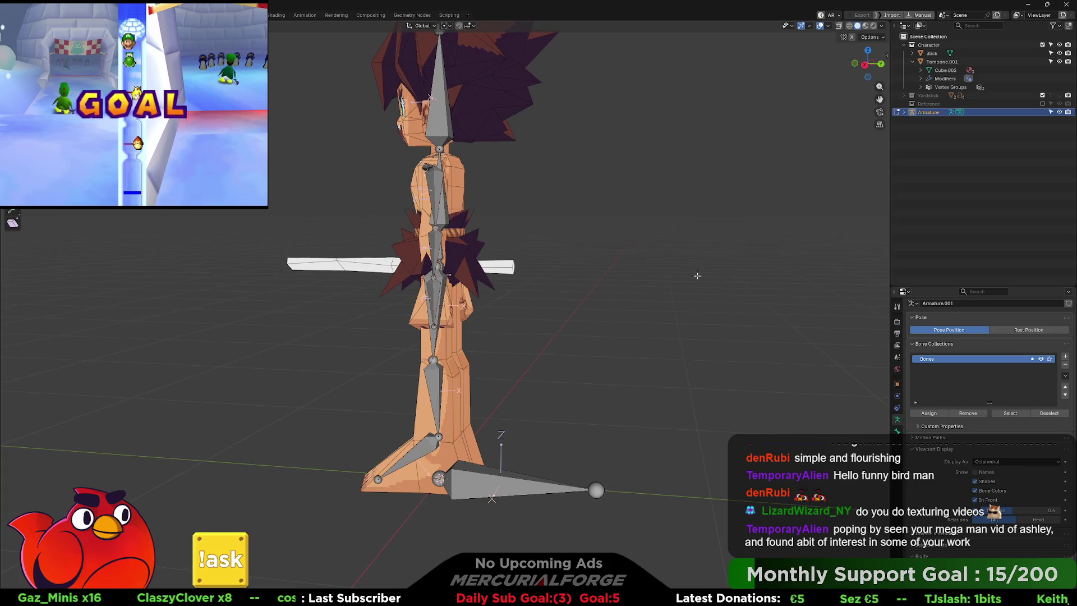
drag(1009, 510, 1063, 509)
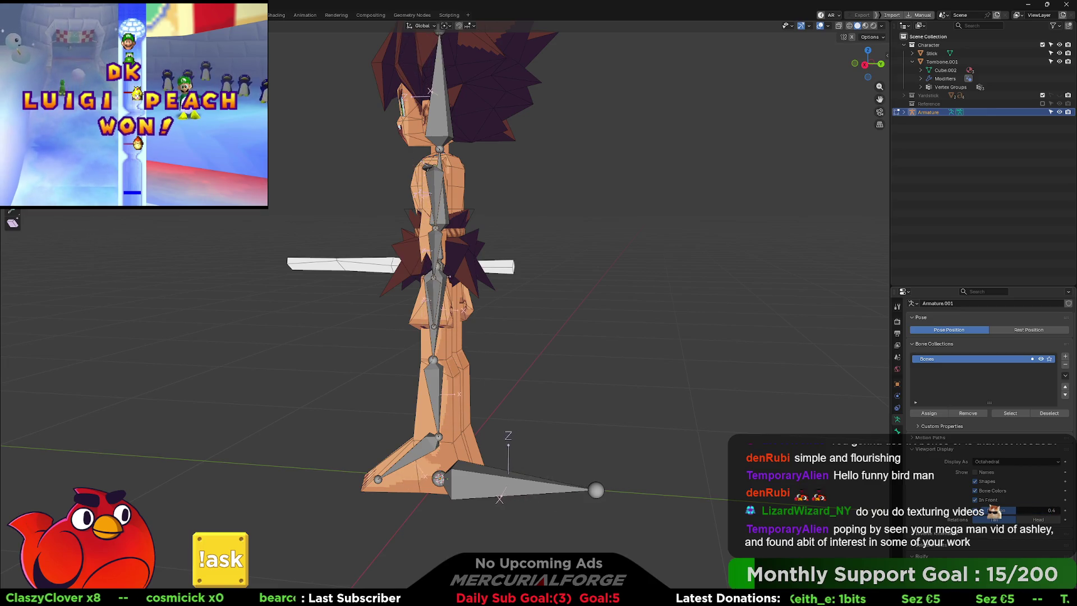
mouse_move(1010, 509)
mouse_down()
mouse_move(982, 510)
mouse_move(1054, 510)
mouse_up()
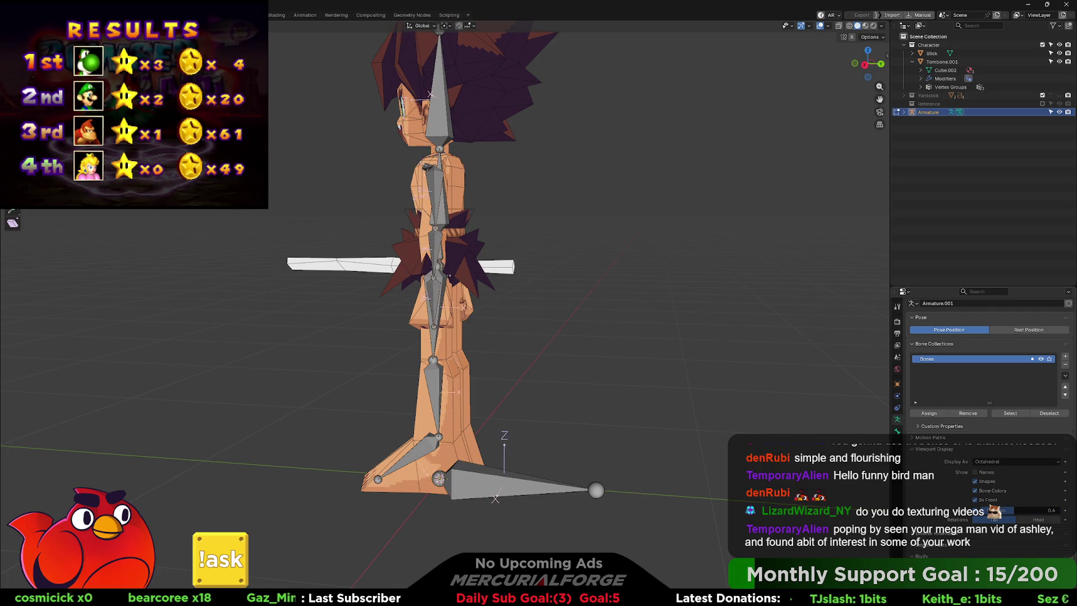
mouse_move(724, 449)
mouse_down()
mouse_move(618, 384)
mouse_move(512, 383)
mouse_move(670, 385)
mouse_move(680, 398)
mouse_move(689, 378)
mouse_move(644, 369)
mouse_up()
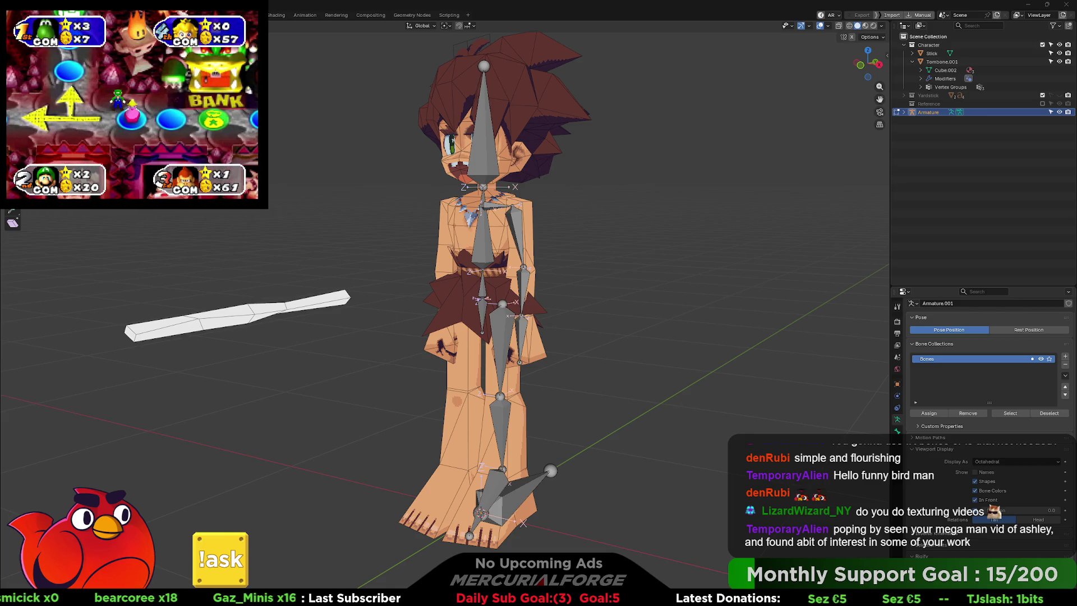
Expand the armature in the Outliner and rename its base bone 'Bone' to 'Root'
shift+click(903, 112)
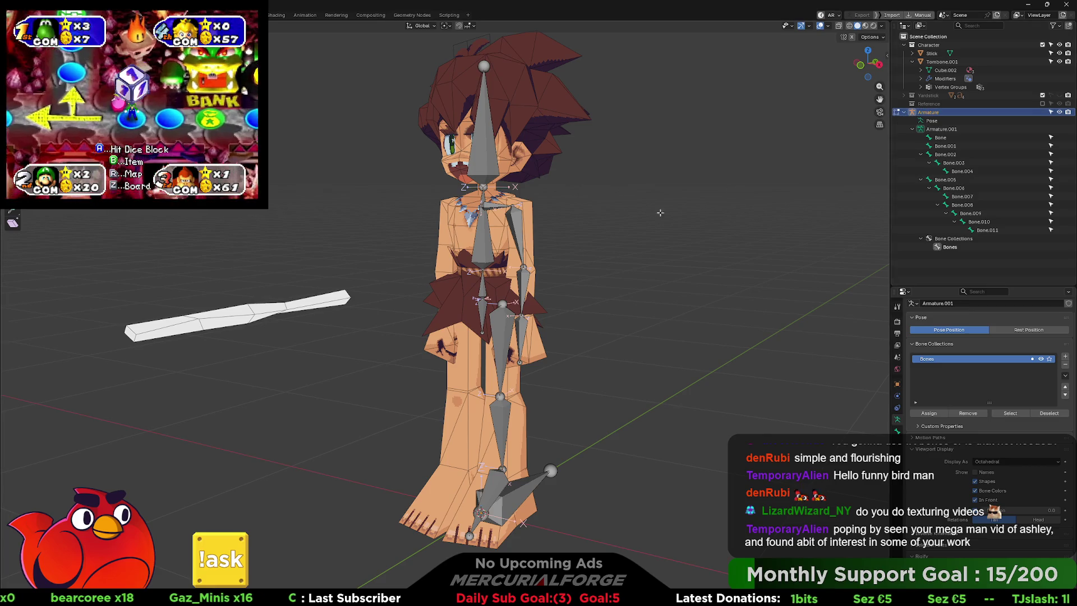
drag(660, 213, 693, 235)
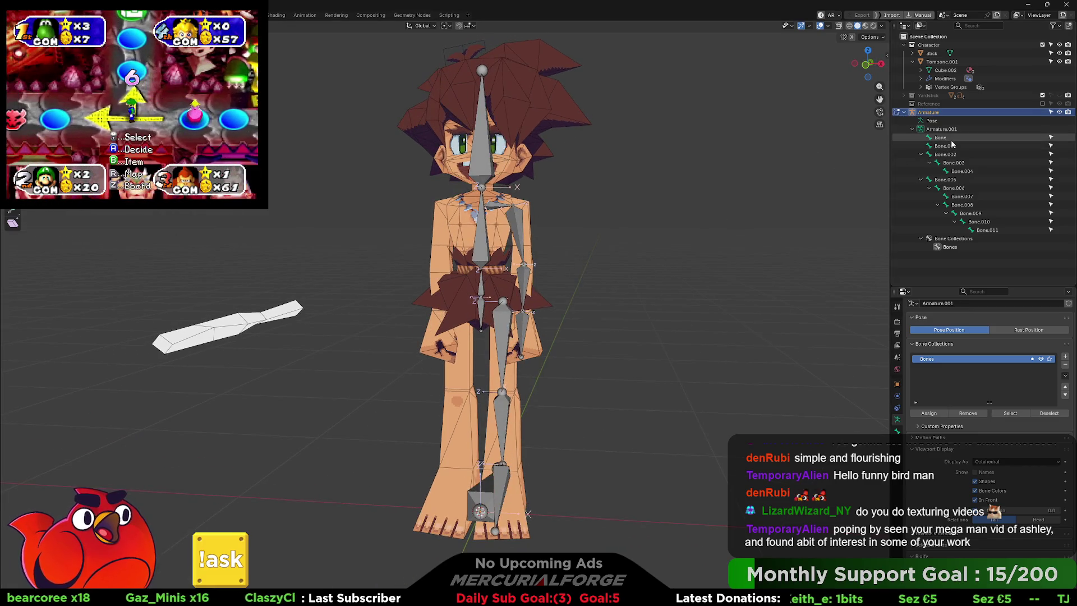
click(939, 137)
drag(747, 331, 707, 332)
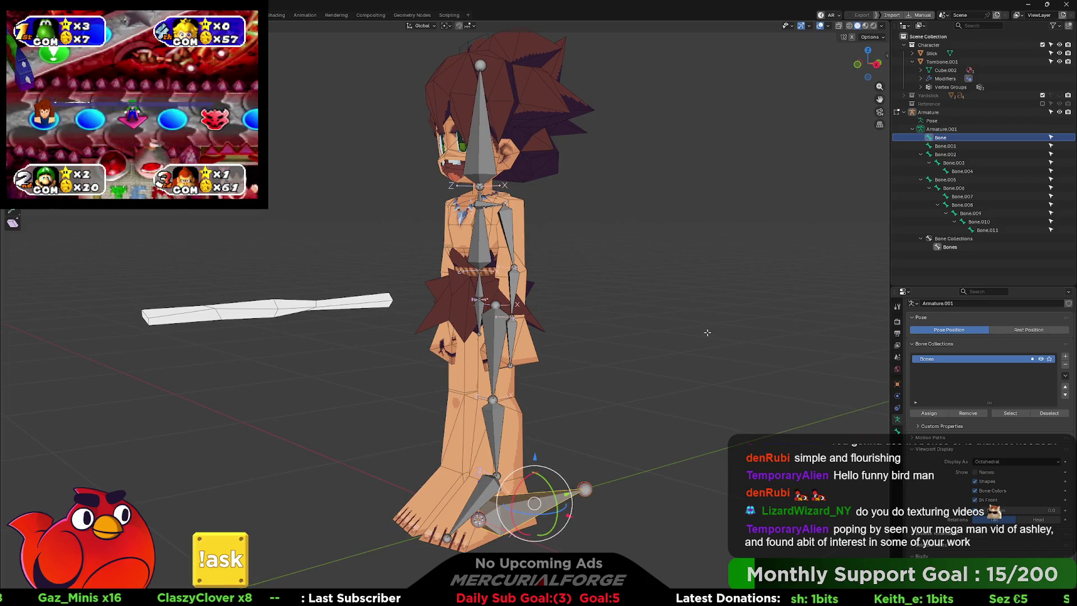
key(F2)
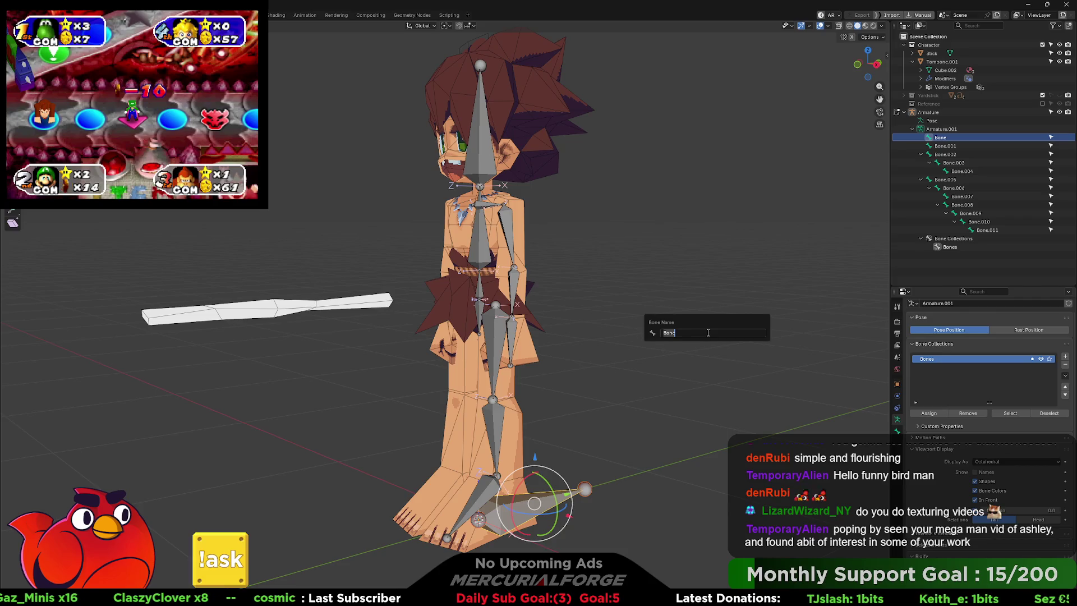
text(Root)
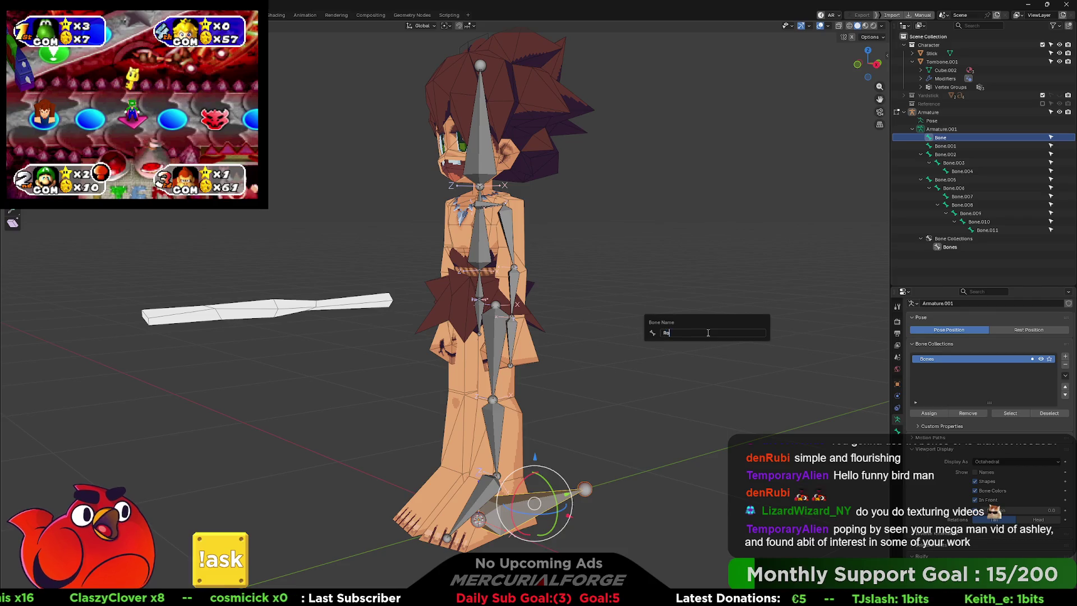
key(Return)
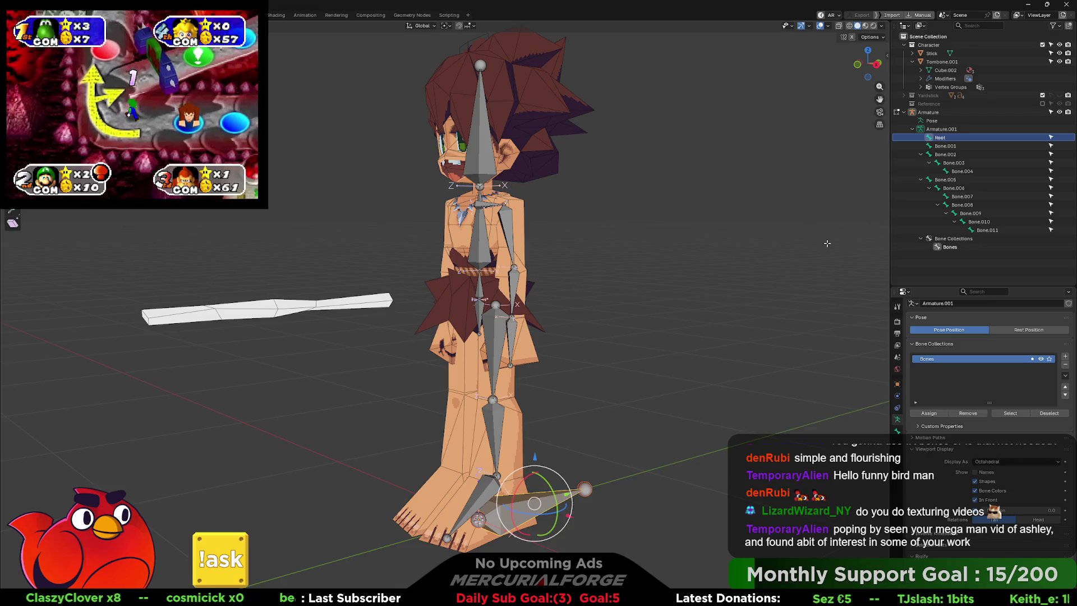
Switch to front view, reselect the armature and bring up its mode pie menu
key(KP_1)
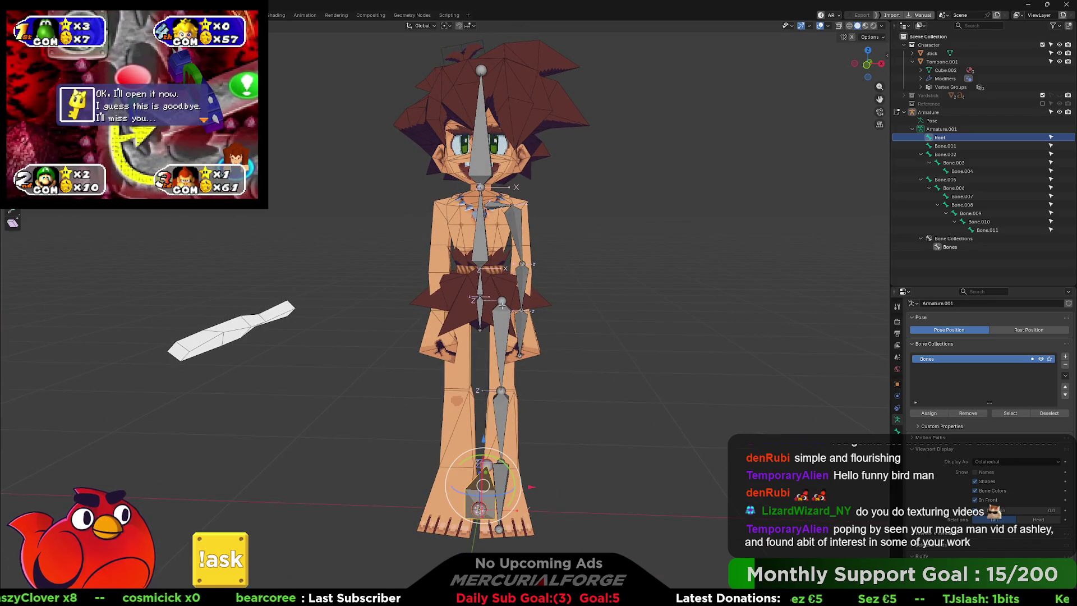
key(ctrl+Tab)
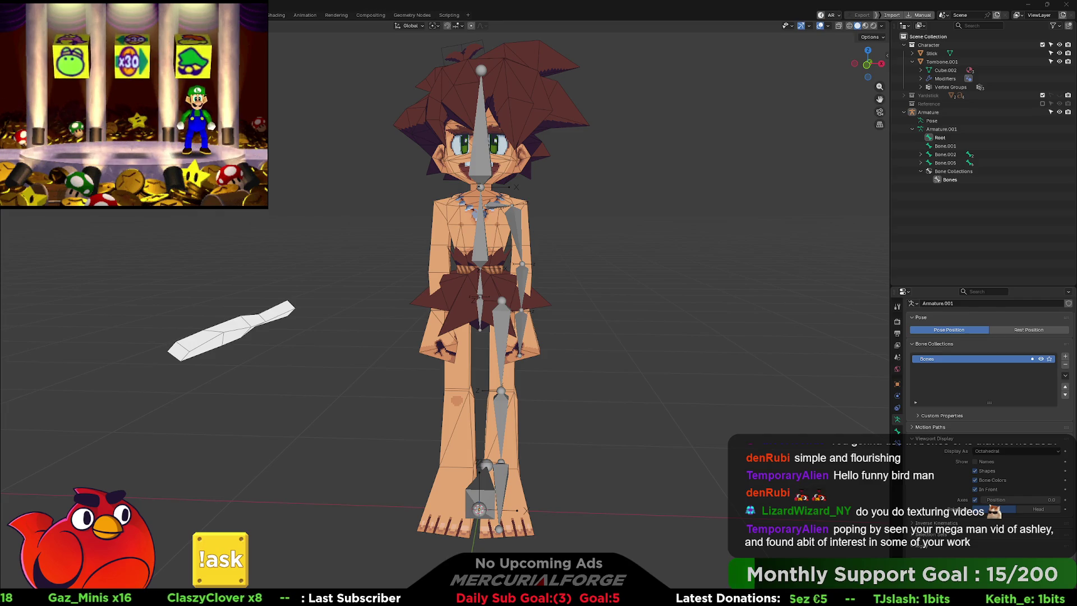
click(500, 318)
key(alt+a)
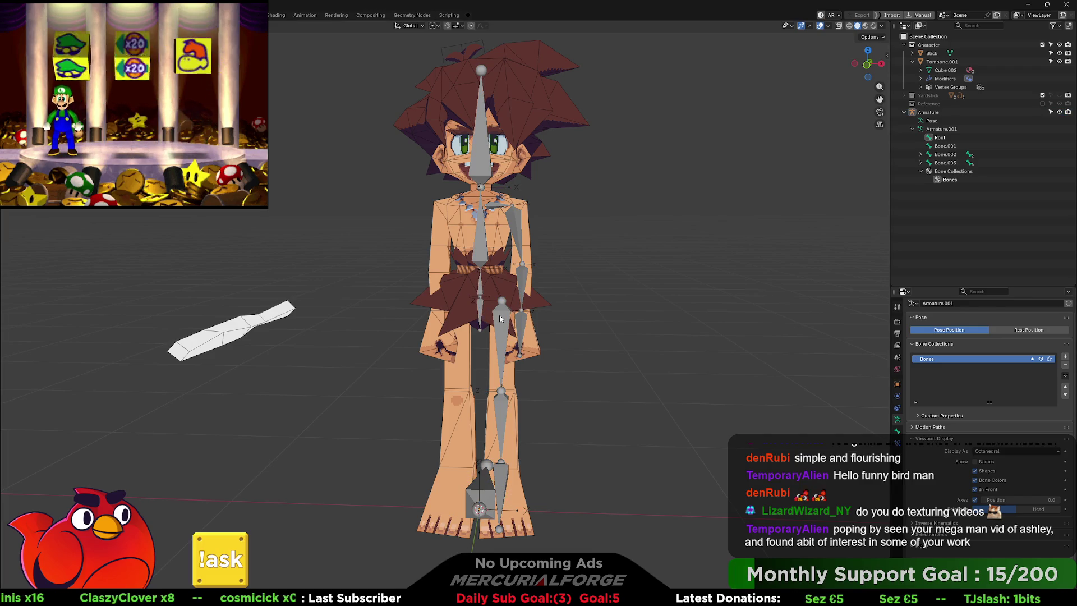
click(500, 318)
key(ctrl+Tab)
Enter Edit Mode, select Bone.002 then Bone.001, and hide the transform gizmos
click(553, 318)
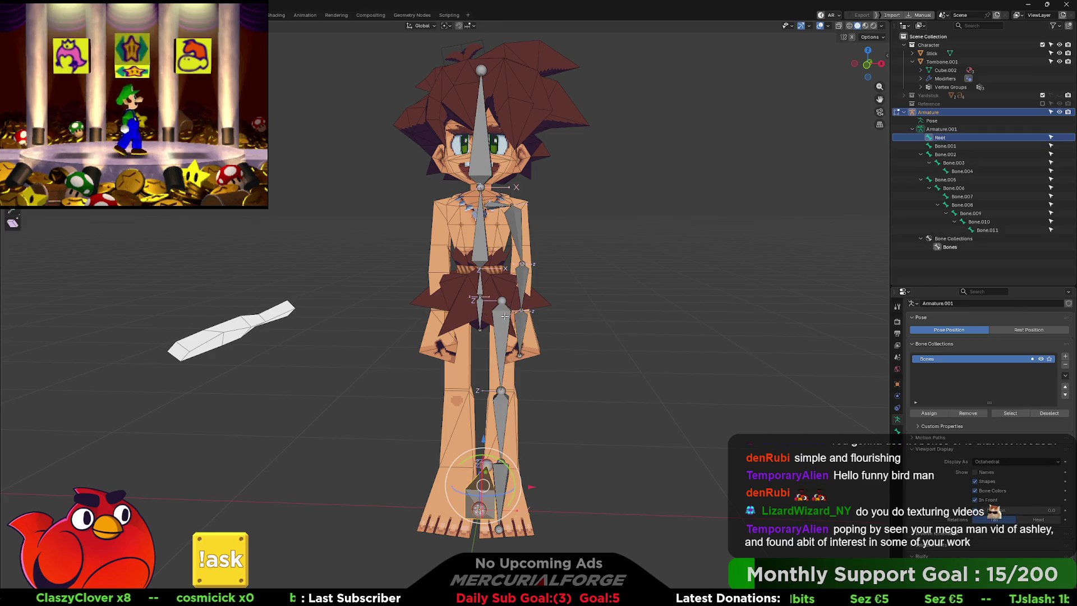
shift+click(481, 306)
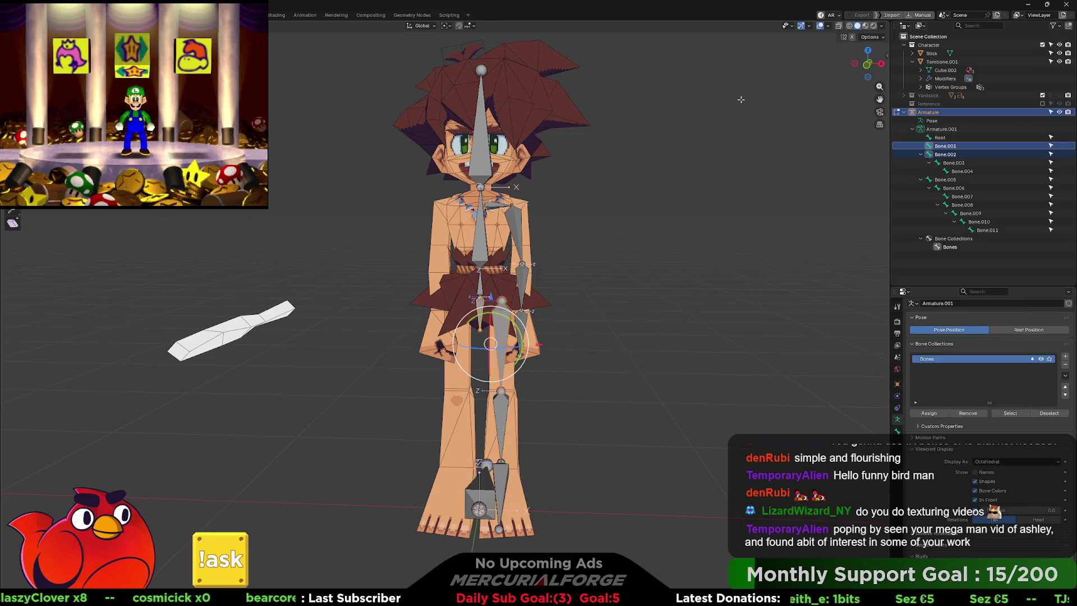
click(808, 26)
click(778, 116)
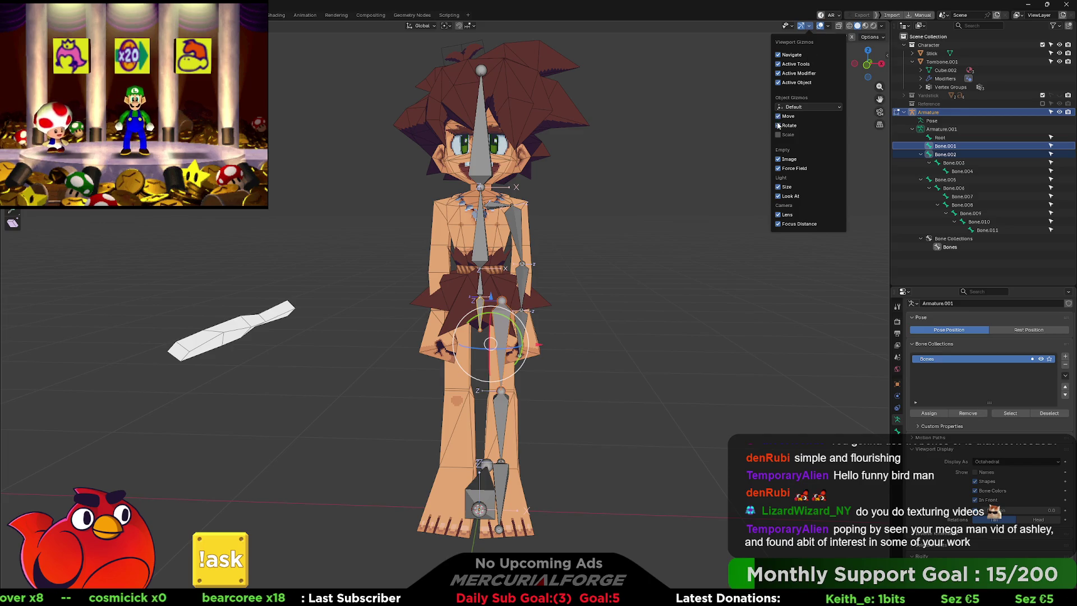
click(778, 124)
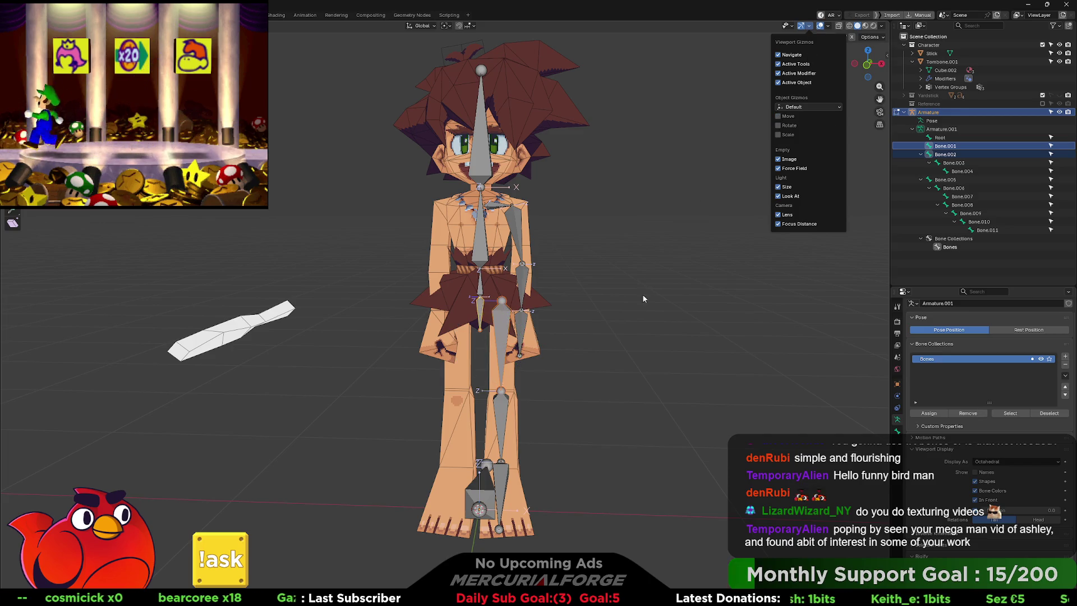
Parent Bone.002 to Bone.001 with Keep Offset
scroll(632, 289, down, 1)
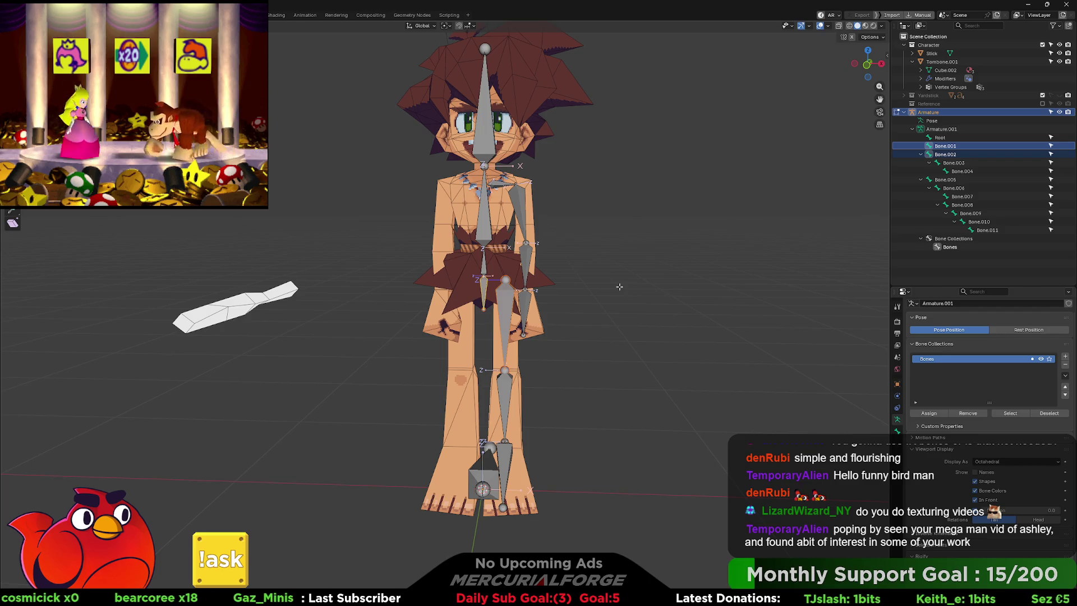
key(ctrl+p)
click(619, 298)
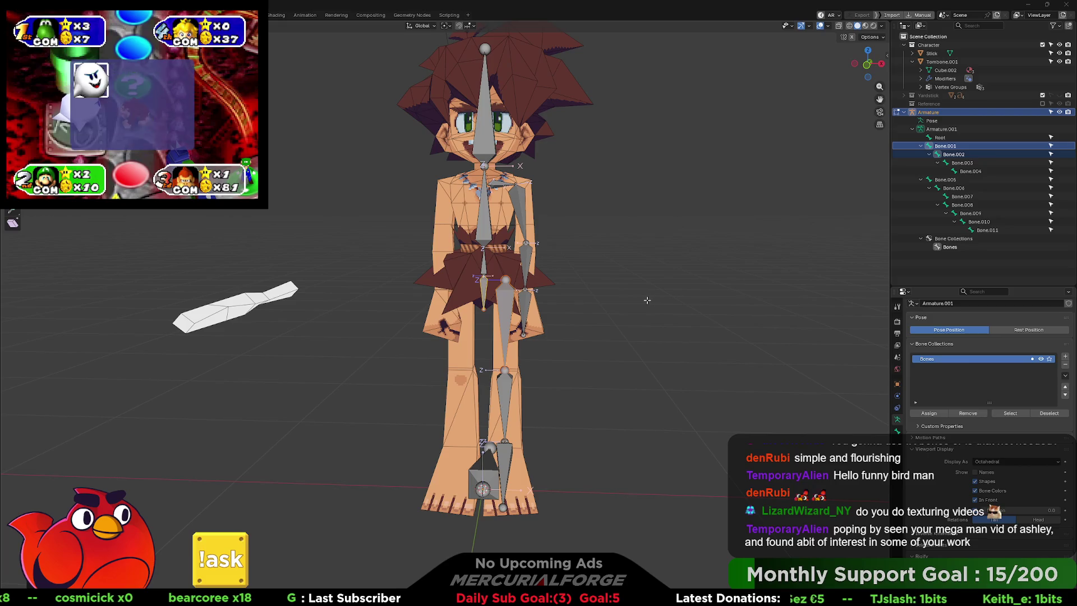
Parent Bone.005 to Bone.001 with Keep Offset
click(486, 287)
key(g)
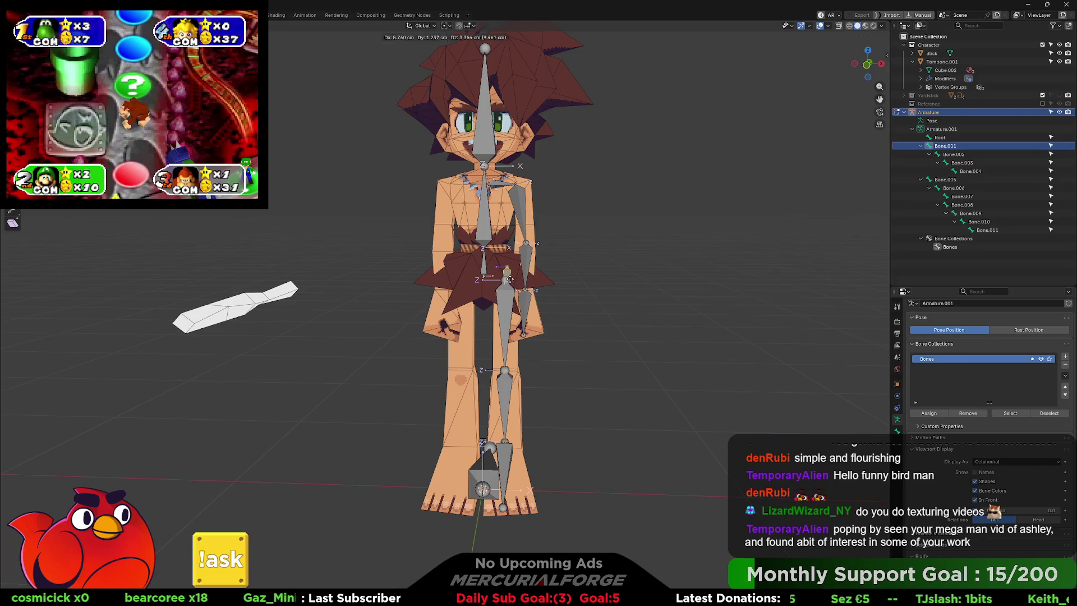
click(509, 278)
click(482, 286)
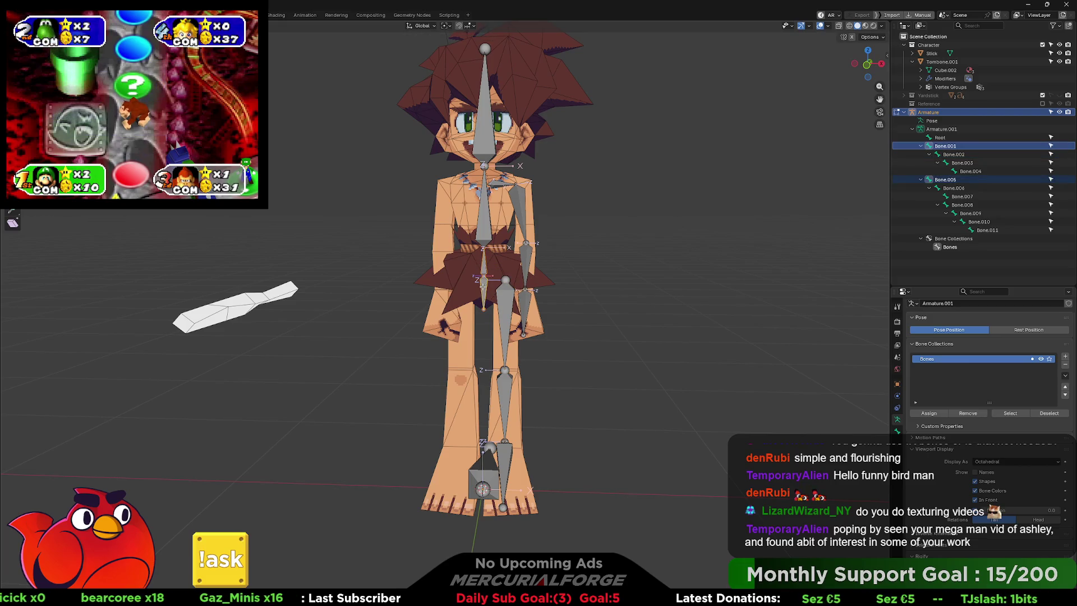
key(ctrl+p)
click(482, 286)
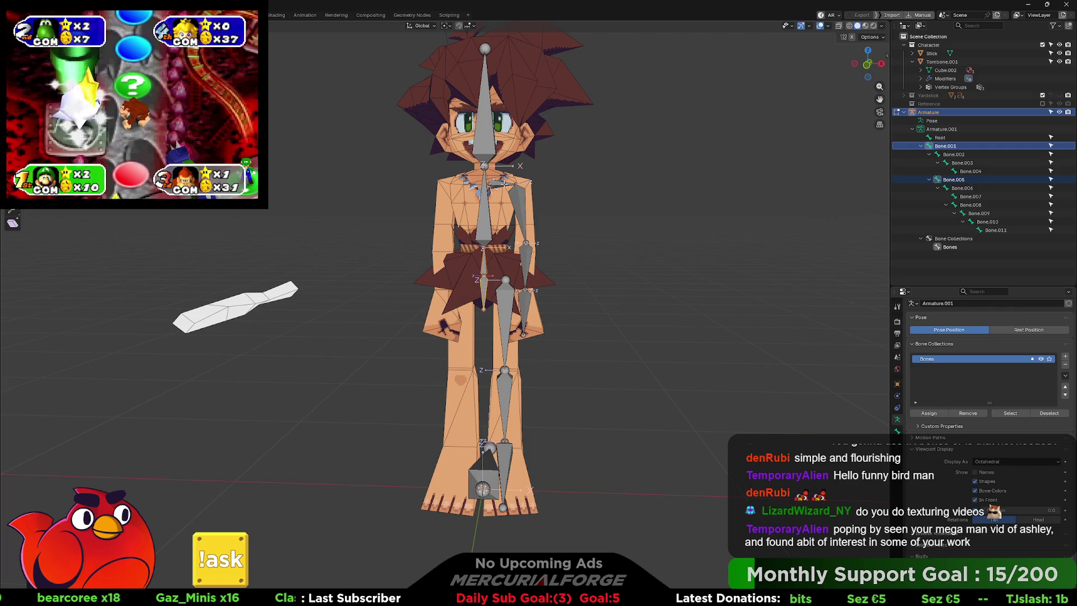
Try parenting Bone.008 to Bone.006 and rotating Bone.001, cancelling both
click(496, 183)
shift+click(485, 200)
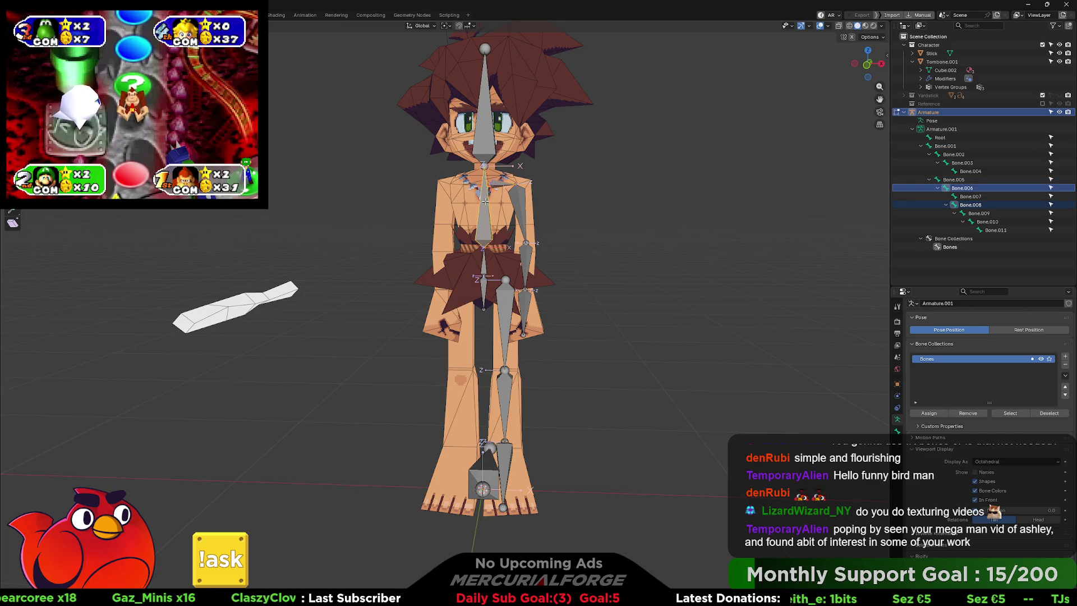
key(ctrl+p)
key(Escape)
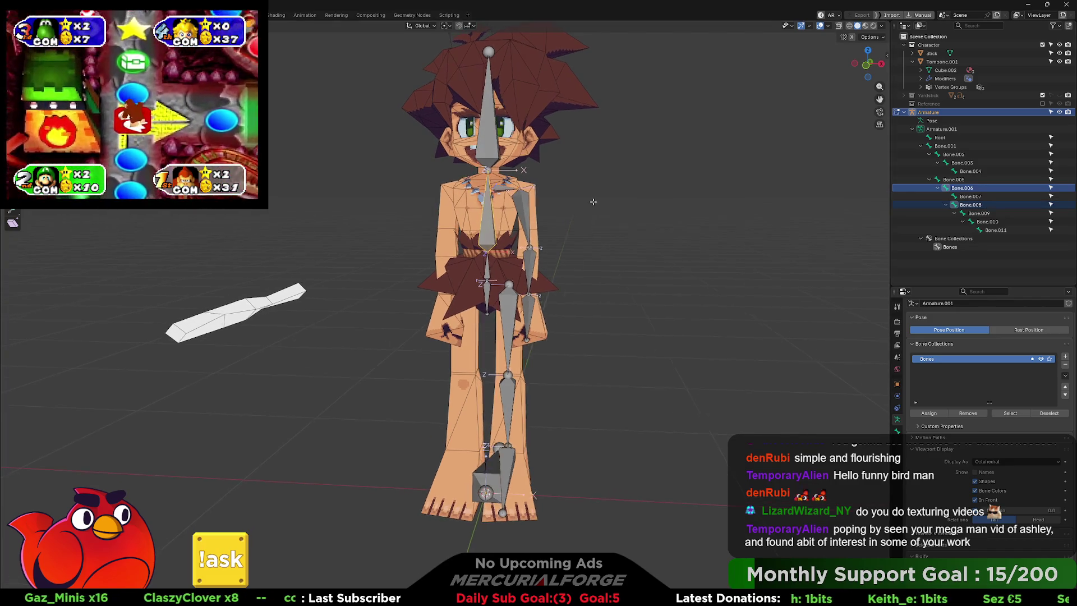
mouse_move(596, 203)
mouse_down()
mouse_move(505, 201)
mouse_move(552, 222)
mouse_up()
click(486, 272)
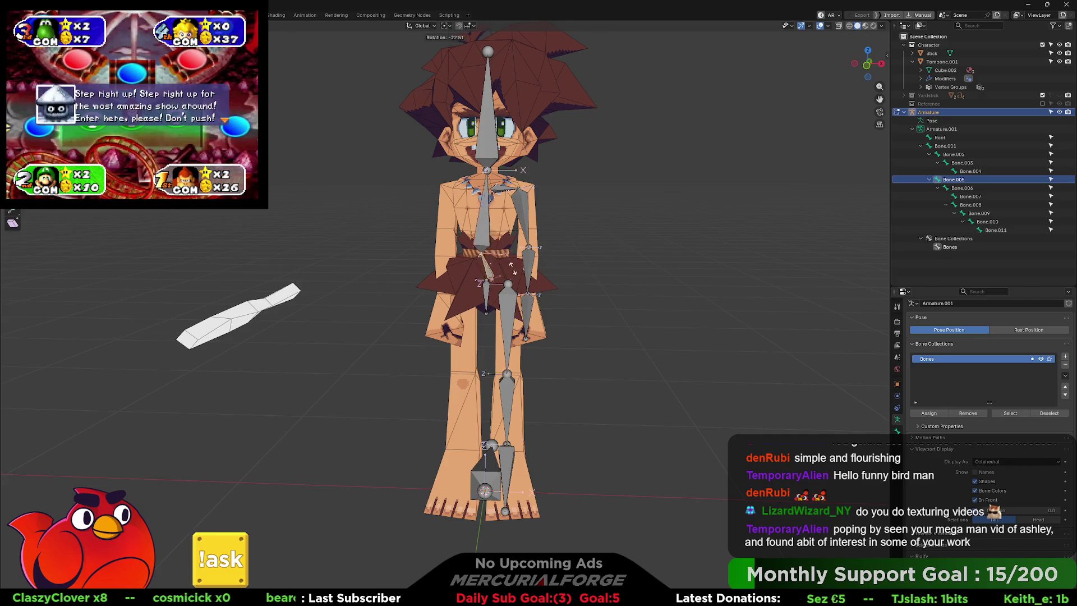
click(483, 287)
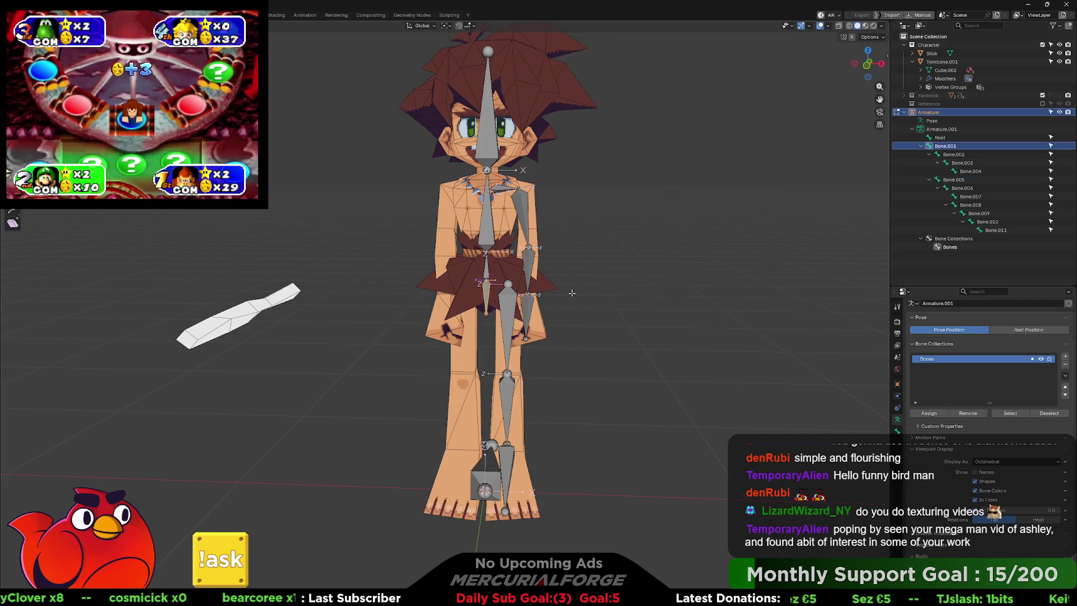
key(r)
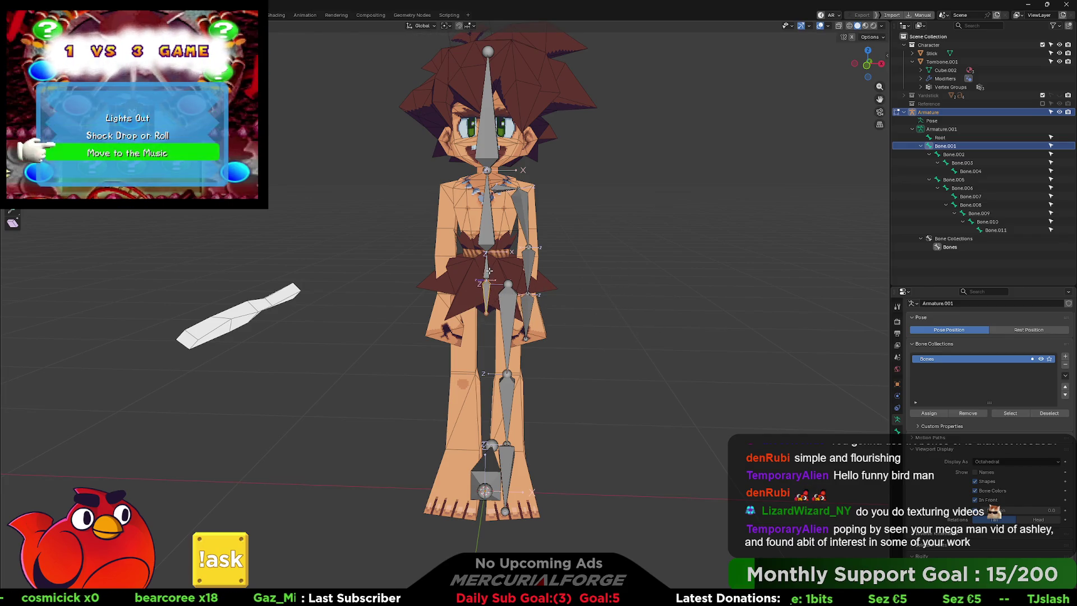
Return to Pose Mode, select the Root bone at the feet, and enter Edit Mode
key(ctrl+Tab)
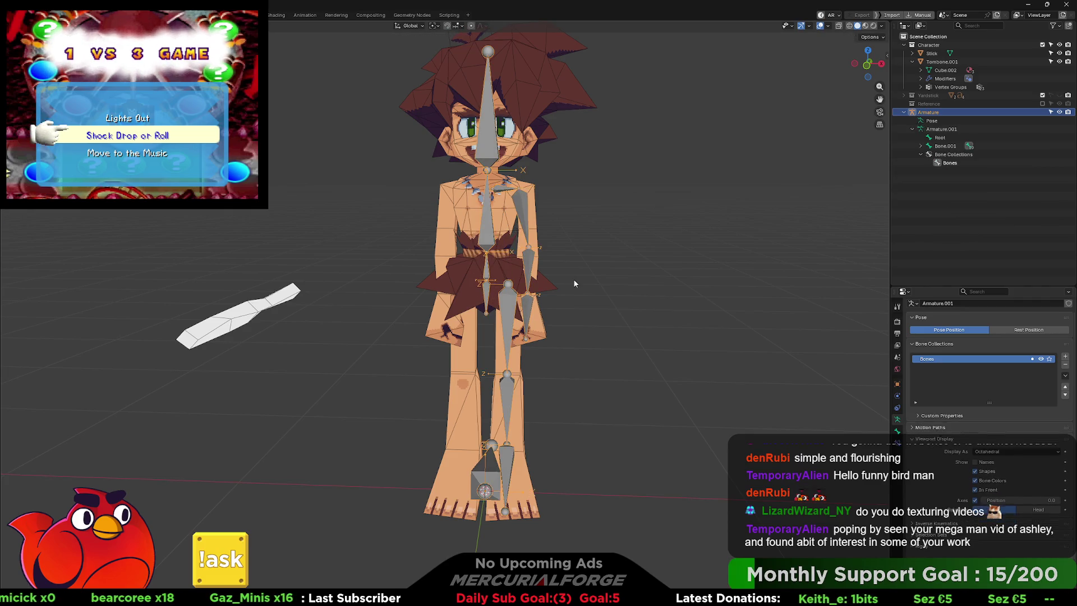
key(ctrl+Tab)
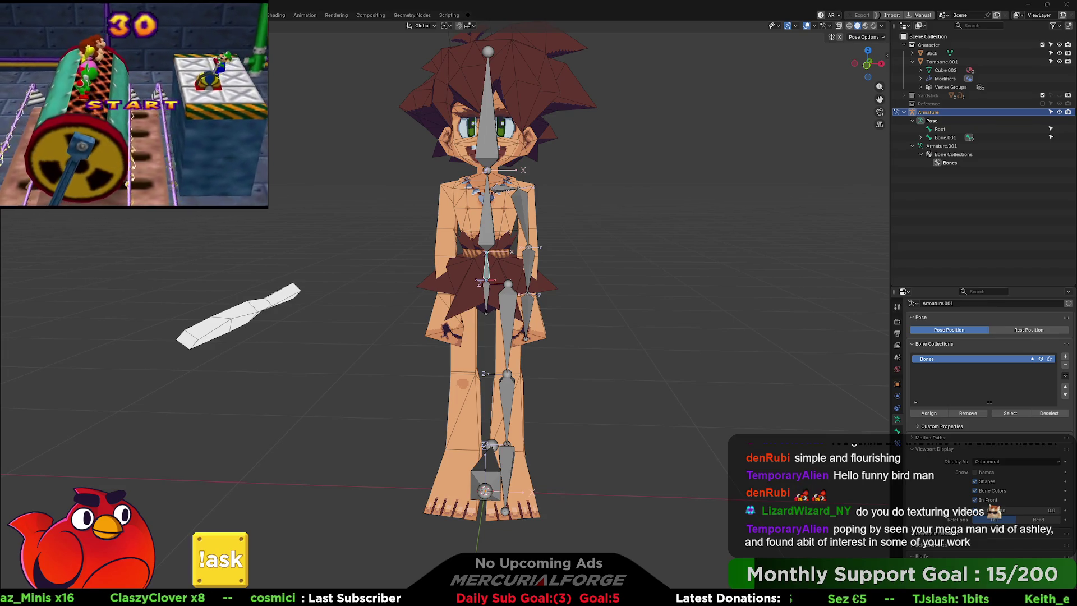
click(482, 306)
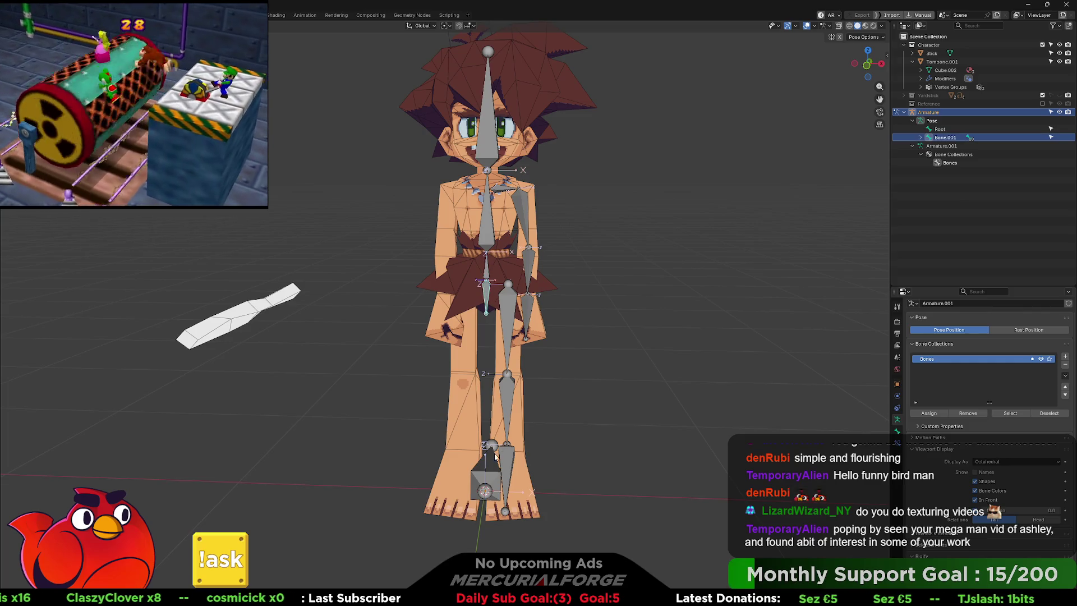
click(495, 475)
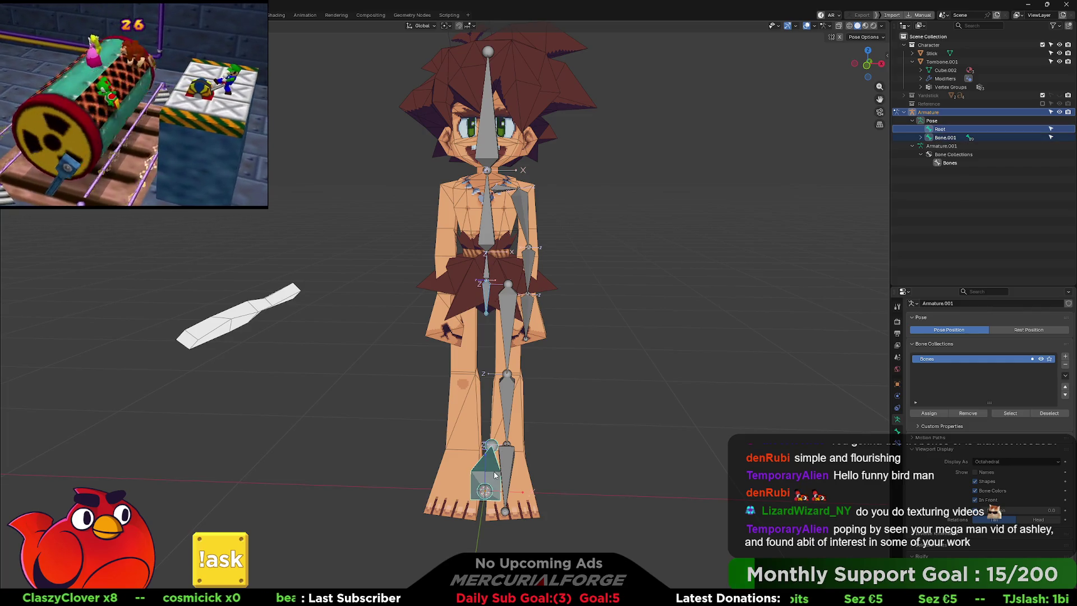
key(m)
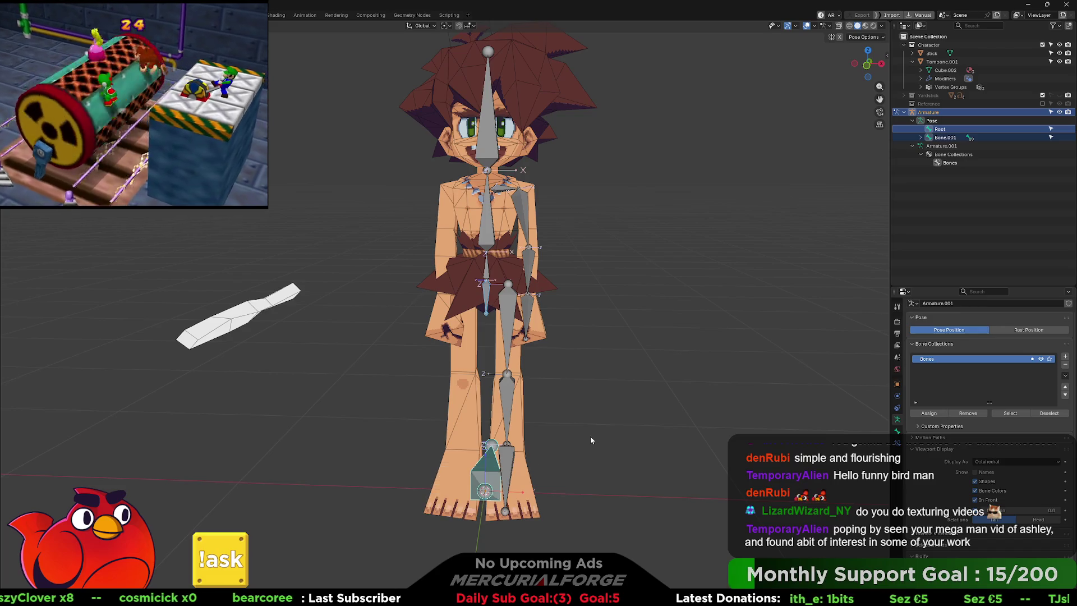
key(Tab)
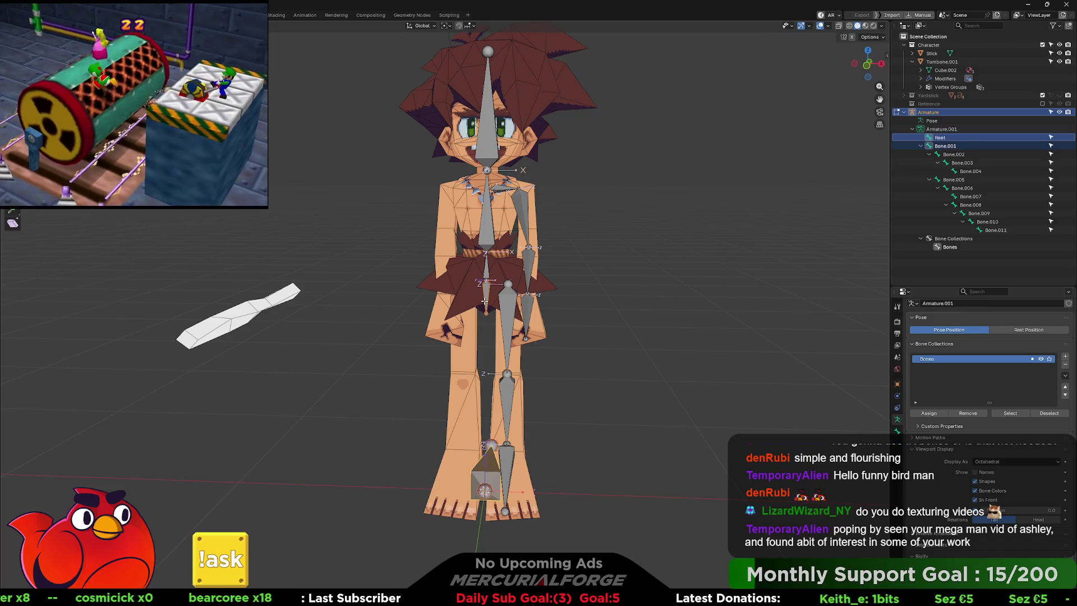
Parent Bone.001 to Root with Keep Offset
key(alt+a)
shift+click(486, 466)
key(ctrl+p)
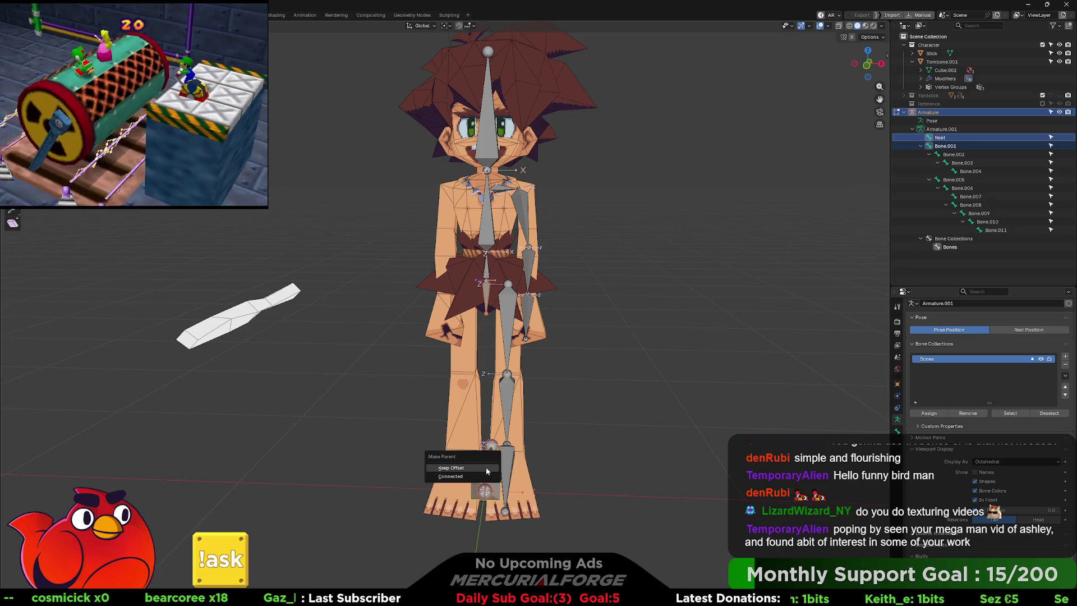
click(486, 467)
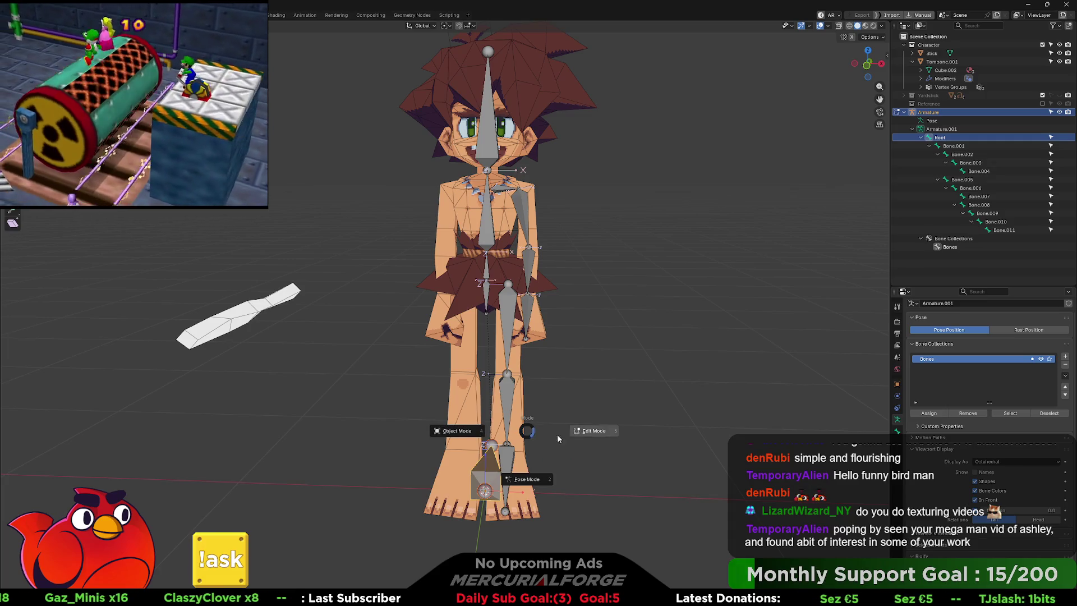
In Pose Mode, test-move the whole skeleton by Root, then undo the move
click(570, 457)
click(489, 466)
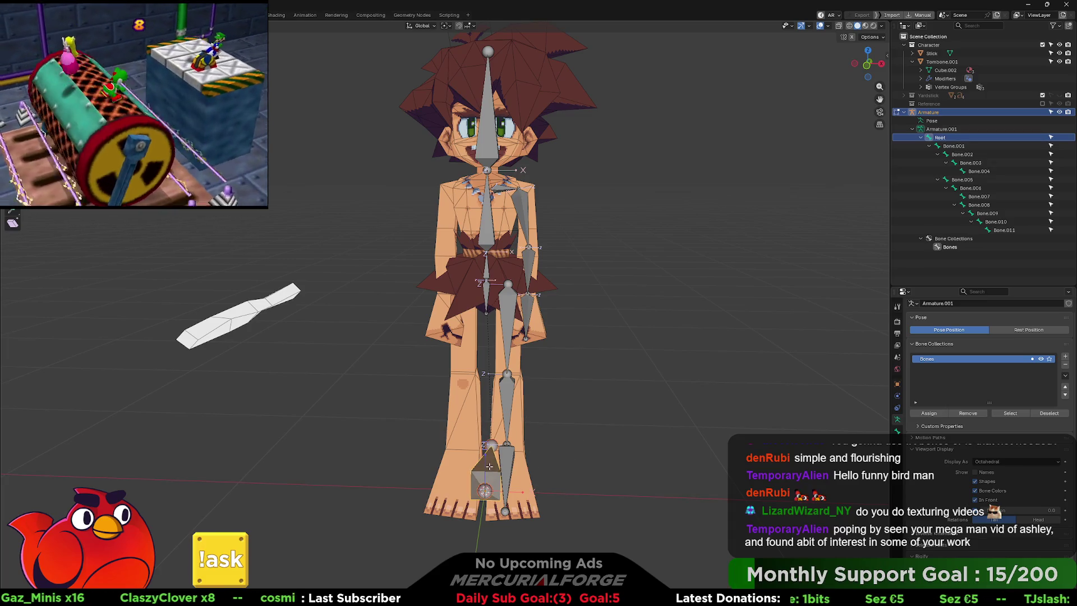
key(ctrl+Tab)
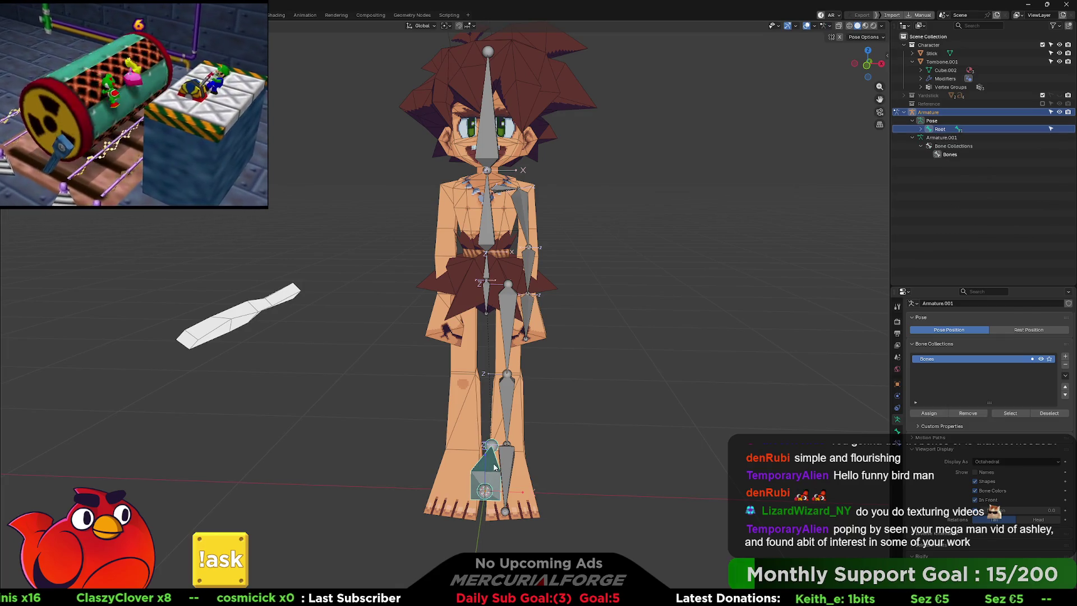
drag(494, 466, 542, 459)
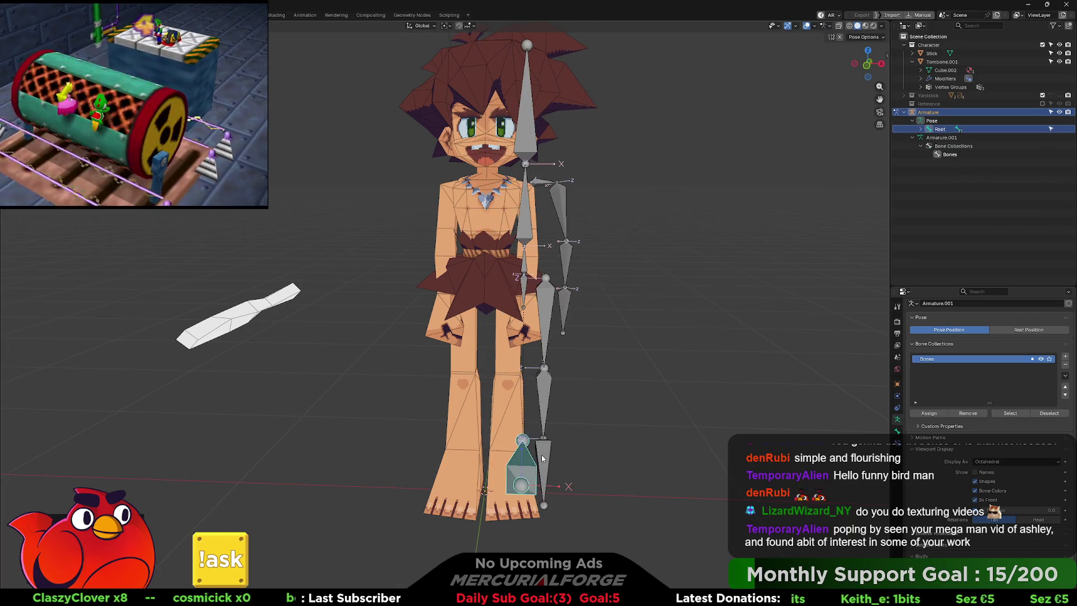
key(ctrl+z)
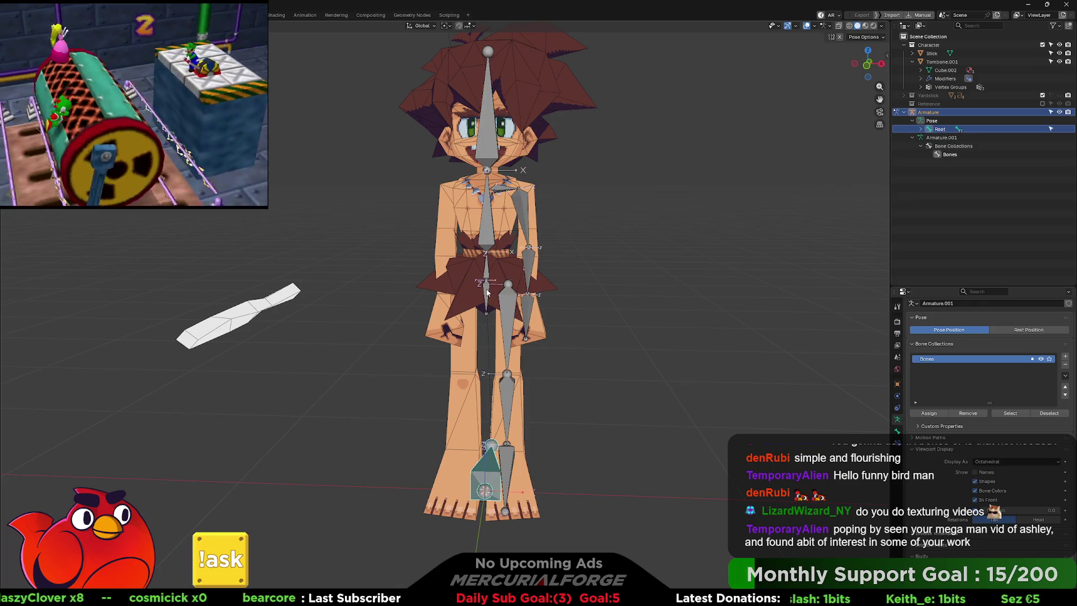
Test-rotate the hip, shoulder and leg bones, resetting the raised arm to rest pose
click(487, 292)
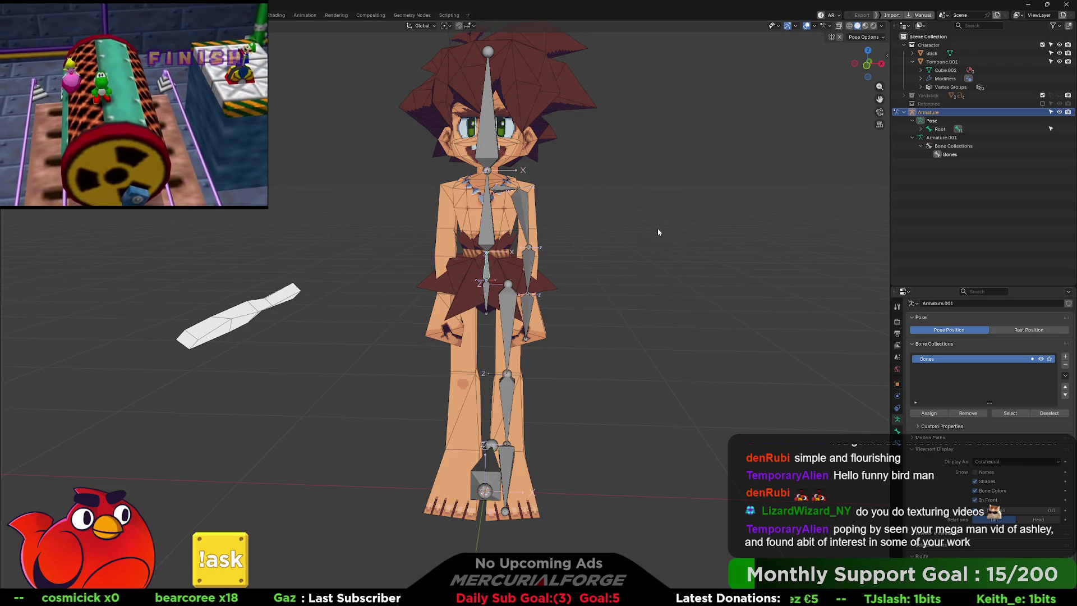
key(r)
key(Escape)
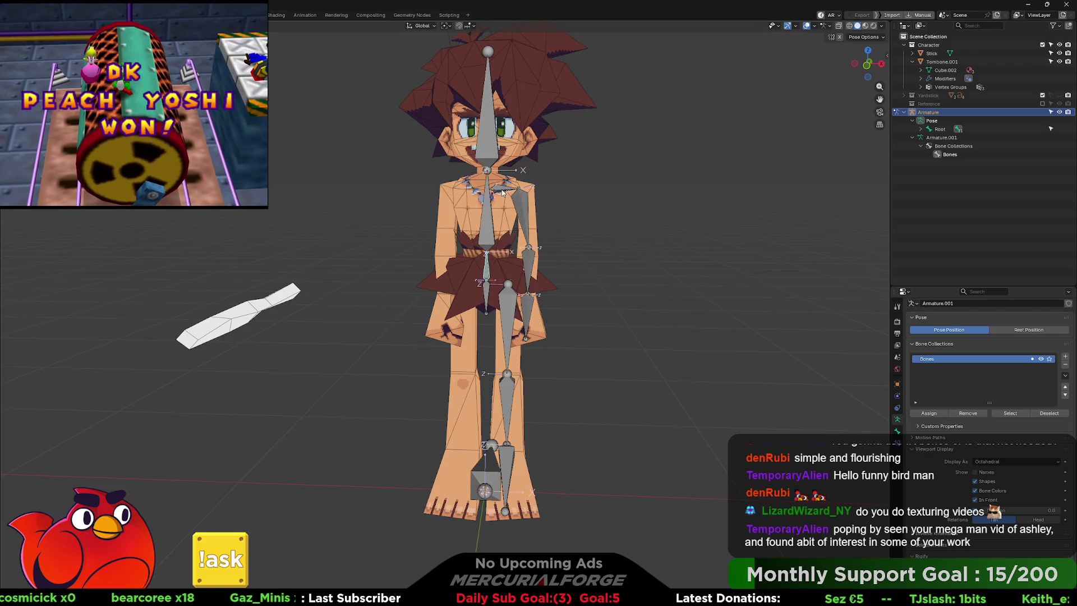
click(502, 192)
key(r)
key(Escape)
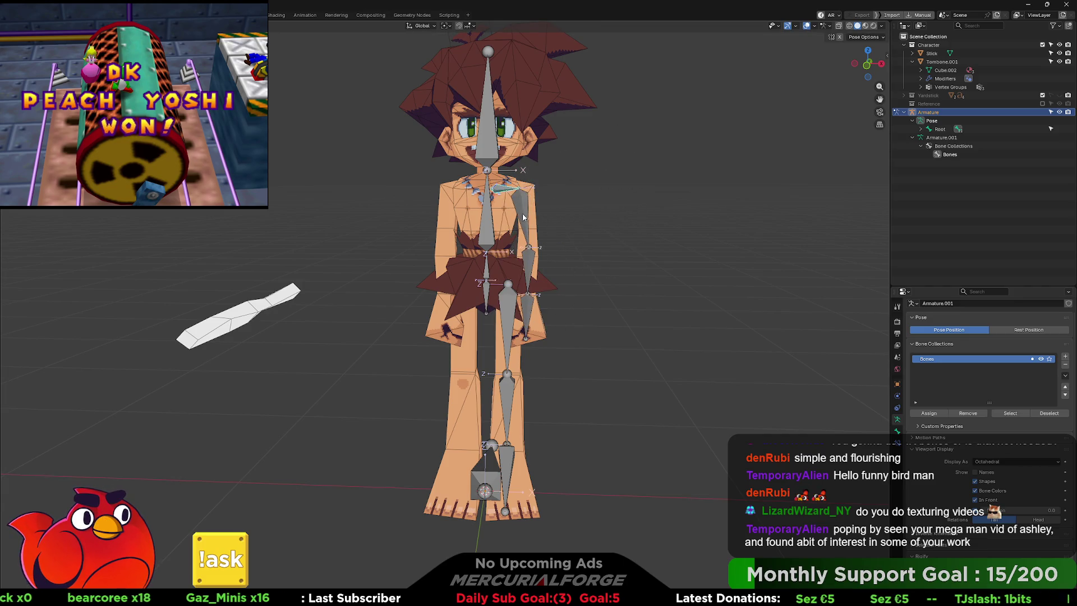
key(r)
click(690, 168)
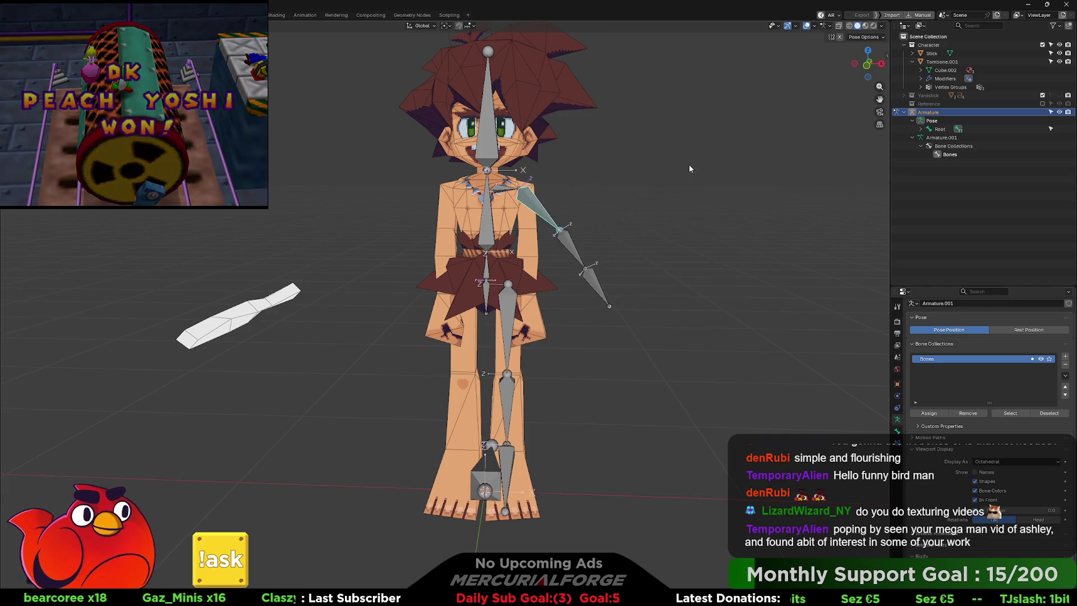
key(ctrl+z)
key(ctrl+z)
key(r)
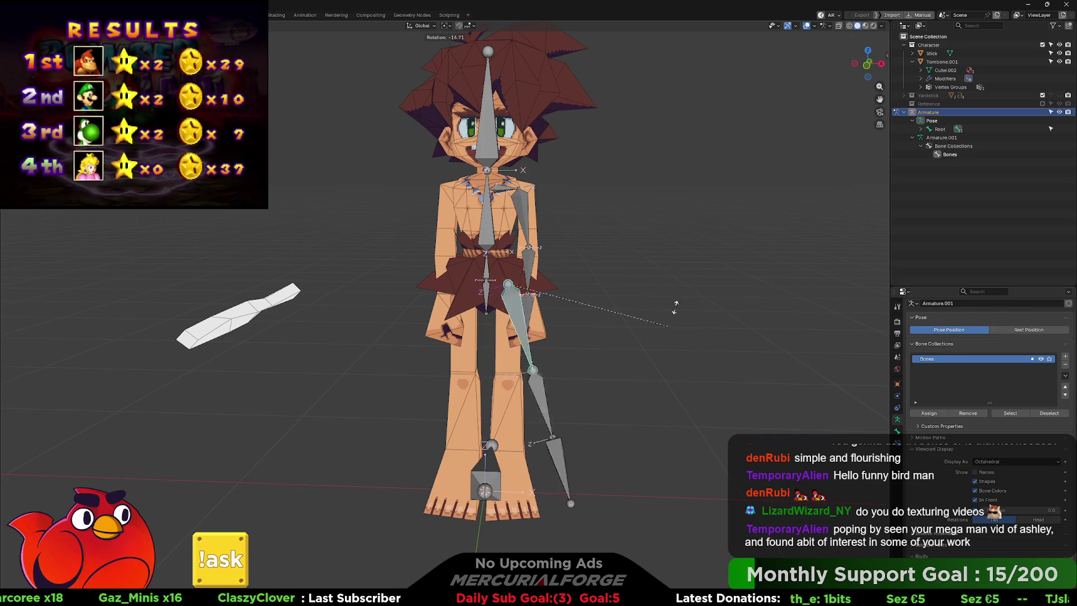
key(Escape)
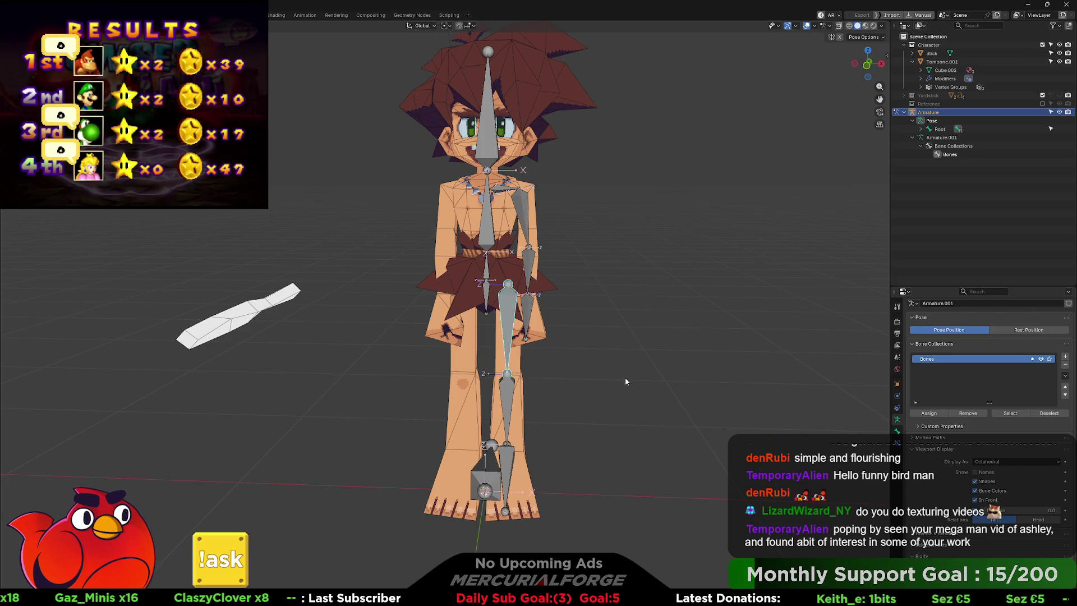
mouse_move(626, 381)
mouse_down()
mouse_move(543, 385)
mouse_move(624, 381)
mouse_up()
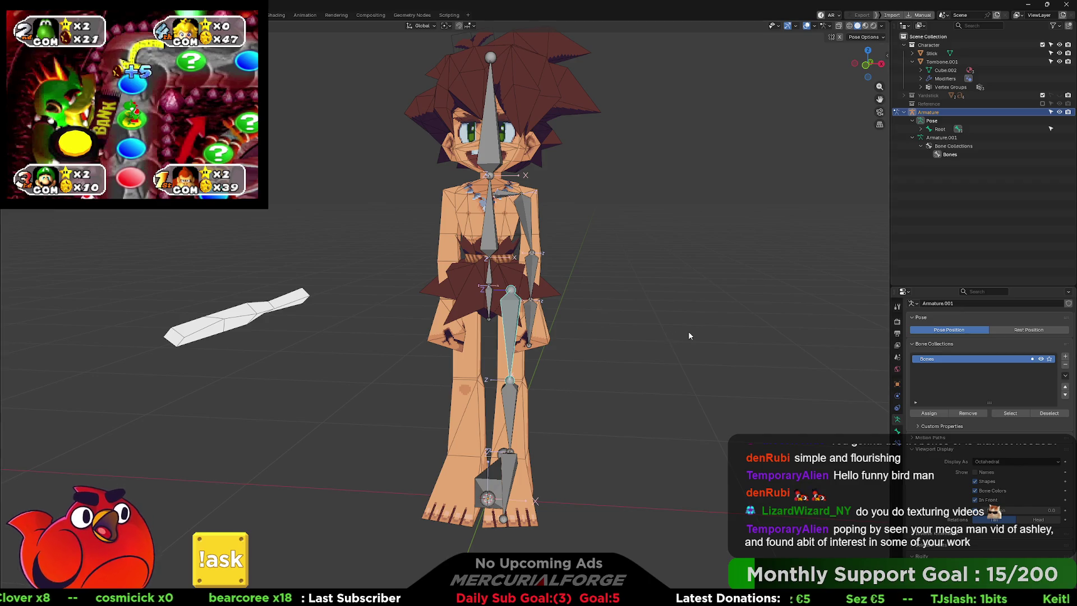
mouse_move(689, 335)
mouse_down()
mouse_move(671, 341)
mouse_move(690, 345)
mouse_move(663, 338)
mouse_move(658, 351)
mouse_up()
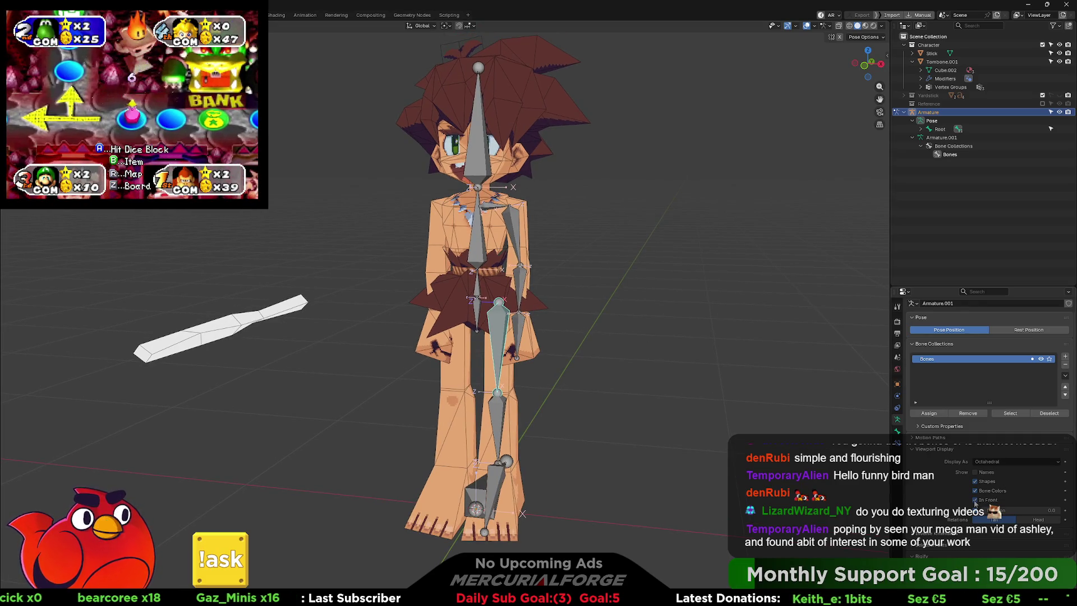
In Edit Mode, rename Bone.001 to Hips, Bone.002 to Waist and Bone.003 to Torso
key(Tab)
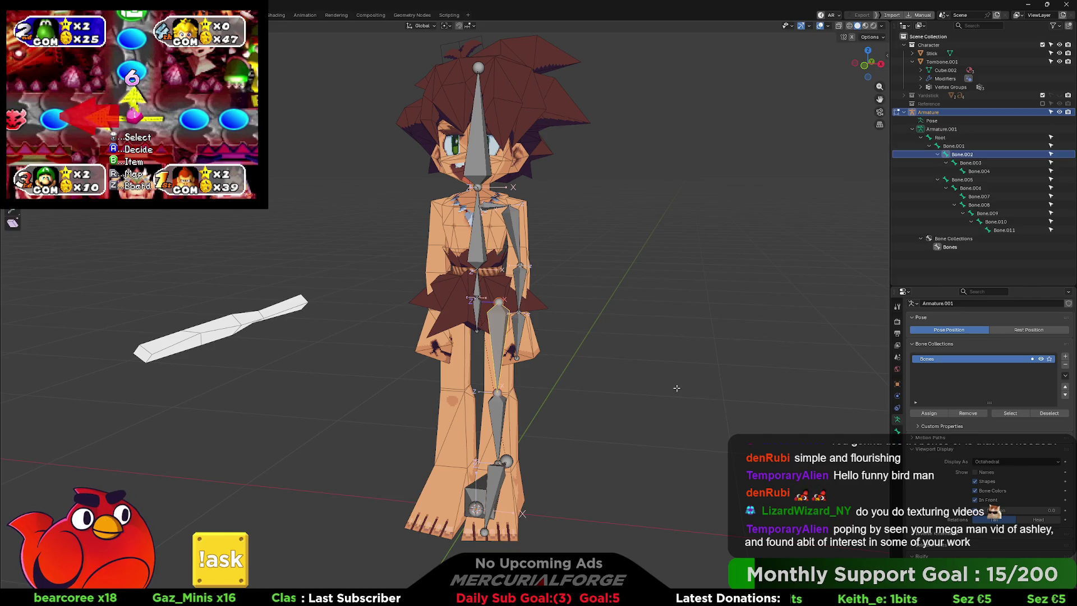
mouse_move(676, 388)
mouse_down()
mouse_move(633, 402)
mouse_move(690, 385)
mouse_up()
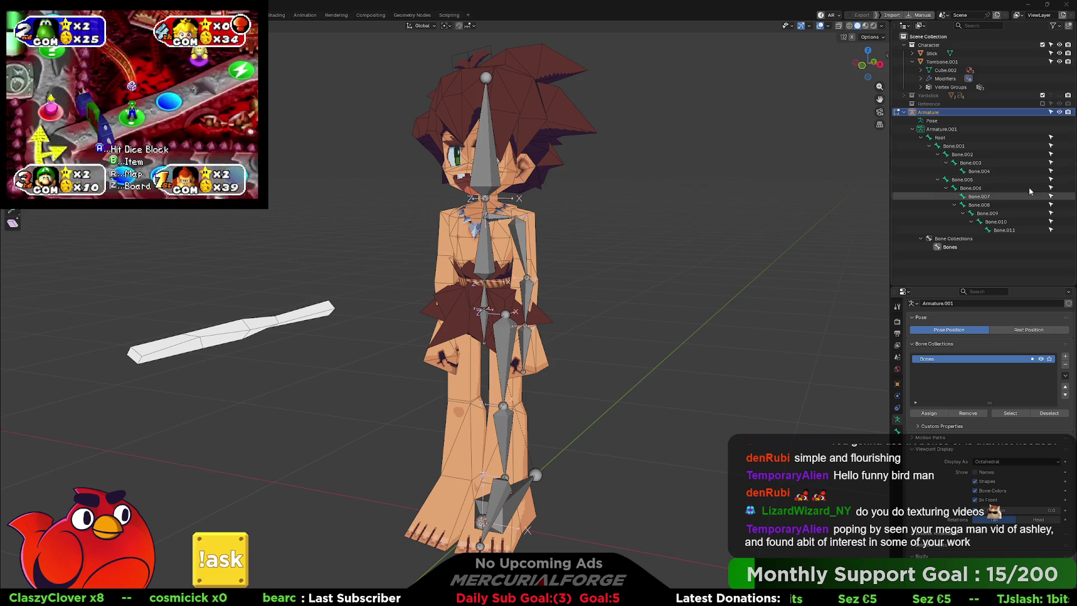
click(959, 145)
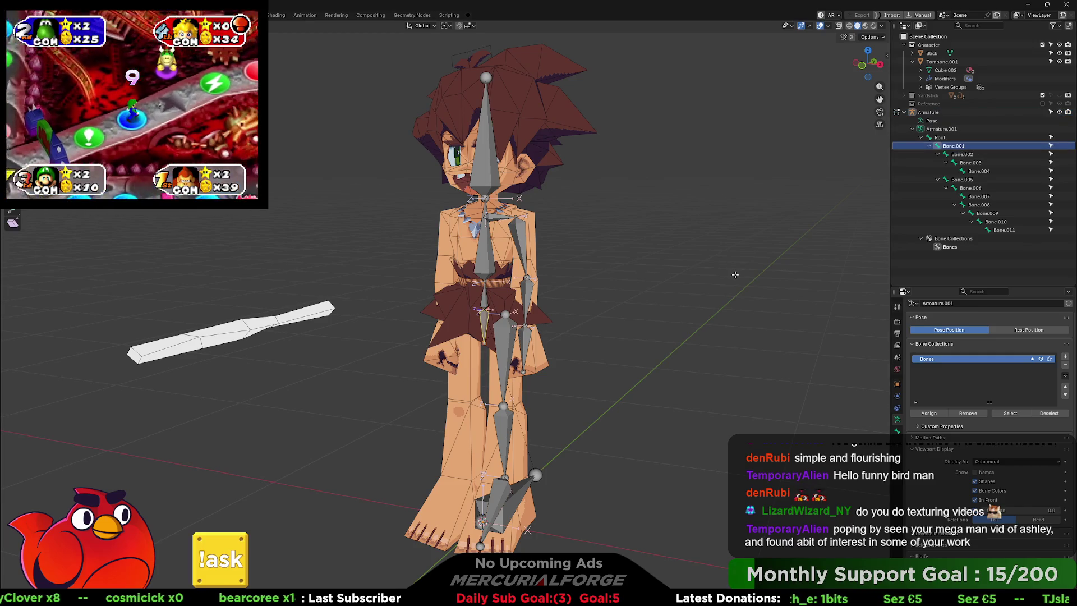
key(F2)
text(Hips)
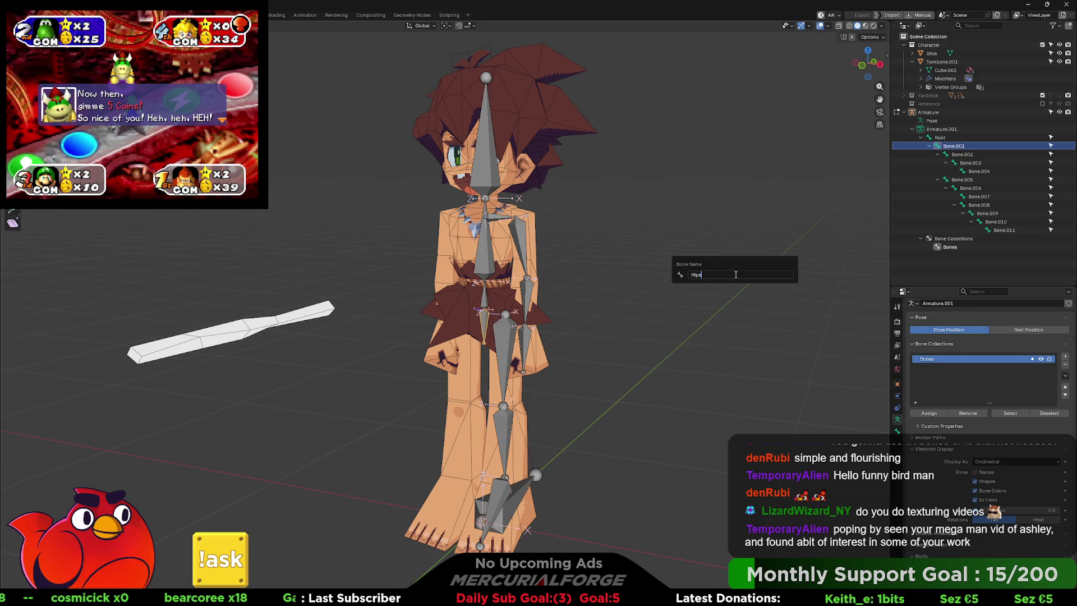
key(Return)
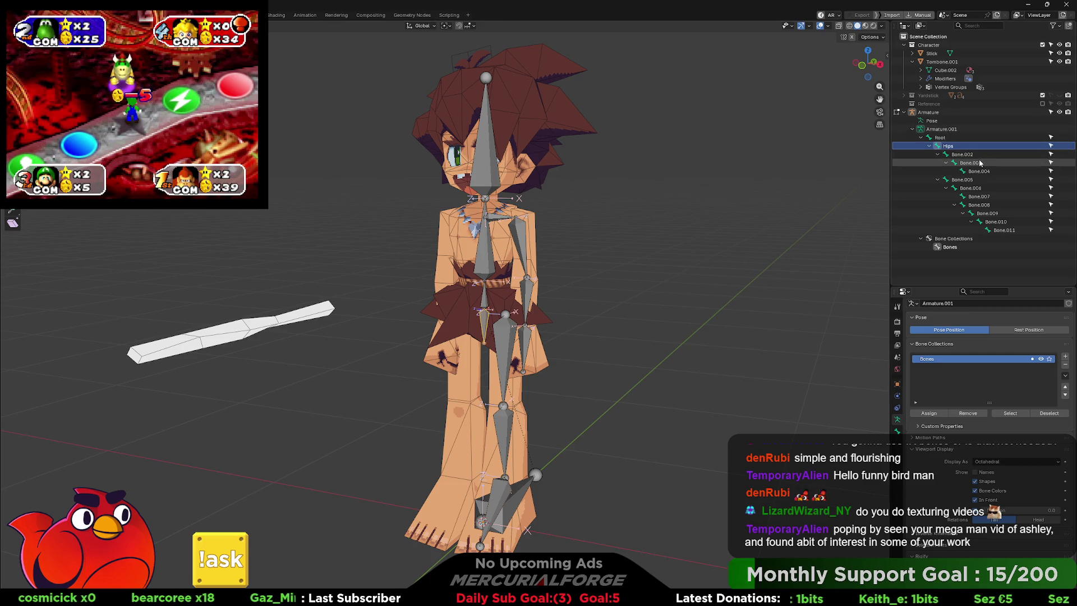
click(978, 154)
double_click(979, 155)
text(Waist)
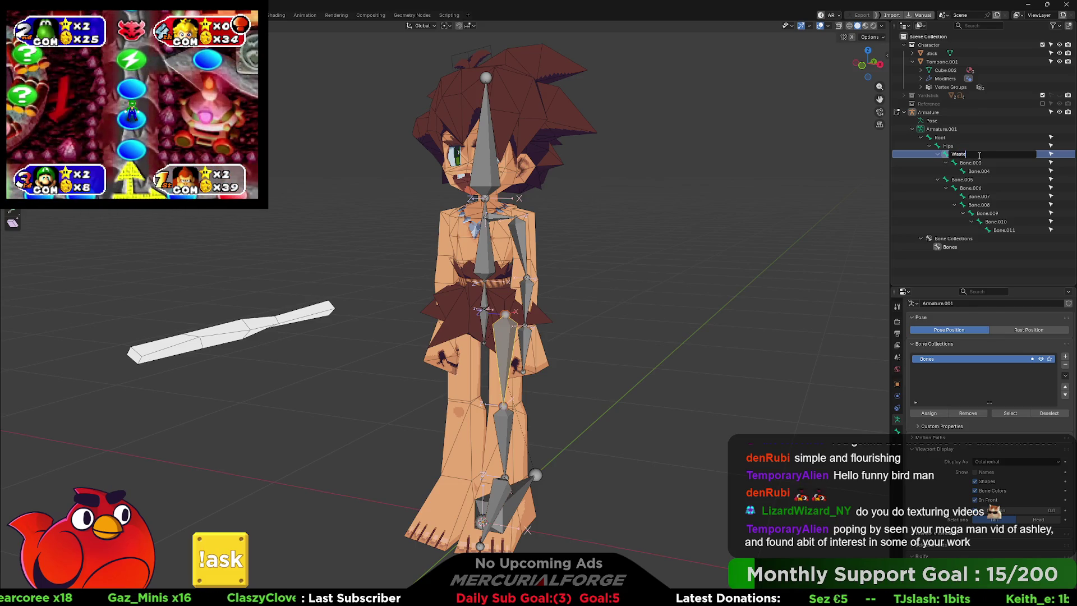
key(BackSpace)
key(BackSpace)
key(BackSpace)
key(Return)
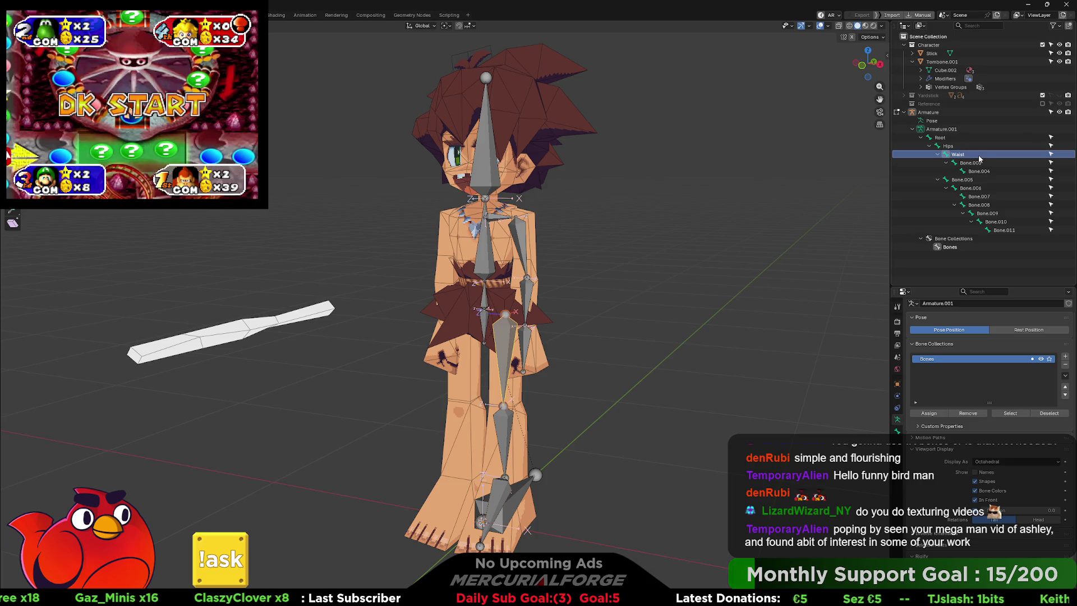
double_click(979, 162)
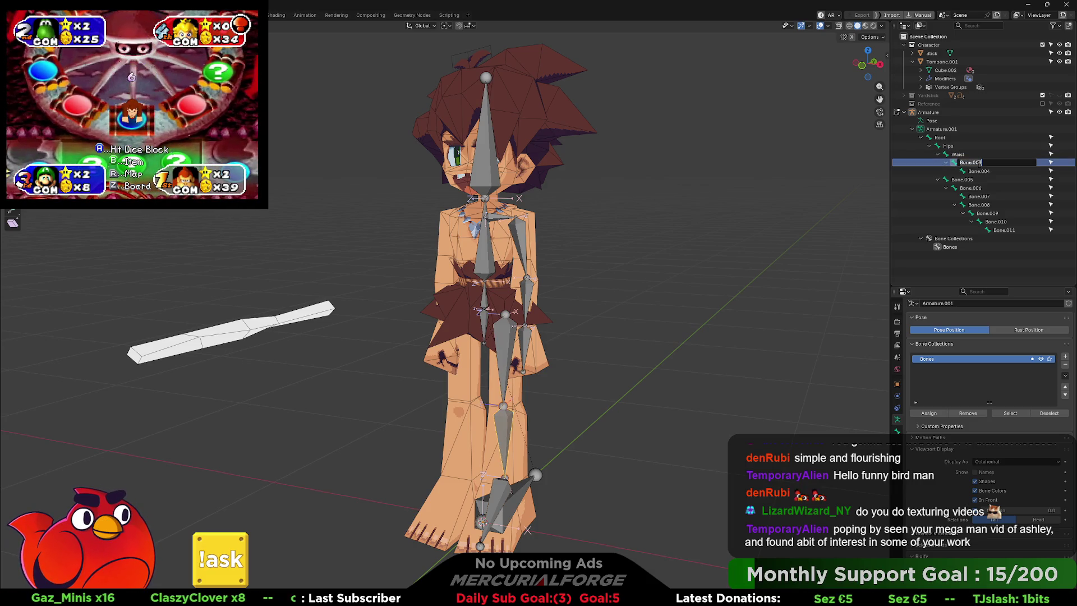
text(Torsho)
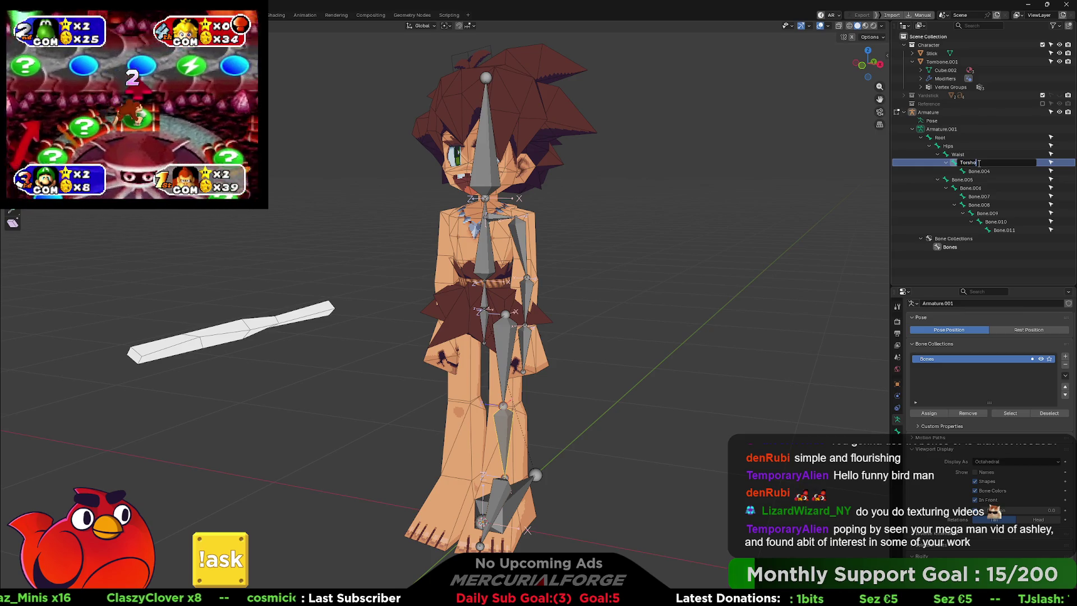
key(BackSpace)
key(BackSpace)
text(o)
key(Return)
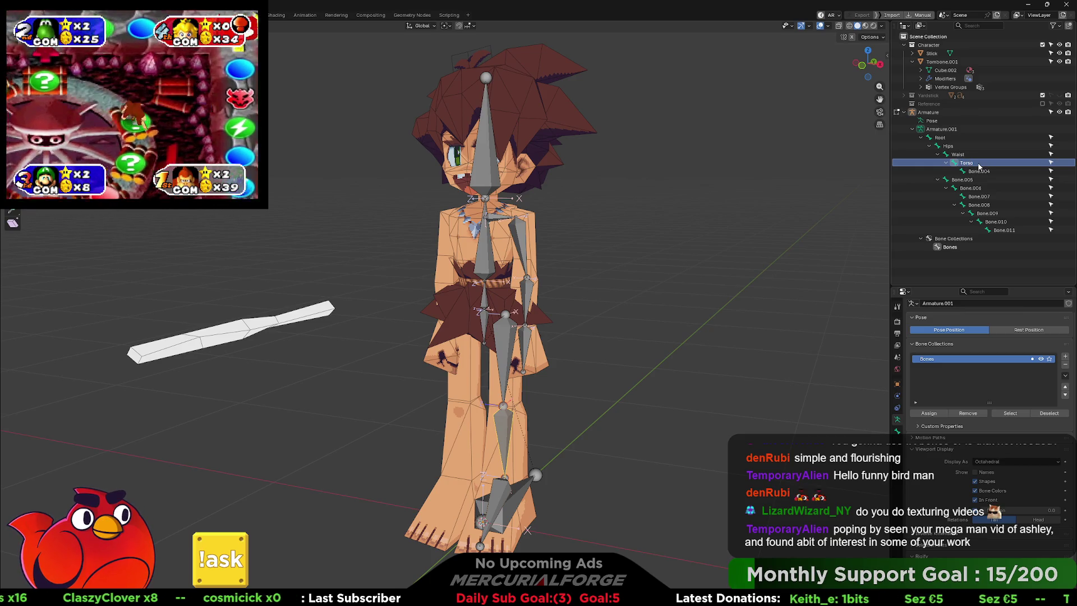
Rename the leg chain UpperLeg, LowerLeg and Foot, and the next bone Waist
click(979, 171)
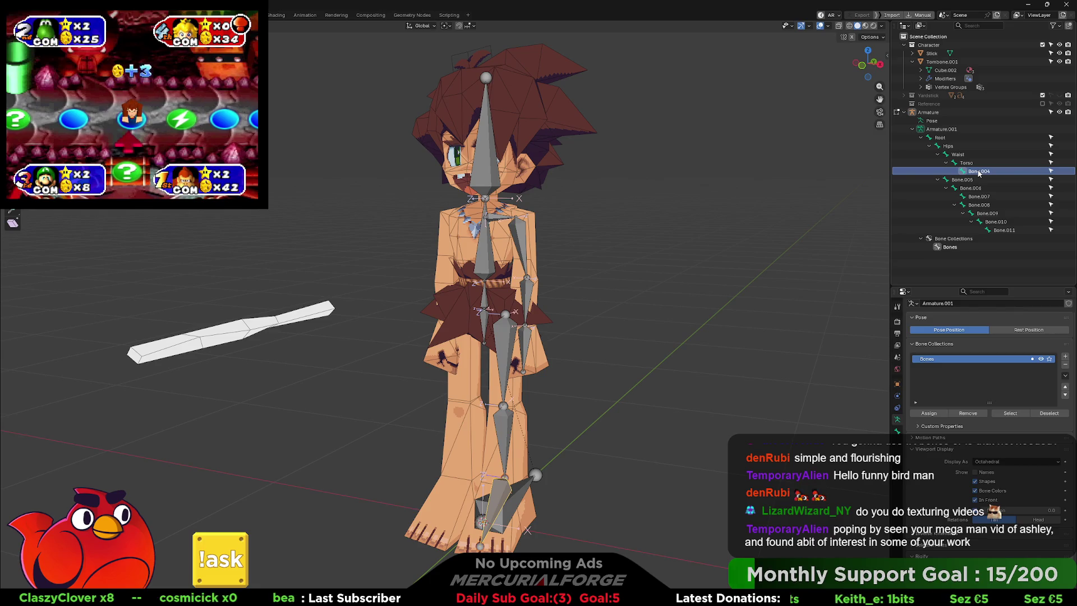
click(958, 154)
double_click(967, 155)
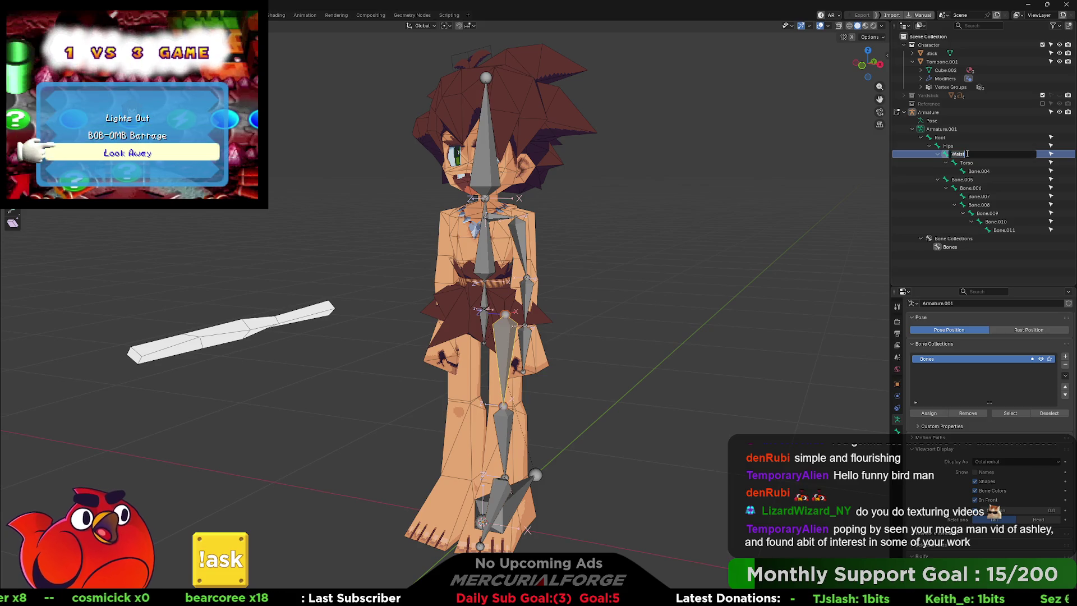
text(UpperLeg)
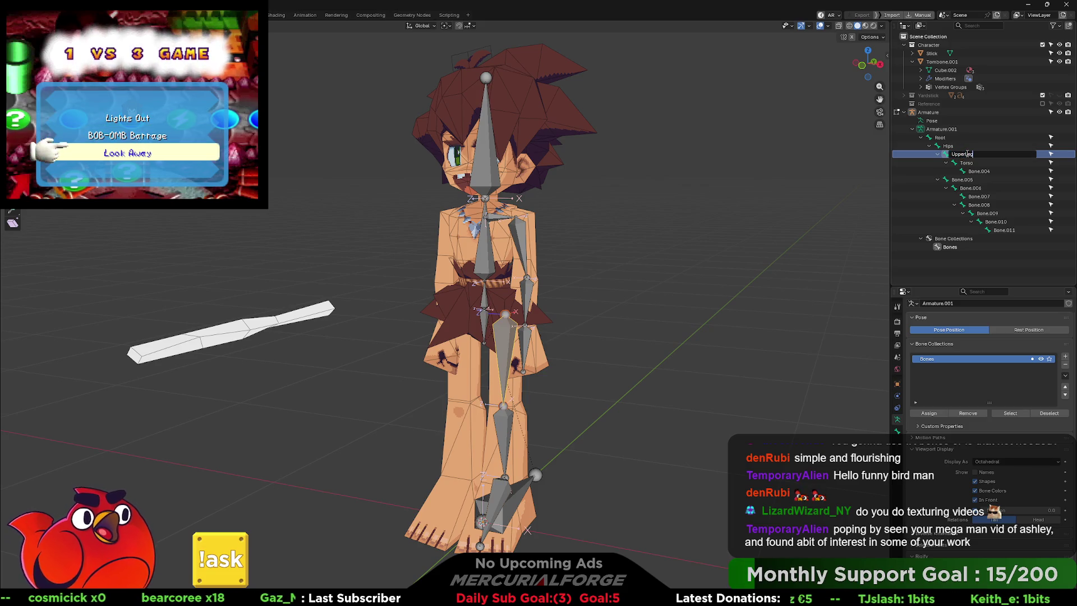
key(Return)
key(Down)
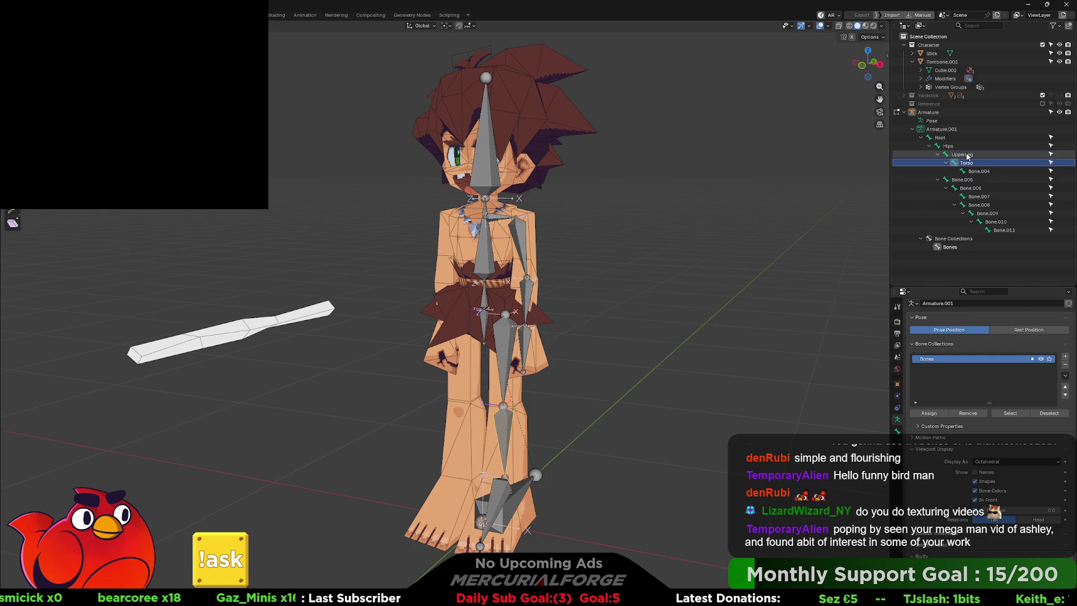
key(F2)
text(Lowe)
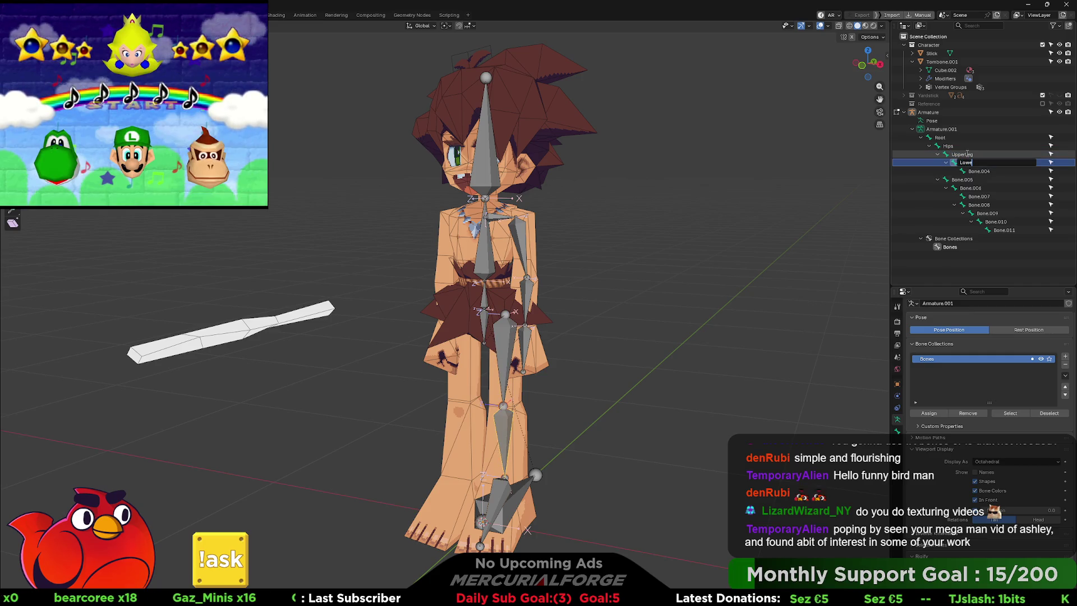
text(rLeg)
key(Return)
key(Down)
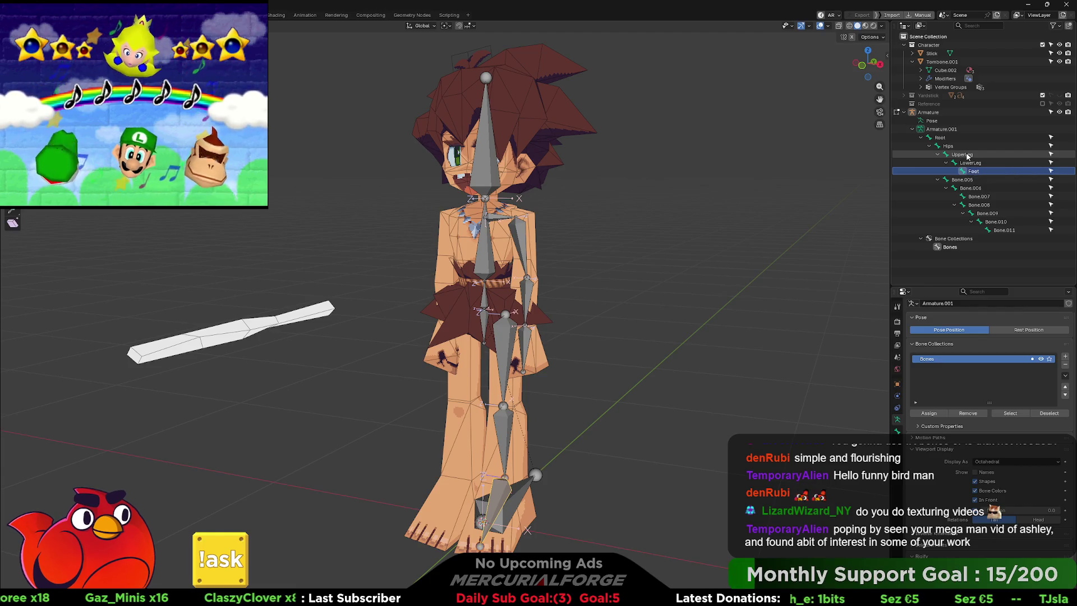
key(Down)
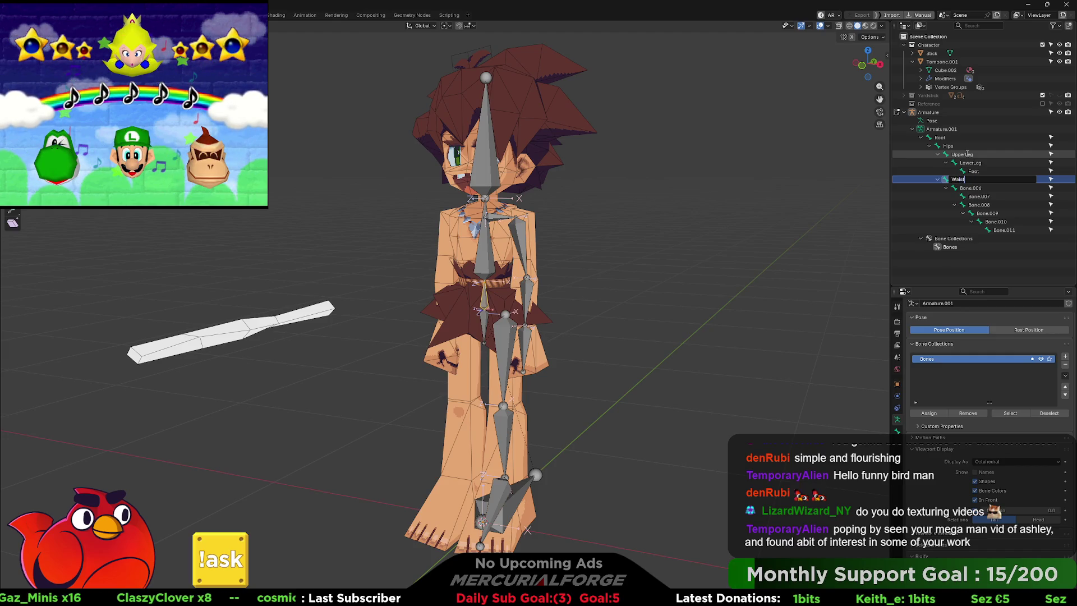
key(Return)
Name the following bones Torso, Head and Clavical
key(Down)
key(F2)
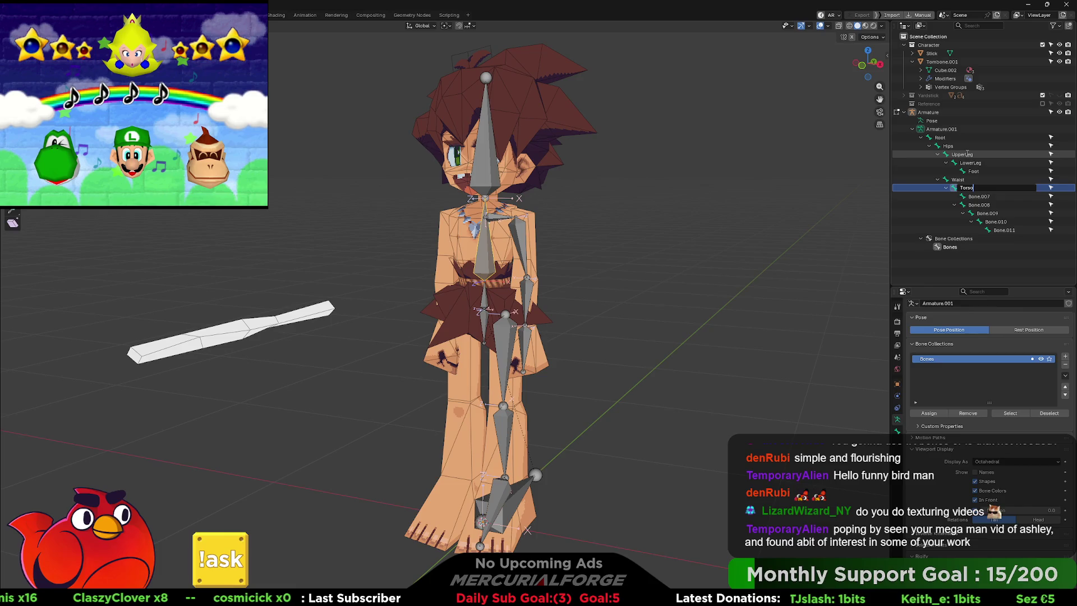
key(Return)
key(Down)
key(F2)
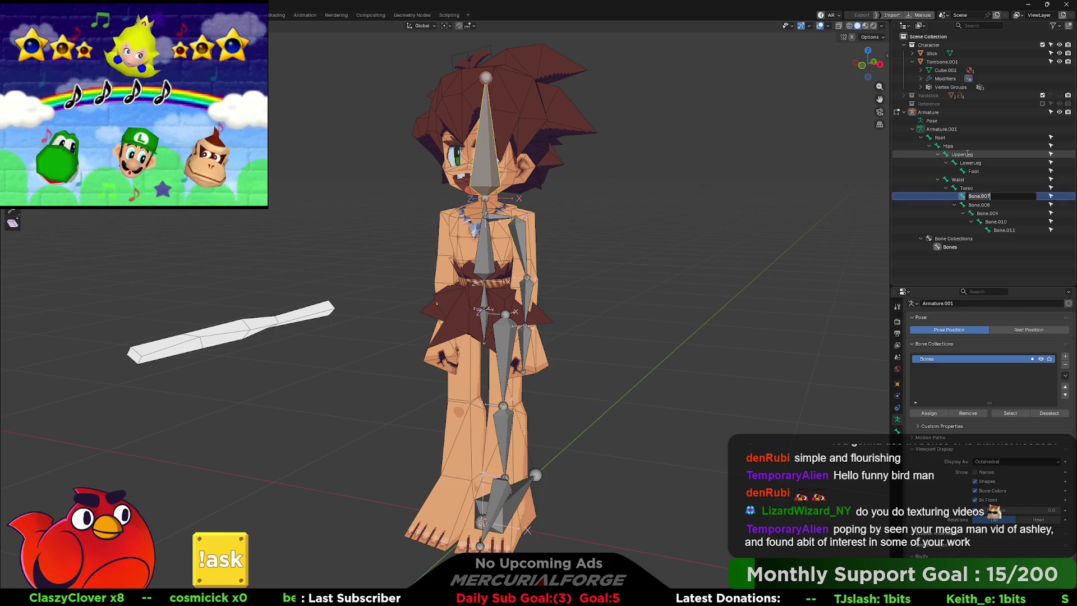
text(Head)
key(Down)
key(F2)
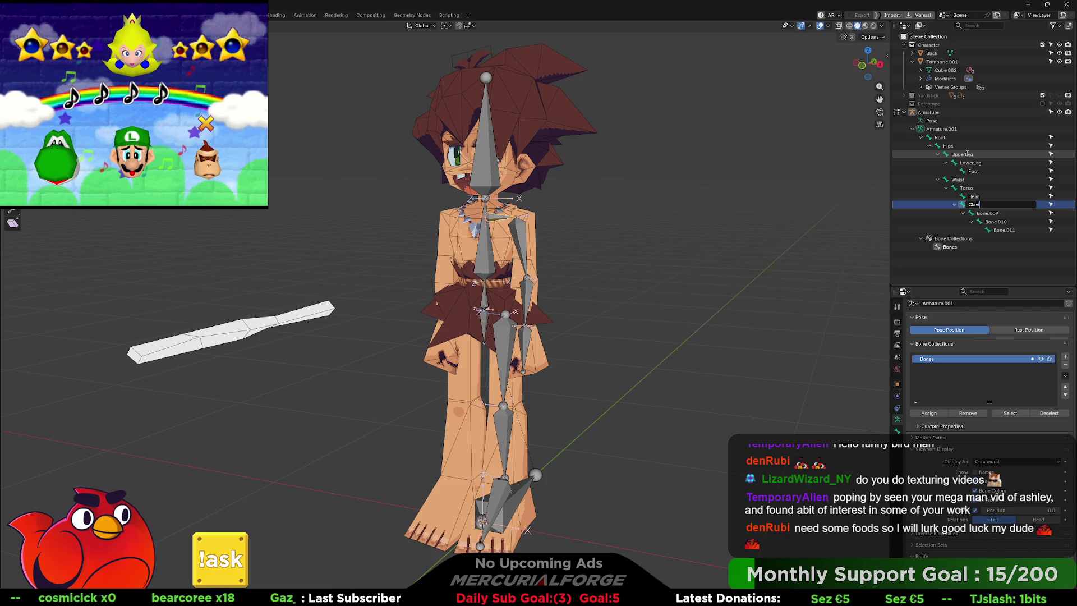
text(cal)
key(Return)
Name the arm bones UpperArm, LowerArm and Hand
key(Down)
key(F2)
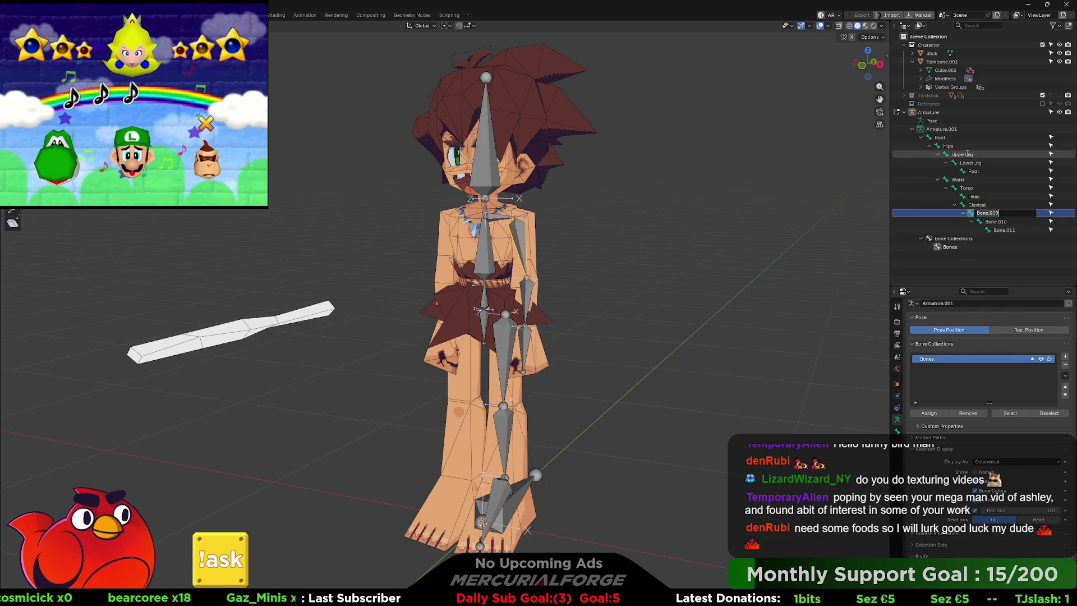
text(UpperArm)
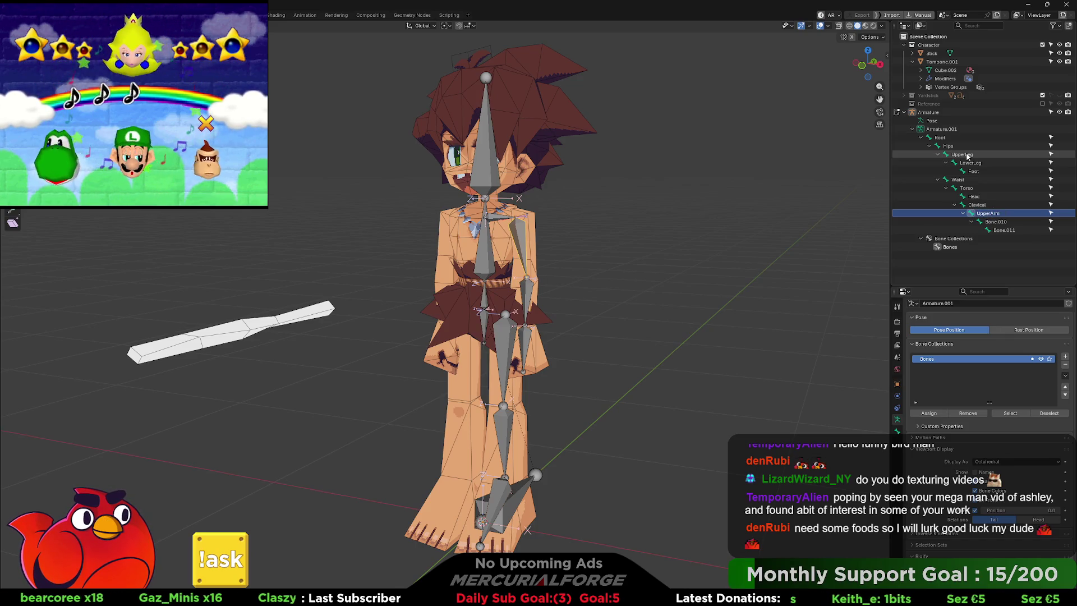
key(Down)
key(F2)
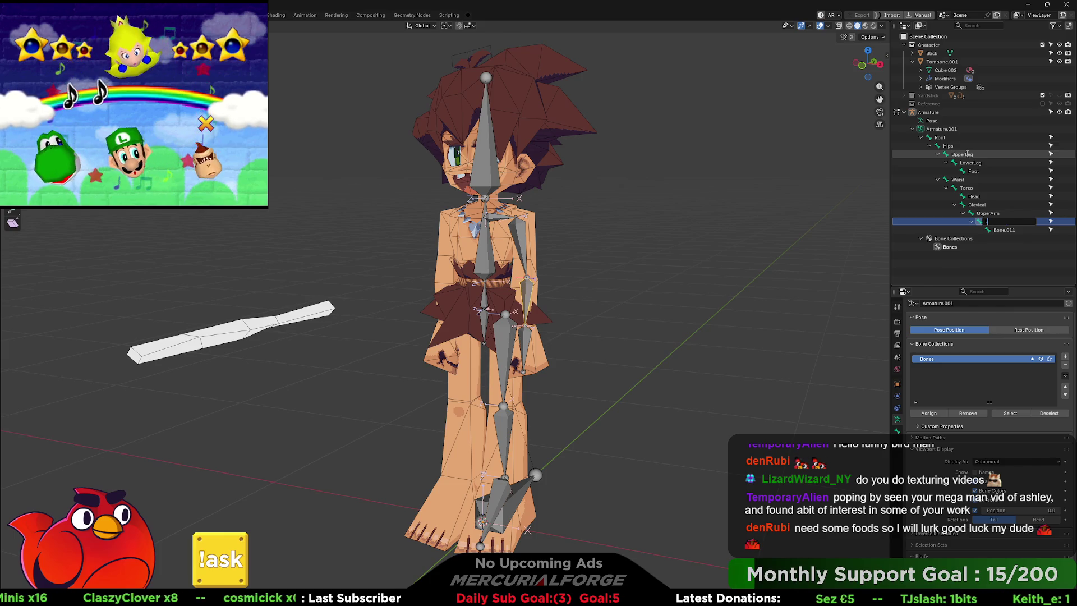
text(owerArm)
key(Return)
key(Down)
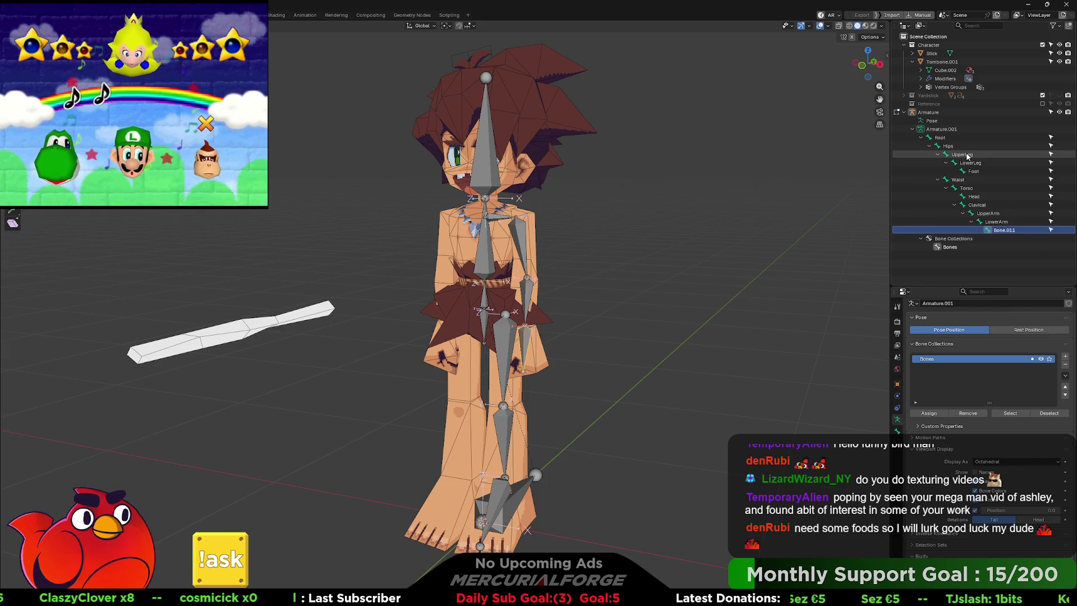
key(F2)
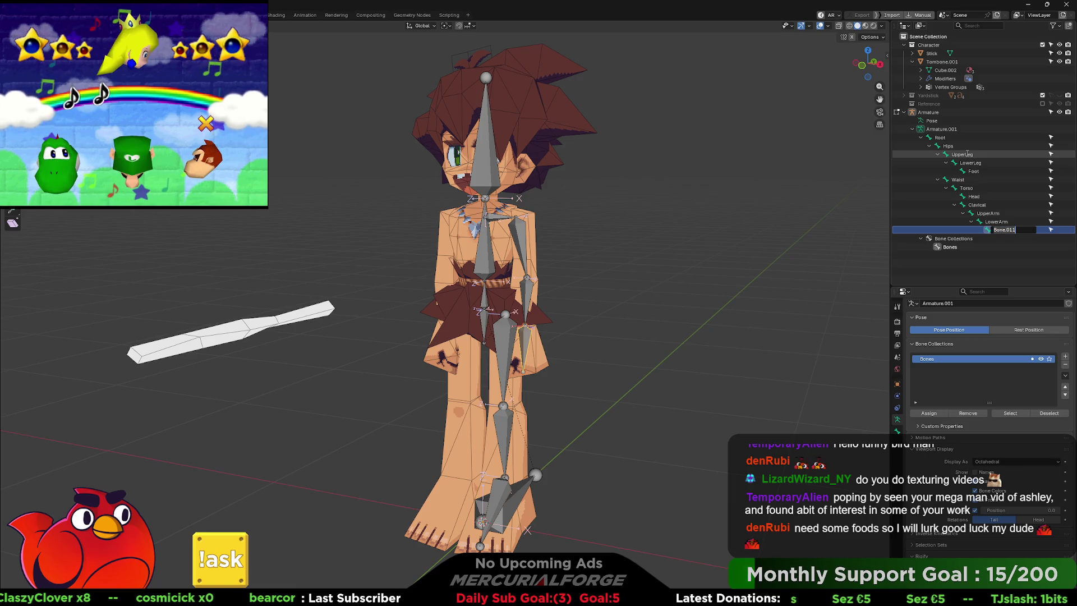
text(Hand)
key(Return)
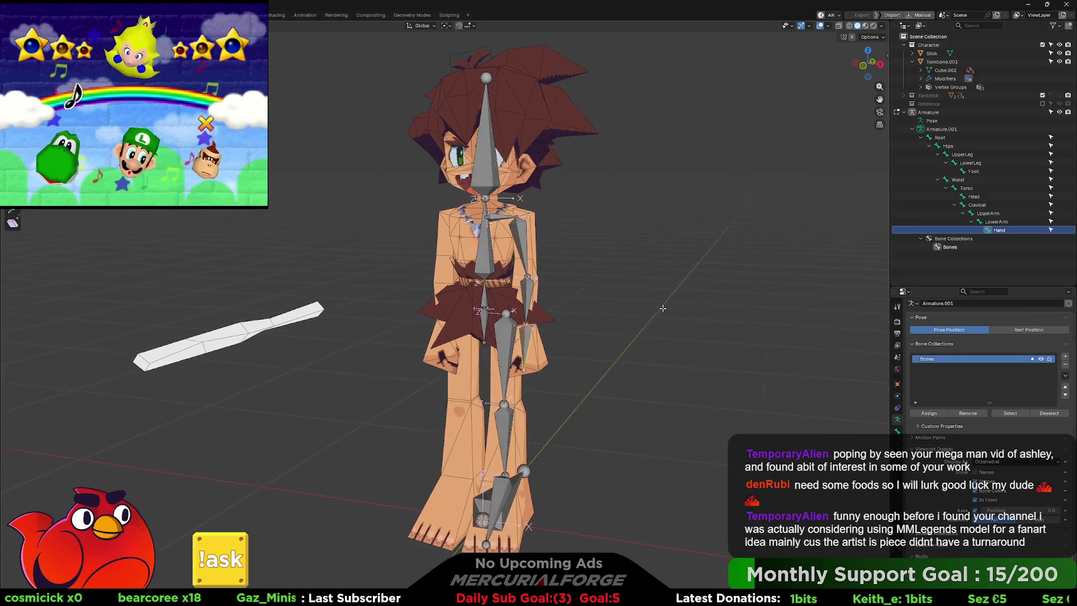
In front view, select Foot, LowerLeg, UpperLeg, Hand, LowerArm, UpperArm and Clavical together
key(KP_1)
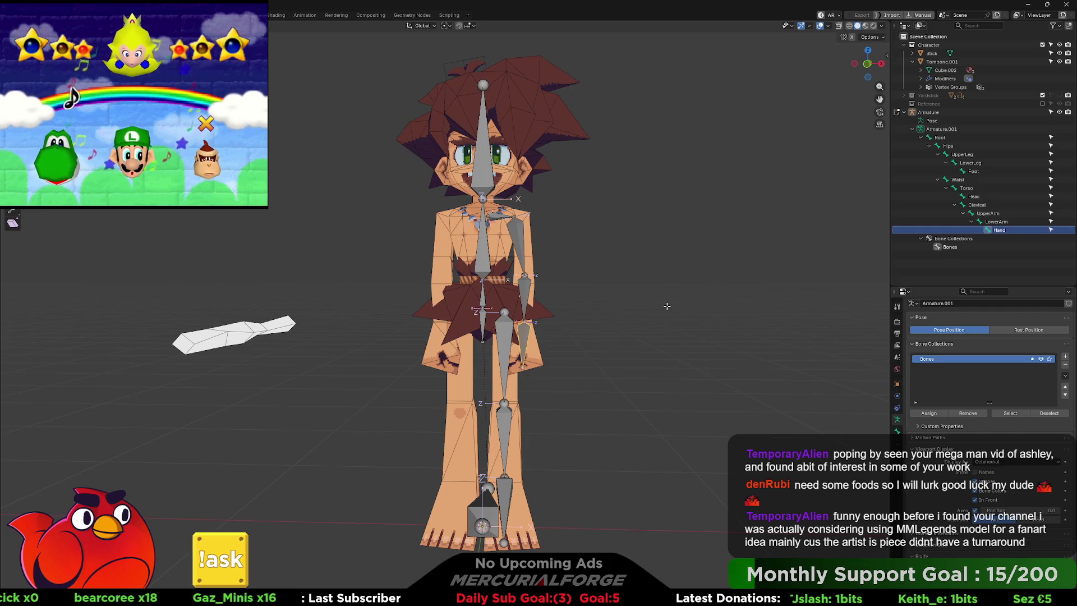
scroll(656, 306, up, 2)
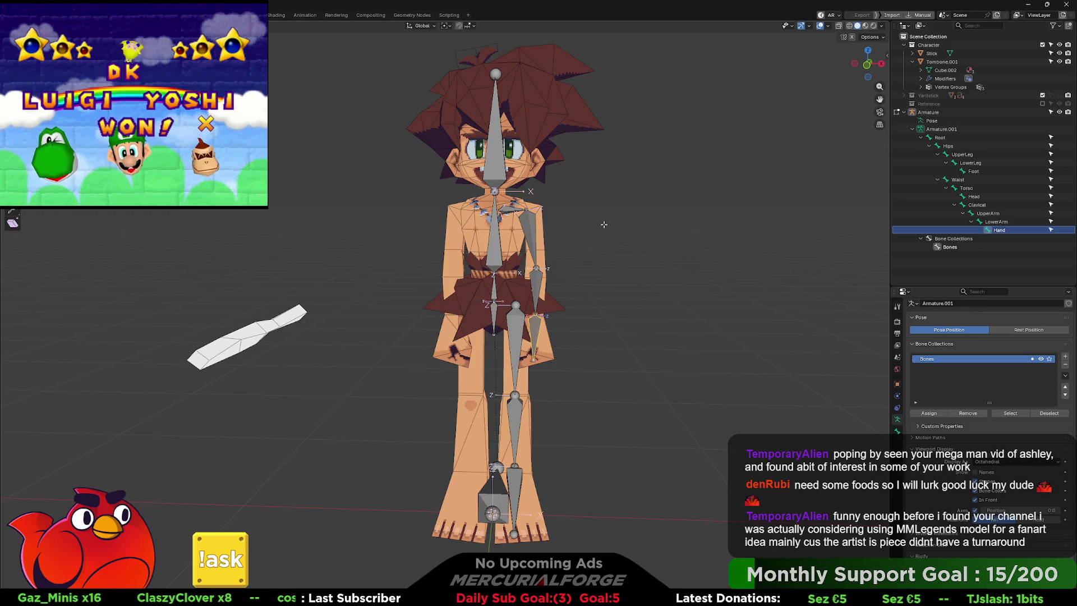
click(521, 327)
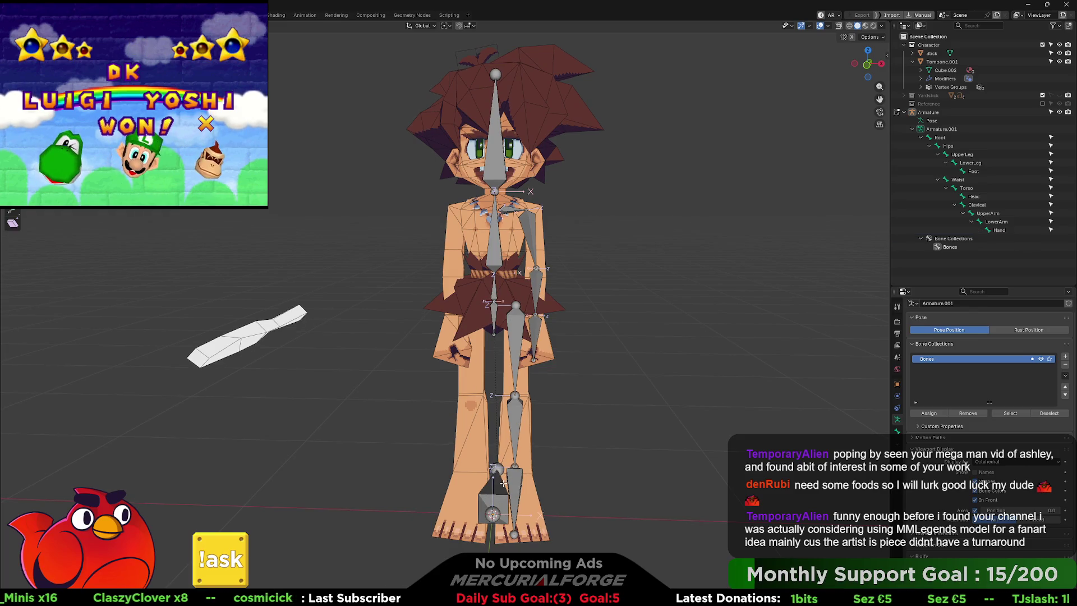
click(513, 497)
shift+click(514, 432)
shift+click(515, 365)
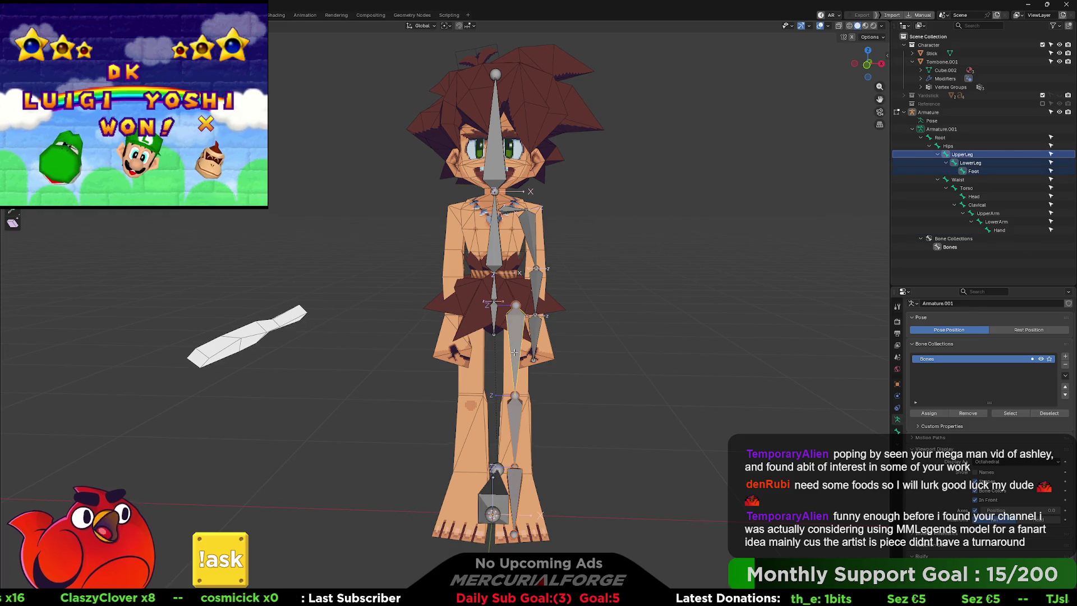
shift+click(529, 325)
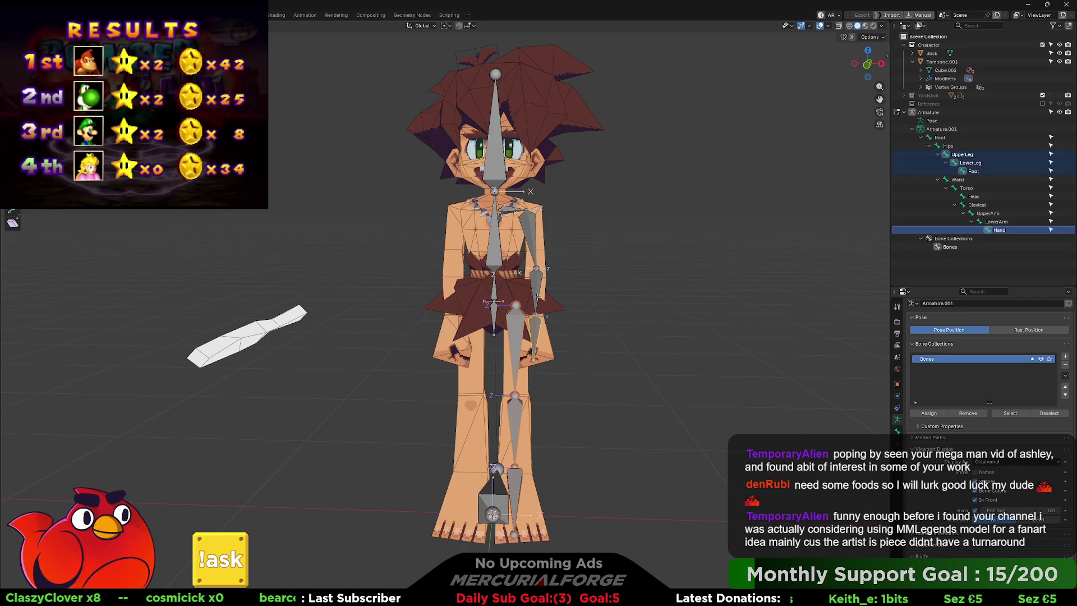
shift+click(537, 296)
shift+click(530, 238)
shift+click(513, 209)
Auto-name the selected limb bones with left-side .L suffixes
right_click(506, 212)
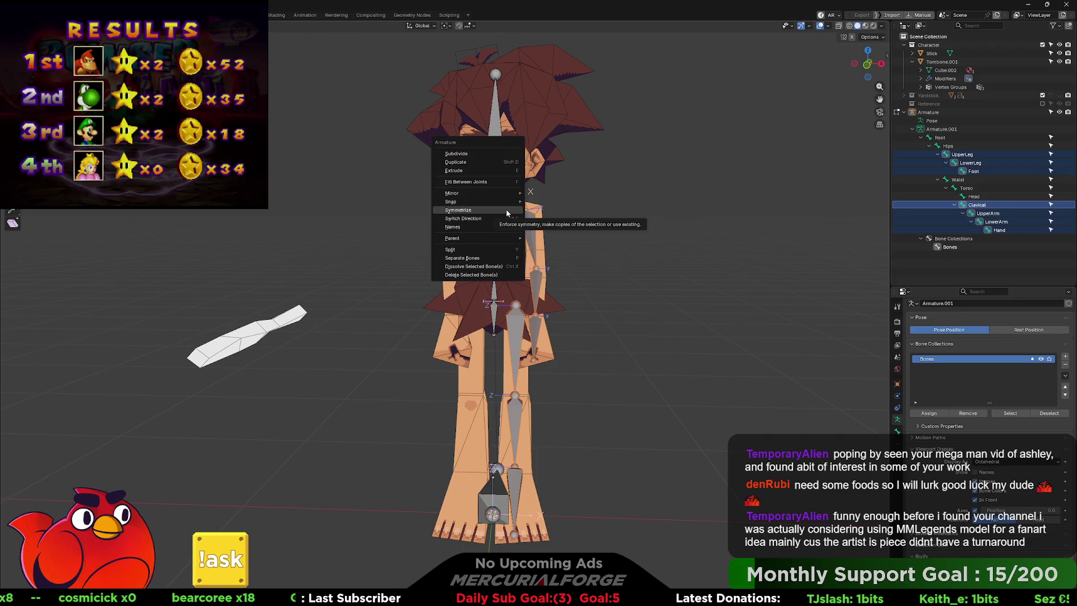
click(506, 210)
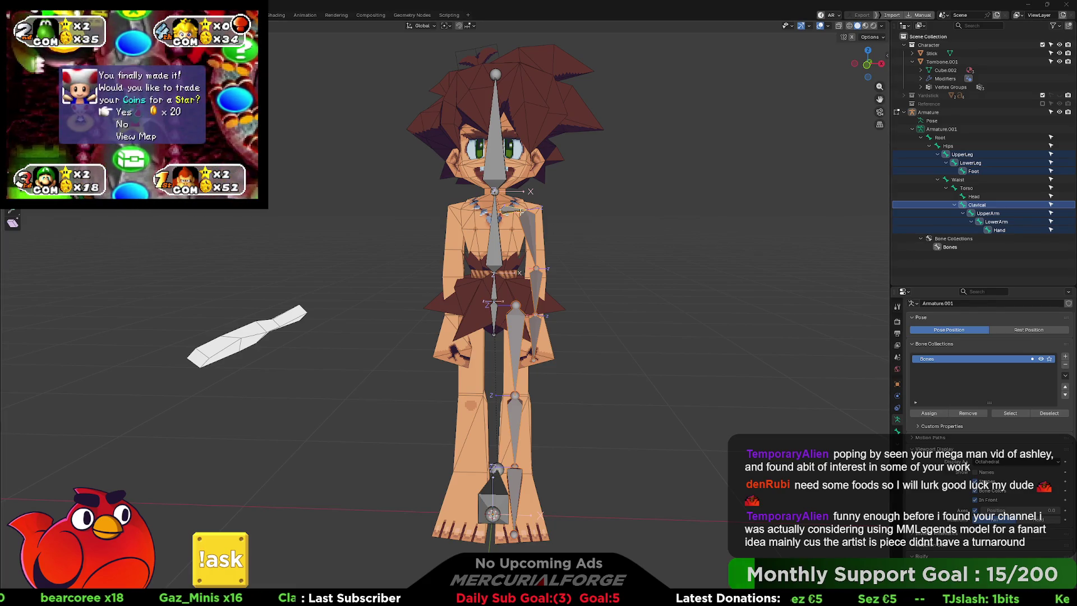
right_click(506, 212)
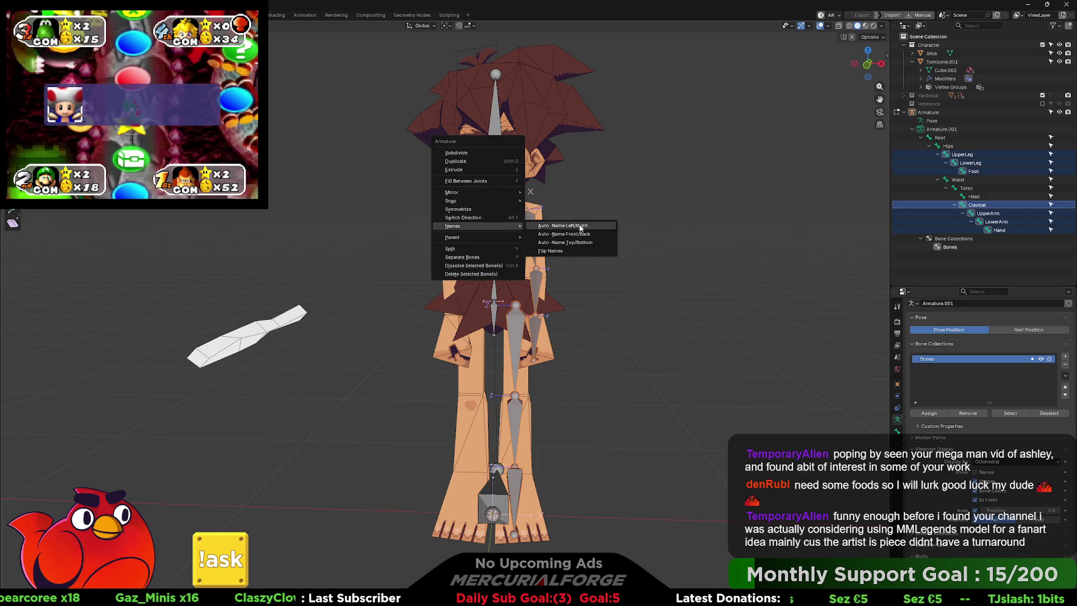
click(580, 227)
Symmetrize the bones and check the new Clavical.R and UpperLeg.R in the Outliner
right_click(507, 210)
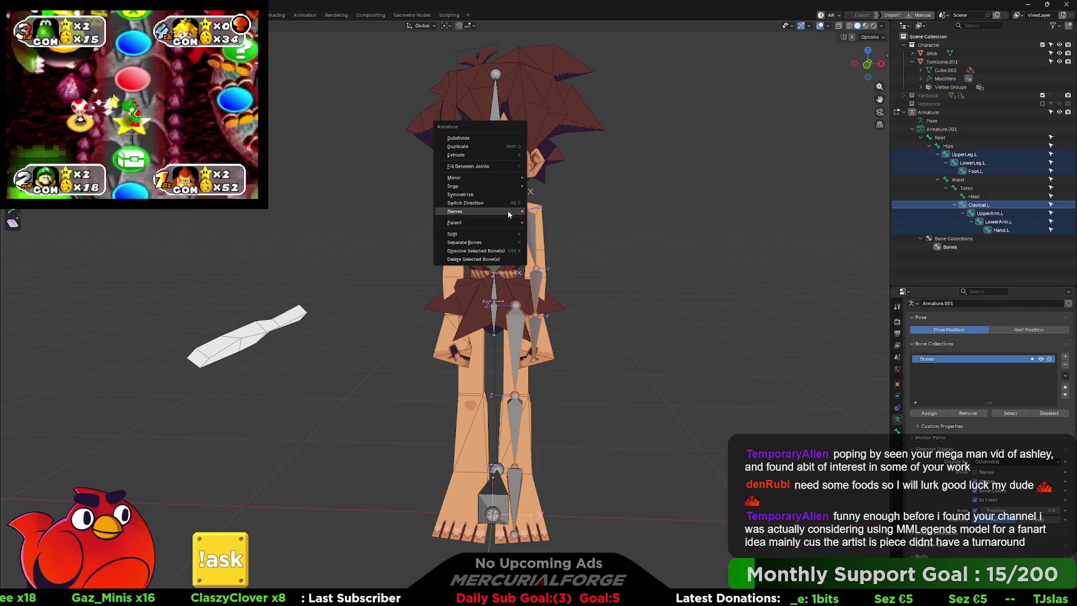
click(499, 194)
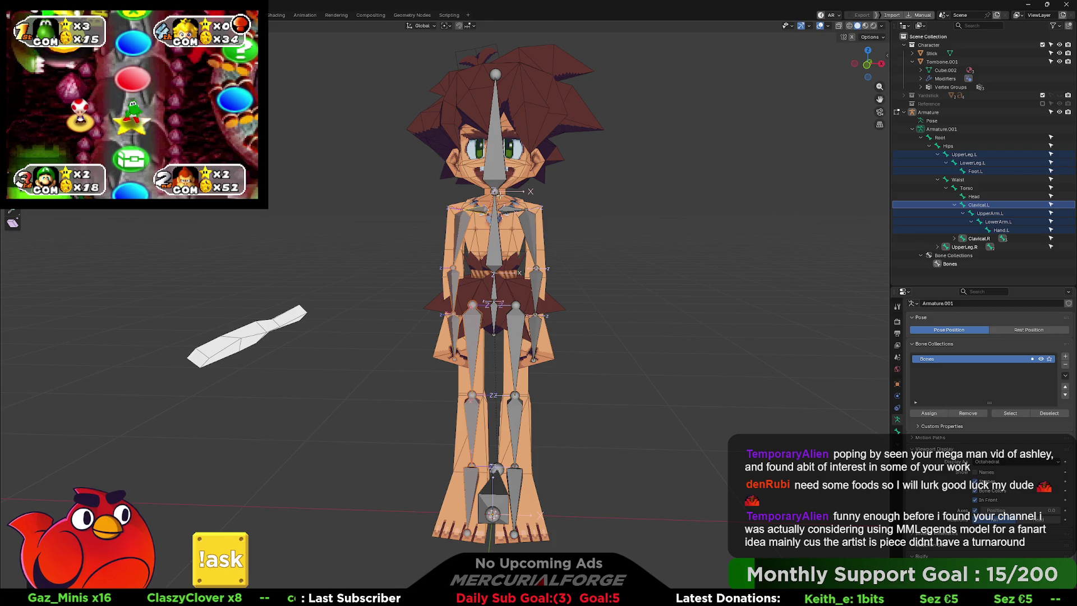
click(911, 130)
scroll(924, 171, down, 3)
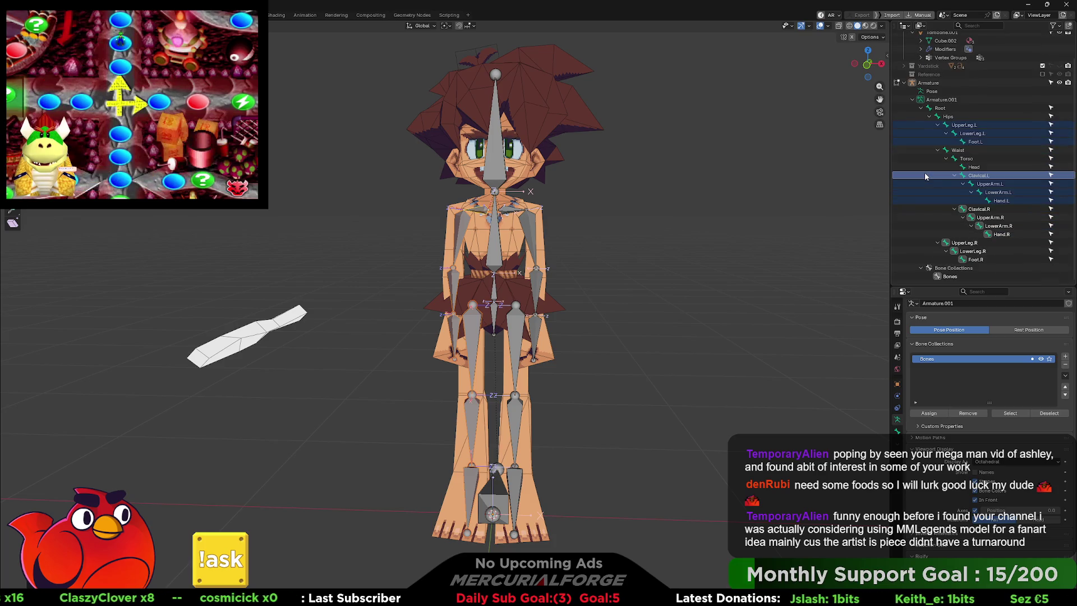
click(975, 209)
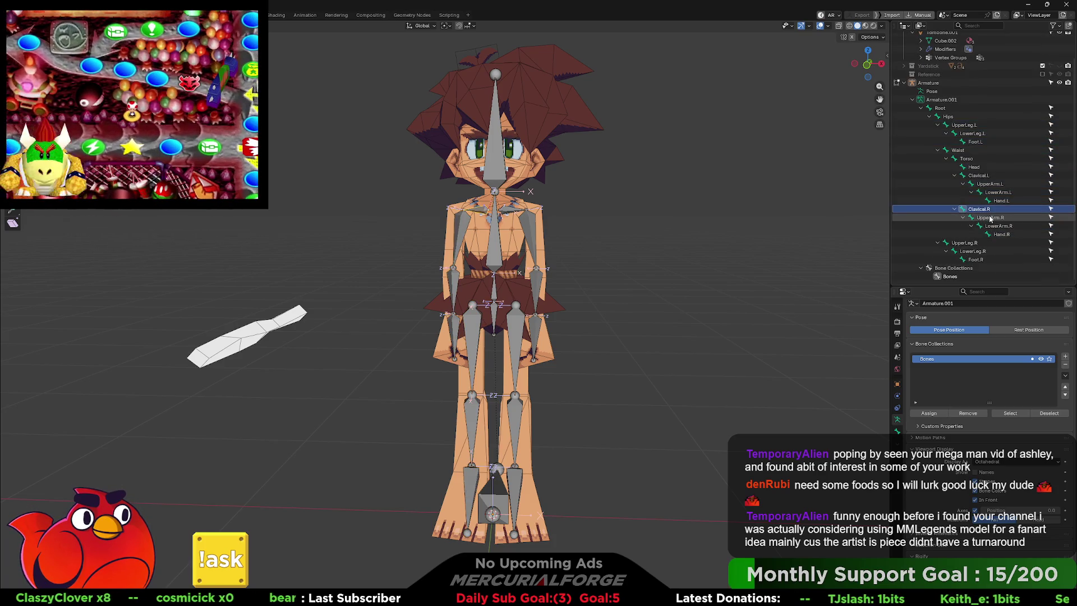
click(966, 244)
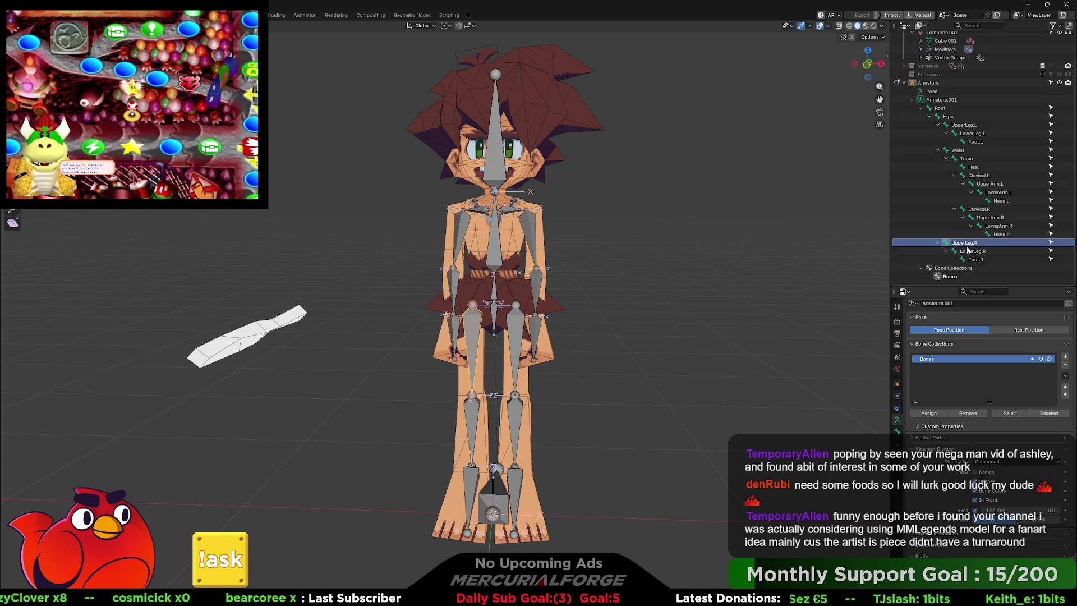
click(662, 303)
scroll(662, 303, down, 2)
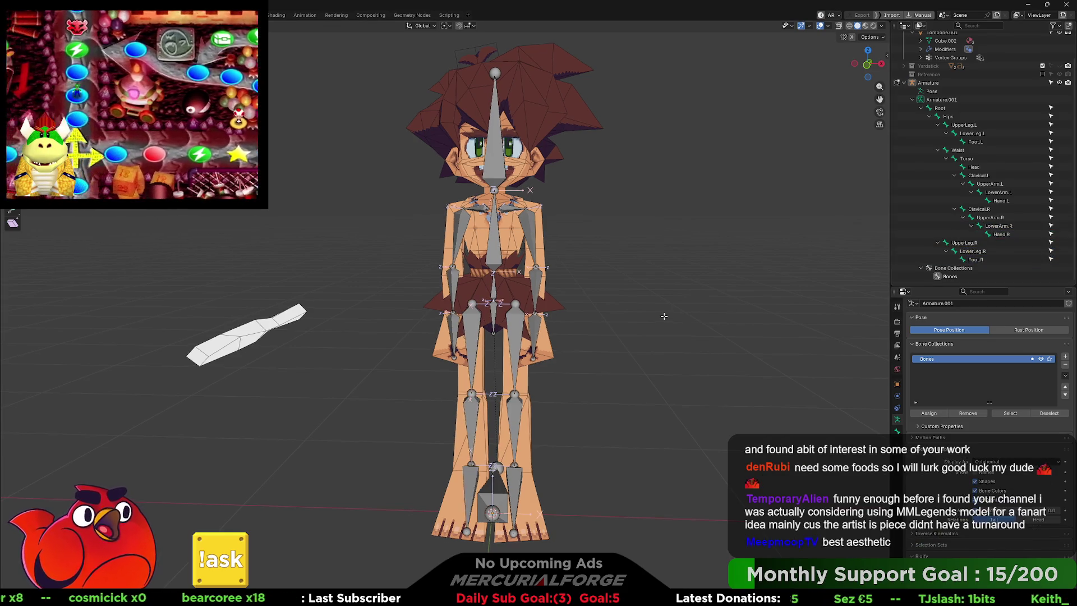
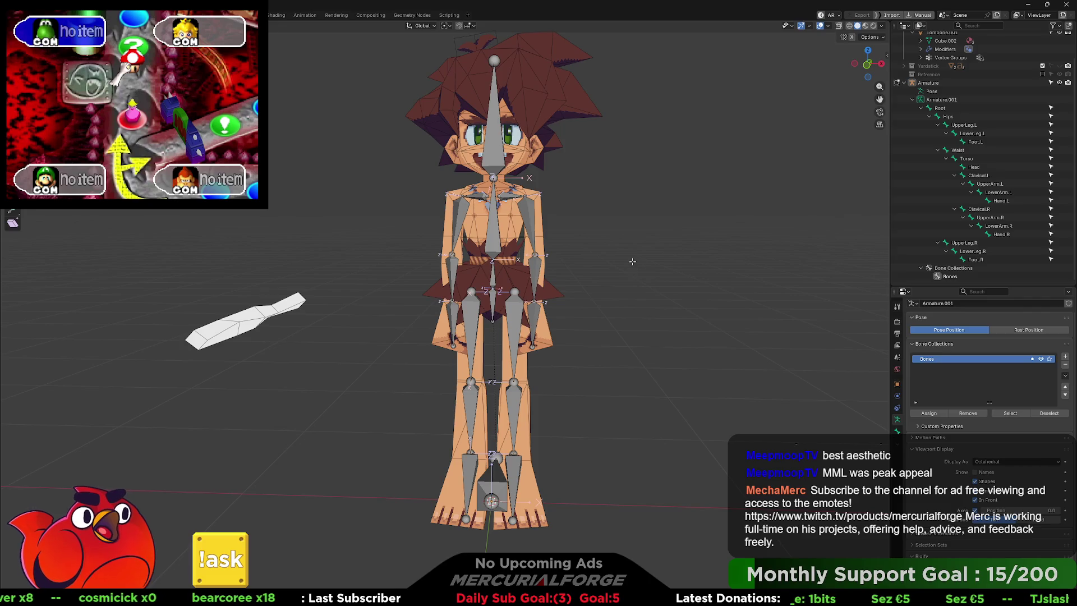
Return the armature to Object Mode and parent Tombone.001 to it with Armature Deform
mouse_move(632, 266)
mouse_down()
mouse_move(609, 287)
mouse_move(630, 291)
mouse_move(574, 274)
mouse_move(641, 297)
mouse_move(460, 285)
mouse_move(587, 283)
mouse_move(569, 272)
mouse_move(623, 266)
mouse_move(608, 265)
mouse_move(592, 271)
mouse_move(615, 291)
mouse_up()
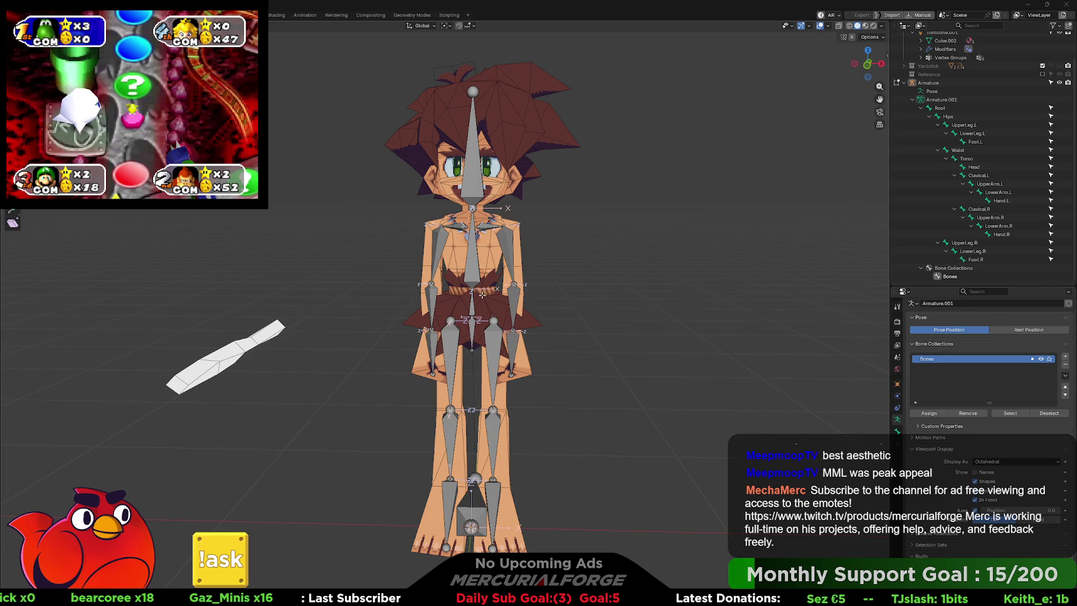
key(ctrl+Tab)
click(469, 276)
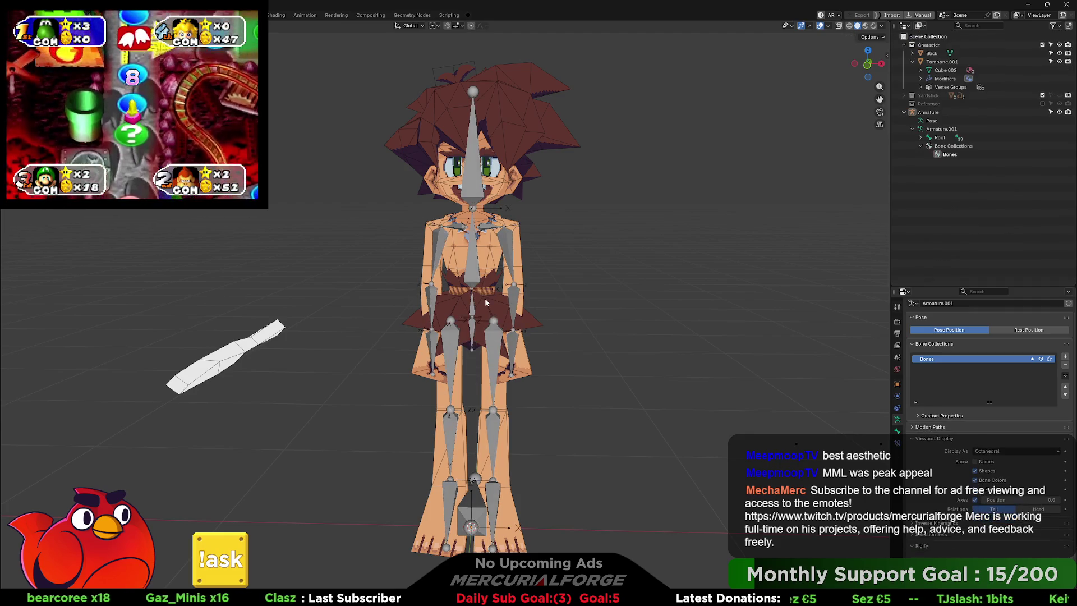
key(ctrl+p)
click(456, 272)
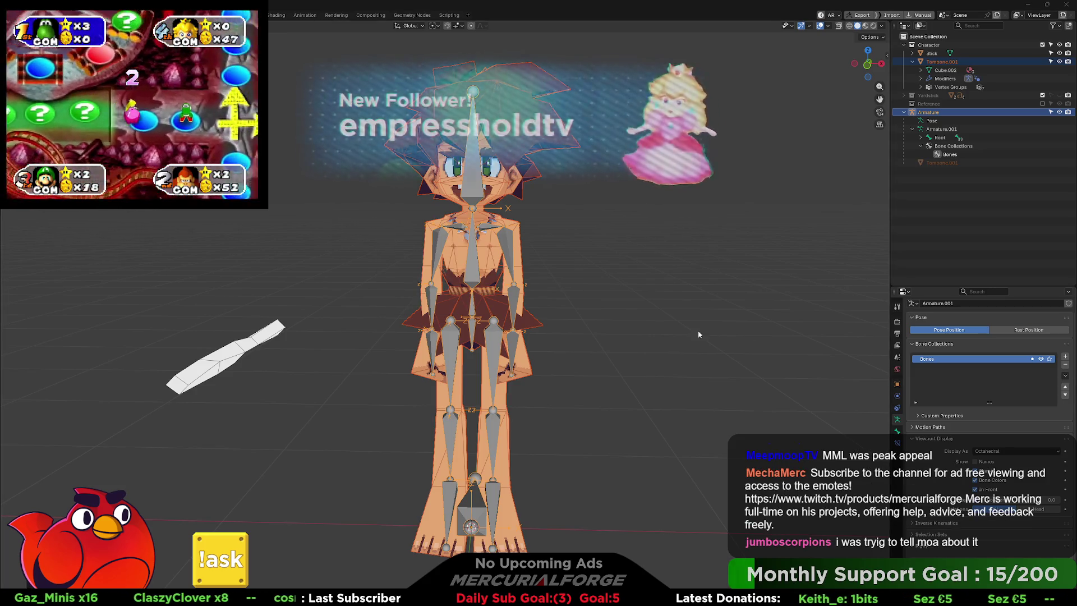
drag(697, 334, 661, 324)
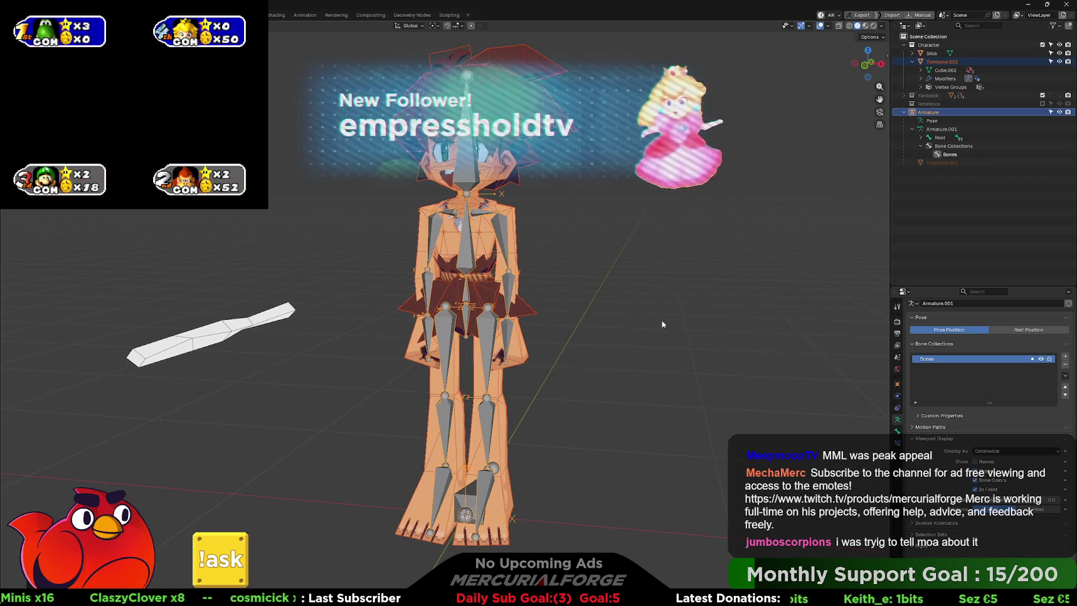
mouse_move(585, 280)
mouse_down()
mouse_move(619, 286)
mouse_move(556, 290)
mouse_move(601, 275)
mouse_move(588, 278)
mouse_up()
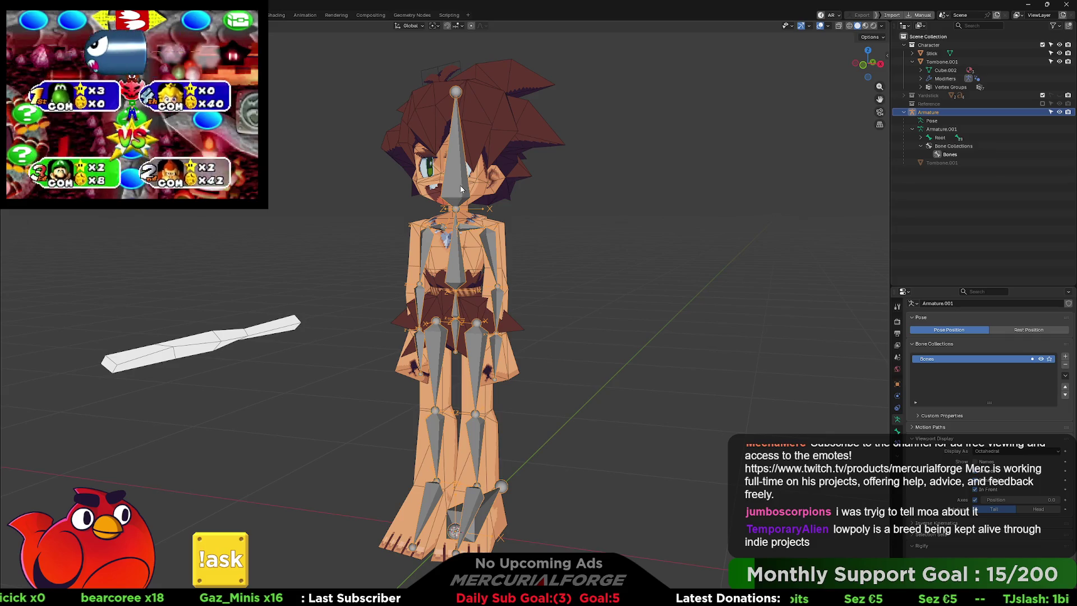
Select the connected head and hair island of Tombone.001 in Edit Mode, then exit Edit Mode
scroll(482, 179, up, 2)
click(524, 248)
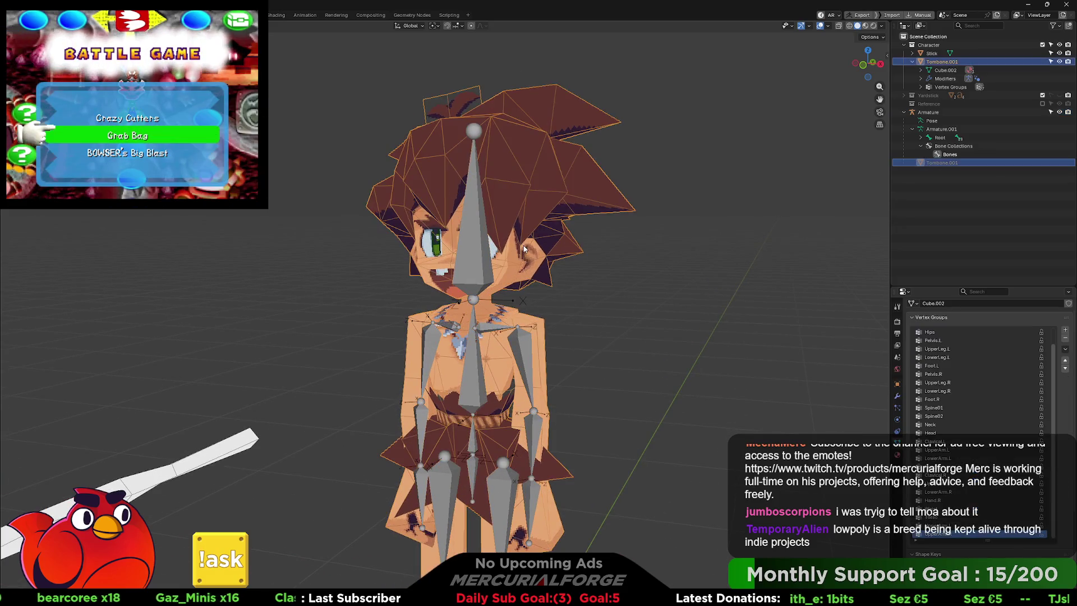
key(ctrl+Tab)
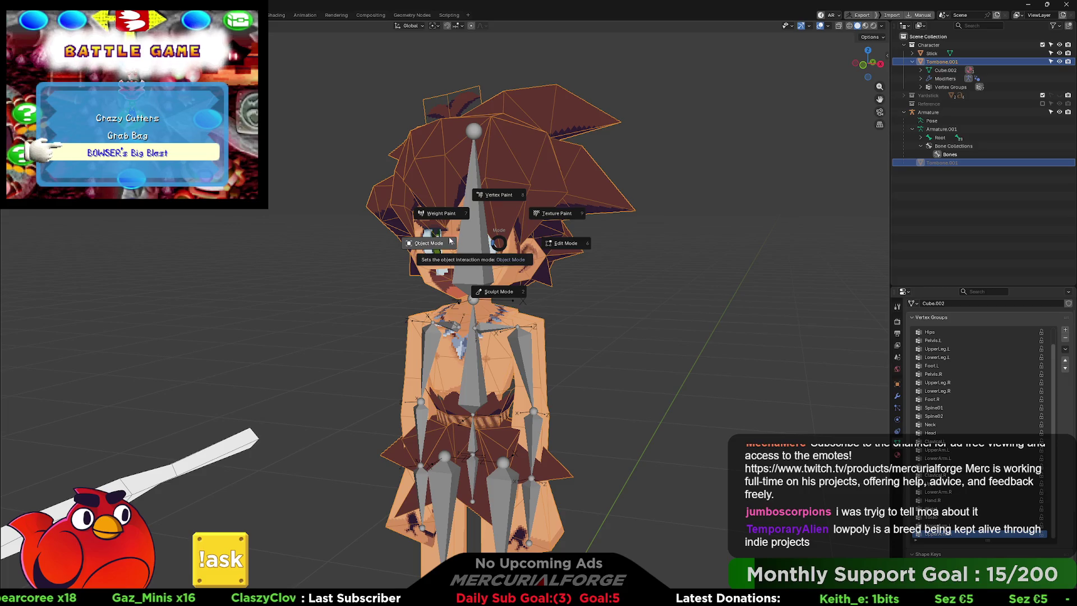
click(524, 224)
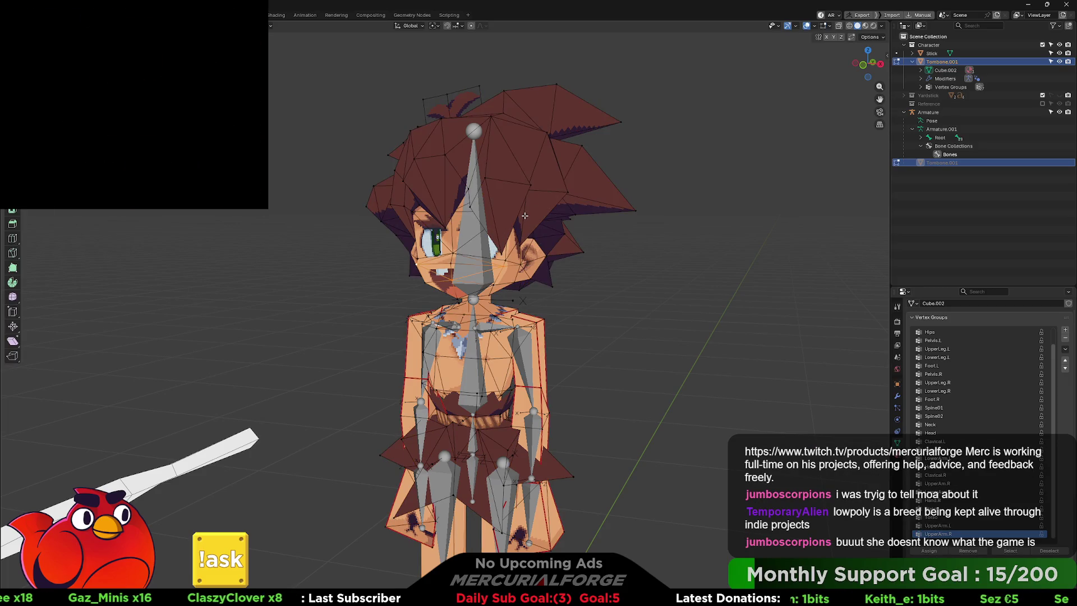
key(l)
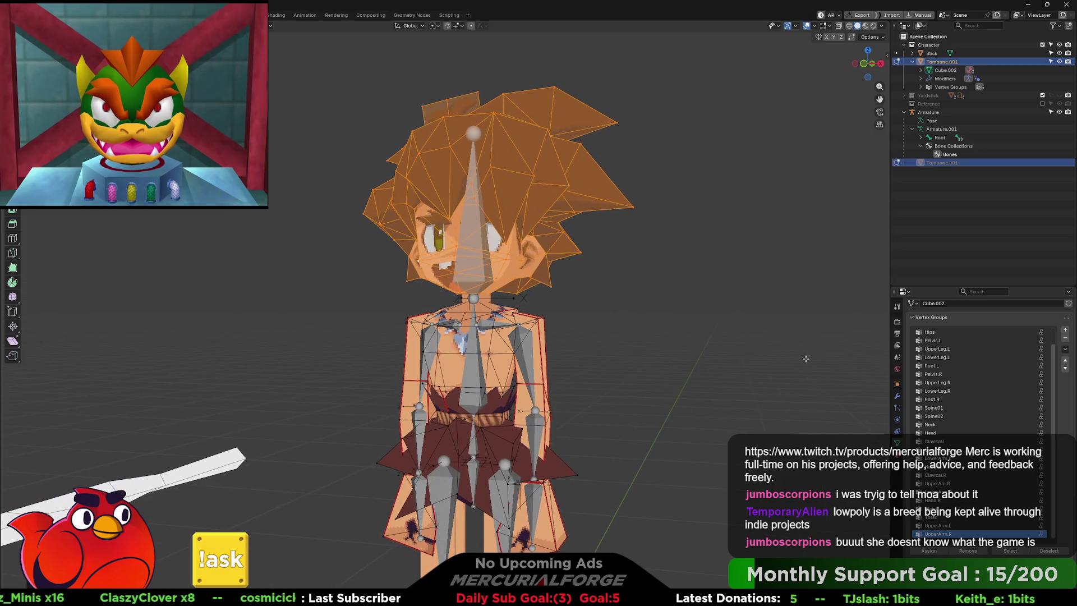
scroll(981, 464, down, 2)
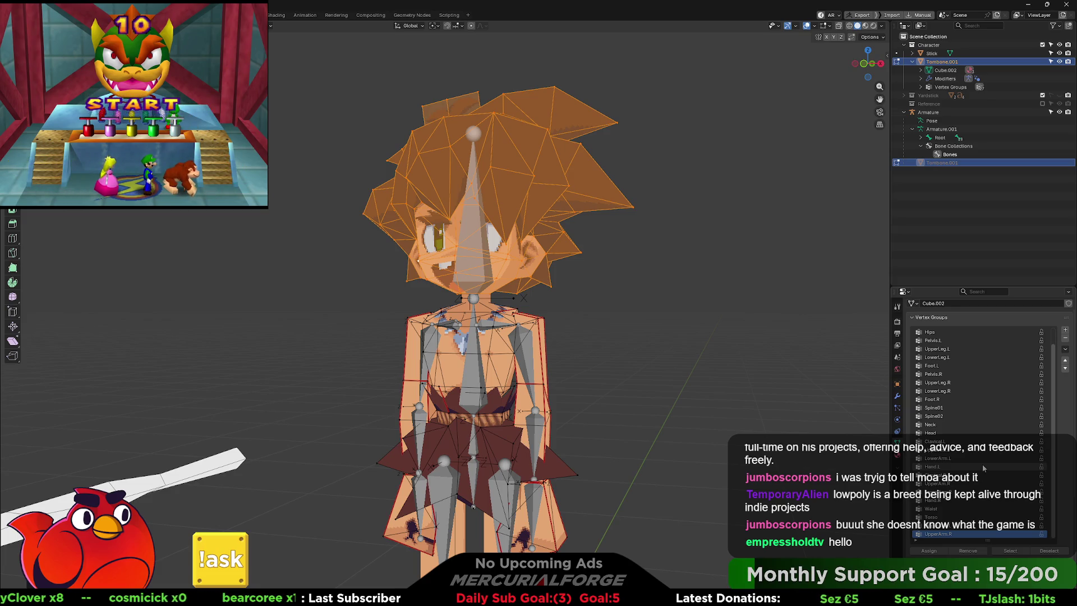
key(Tab)
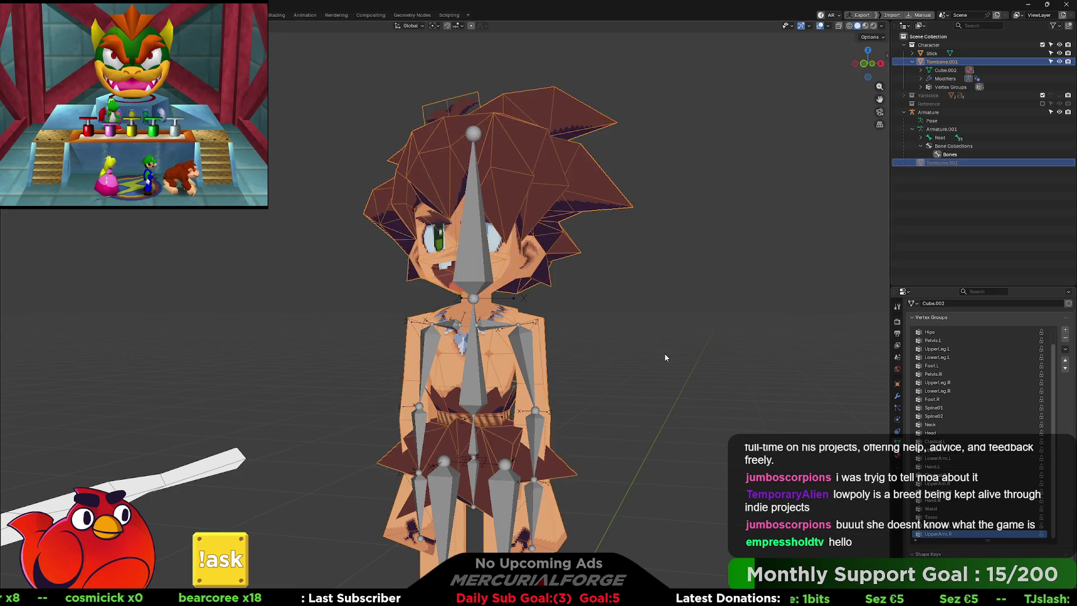
Cycle the selection between mesh and armature, ending with Tombone.001 selected
scroll(633, 363, down, 2)
click(485, 342)
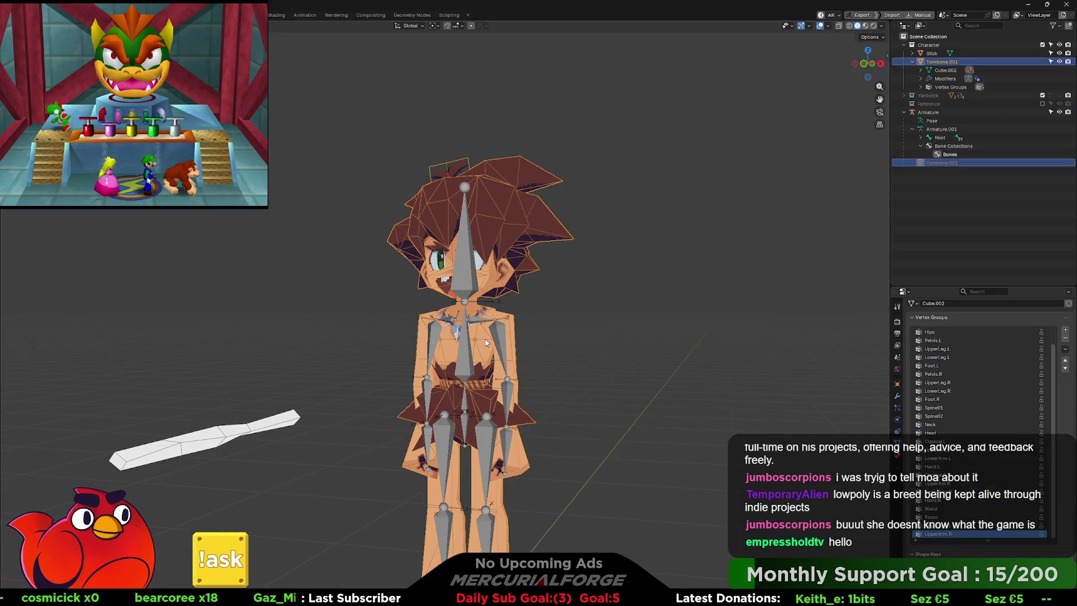
click(485, 340)
click(486, 340)
click(486, 340)
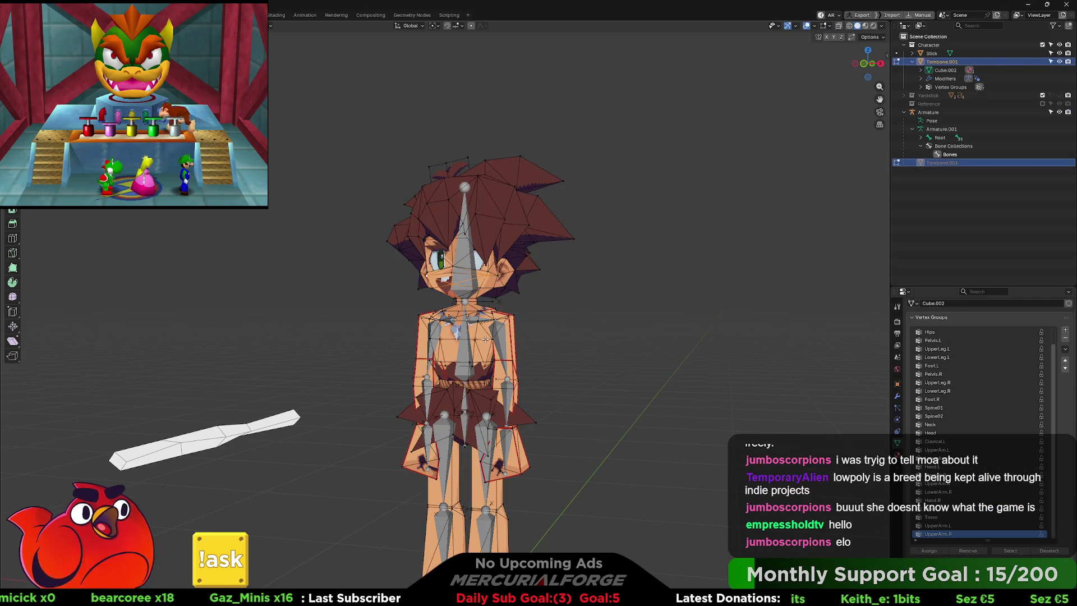
click(486, 346)
click(487, 348)
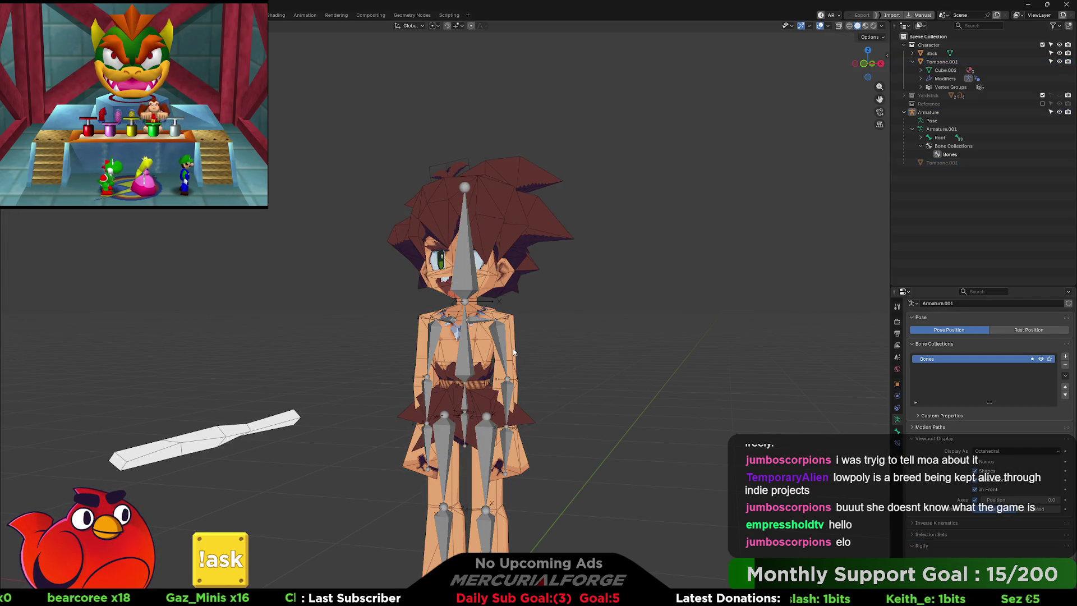
click(489, 352)
scroll(963, 334, up, 2)
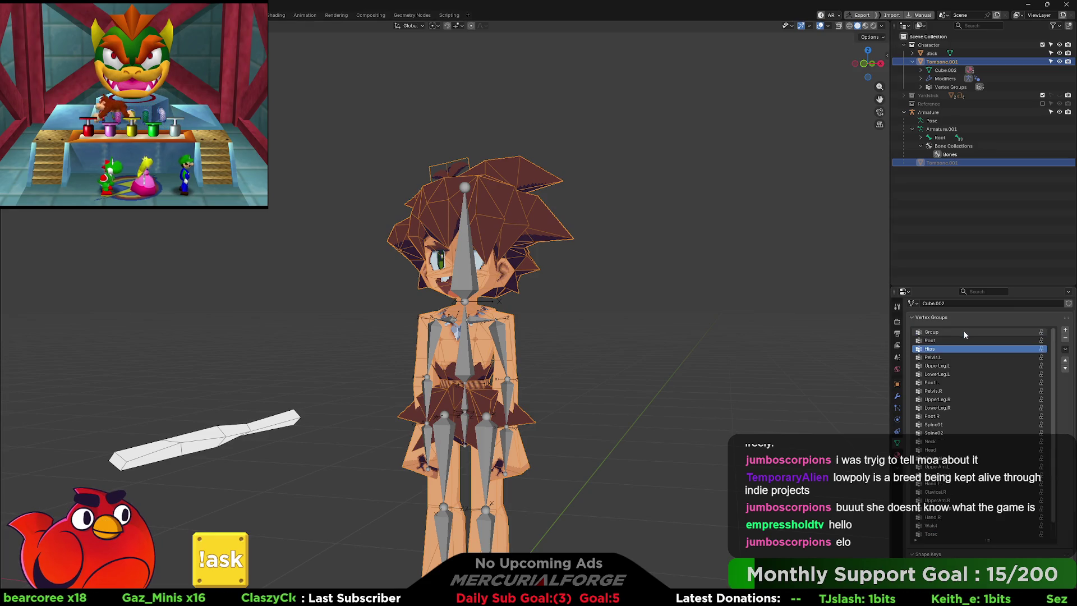
click(527, 333)
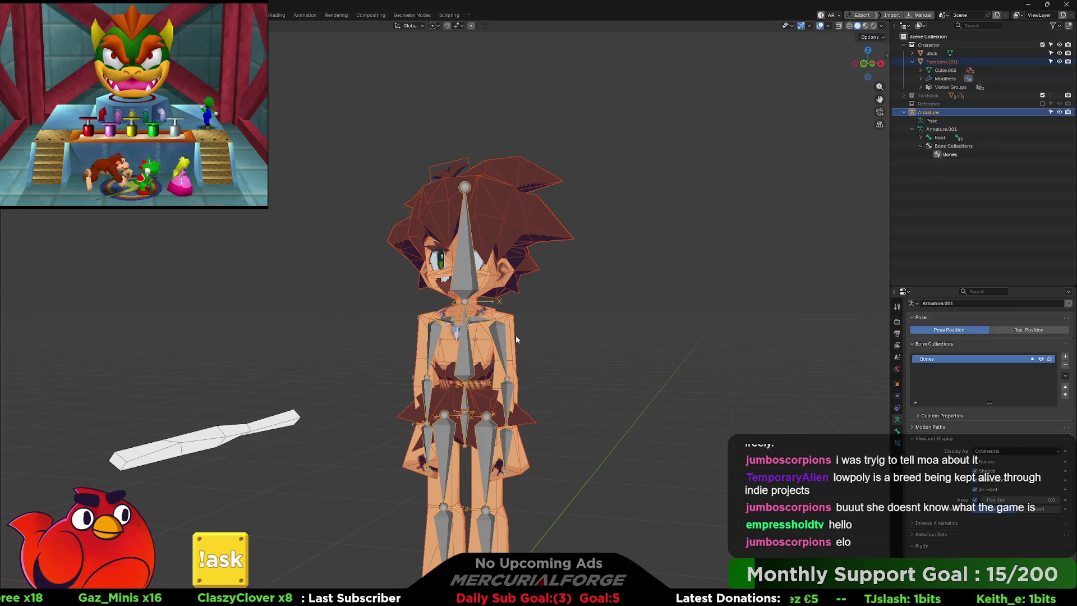
key(ctrl+Tab)
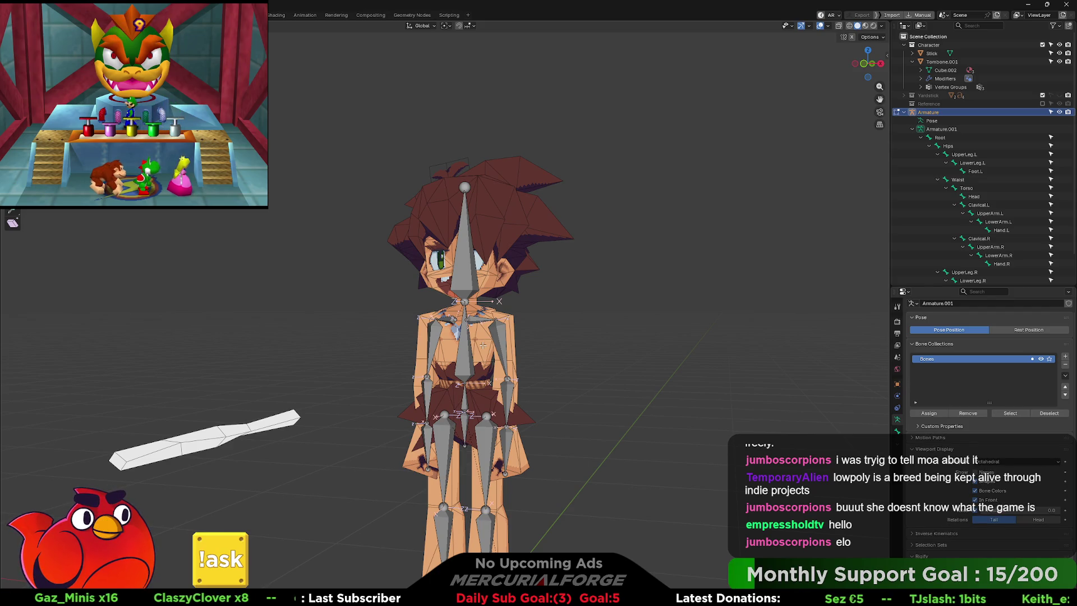
click(482, 344)
Delete every vertex group from Tombone.001, starting with Group at the top
click(991, 332)
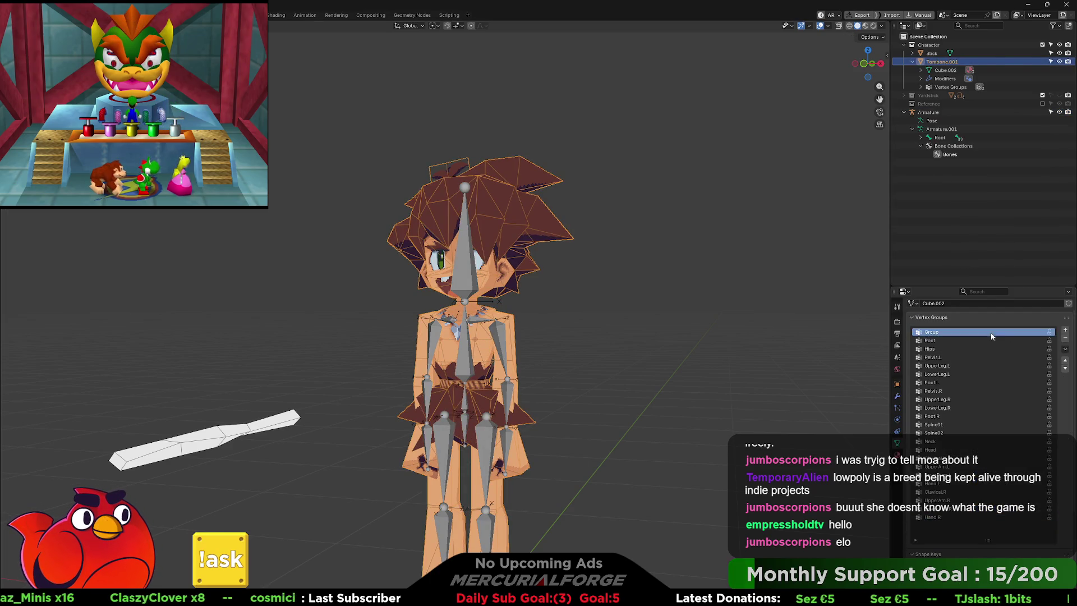
click(1064, 338)
click(1064, 338)
click(1064, 338)
click(1064, 338)
click(1064, 338)
click(1063, 338)
click(1063, 338)
click(1064, 338)
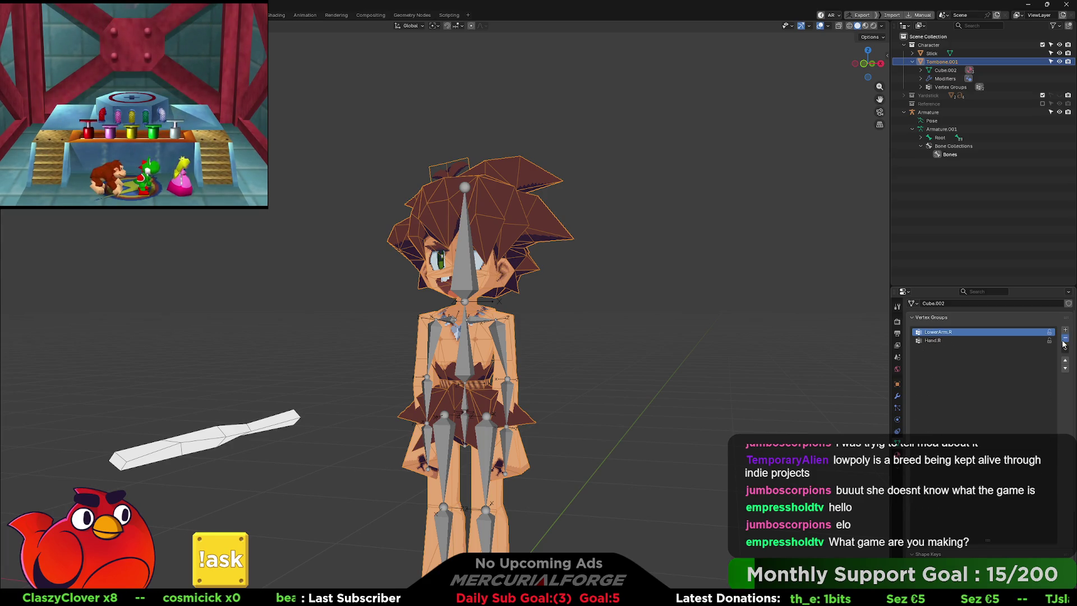
click(1064, 338)
click(1063, 338)
Orbit the view and make the armature the active object
mouse_move(658, 349)
mouse_down()
mouse_move(563, 334)
mouse_move(577, 303)
mouse_up()
mouse_move(671, 293)
mouse_down()
mouse_move(594, 301)
mouse_move(574, 283)
mouse_up()
shift+click(488, 285)
scroll(595, 301, up, 2)
Re-parent the mesh to the armature with Ctrl+P, then reselect the body mesh
key(ctrl+p)
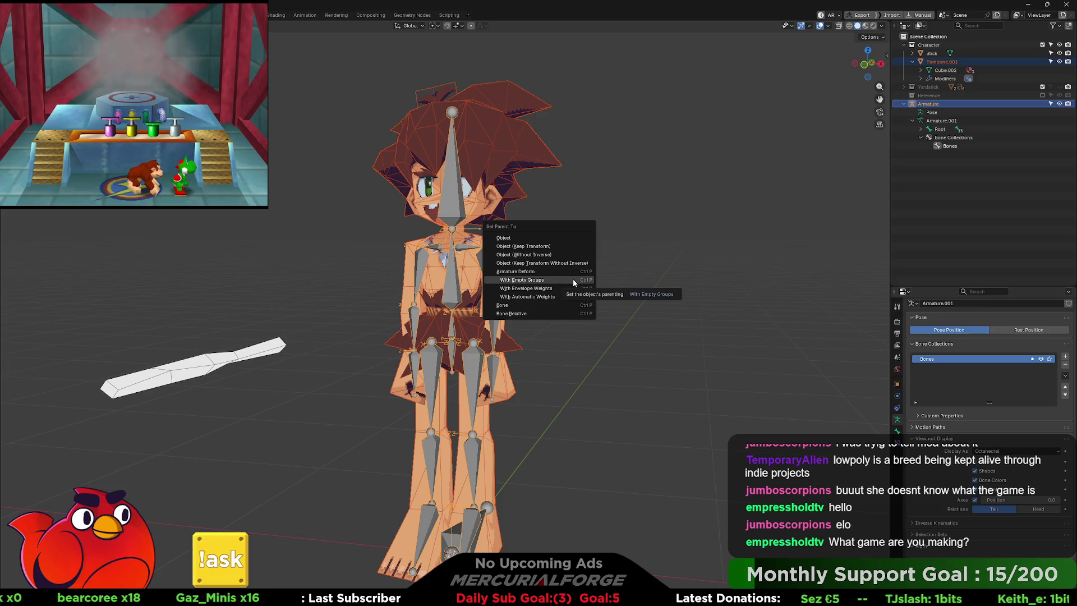
click(573, 278)
click(559, 324)
drag(557, 313, 563, 319)
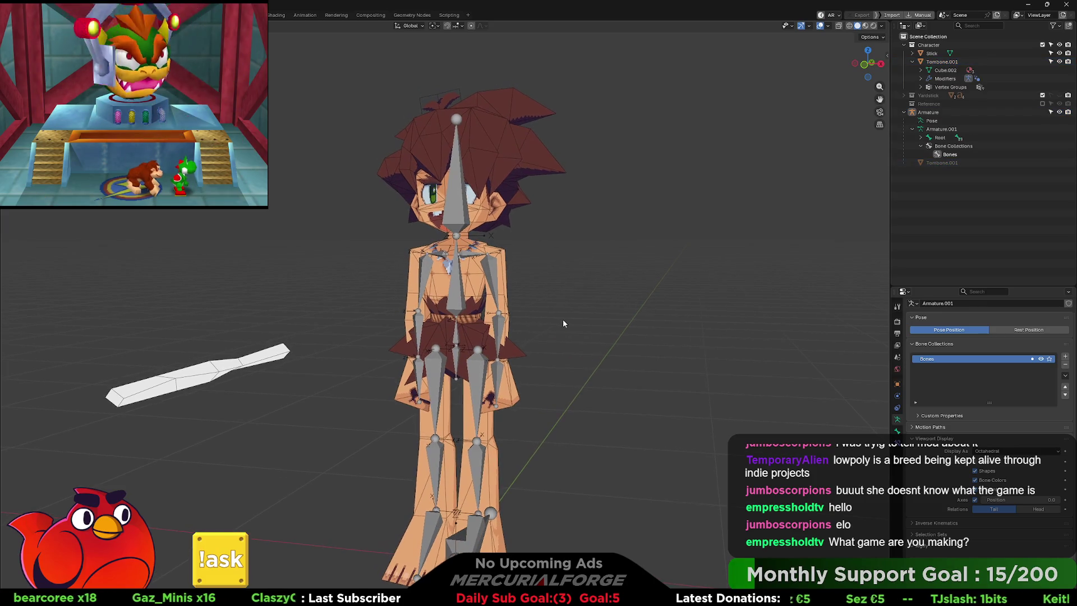
click(479, 280)
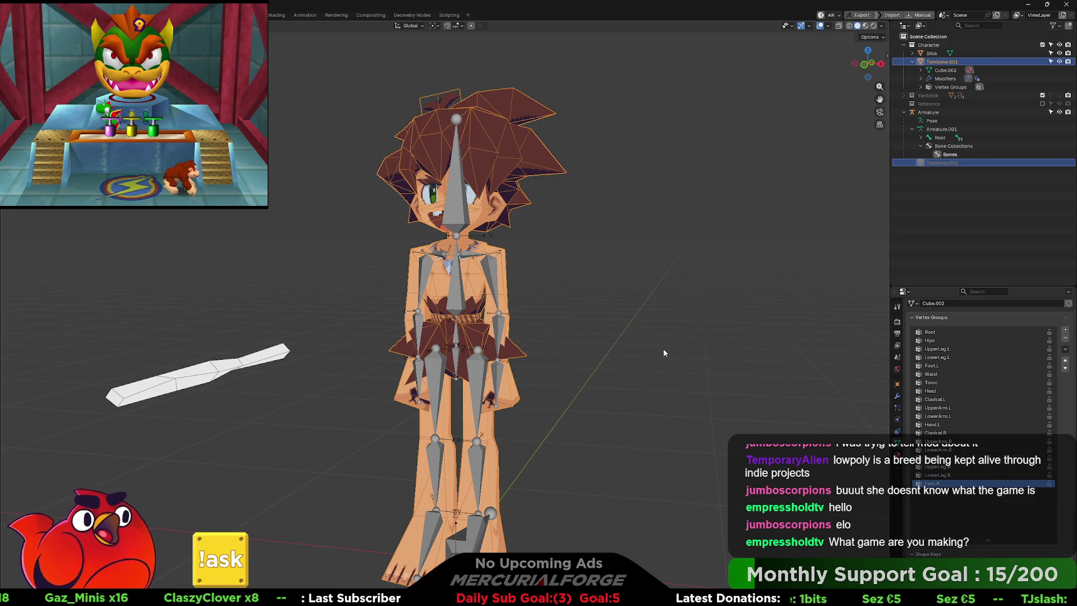
Play the animation and orbit around the character to watch it
key(space)
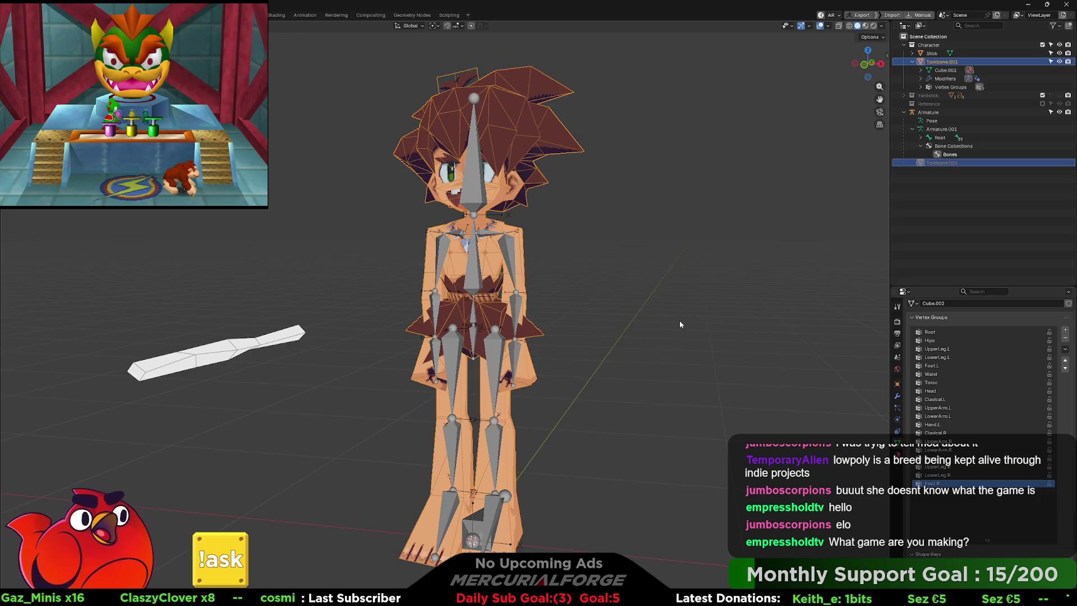
drag(679, 324, 592, 323)
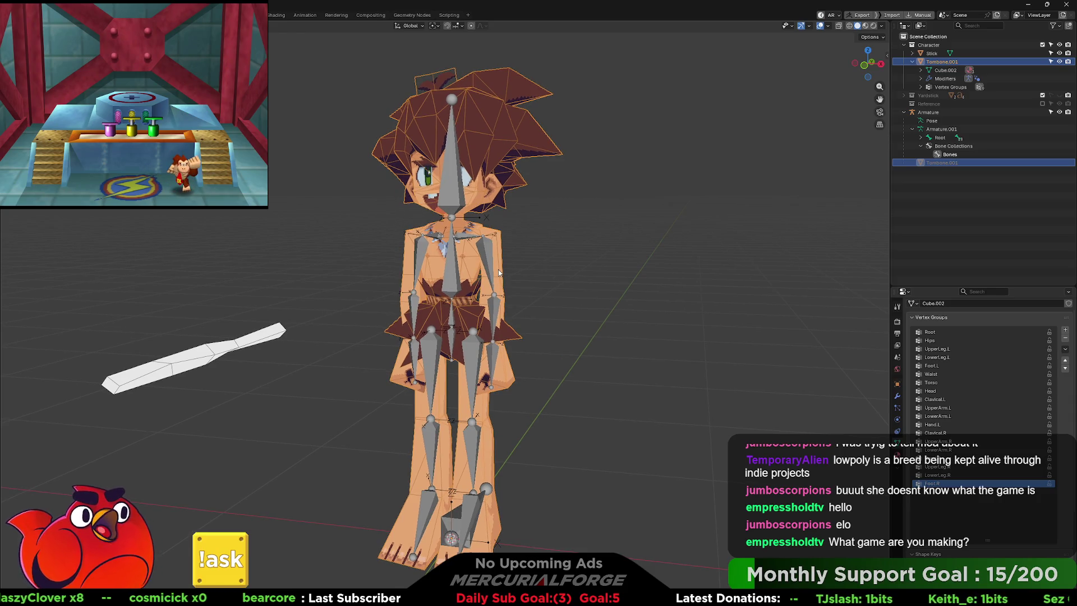
mouse_move(499, 273)
mouse_down()
mouse_move(322, 295)
mouse_move(507, 266)
mouse_up()
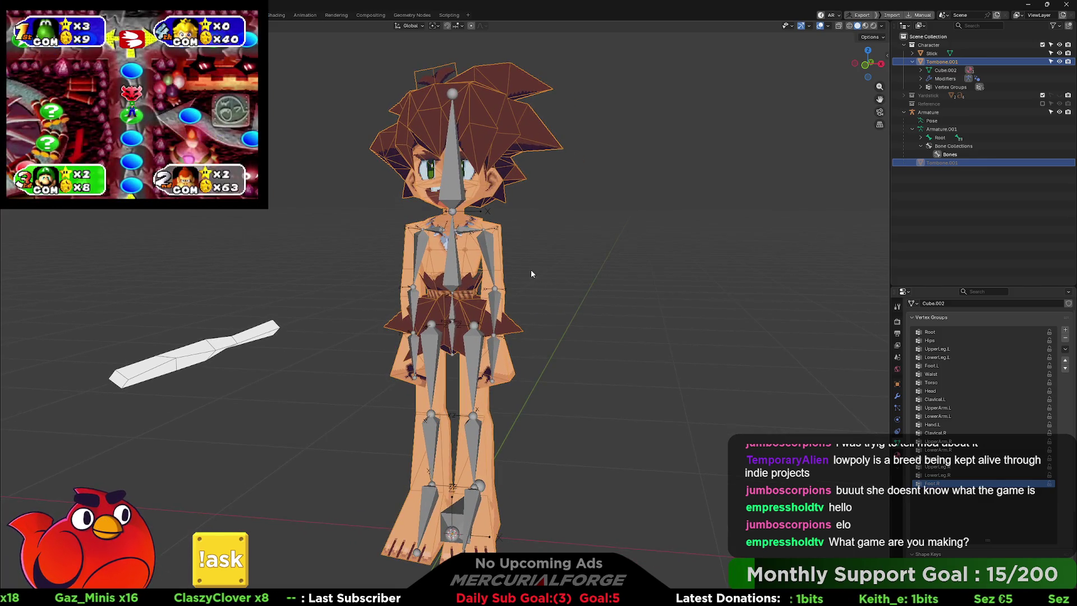
mouse_move(531, 269)
mouse_down()
mouse_move(712, 277)
mouse_move(522, 288)
mouse_move(528, 277)
mouse_move(561, 278)
mouse_move(535, 276)
mouse_move(588, 292)
mouse_up()
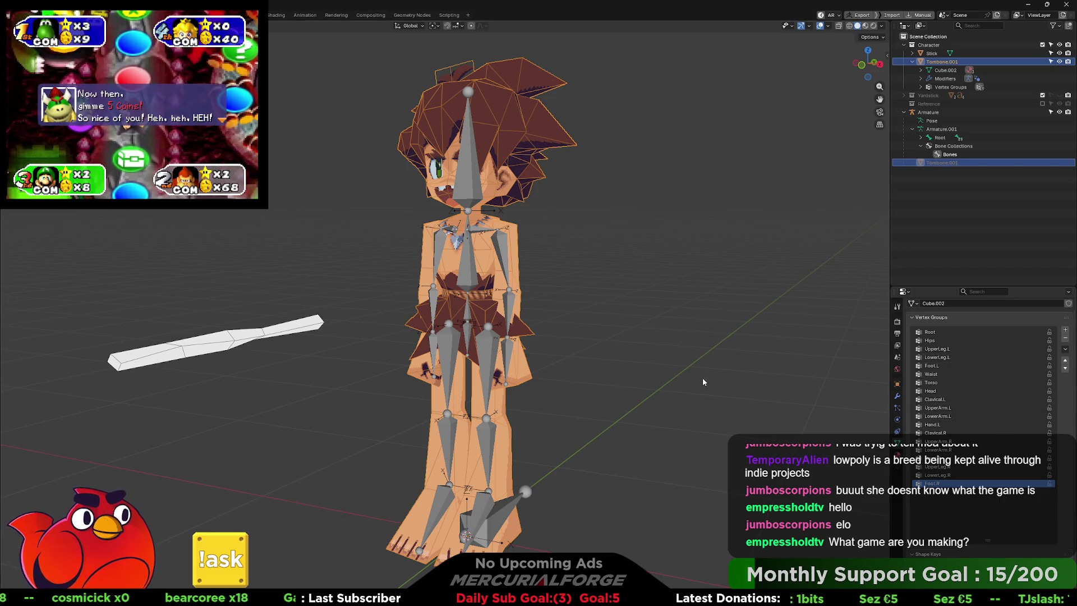
drag(703, 381, 676, 394)
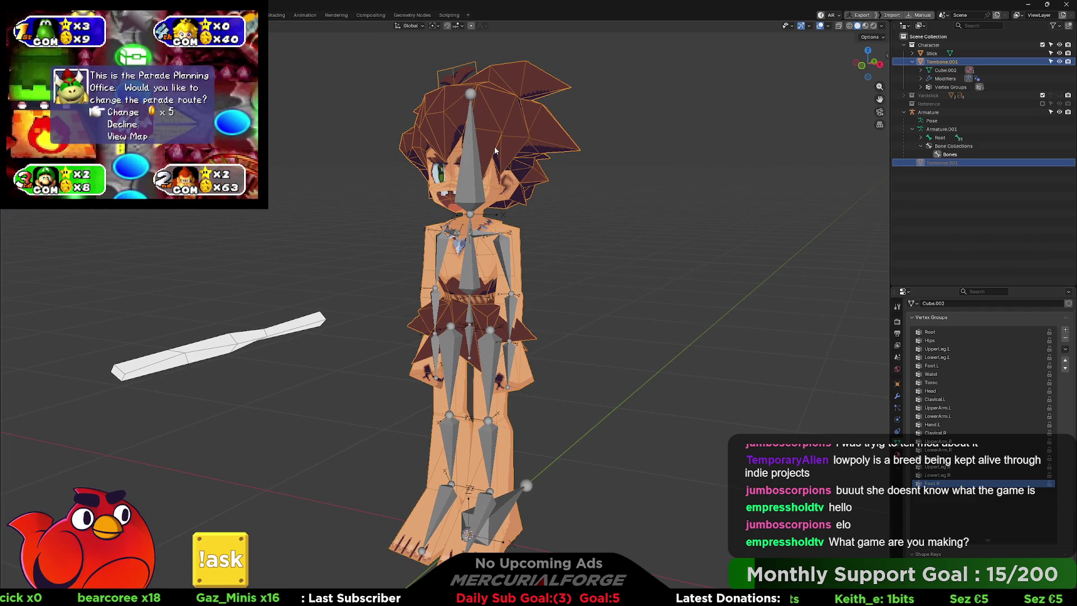
drag(493, 146, 513, 188)
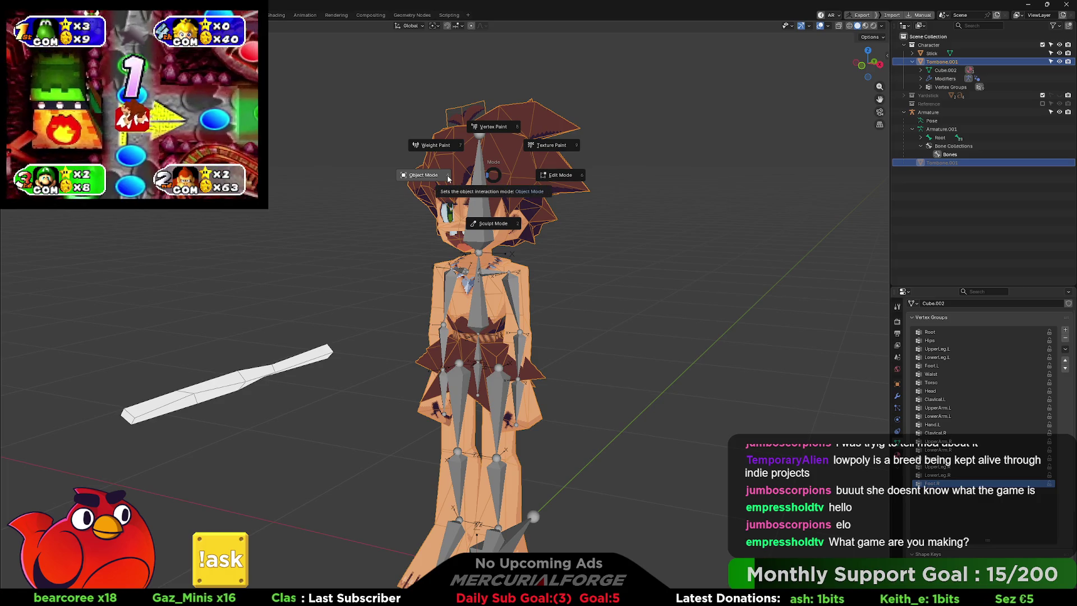
Select the hair island in Edit Mode and check it against the Head vertex group
click(528, 171)
key(l)
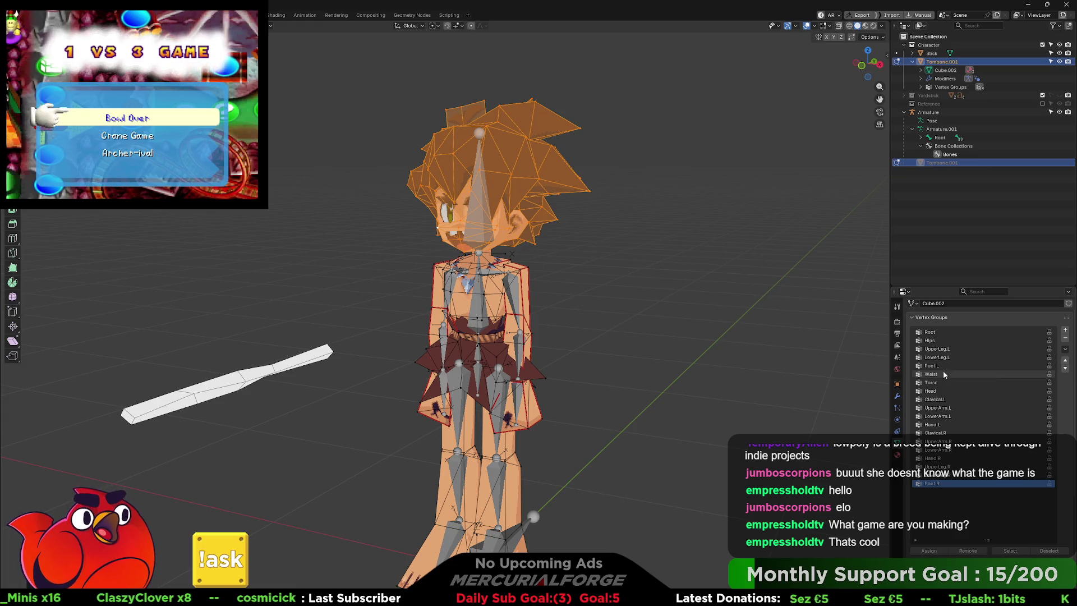
click(939, 390)
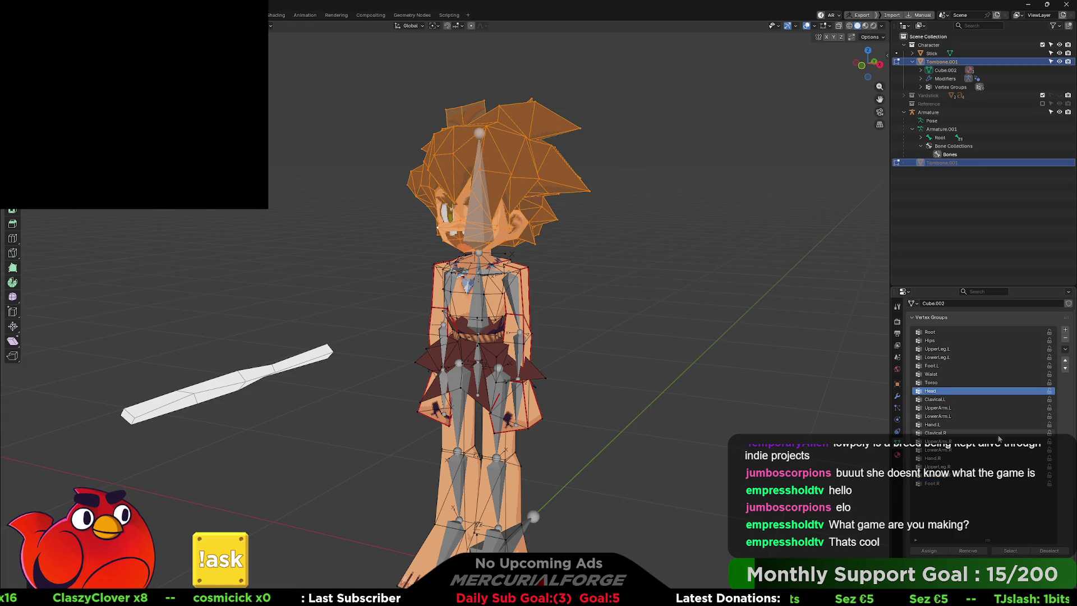
key(Tab)
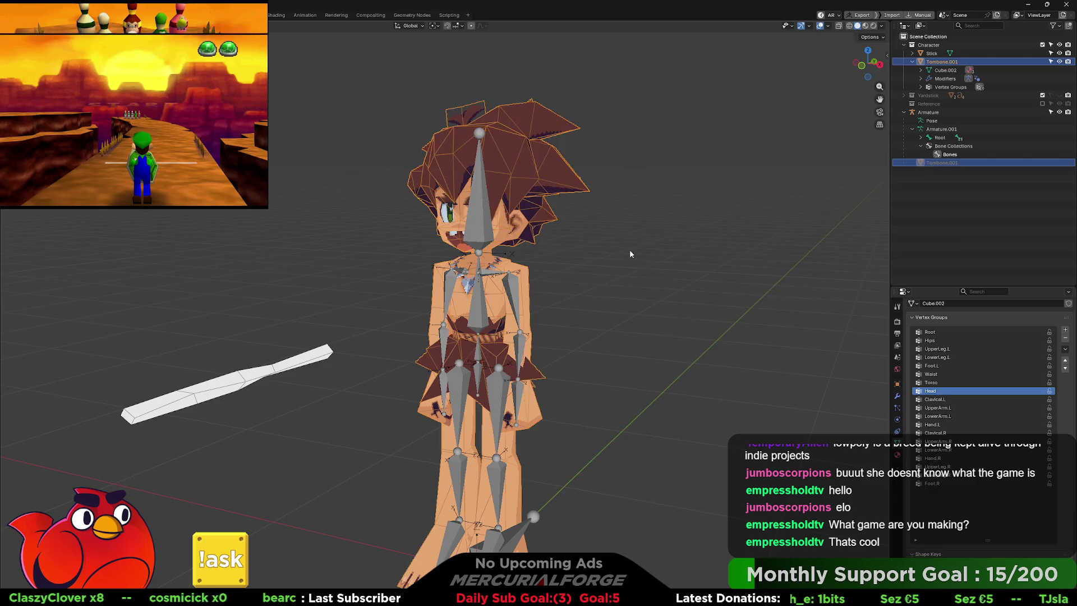
Put the armature into Pose Mode and try rotating the head bone
click(476, 213)
key(ctrl+Tab)
key(r)
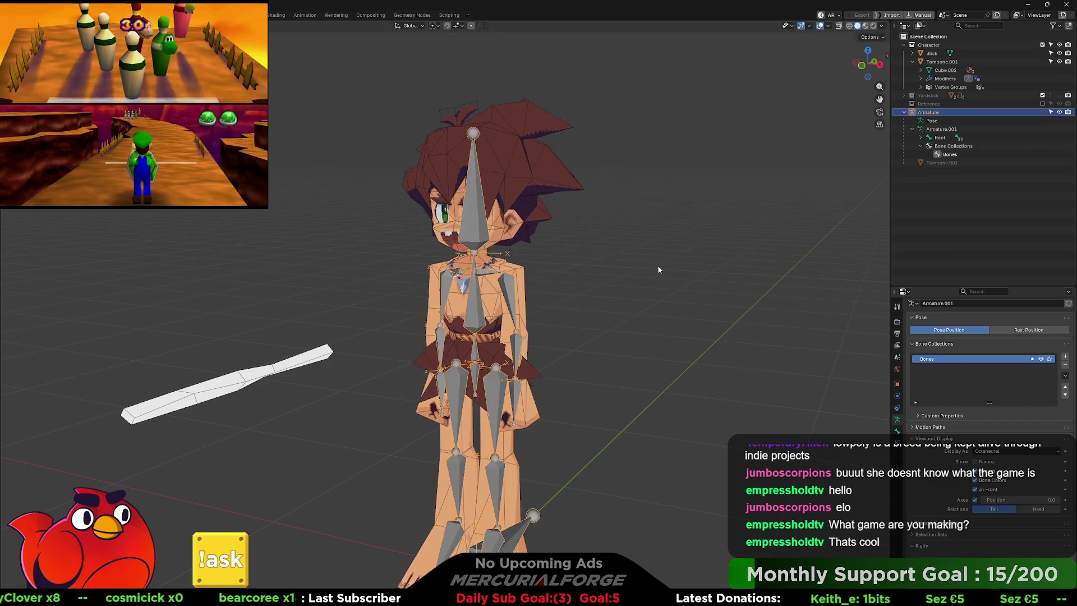
right_click(657, 265)
click(466, 247)
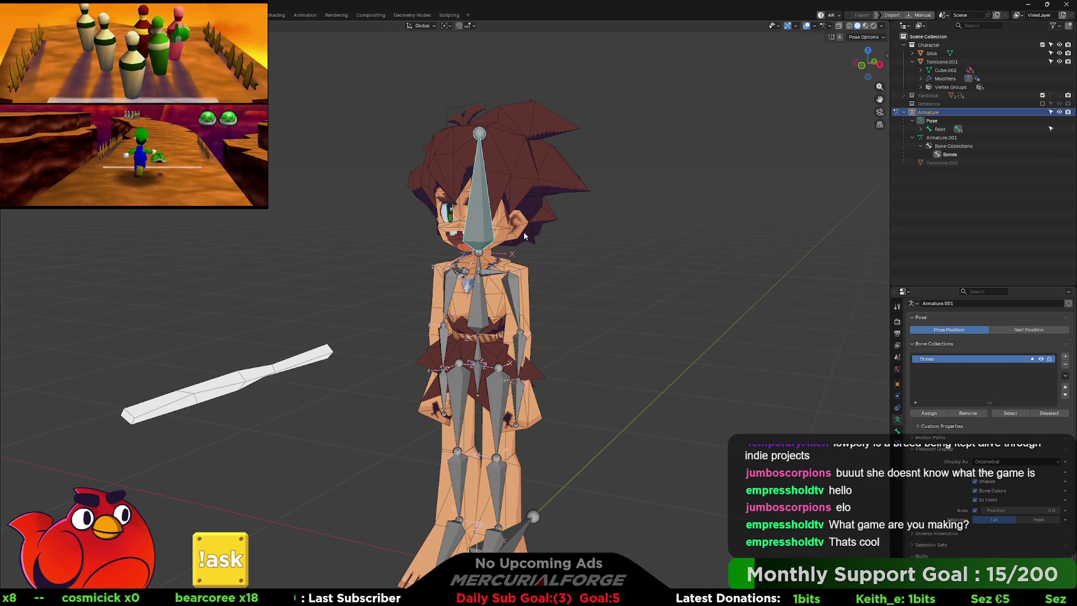
key(r)
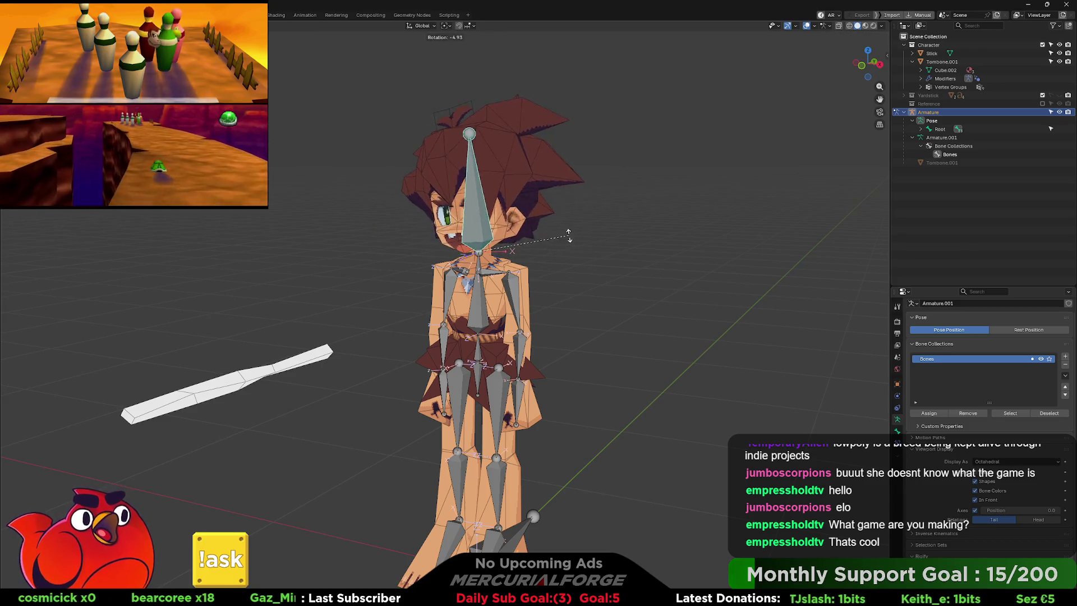
key(Escape)
Inspect the bent head from above and the side, then clear its rotation with Alt+R
mouse_move(532, 225)
mouse_down()
mouse_move(453, 257)
mouse_move(412, 251)
mouse_up()
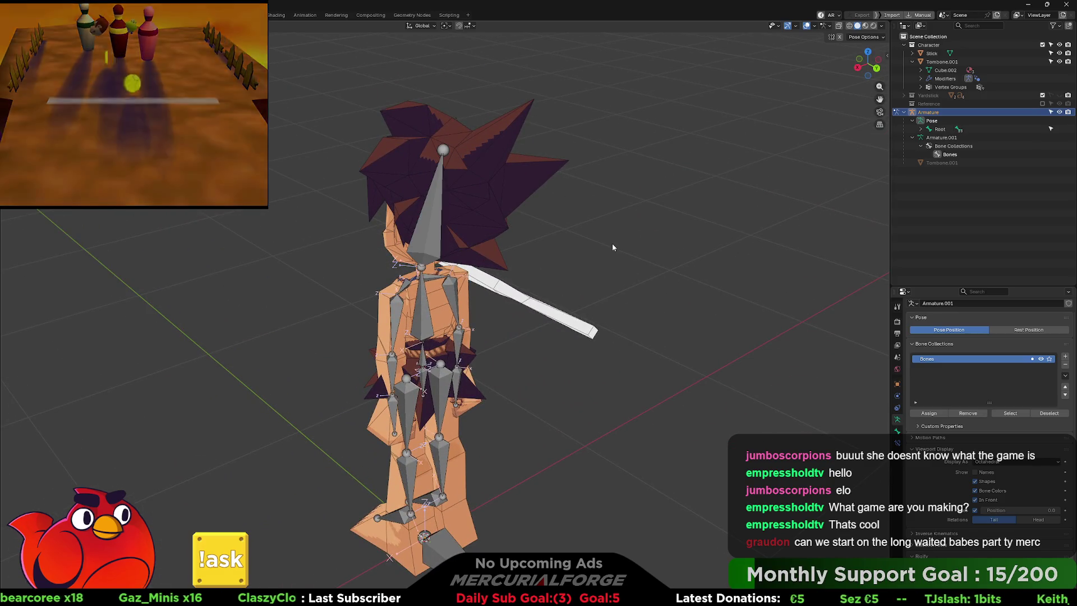
scroll(628, 253, up, 4)
mouse_move(637, 258)
mouse_down()
mouse_move(723, 241)
mouse_move(714, 258)
mouse_move(705, 231)
mouse_move(581, 231)
mouse_move(685, 238)
mouse_up()
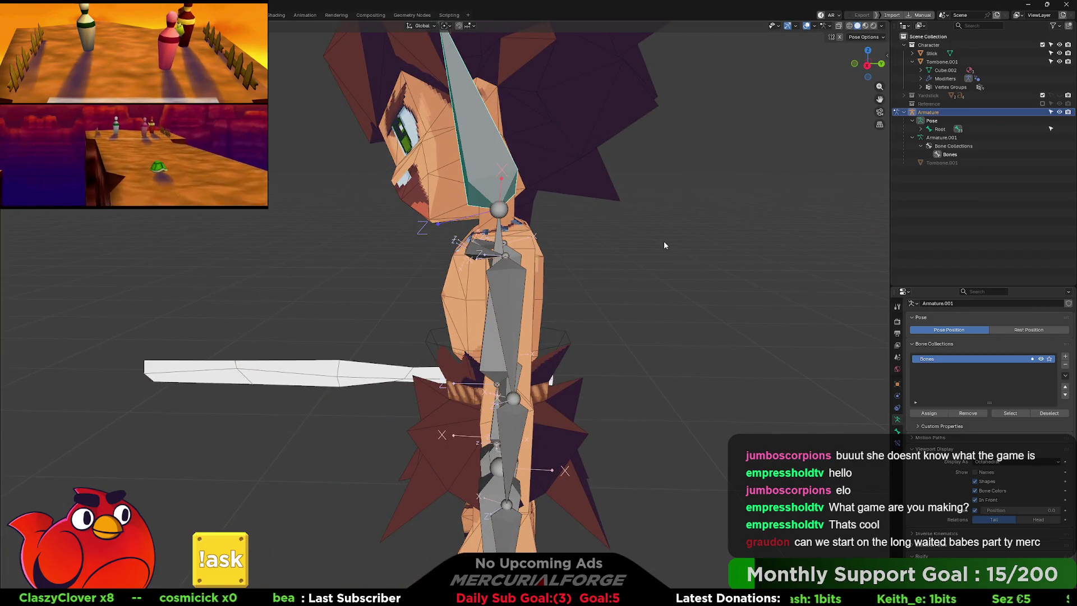
key(alt+r)
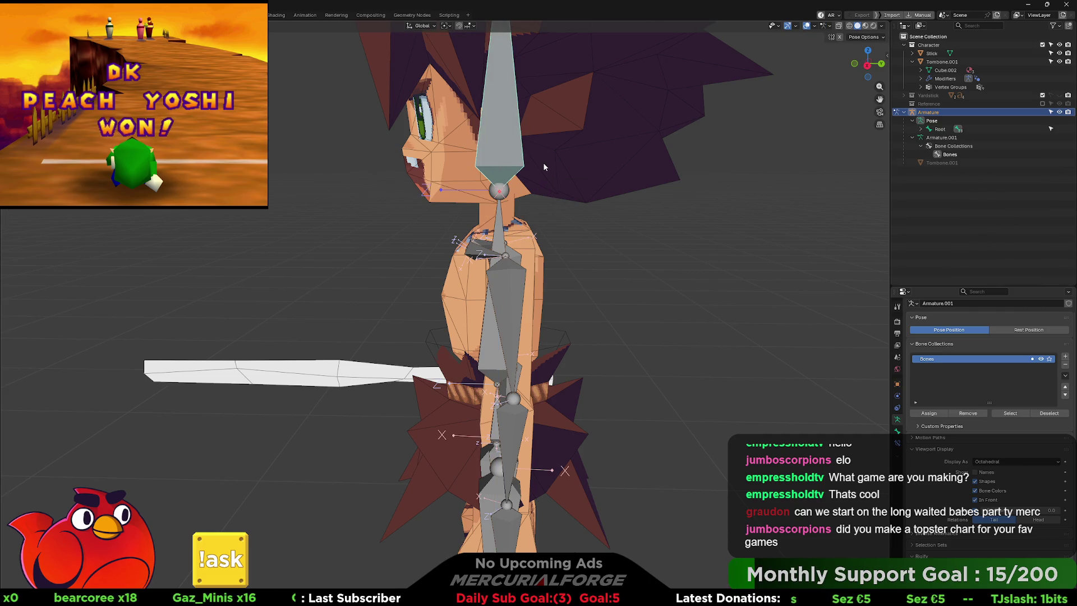
Rotate the head bone with trackball rotation and check the head and hair deform
drag(553, 173, 621, 201)
key(r)
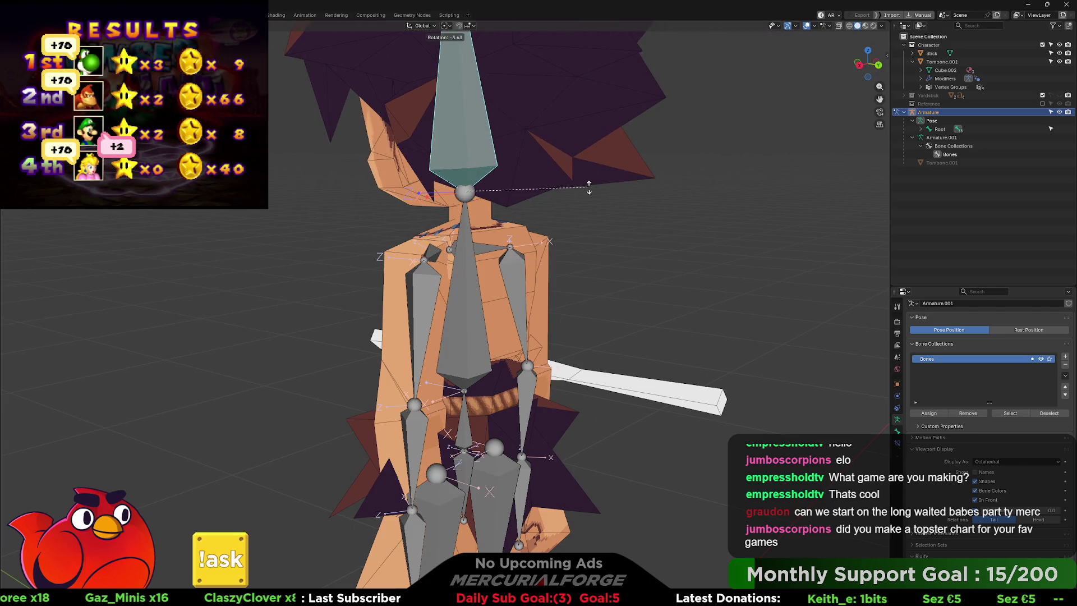
key(r)
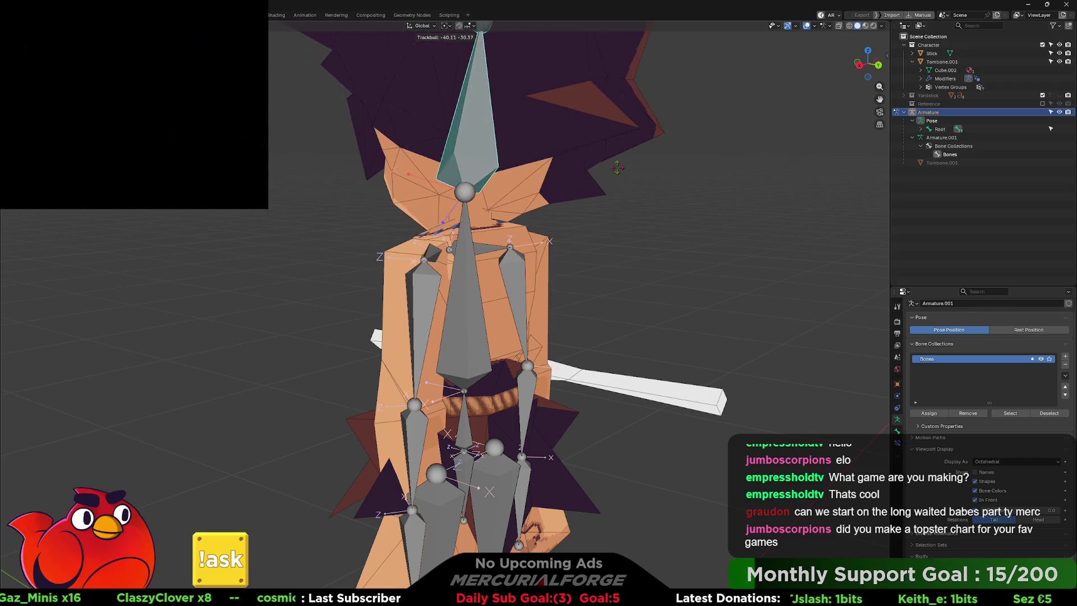
mouse_move(618, 171)
mouse_down()
mouse_move(679, 218)
mouse_move(706, 213)
mouse_move(677, 220)
mouse_up()
click(676, 220)
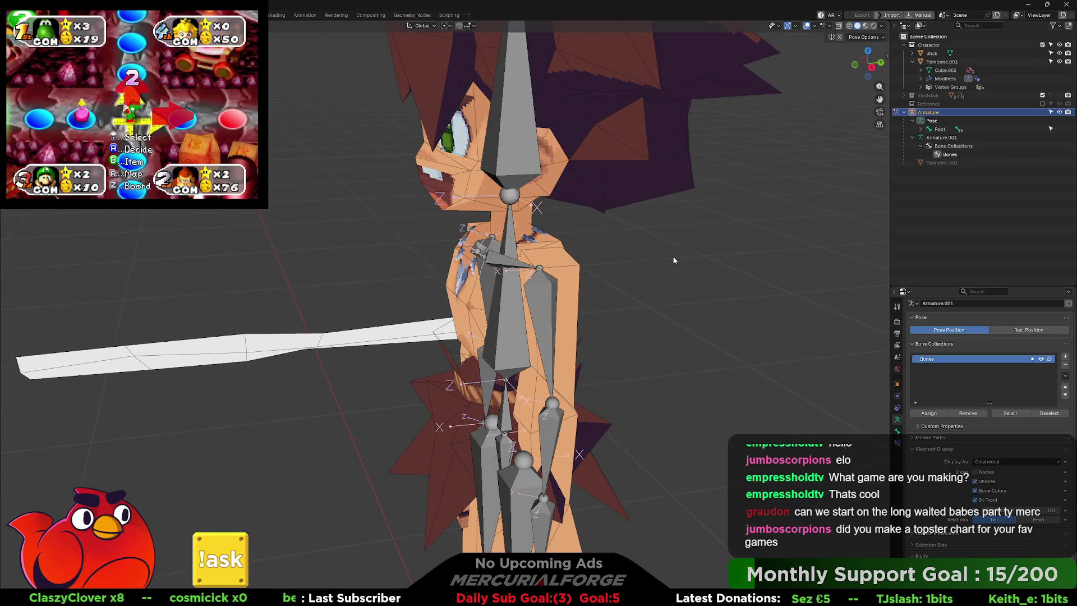
mouse_move(651, 259)
mouse_down()
mouse_move(633, 274)
mouse_move(698, 263)
mouse_move(676, 267)
mouse_up()
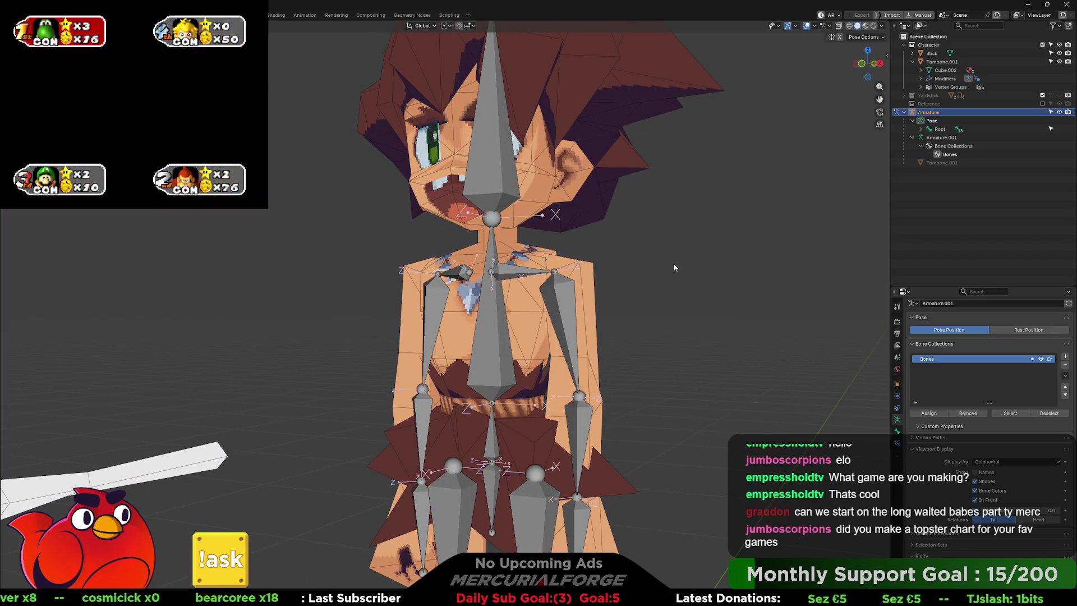